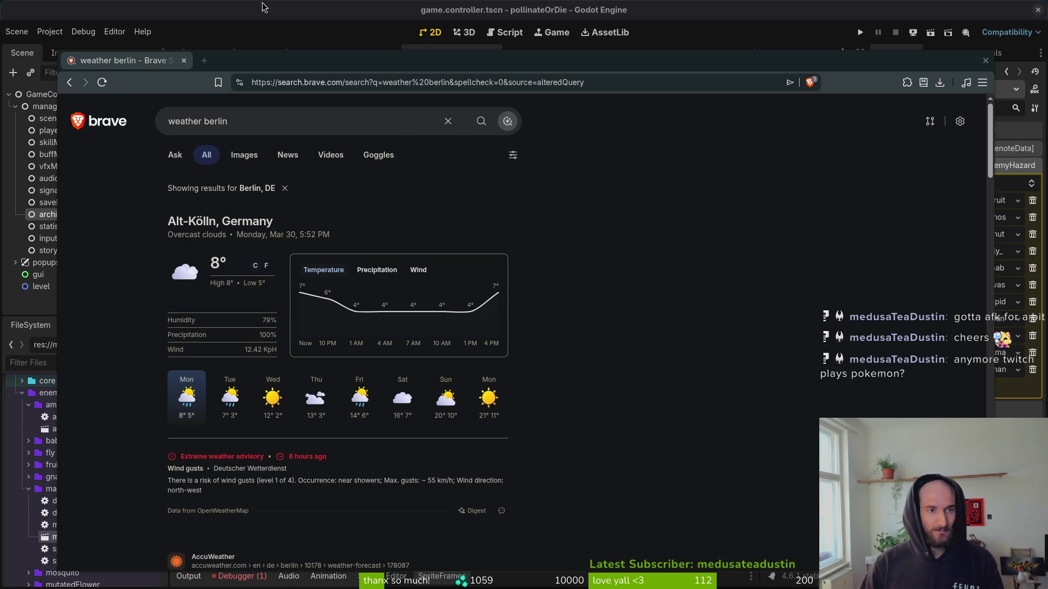
# Minimize the Brave window with the Berlin weather search so the Godot editor shows.
pyautogui.click(428, 43)
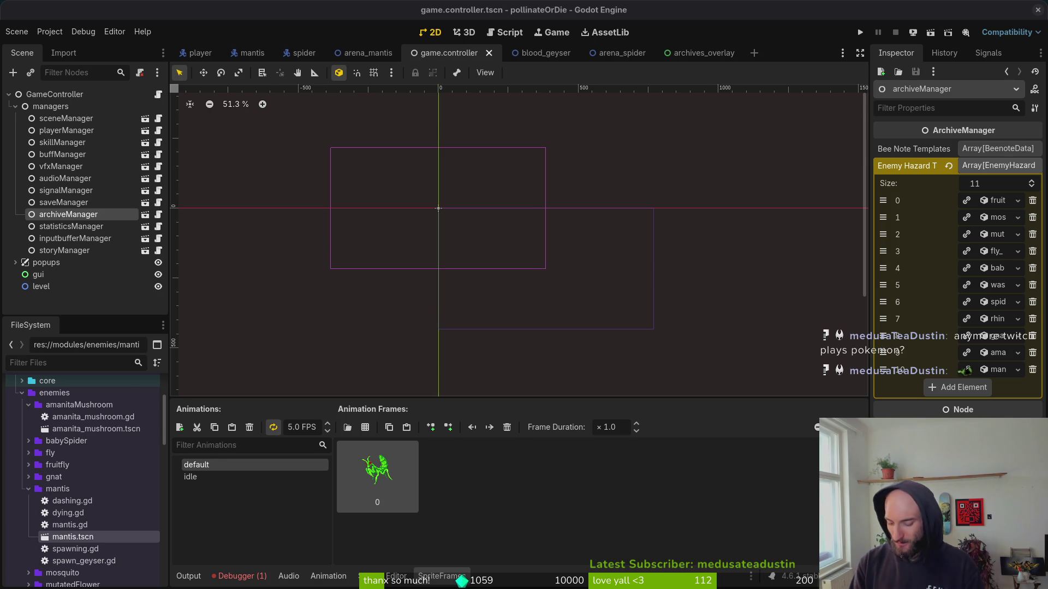
# Switch workspace view to bring up BizHawk running Pokémon FireRed over Godot.
pyautogui.press('super+f')
pyautogui.press('super+f')
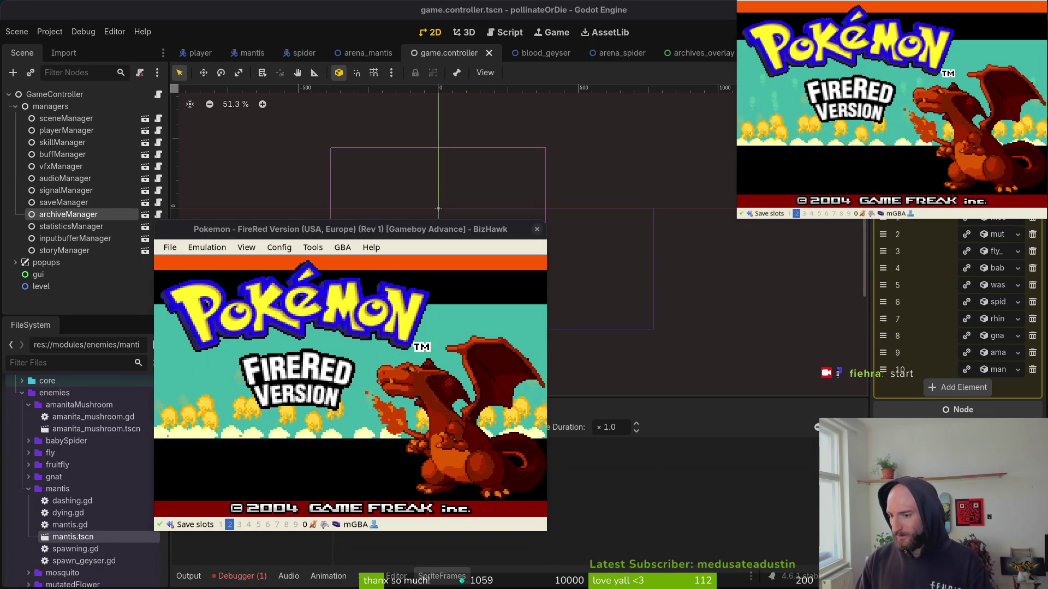
# Restart the FireRed game in BizHawk until the title screen shows PRESS START.
pyautogui.press('Return')
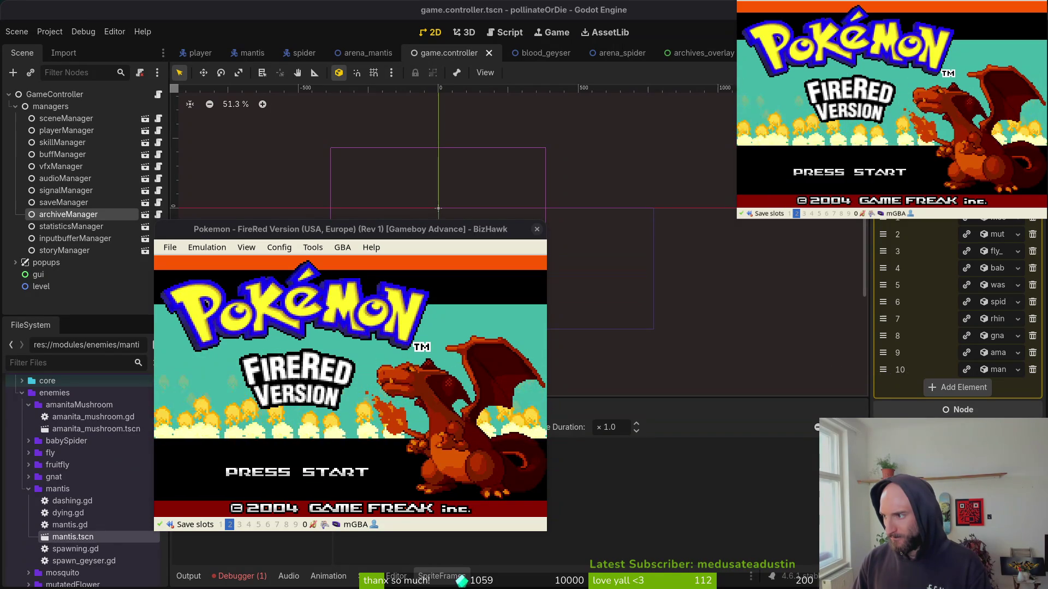
pyautogui.click(289, 460)
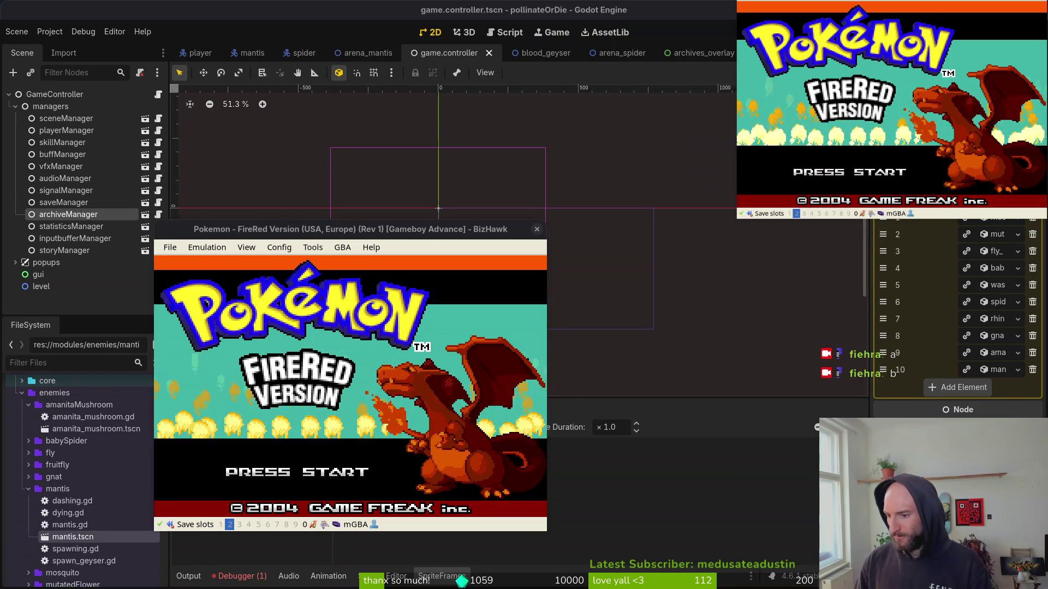
pyautogui.press('Return')
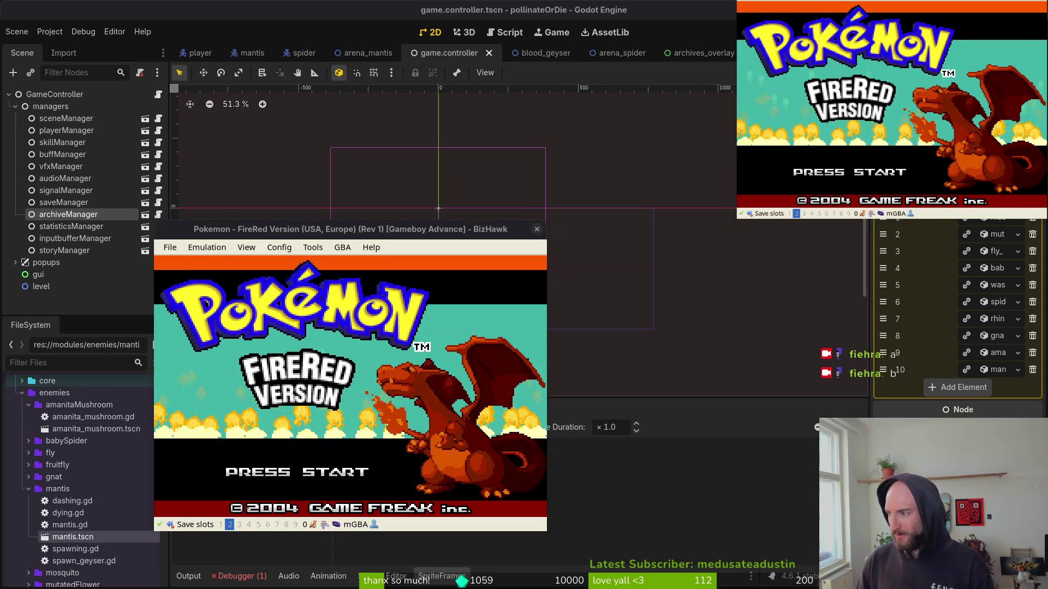
# Drag the BizHawk window off-screen and bring the Brave weather results back.
pyautogui.click(374, 237)
pyautogui.moveTo(373, 236); pyautogui.dragTo(0, 236)
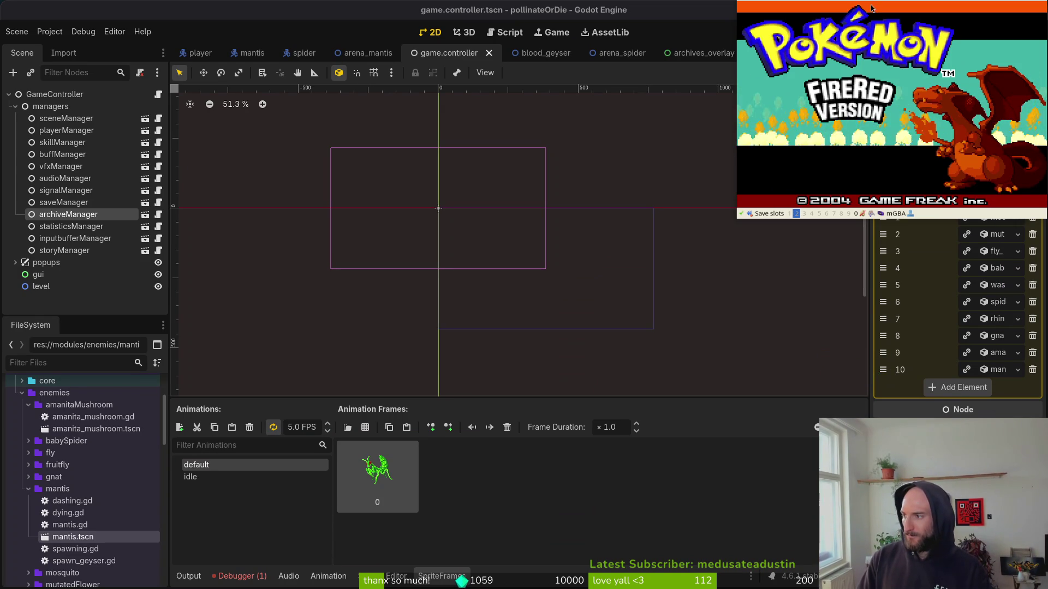
pyautogui.hotkey('alt', 'Tab')
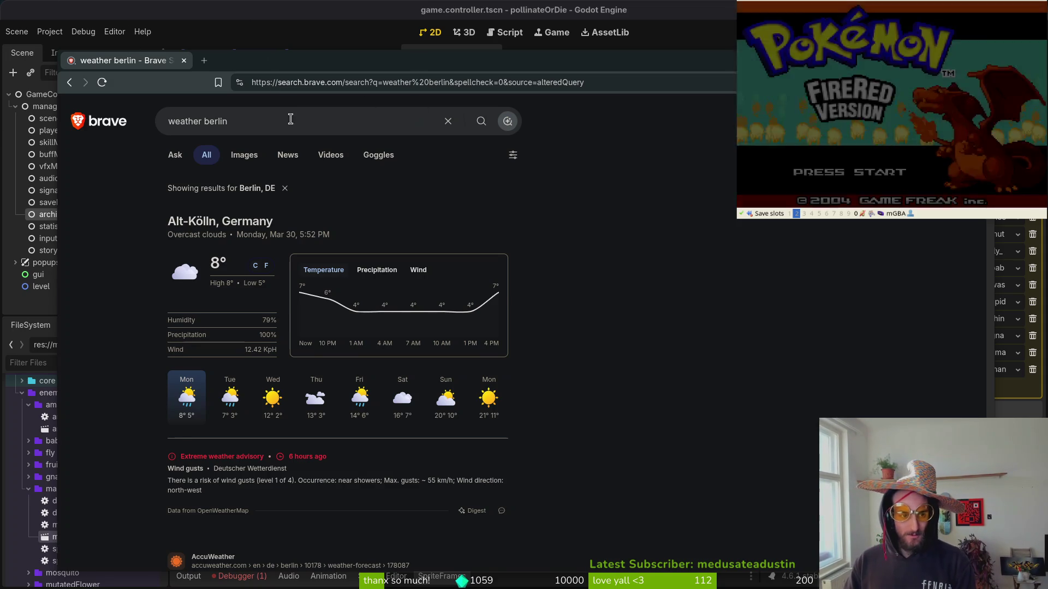
# Open the Claude chat site in a new browser tab.
pyautogui.hotkey('ctrl', 't')
pyautogui.write('claude.ai')
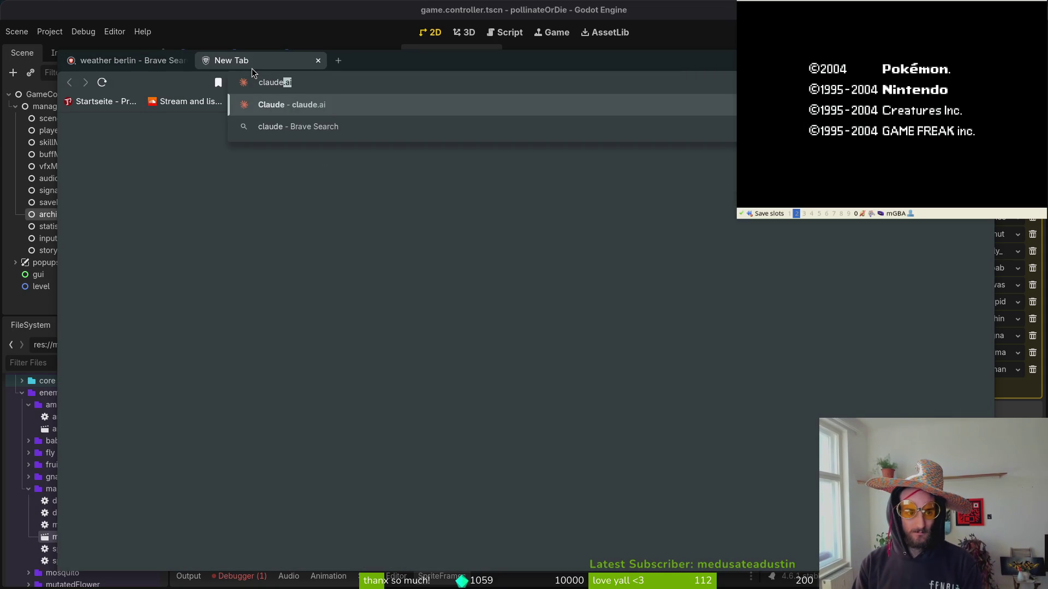
pyautogui.press('Return')
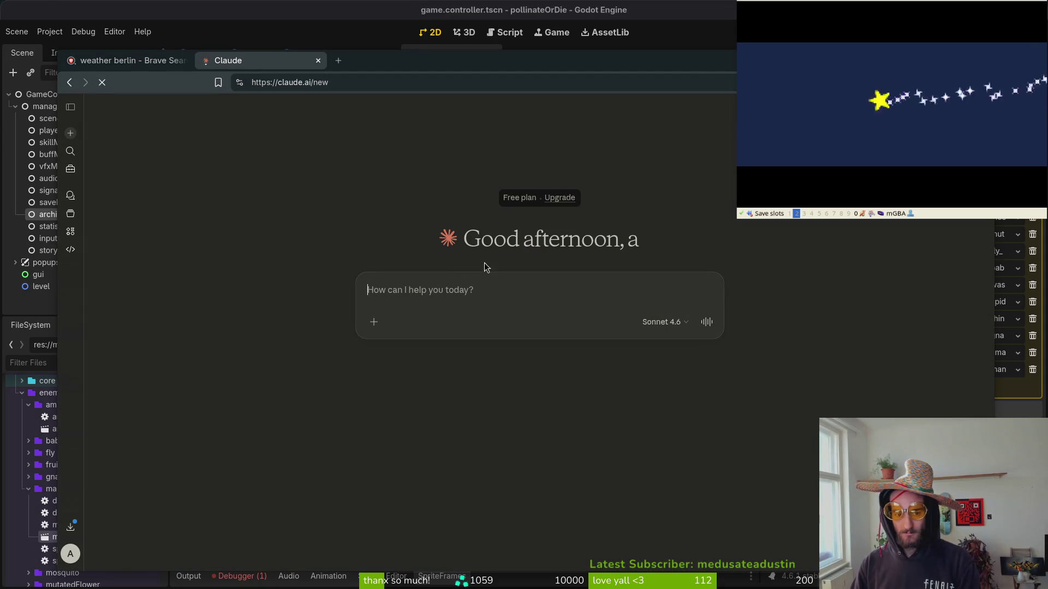
# Draft 'my twitch chat integration with a lua script nodejs and bizhawk stopped working. it seems the bizhawk cant'.
pyautogui.write('ih')
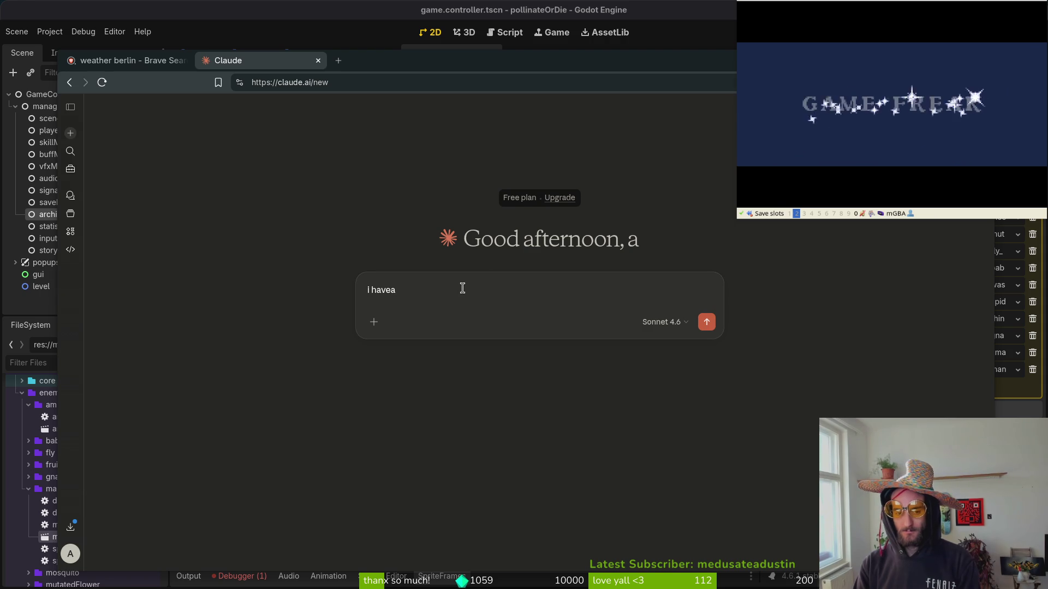
pyautogui.press('BackSpace')
pyautogui.press('BackSpace')
pyautogui.write('my twitc')
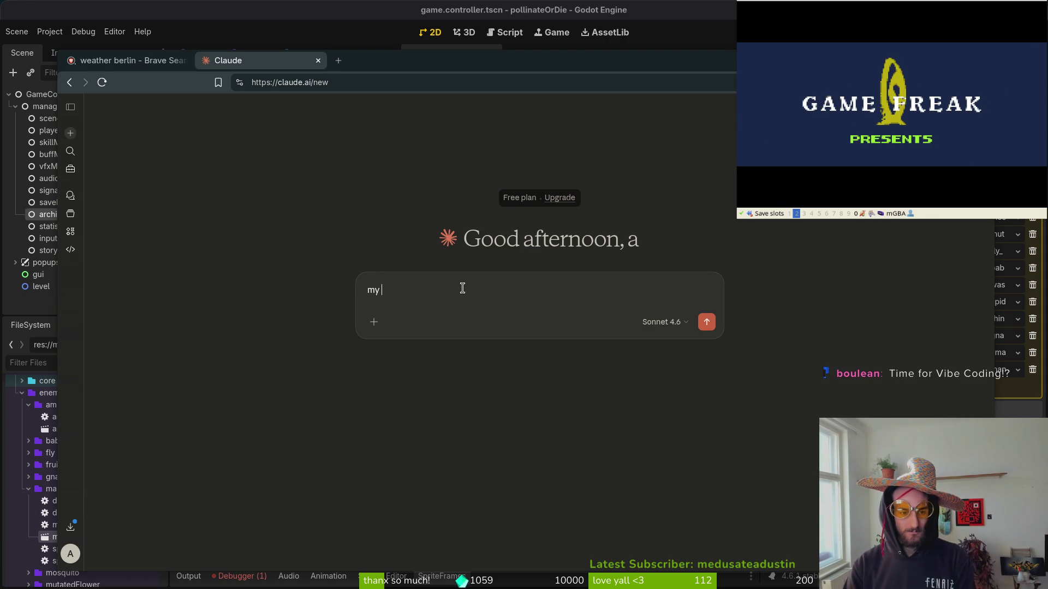
pyautogui.write('h chat integration with a lu')
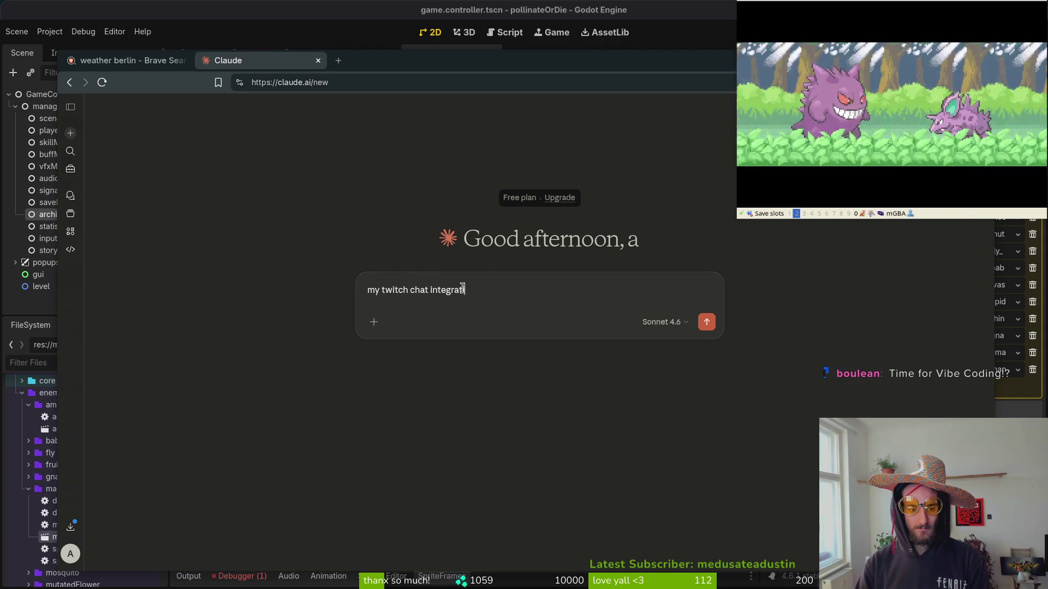
pyautogui.write('a script node')
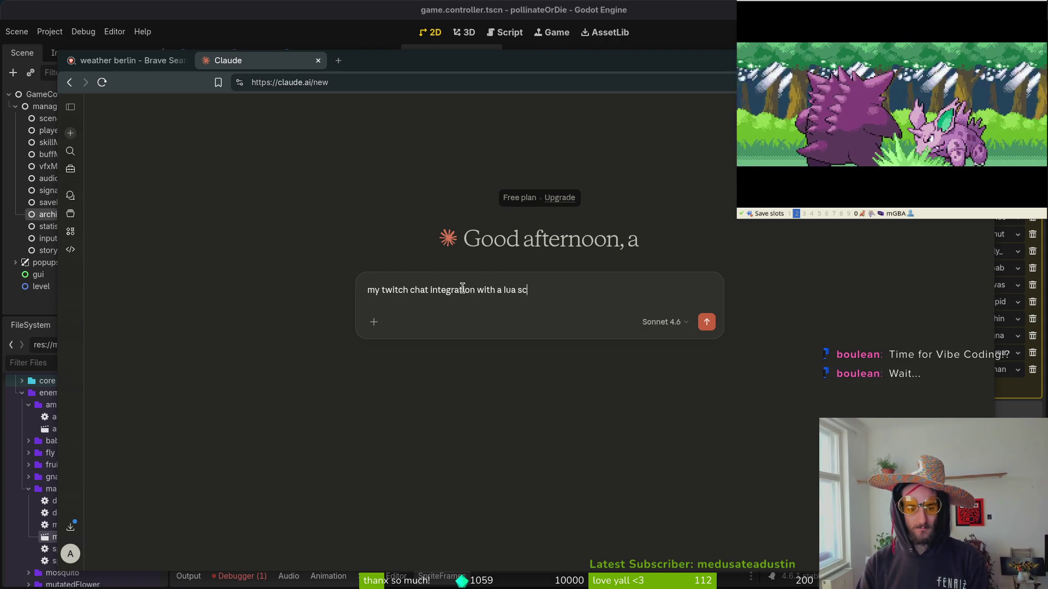
pyautogui.write('js and ')
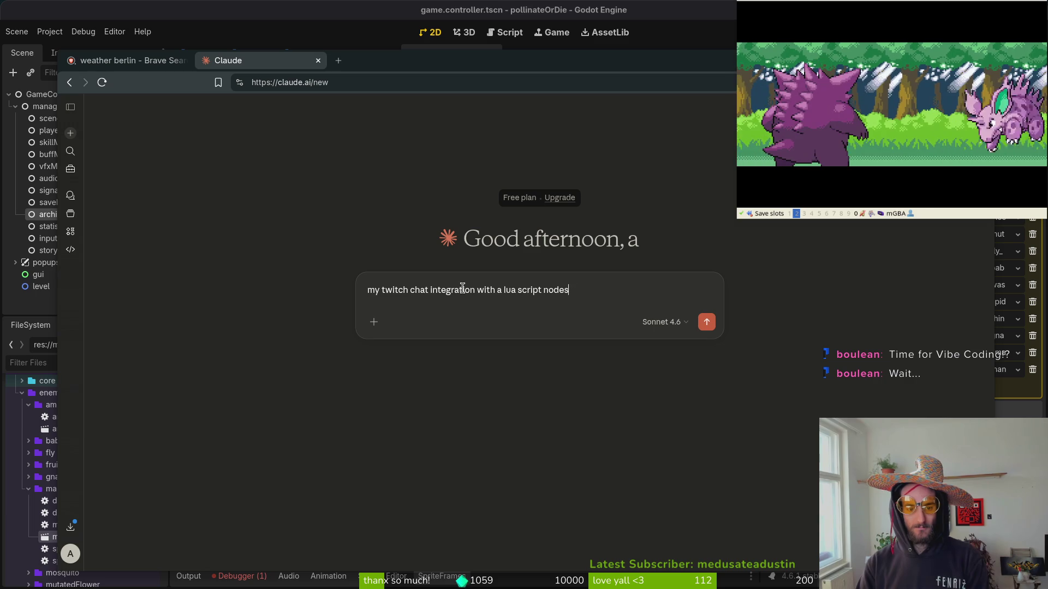
pyautogui.write('bizhawk')
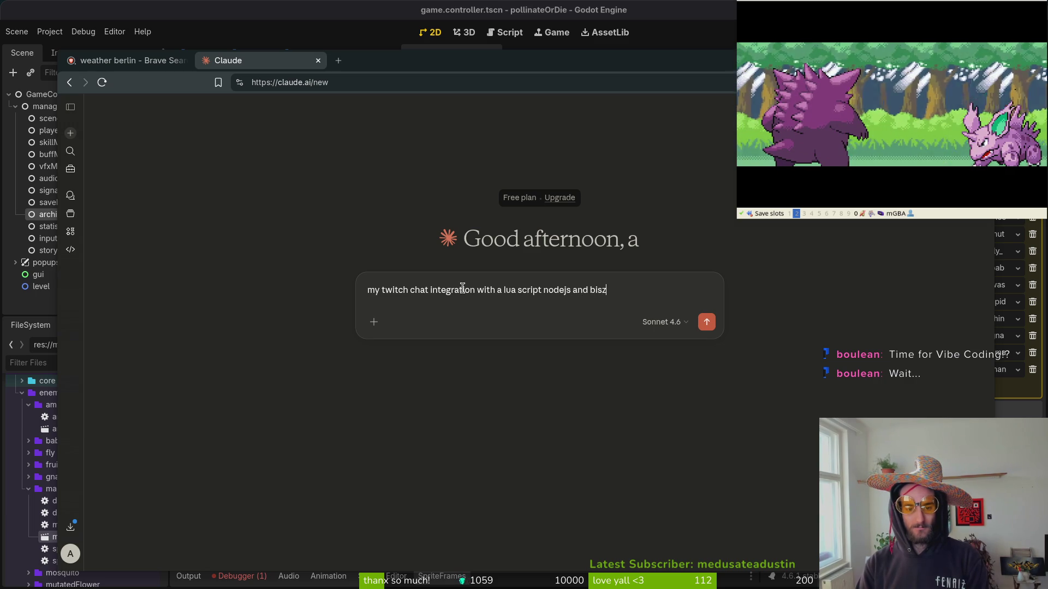
pyautogui.write(' stopped working')
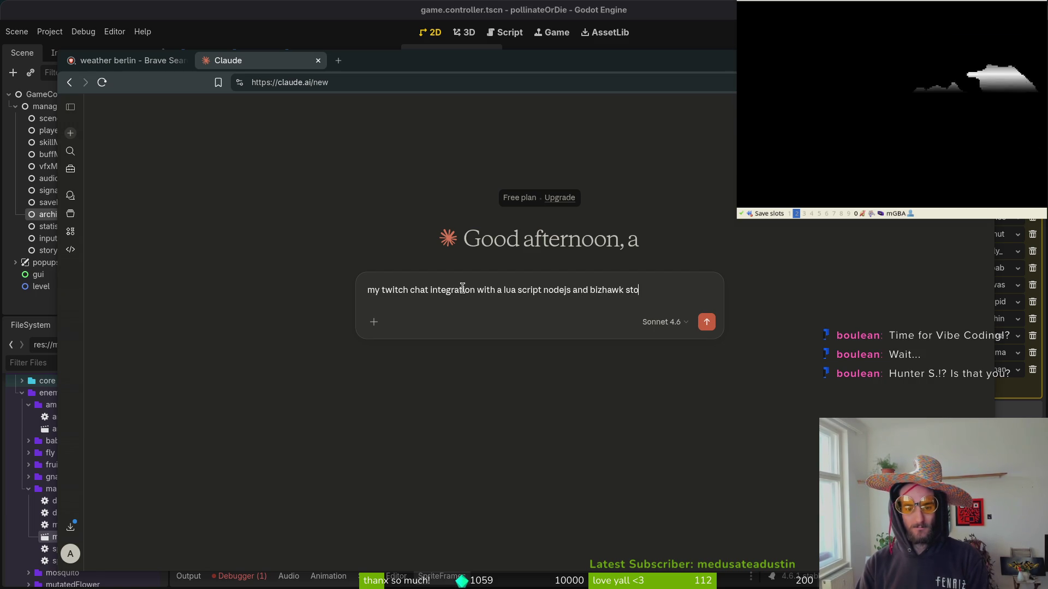
pyautogui.press('BackSpace')
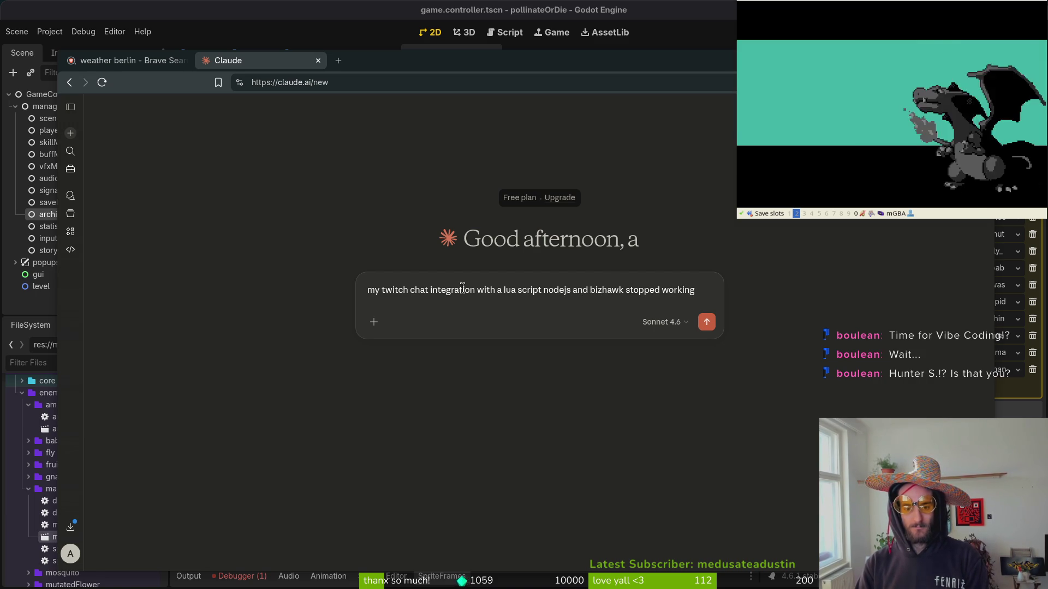
pyautogui.write('. it seems the bizhawk')
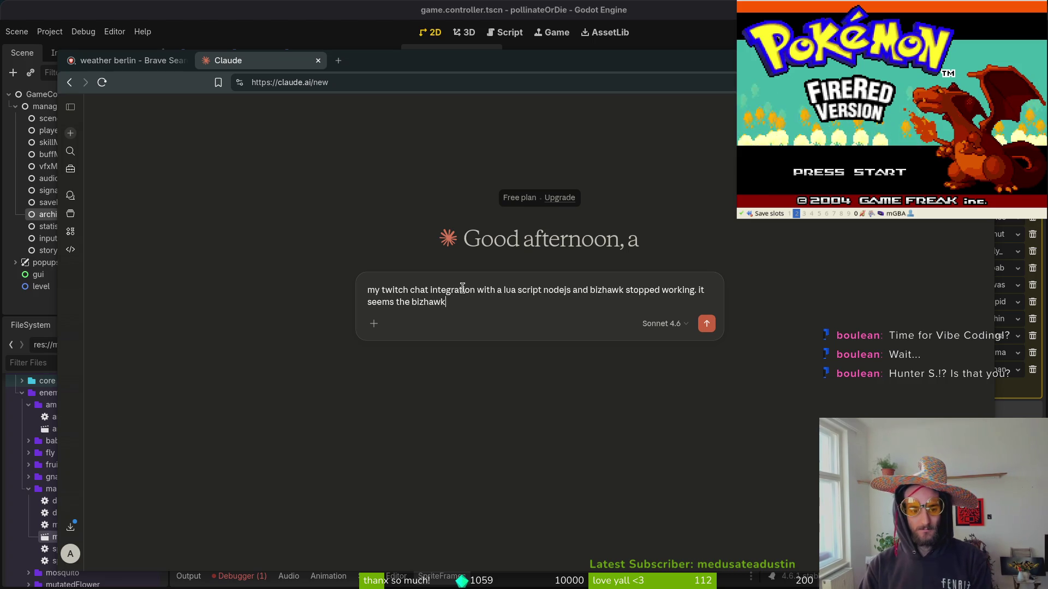
pyautogui.write(' cant connect')
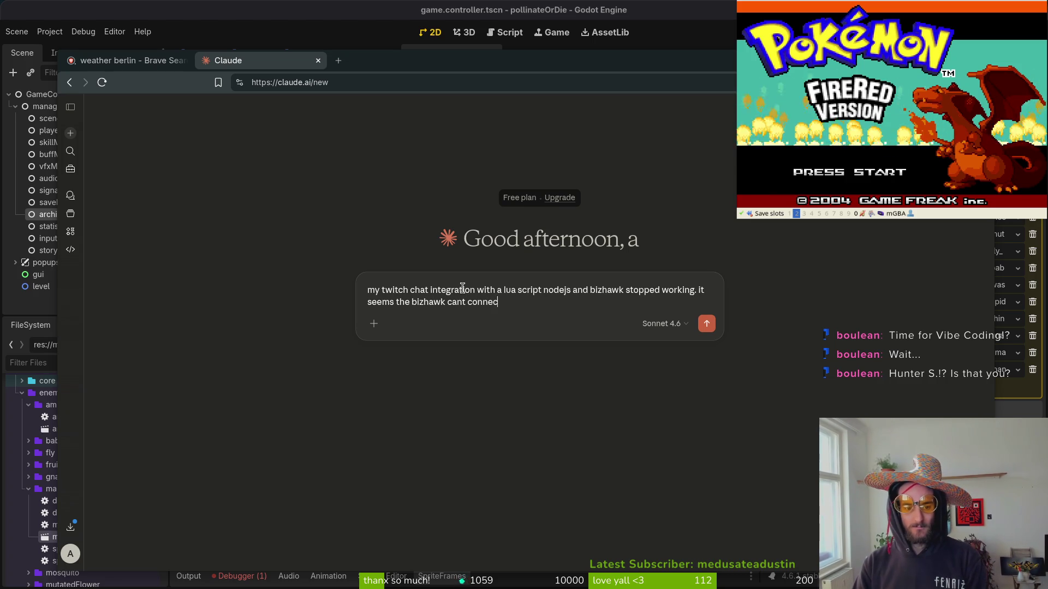
pyautogui.hotkey('shift', 'Return')
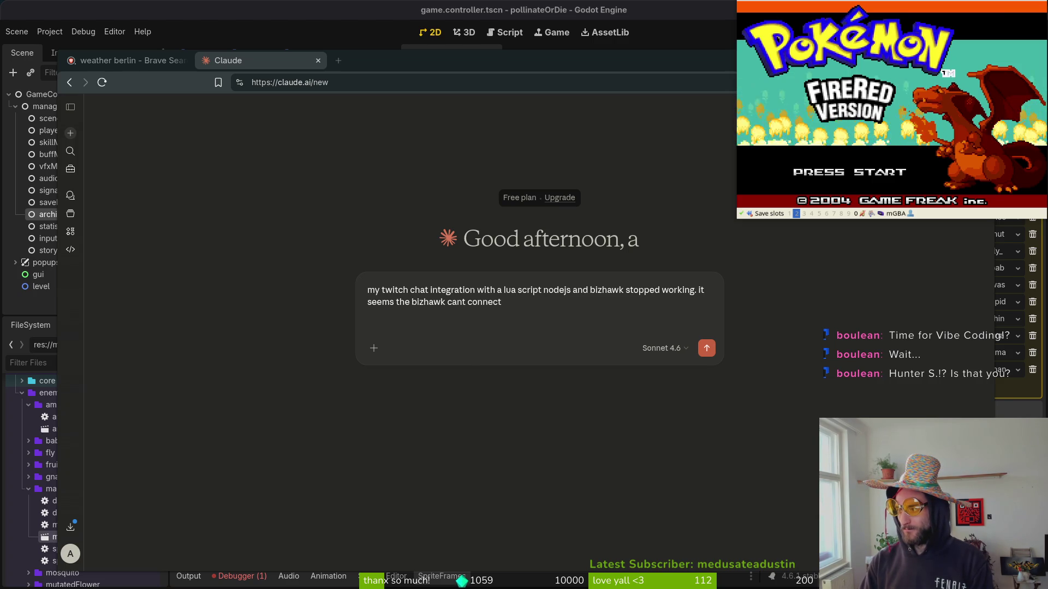
pyautogui.hotkey('alt', 'Tab')
# Quit Vim and change into the pokemonchat folder under Downloads.
pyautogui.write(':q')
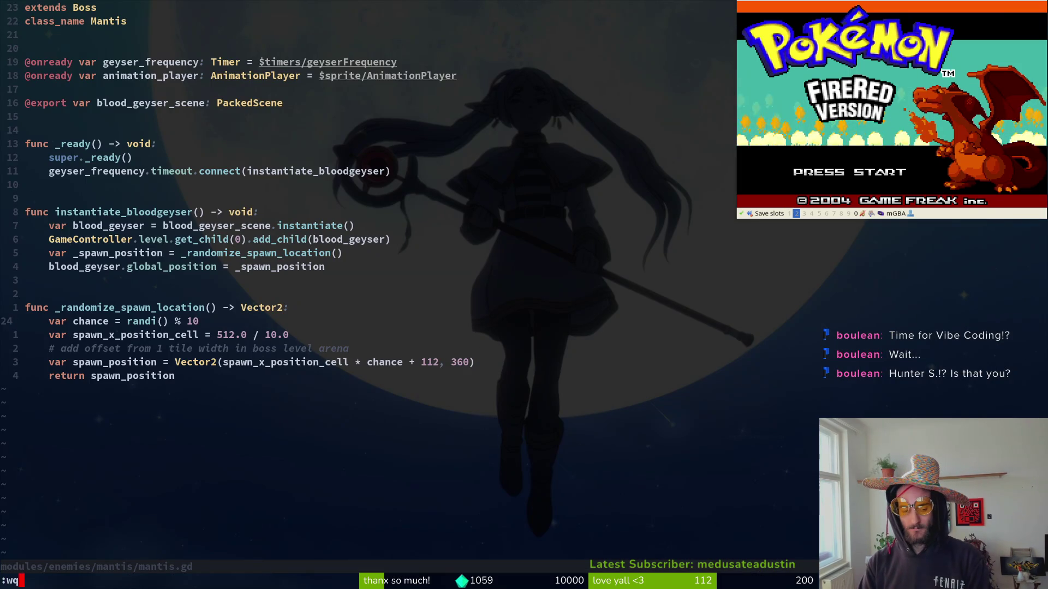
pyautogui.press('Return')
pyautogui.write('d')
pyautogui.press('Return')
pyautogui.write('cd do')
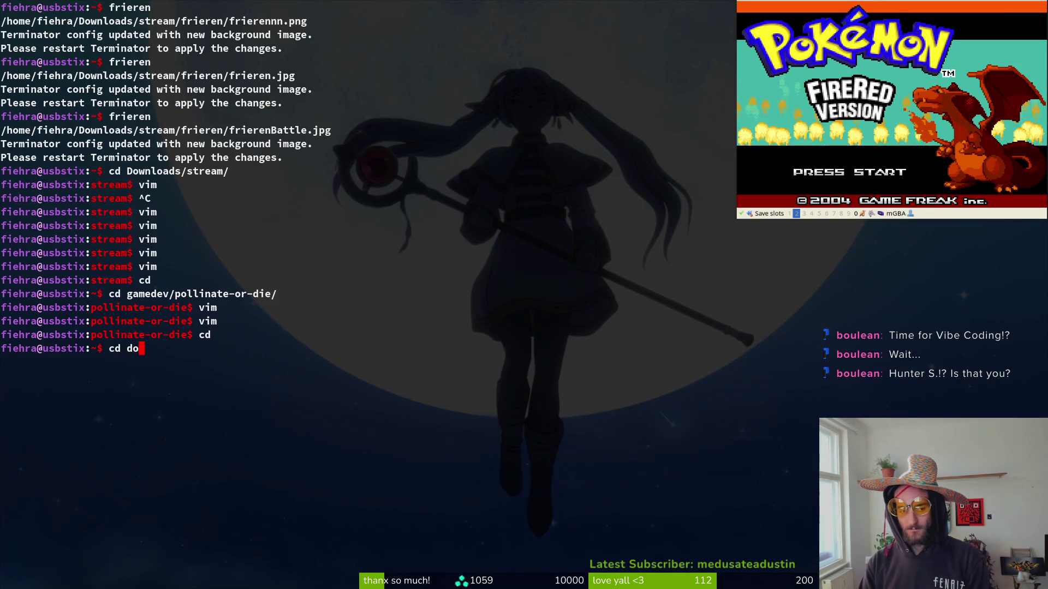
pyautogui.press('Tab')
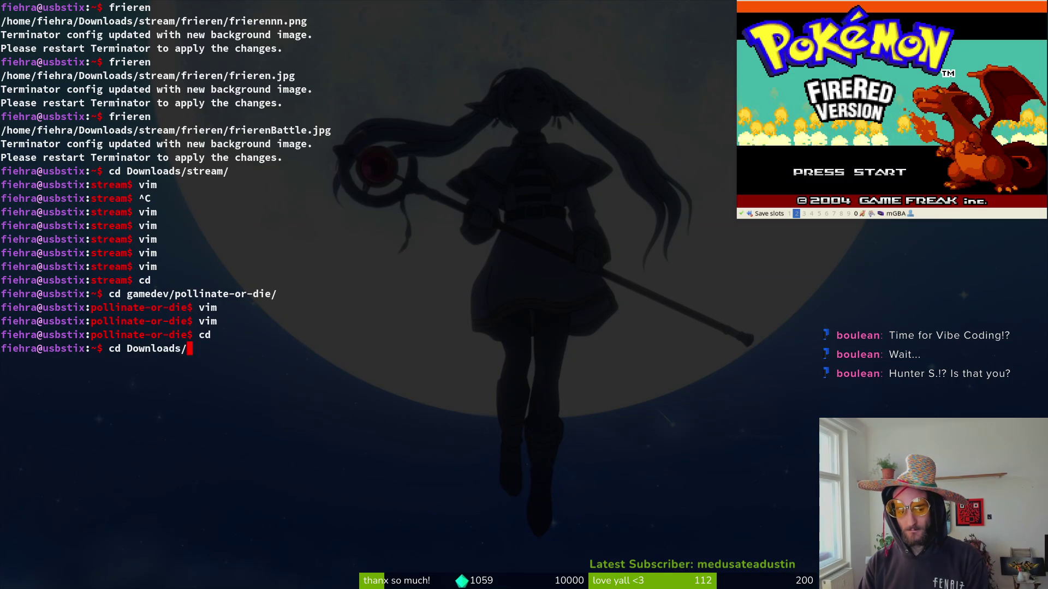
pyautogui.write('ream/pol')
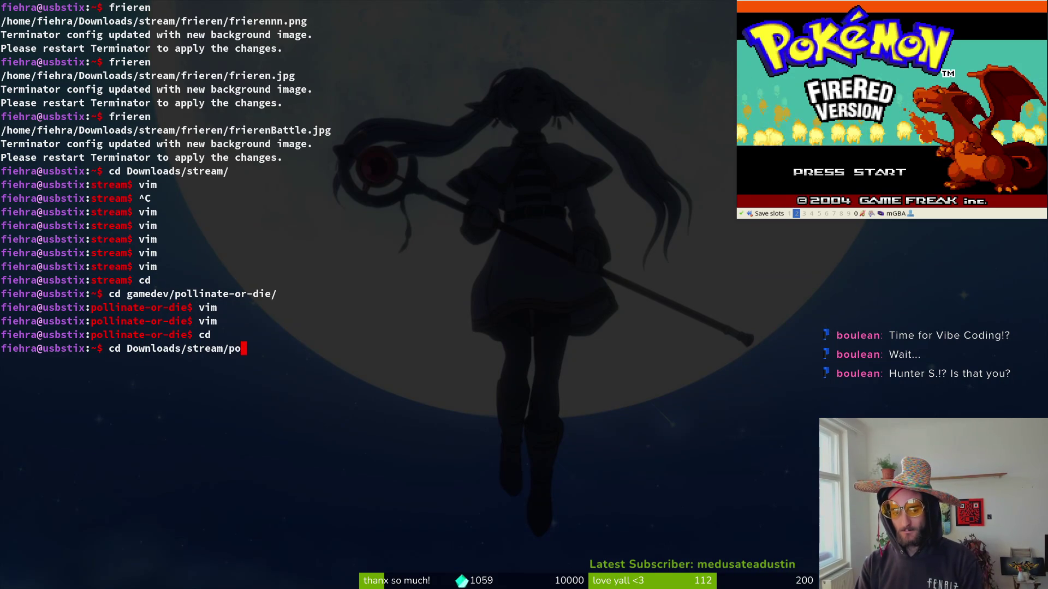
pyautogui.press('Tab')
pyautogui.press('Return')
# Open script.lua in Vim, copy all 64 lines, and paste them into the Claude prompt.
pyautogui.write('vim')
pyautogui.press('Return')
pyautogui.press('j')
pyautogui.press('j')
pyautogui.press('j')
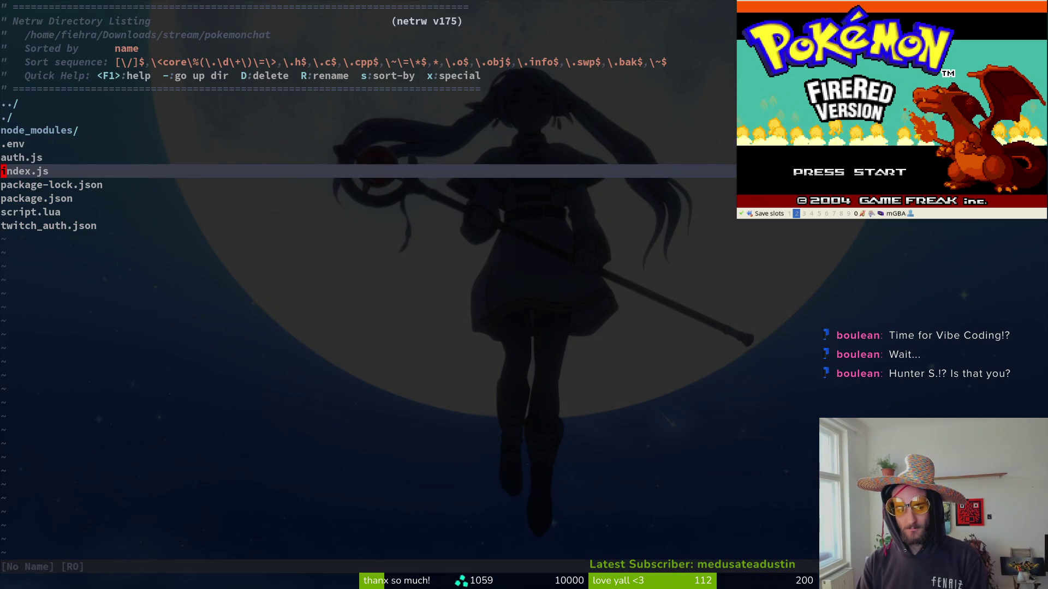
pyautogui.press('j')
pyautogui.press('j')
pyautogui.press('j')
pyautogui.press('Return')
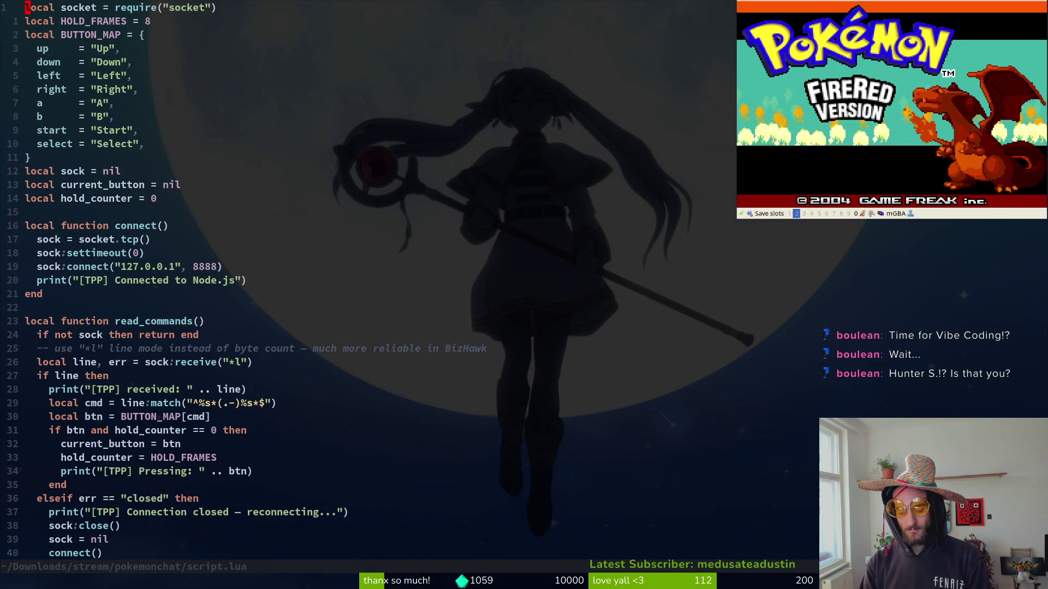
pyautogui.press('y')
pyautogui.hotkey('shift', 'g')
pyautogui.write(':w')
pyautogui.press('Return')
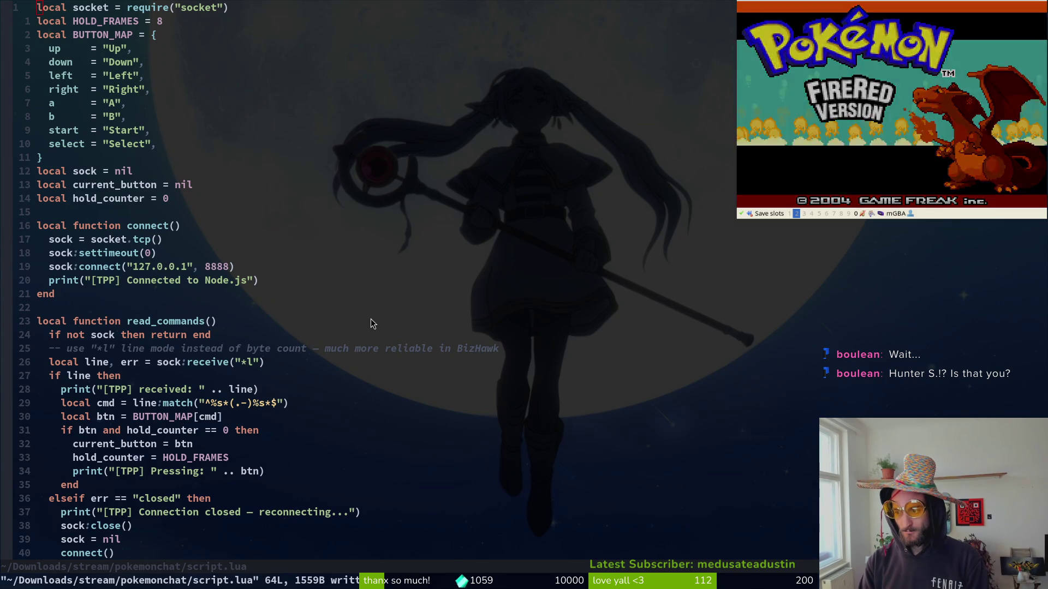
pyautogui.hotkey('alt', 'Tab')
pyautogui.hotkey('ctrl', 'v')
# Open index.js via the file finder, yank the whole file, and save it.
pyautogui.hotkey('alt', 'Tab')
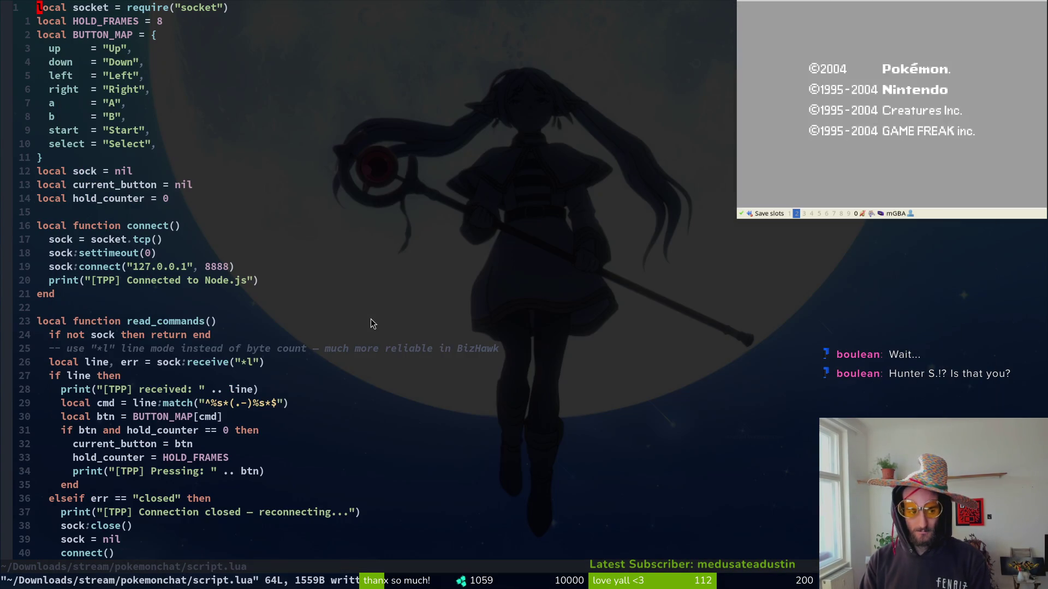
pyautogui.press('space')
pyautogui.press('f')
pyautogui.press('f')
pyautogui.write('ndex')
pyautogui.press('Return')
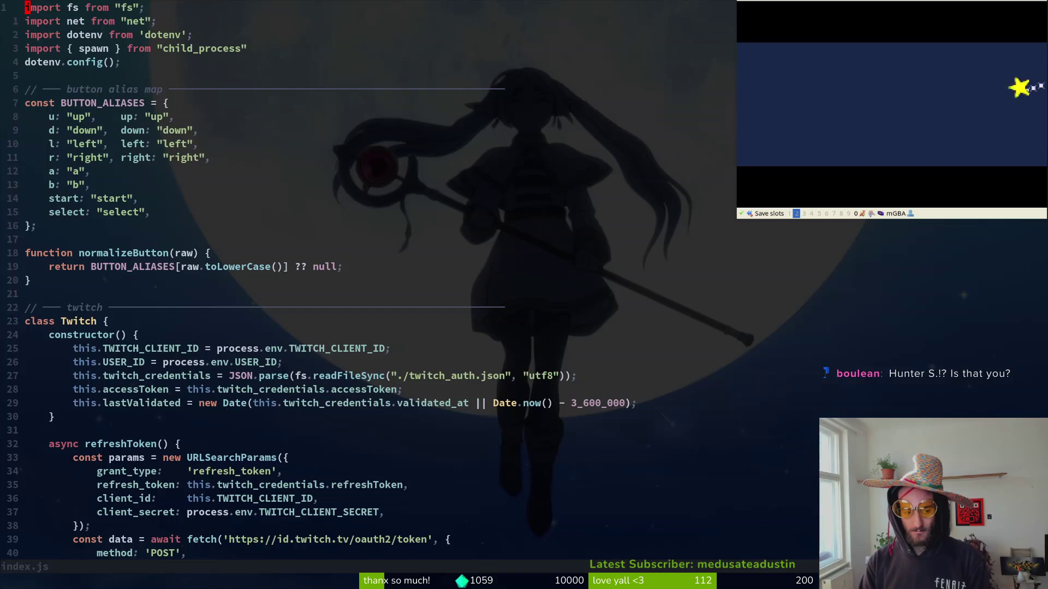
pyautogui.hotkey('shift', 'v')
pyautogui.hotkey('shift', 'g')
pyautogui.write('y:w')
pyautogui.press('Return')
# Paste the index.js code into the Claude prompt below the Lua script.
pyautogui.hotkey('alt', 'Tab')
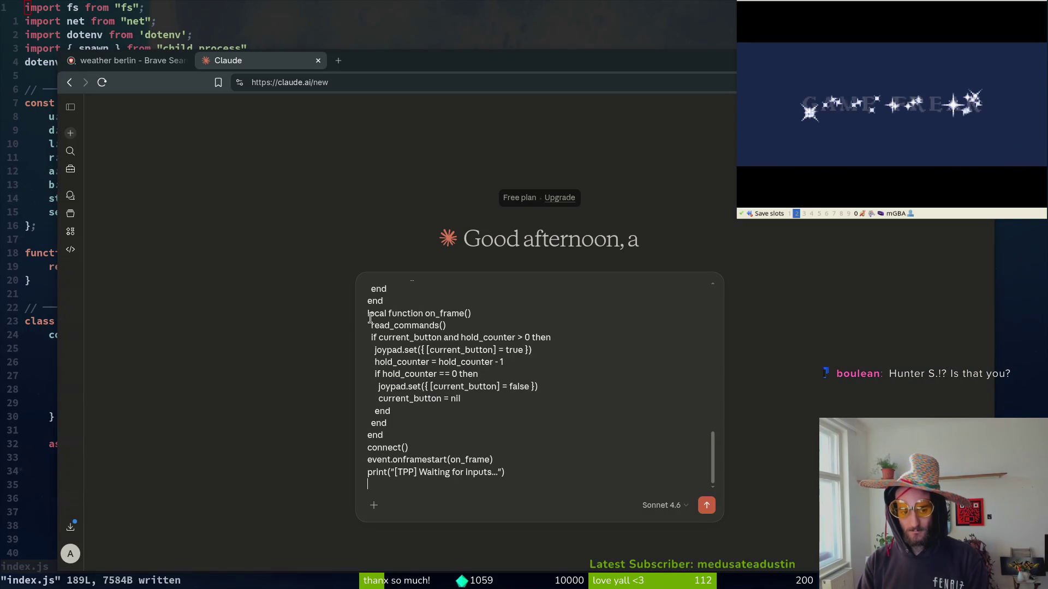
pyautogui.hotkey('shift', 'Return')
pyautogui.hotkey('shift', 'Return')
pyautogui.hotkey('ctrl', 'v')
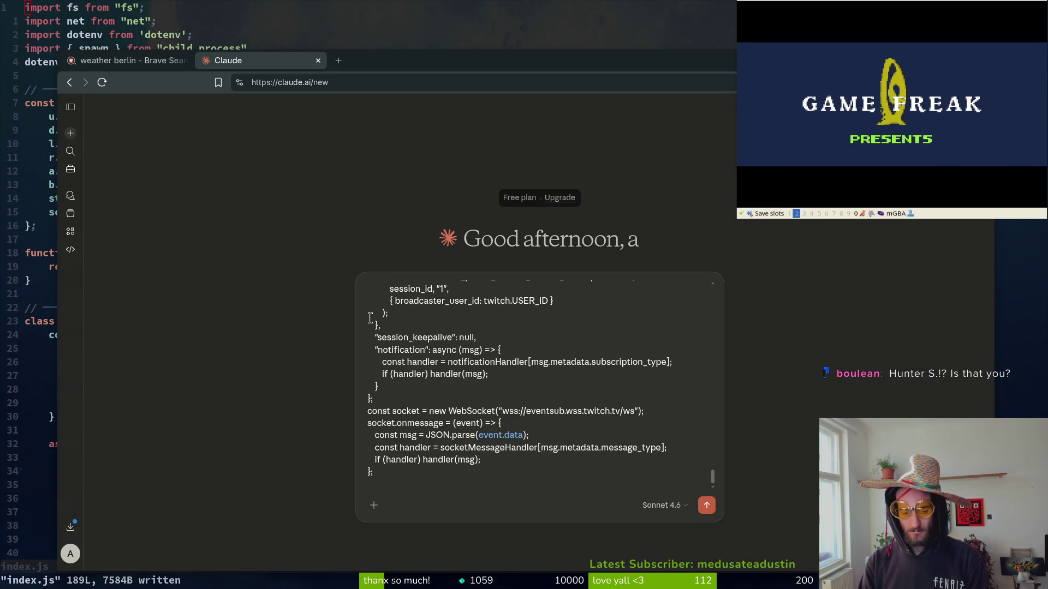
pyautogui.hotkey('alt', 'Tab')
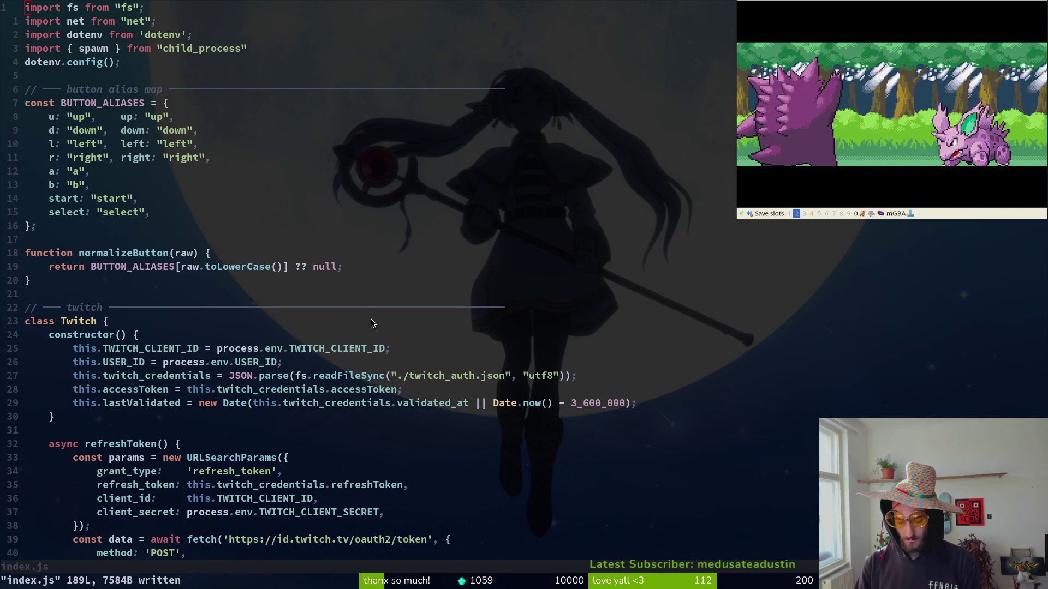
# Send the message to Claude, then bring the BizHawk FireRed window forward and reposition it.
pyautogui.hotkey('alt', 'Tab')
pyautogui.scroll(-10, 370, 318)
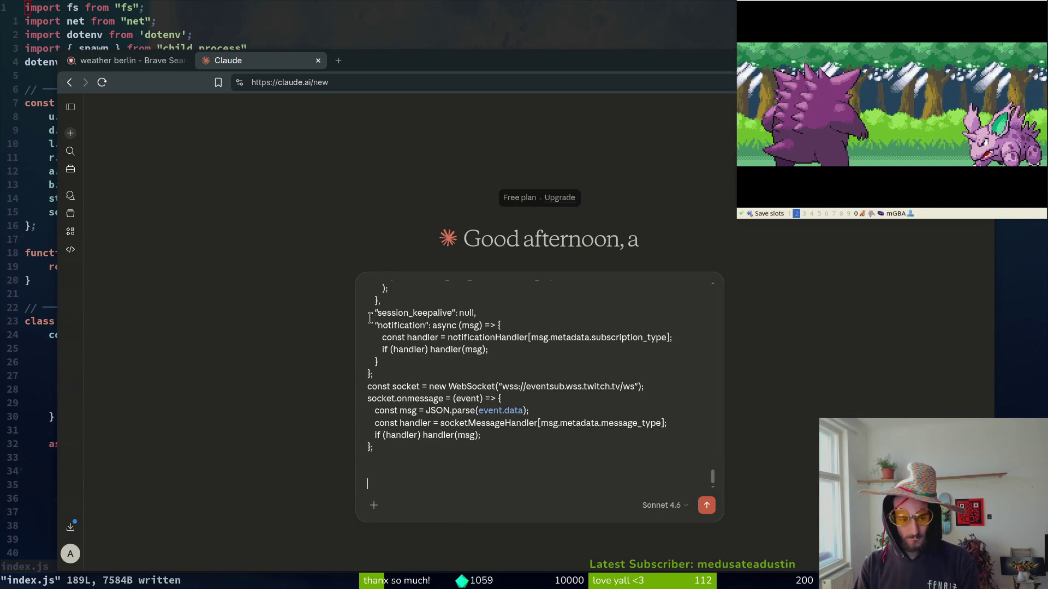
pyautogui.press('Return')
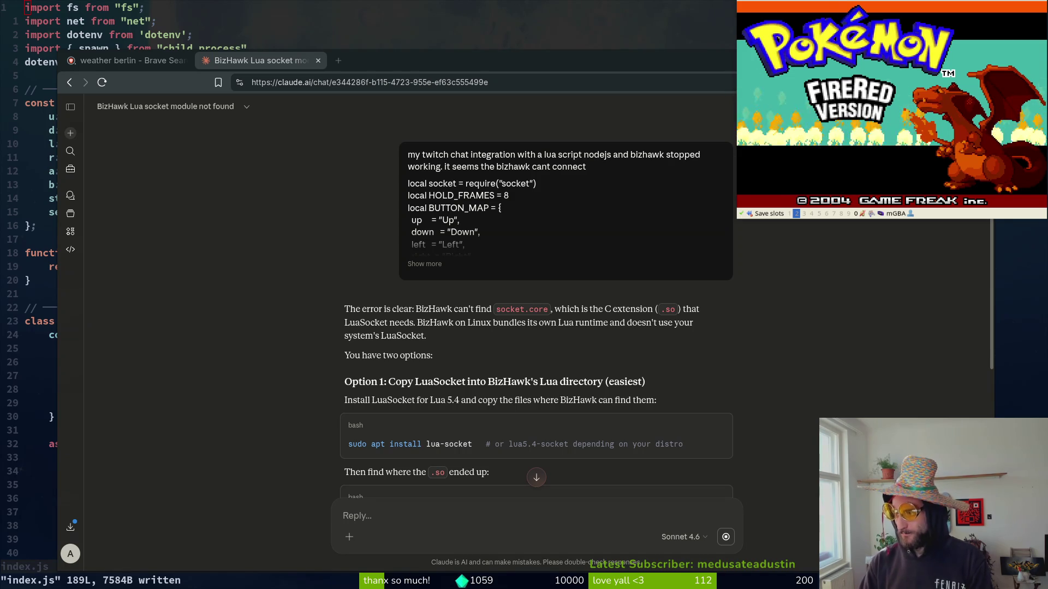
pyautogui.hotkey('alt', 'Tab')
pyautogui.moveTo(330, 220)
pyautogui.mouseDown()
pyautogui.moveTo(329, 140)
pyautogui.moveTo(530, 142)
pyautogui.moveTo(353, 142)
pyautogui.moveTo(209, 26)
pyautogui.moveTo(275, 35)
pyautogui.moveTo(254, 32)
pyautogui.moveTo(282, 47)
pyautogui.mouseUp()
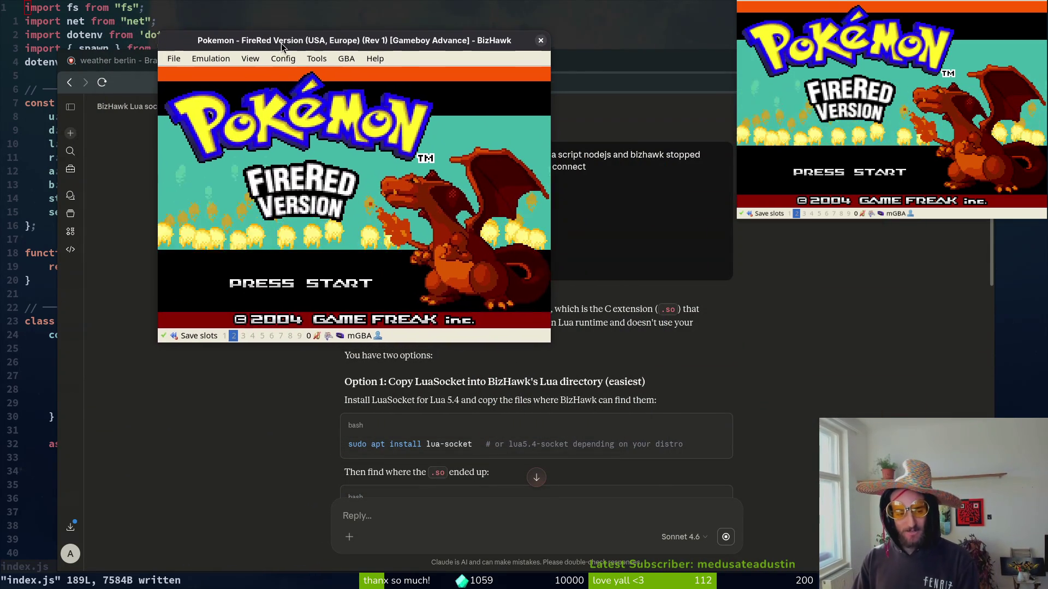
# Save index.js in Vim by rerunning the previous :w command.
pyautogui.hotkey('alt', 'Tab')
pyautogui.write(':')
pyautogui.press('Up')
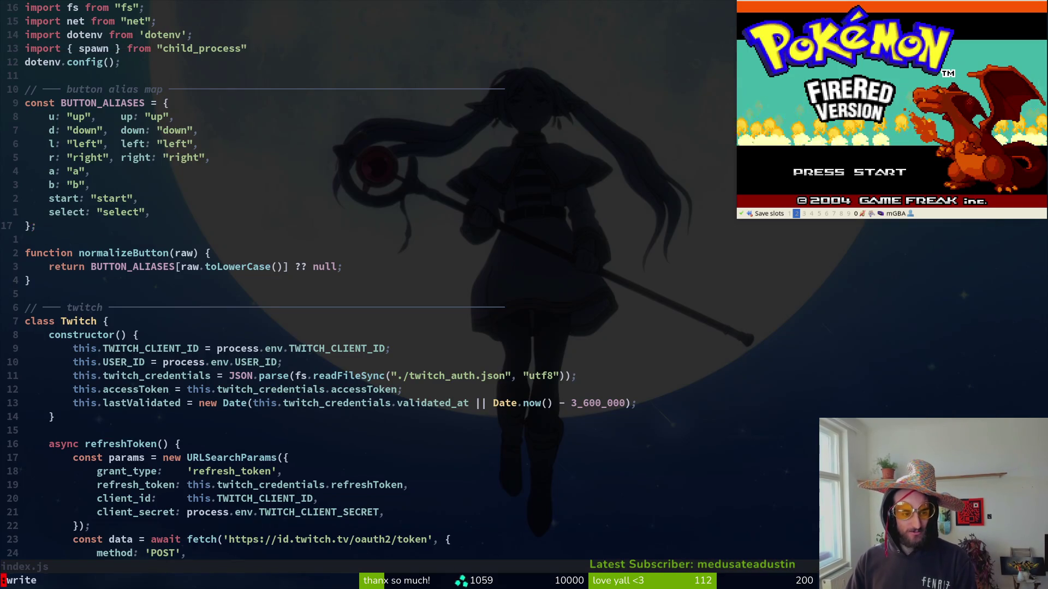
pyautogui.press('Return')
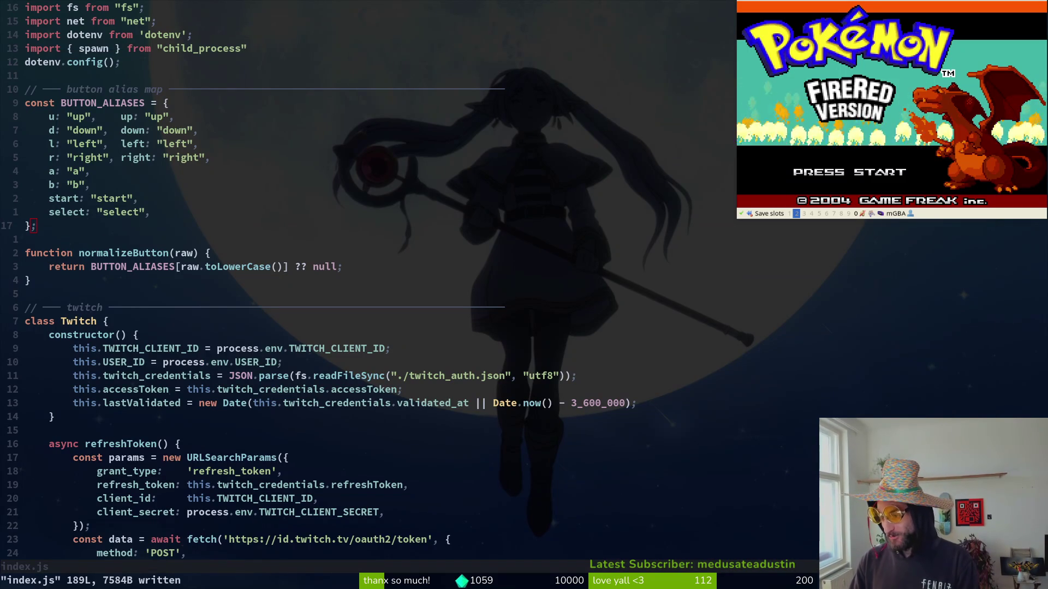
# Scroll Claude's reply to Option 2 and select the comm.socketServerSetHost/SetPort lines.
pyautogui.hotkey('alt', 'Tab')
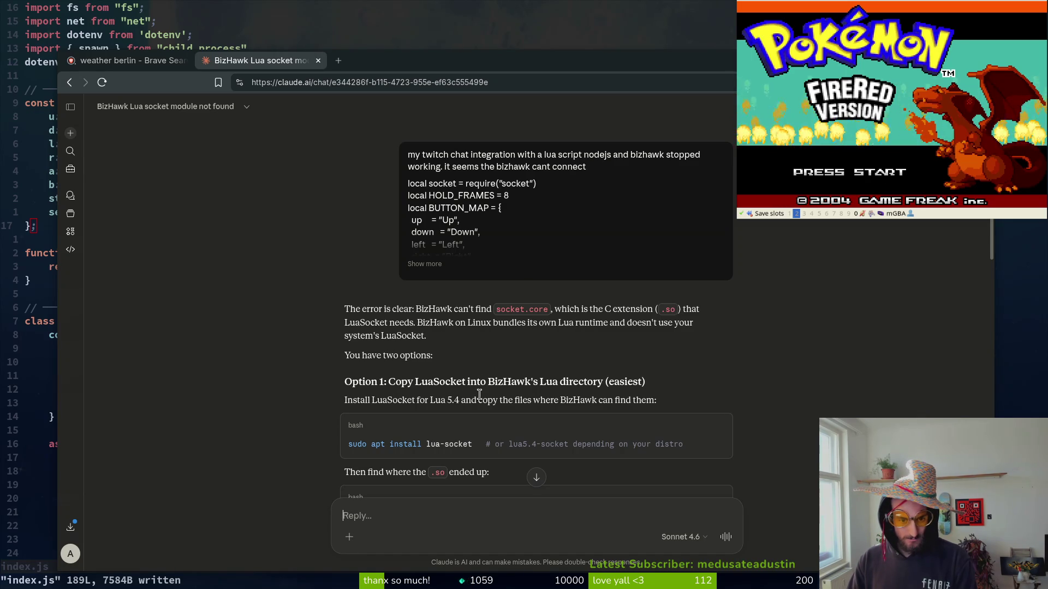
pyautogui.scroll(-2, 403, 381)
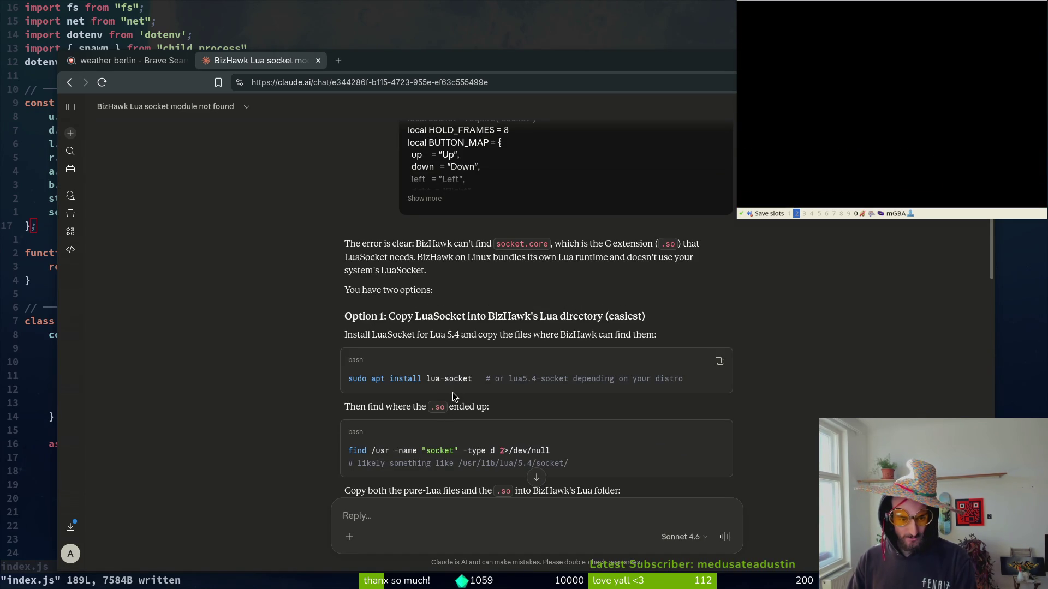
pyautogui.scroll(-3, 493, 382)
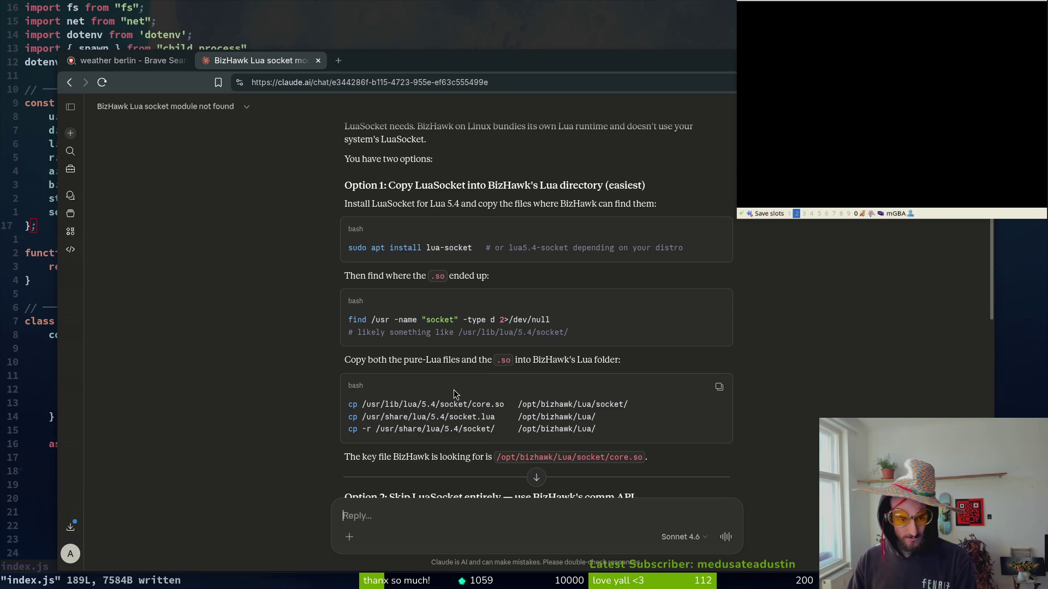
pyautogui.scroll(-3, 476, 362)
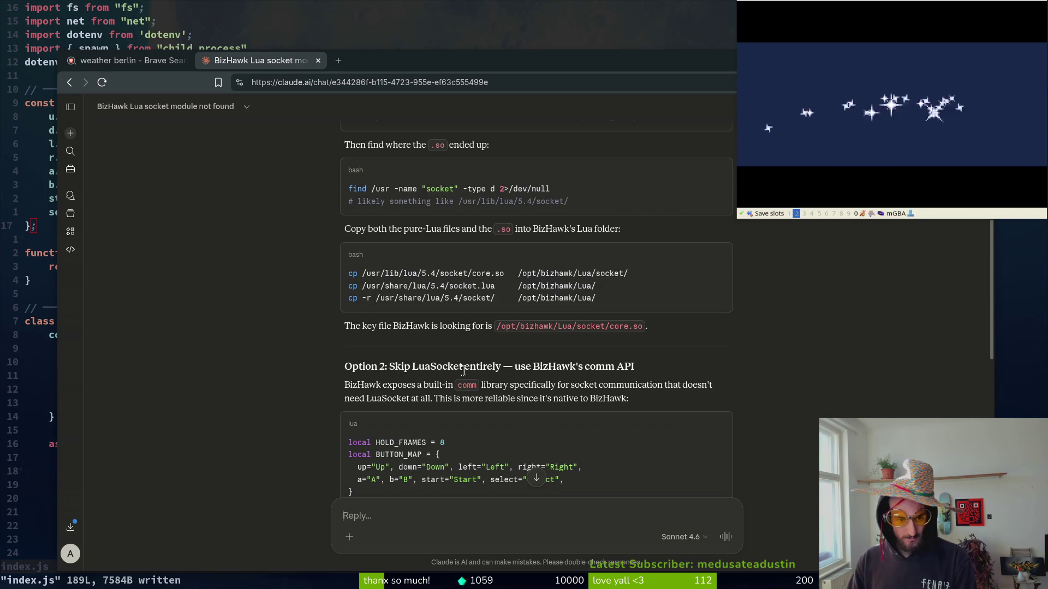
pyautogui.scroll(-3, 404, 439)
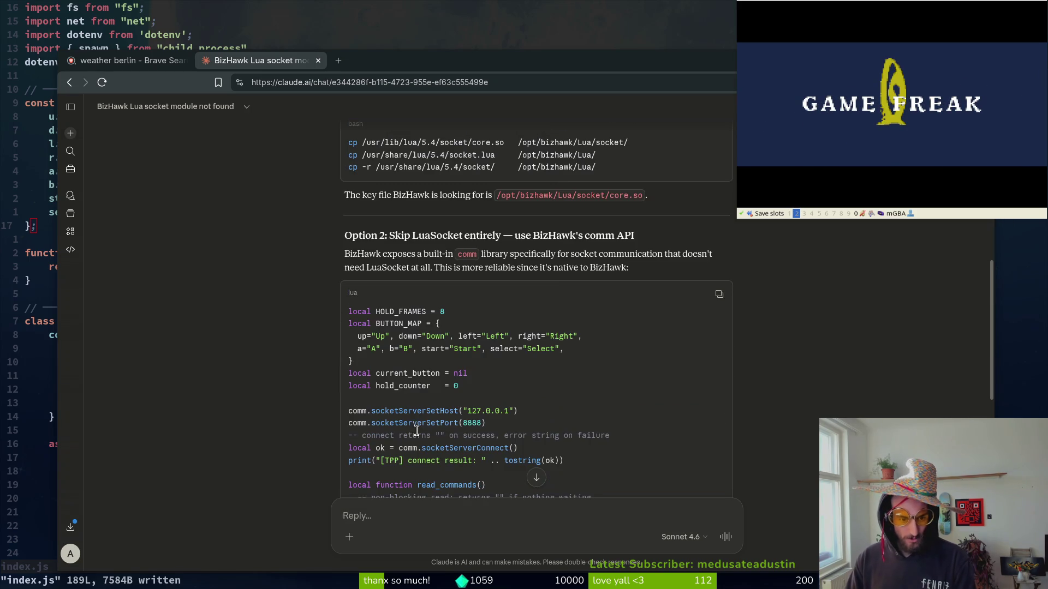
pyautogui.scroll(-3, 429, 402)
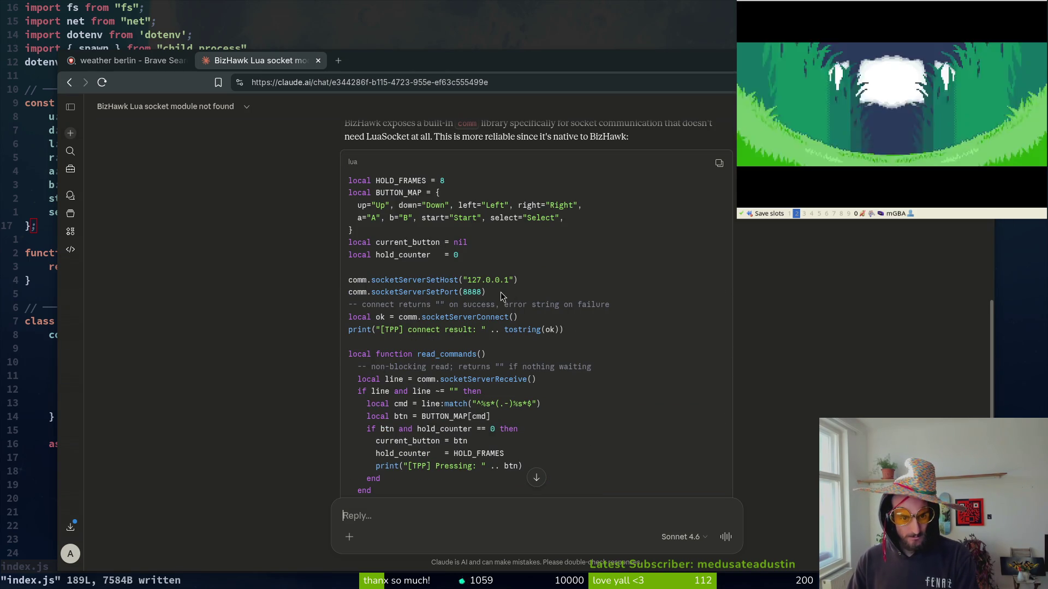
pyautogui.moveTo(502, 295); pyautogui.dragTo(352, 282)
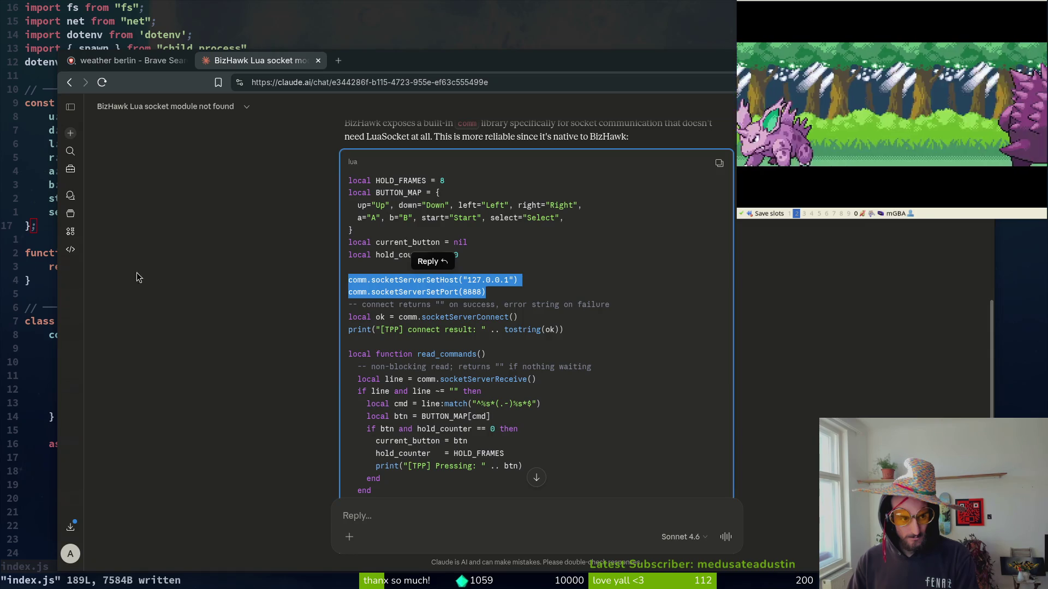
# Undo two edits in index.js to review them, redo the latest, and save.
pyautogui.hotkey('alt', 'Tab')
pyautogui.press('u')
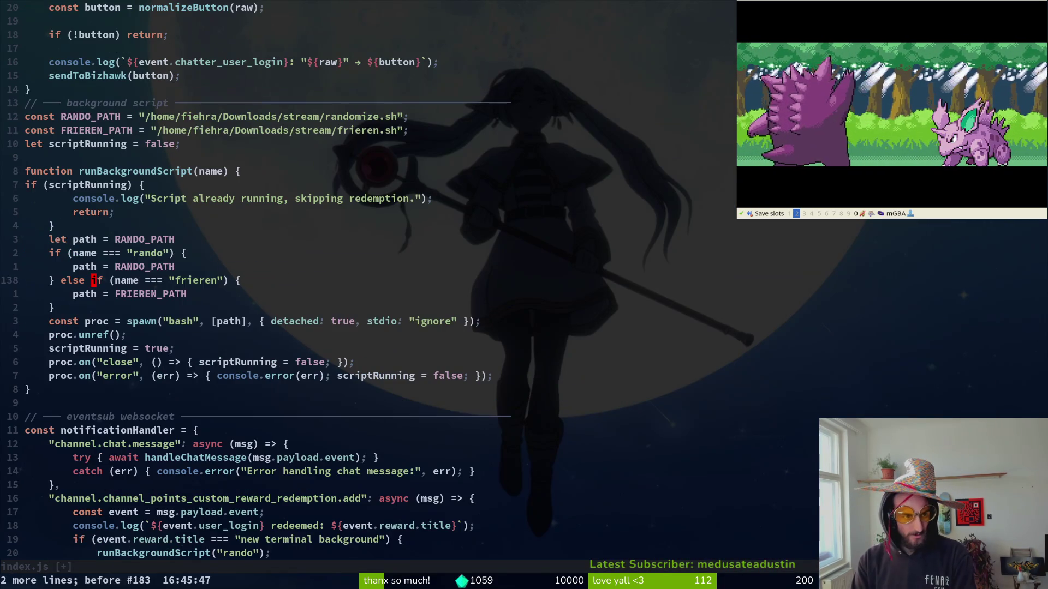
pyautogui.press('u')
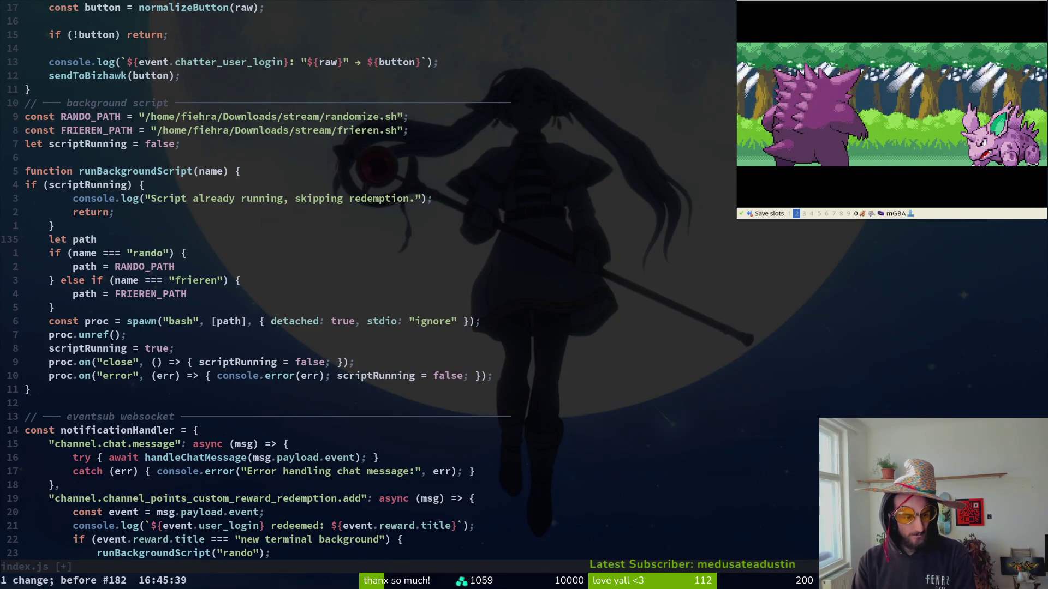
pyautogui.hotkey('ctrl', 'r')
pyautogui.hotkey('ctrl', 'r')
pyautogui.hotkey('ctrl', 'r')
pyautogui.write(':w')
pyautogui.press('Return')
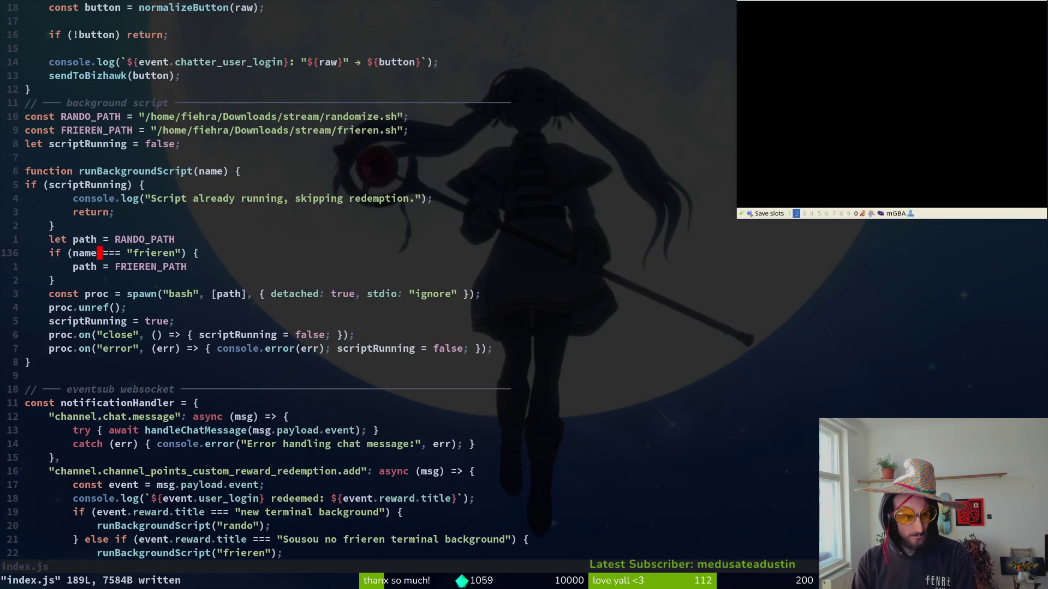
# In script.lua, undo and redo recent edits to review them, then save.
pyautogui.hotkey('ctrl', '6')
pyautogui.press('u')
pyautogui.press('u')
pyautogui.press('u')
pyautogui.press('u')
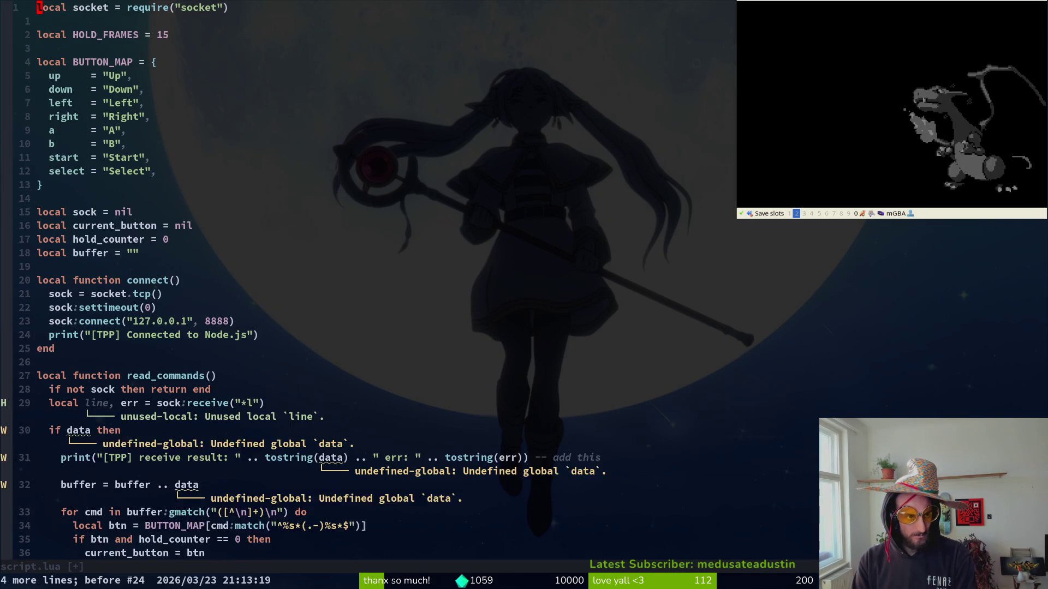
pyautogui.hotkey('ctrl', 'r')
pyautogui.hotkey('ctrl', 'r')
pyautogui.hotkey('ctrl', 'r')
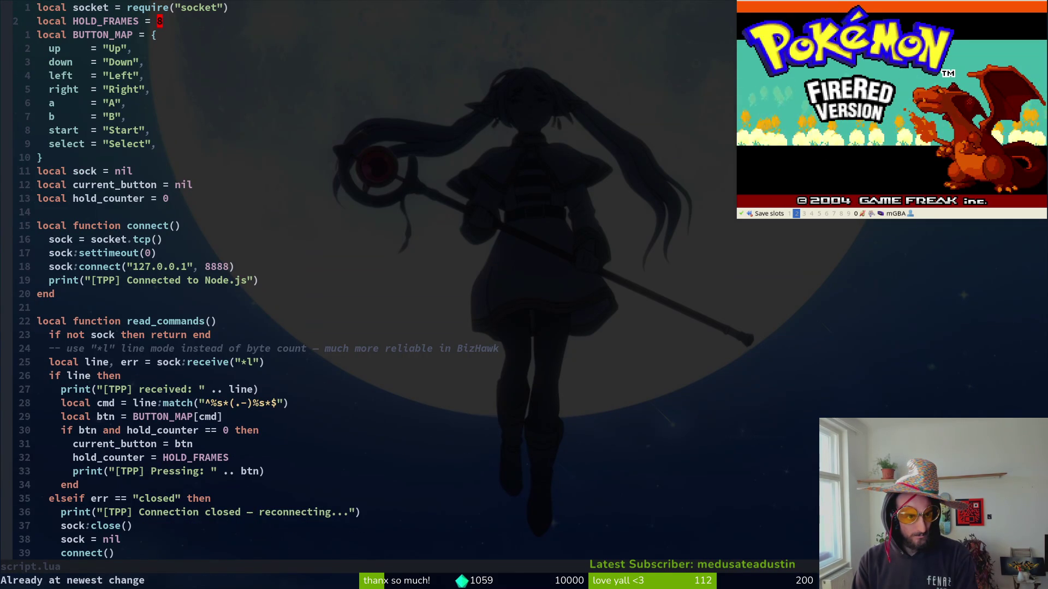
pyautogui.press('u')
pyautogui.hotkey('ctrl', 'r')
pyautogui.write(':w')
pyautogui.press('Return')
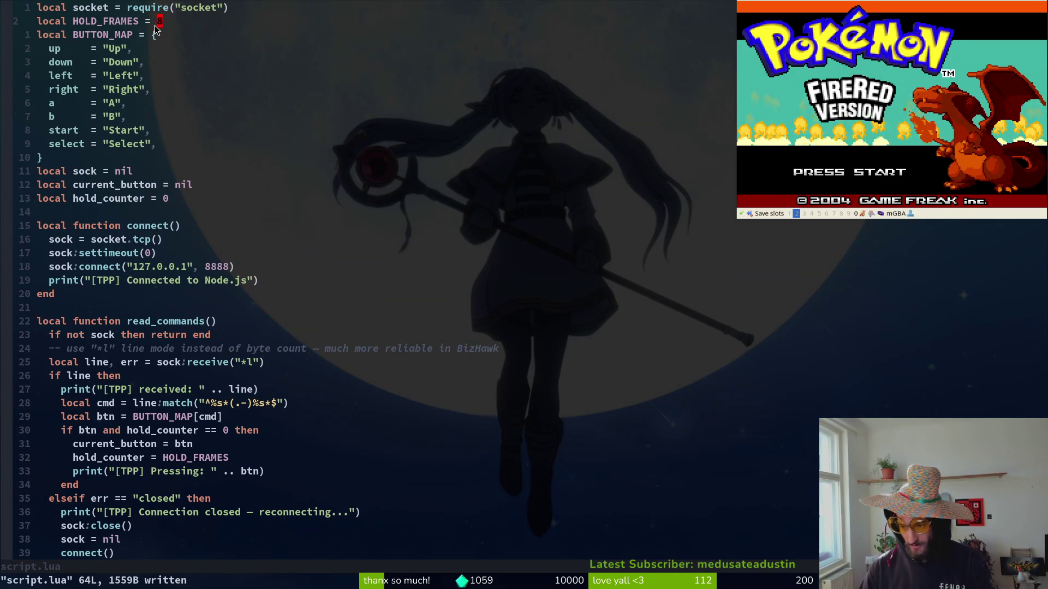
# Go to the socket connect line with port 8888, then return to Claude's reply.
pyautogui.click(278, 271)
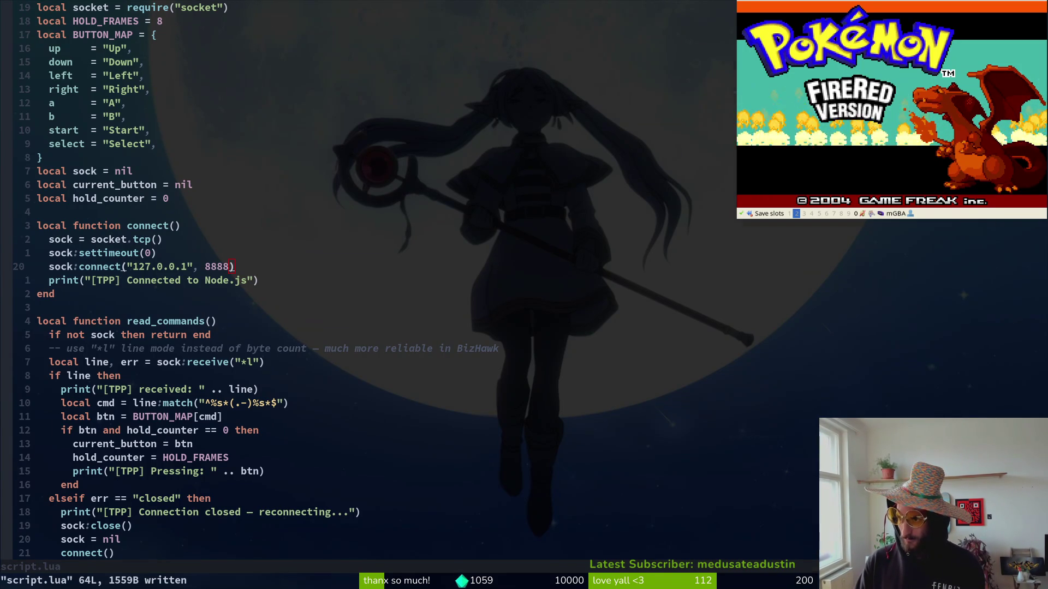
pyautogui.hotkey('alt', 'Tab')
pyautogui.scroll(-7, 196, 346)
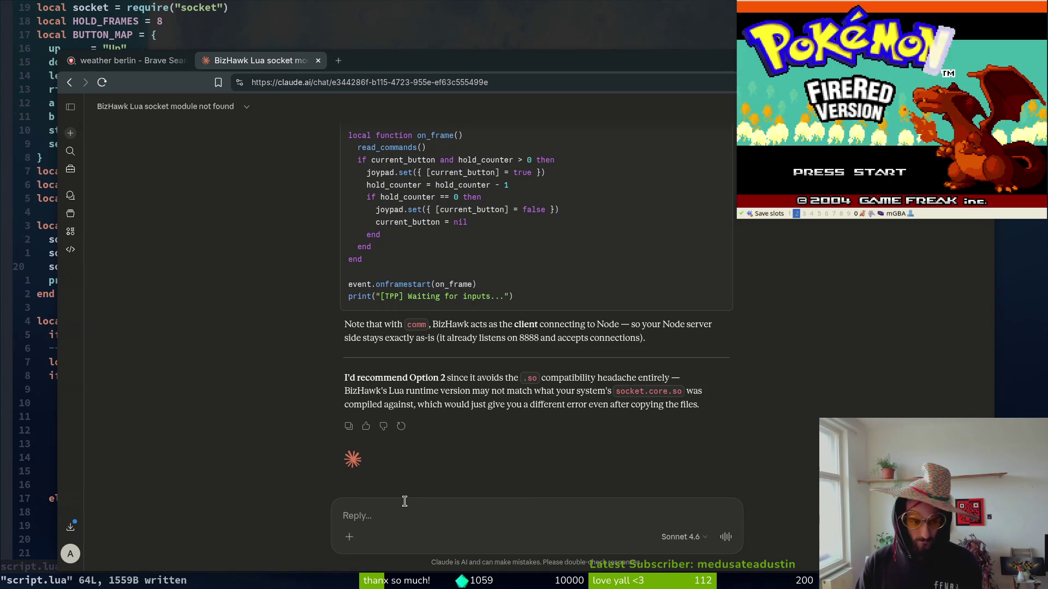
# Reply that this was the simple solution Claude gave before and it must be another problem.
pyautogui.write('theres no way')
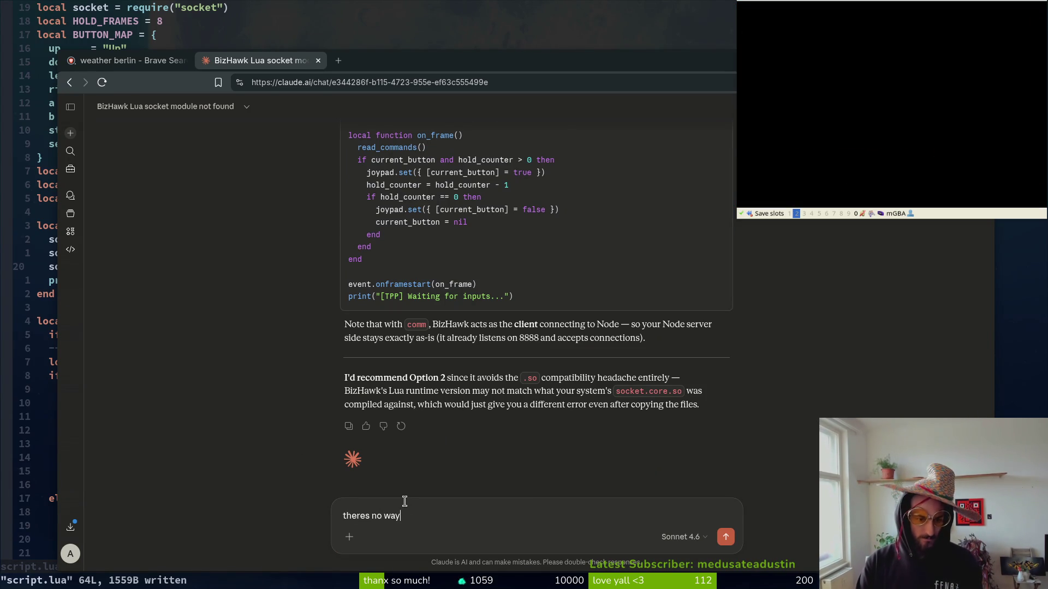
pyautogui.write('. this sd')
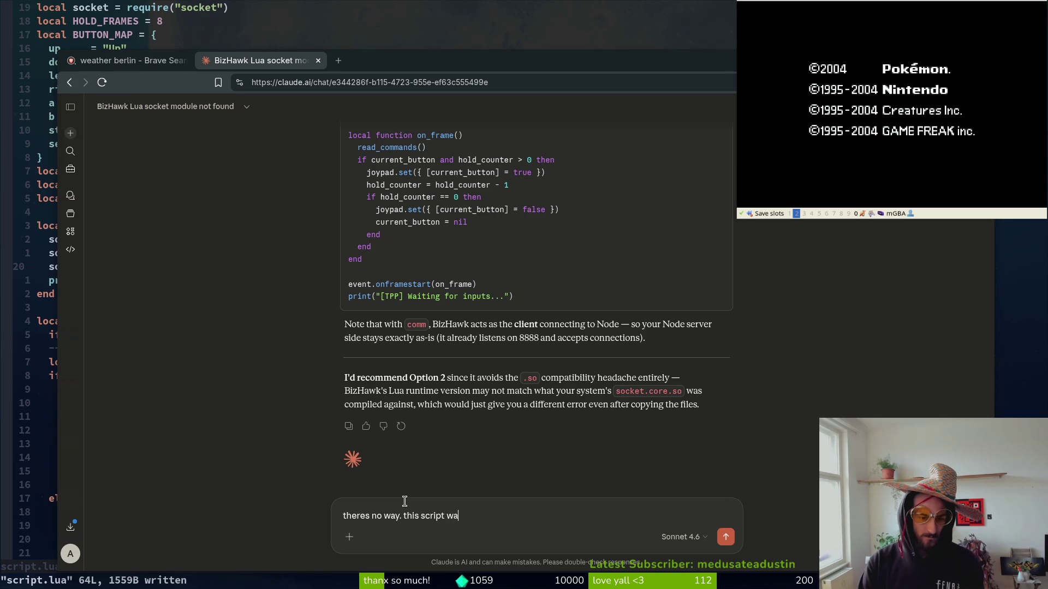
pyautogui.write('s working perfectly last tim')
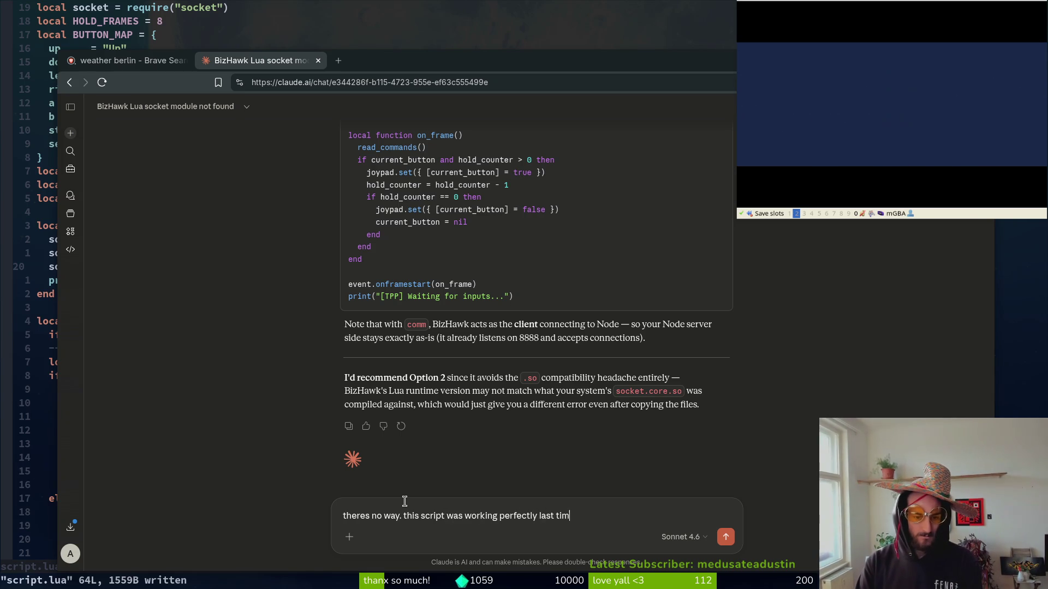
pyautogui.write('e. this was the sim')
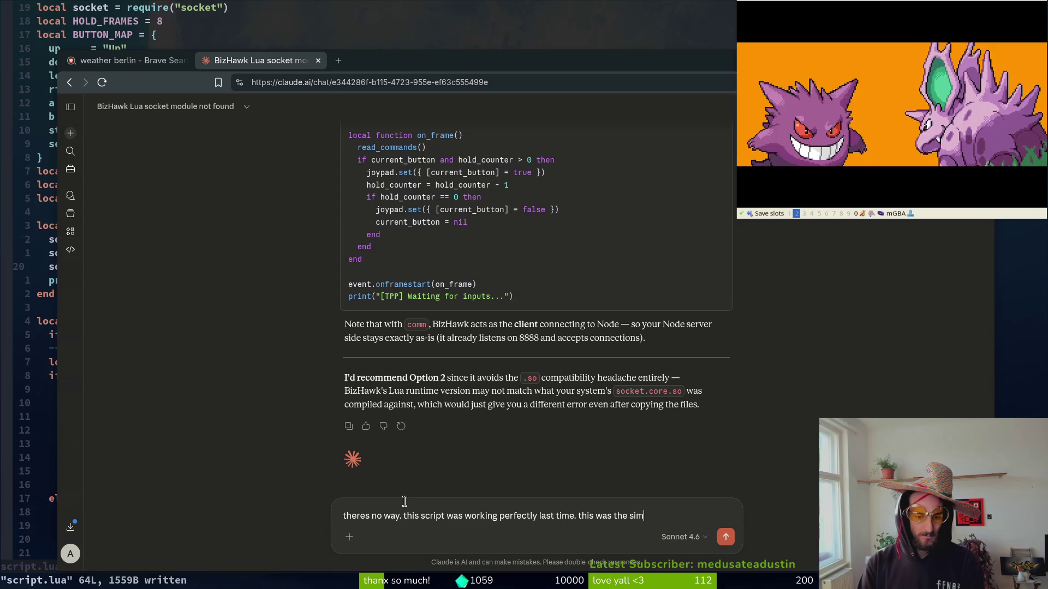
pyautogui.write('ple solution you ')
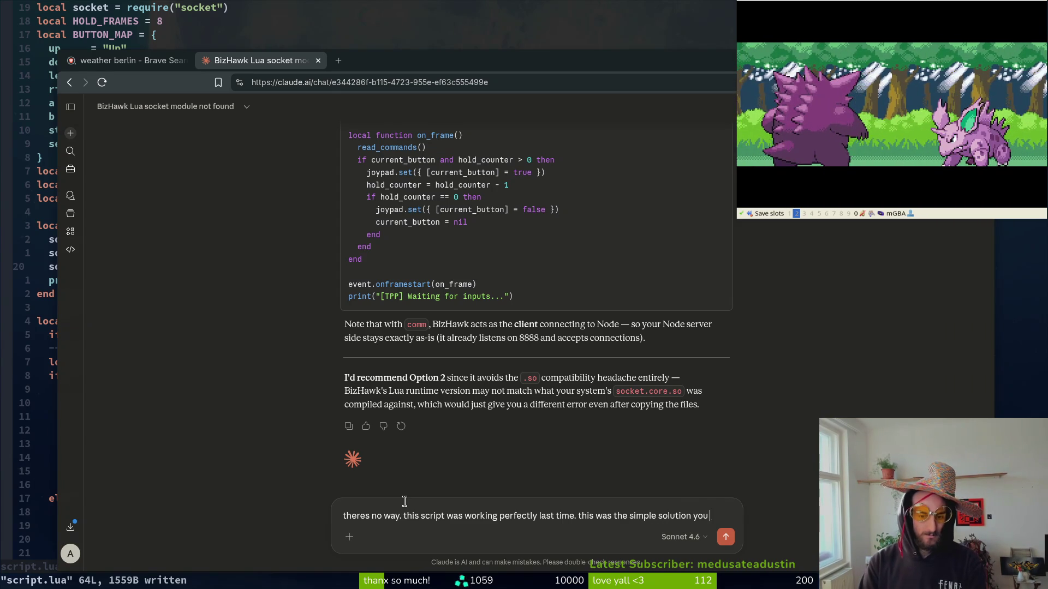
pyautogui.write('gave me. there')
pyautogui.write('must be another pr')
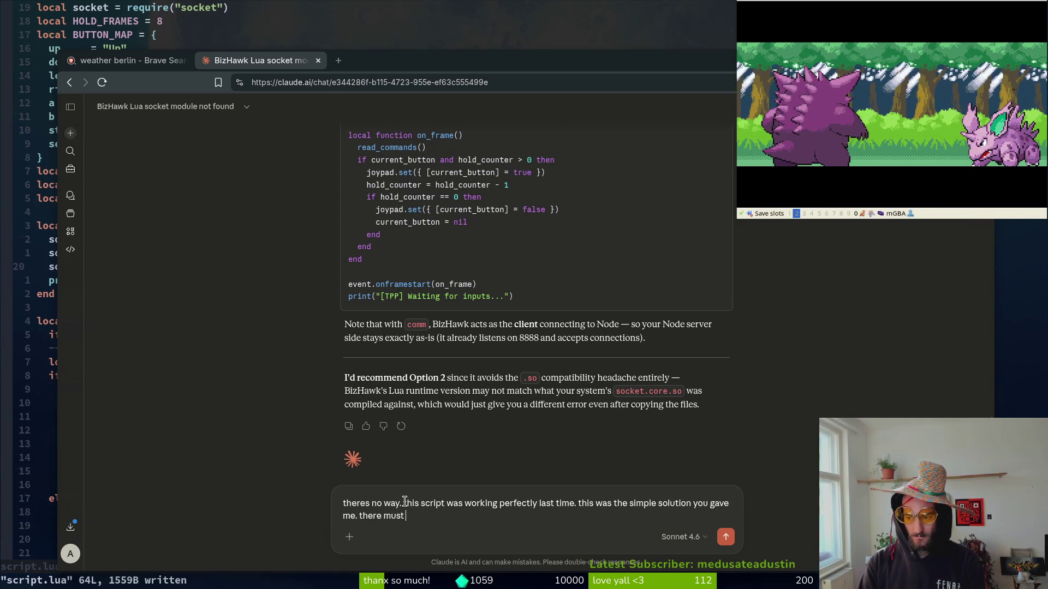
pyautogui.write('oblem')
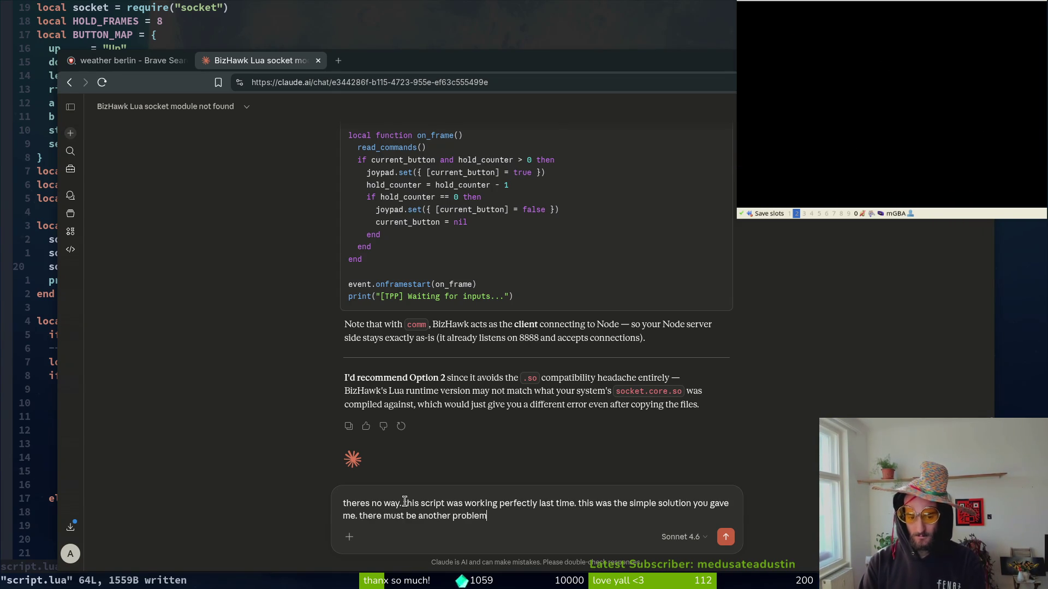
# Glance at the Lua script, then select the 'ls /opt/bizhawk/Lua/' command in Claude's answer.
pyautogui.press('super+minus')
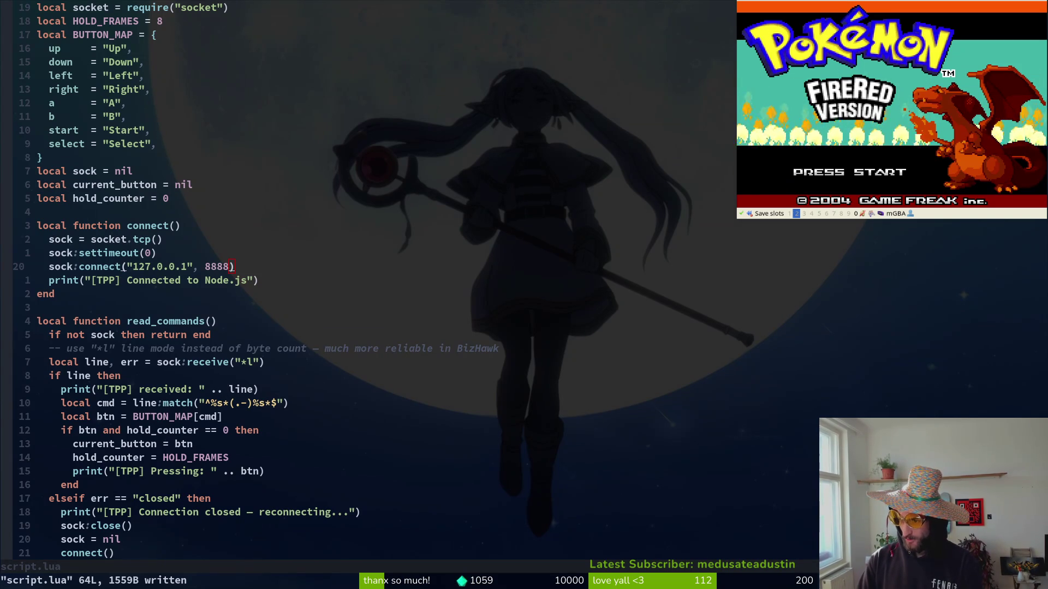
pyautogui.hotkey('alt', 'Tab')
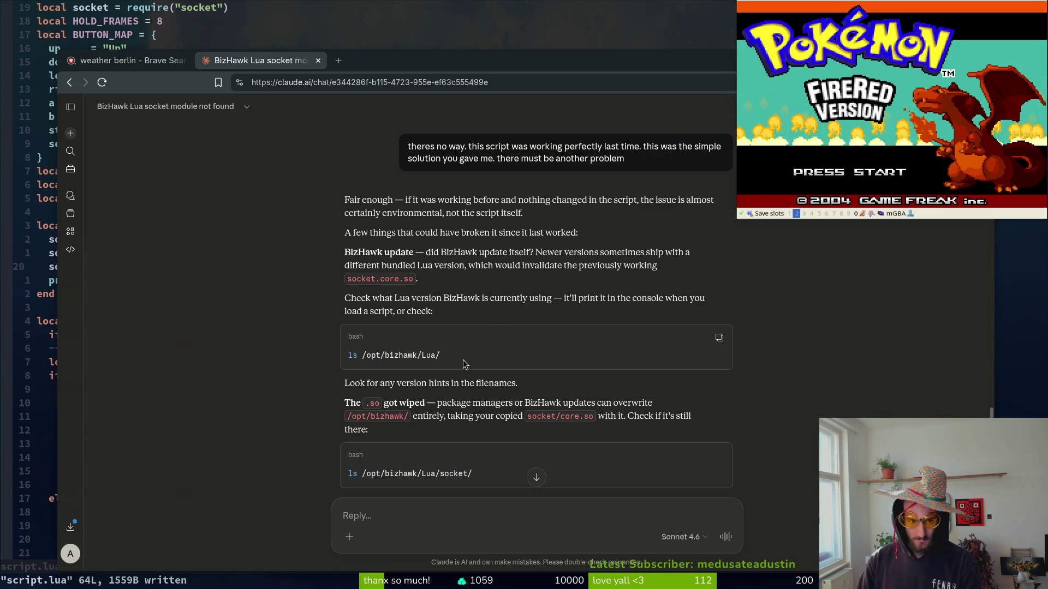
pyautogui.moveTo(463, 359); pyautogui.dragTo(335, 358)
pyautogui.hotkey('ctrl', 'c')
# Quit Vim, run ls /opt/bizhawk/Lua/, and select the listing showing socket and socket.lua.
pyautogui.press('super+s')
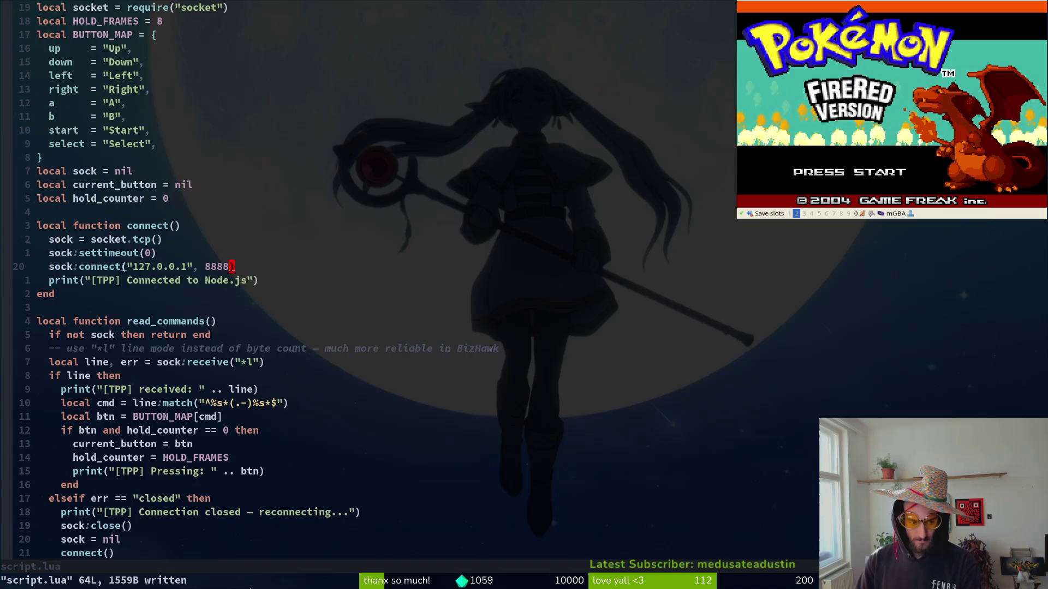
pyautogui.write(':q')
pyautogui.press('Return')
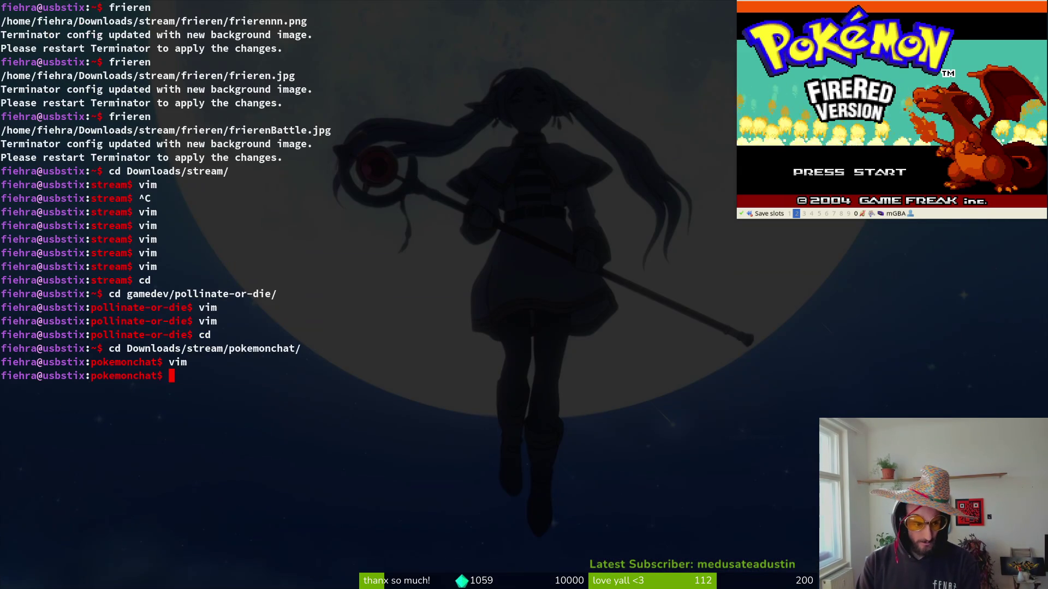
pyautogui.hotkey('ctrl', 'shift', 'v')
pyautogui.press('Return')
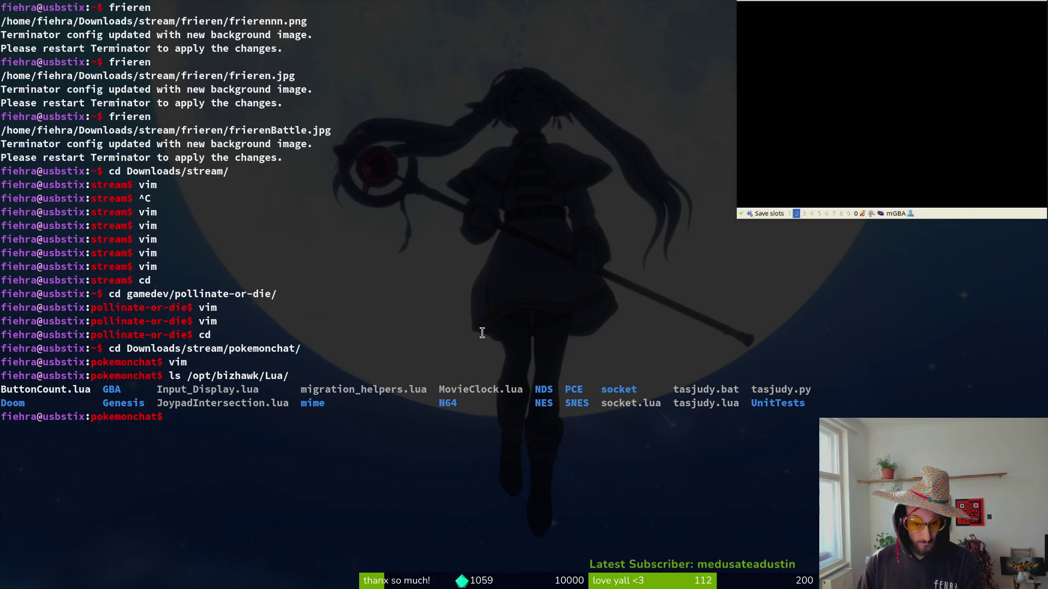
pyautogui.moveTo(816, 410)
pyautogui.mouseDown()
pyautogui.moveTo(2, 404)
pyautogui.moveTo(2, 379)
pyautogui.moveTo(3, 390)
pyautogui.mouseUp()
pyautogui.press('super+c')
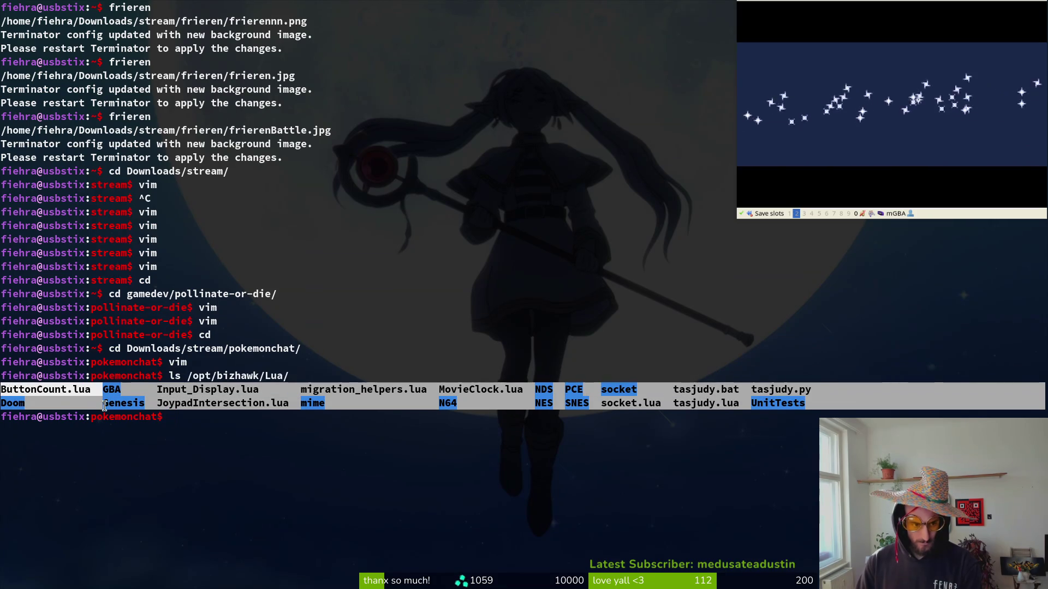
# Send Claude the BizHawk Lua folder listing and read its advice to check socket/core.so.
pyautogui.hotkey('alt', 'Tab')
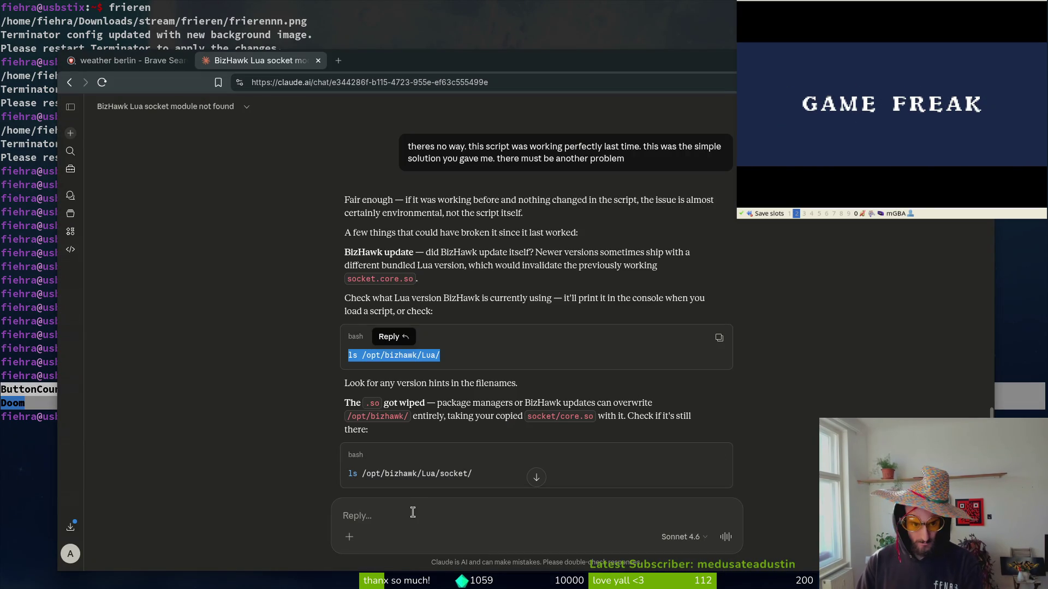
pyautogui.middleClick(413, 512)
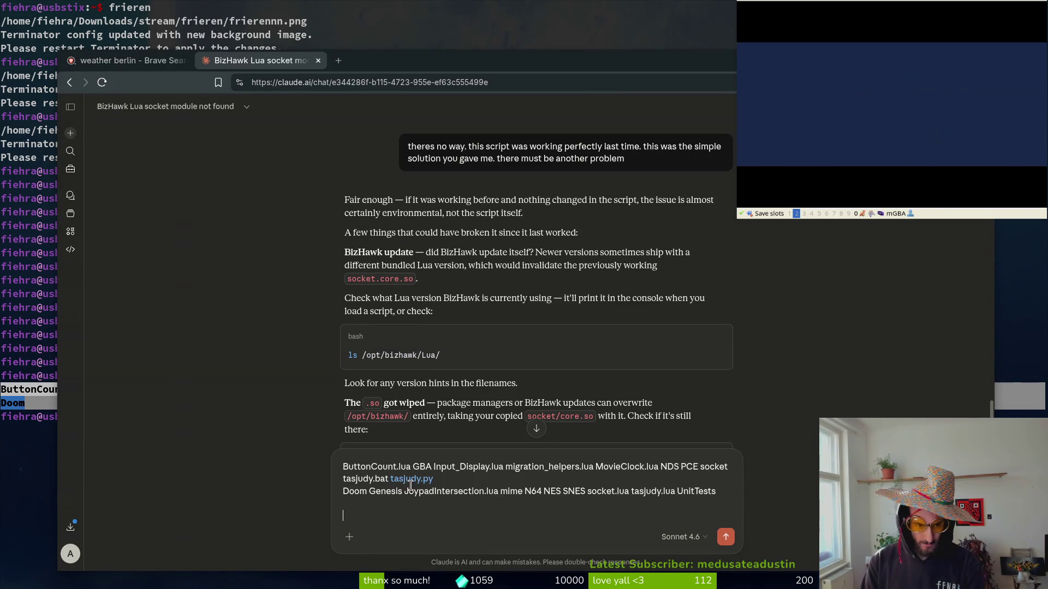
pyautogui.press('Return')
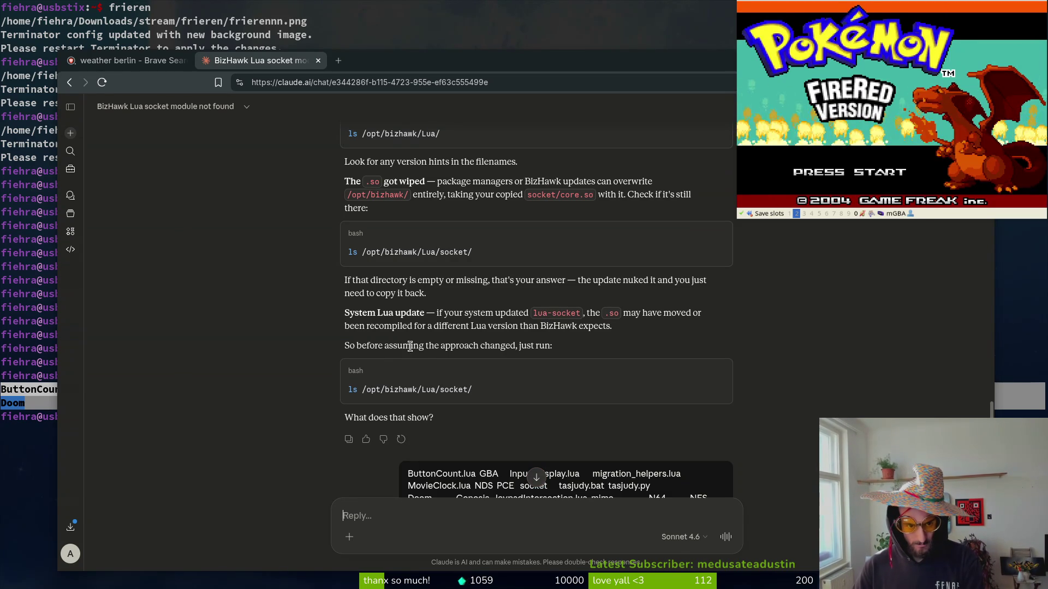
pyautogui.scroll(-3, 497, 354)
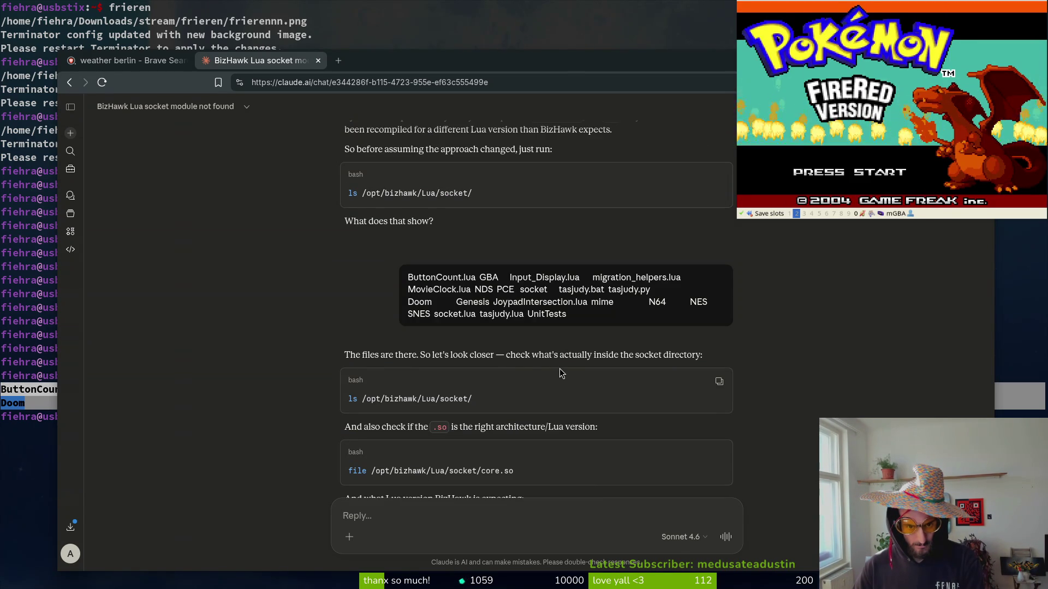
pyautogui.scroll(-2, 559, 369)
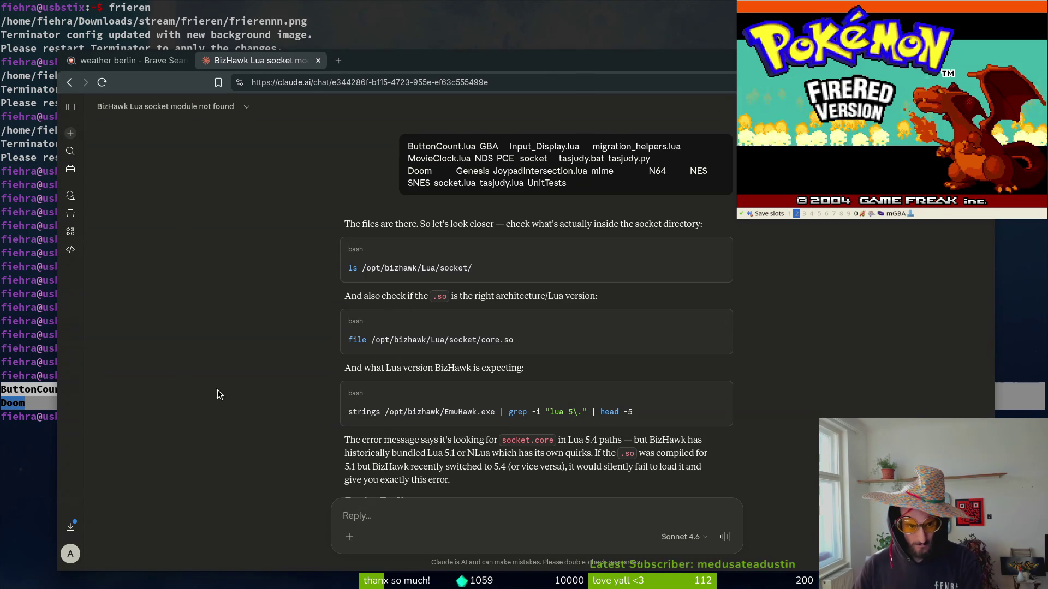
pyautogui.click(16, 413)
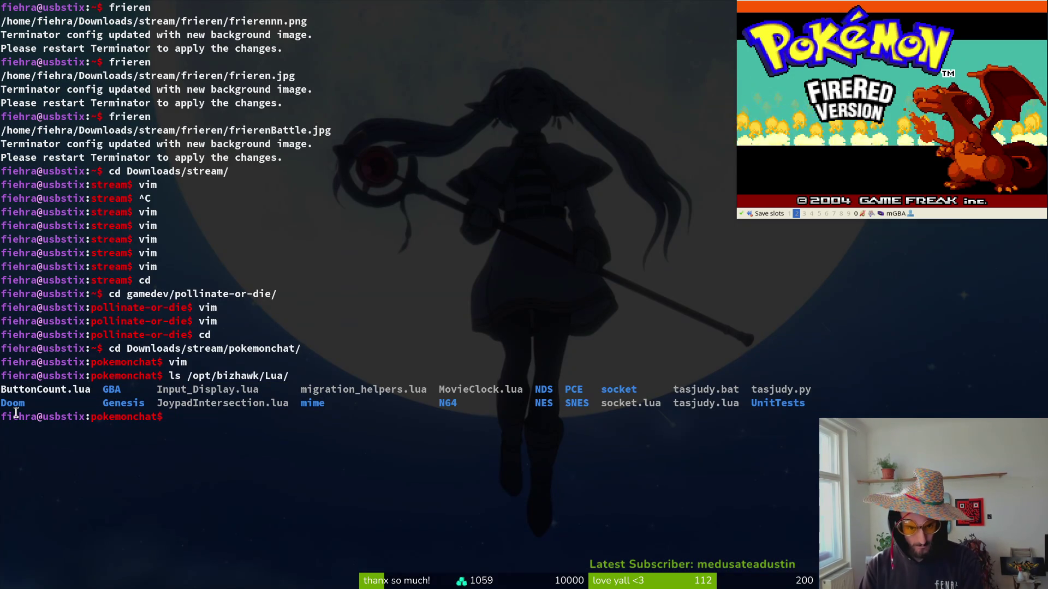
# Erase the stray paste at the prompt and run a plain cd to return home.
pyautogui.hotkey('alt', 'Tab')
pyautogui.hotkey('alt', 'Tab')
pyautogui.write('cd')
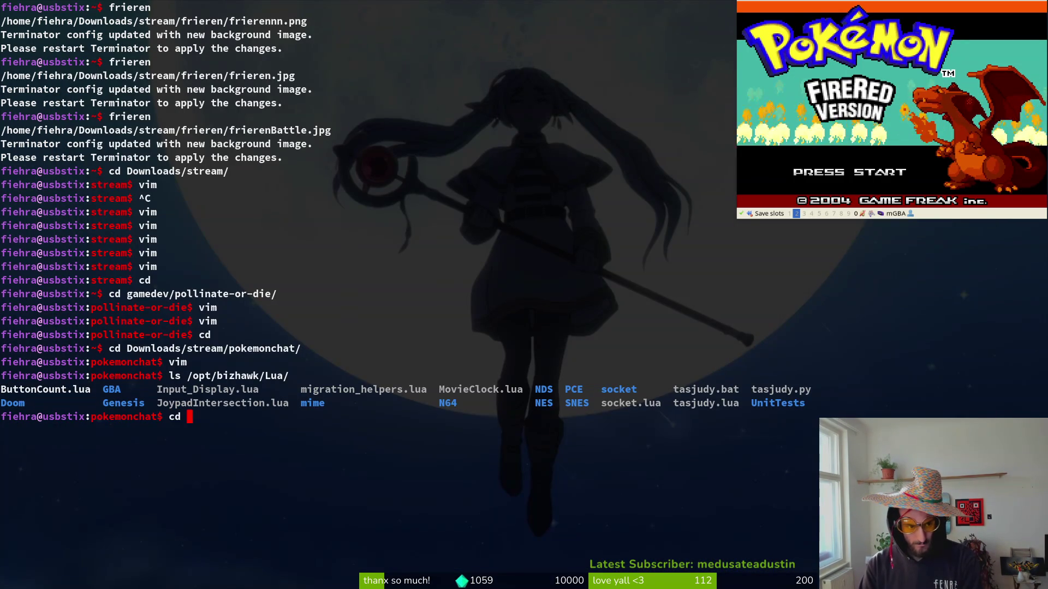
pyautogui.middleClick(17, 413)
pyautogui.press('BackSpace')
pyautogui.press('BackSpace')
pyautogui.press('BackSpace')
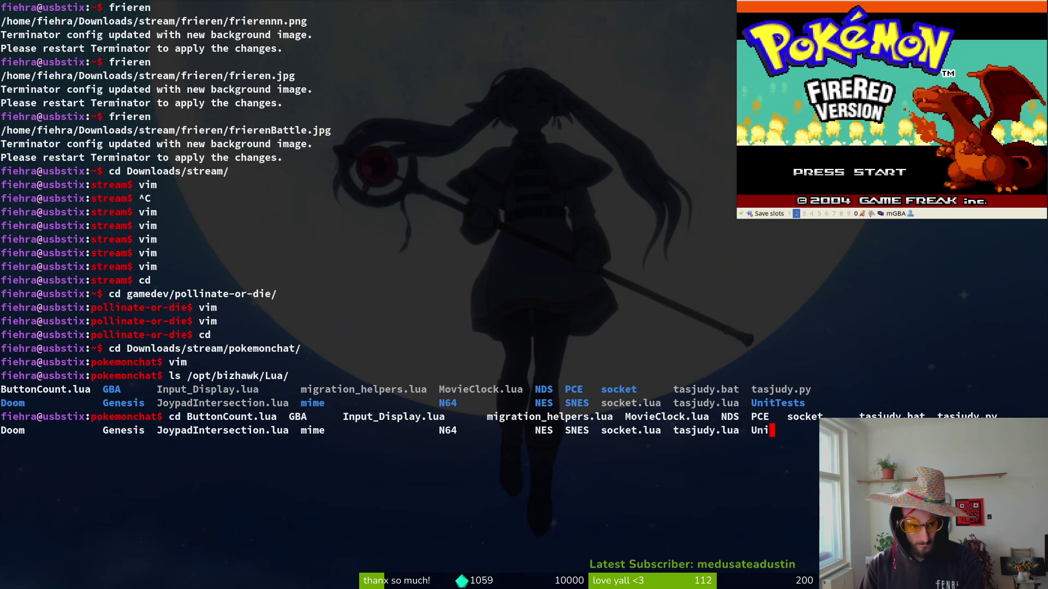
pyautogui.press('BackSpace')
pyautogui.press('BackSpace')
pyautogui.press('BackSpace')
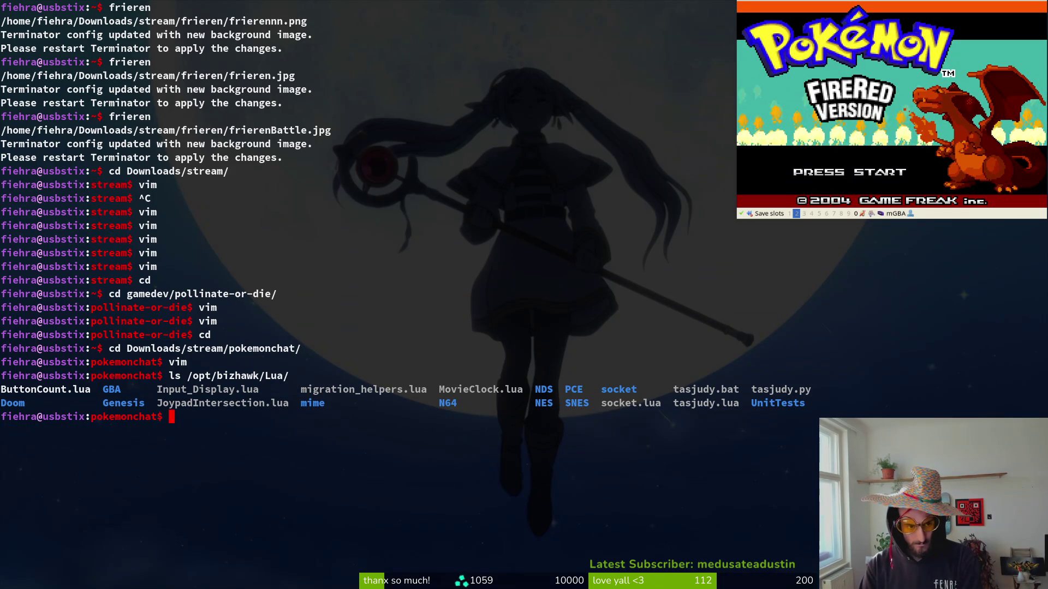
pyautogui.write('/opt')
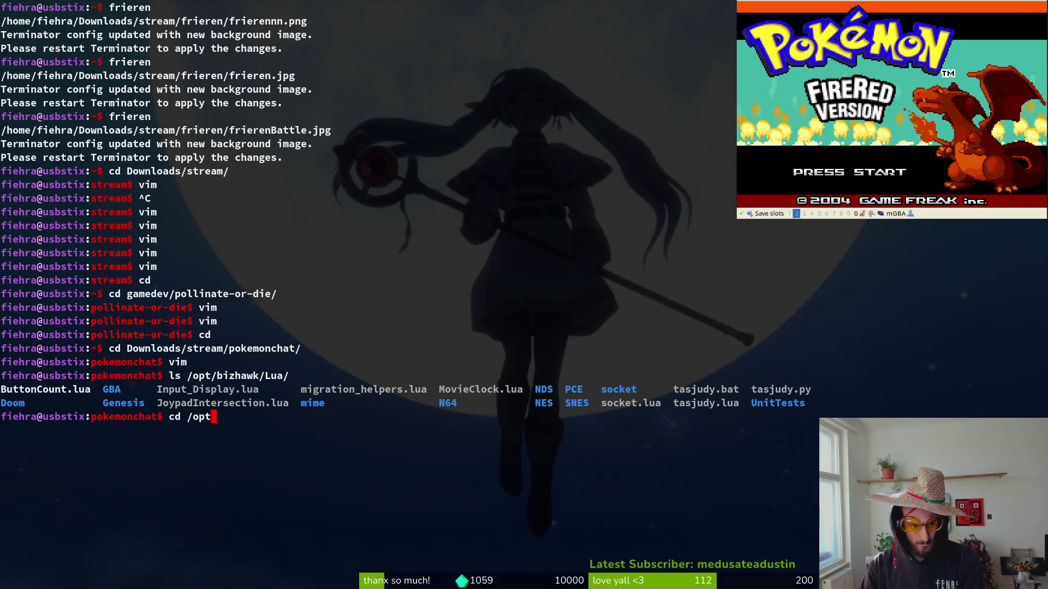
pyautogui.press('BackSpace')
pyautogui.press('BackSpace')
pyautogui.press('BackSpace')
pyautogui.press('Return')
# Go into /opt/bizhawk/Lua and list its contents.
pyautogui.write('cd /opt/')
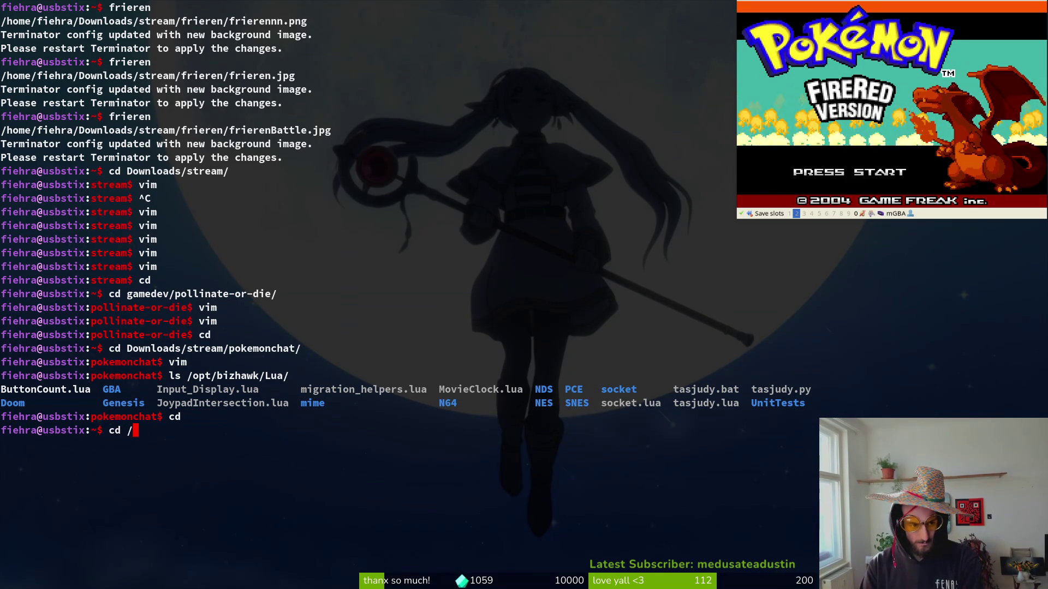
pyautogui.press('Return')
pyautogui.write('cd bizhawk/')
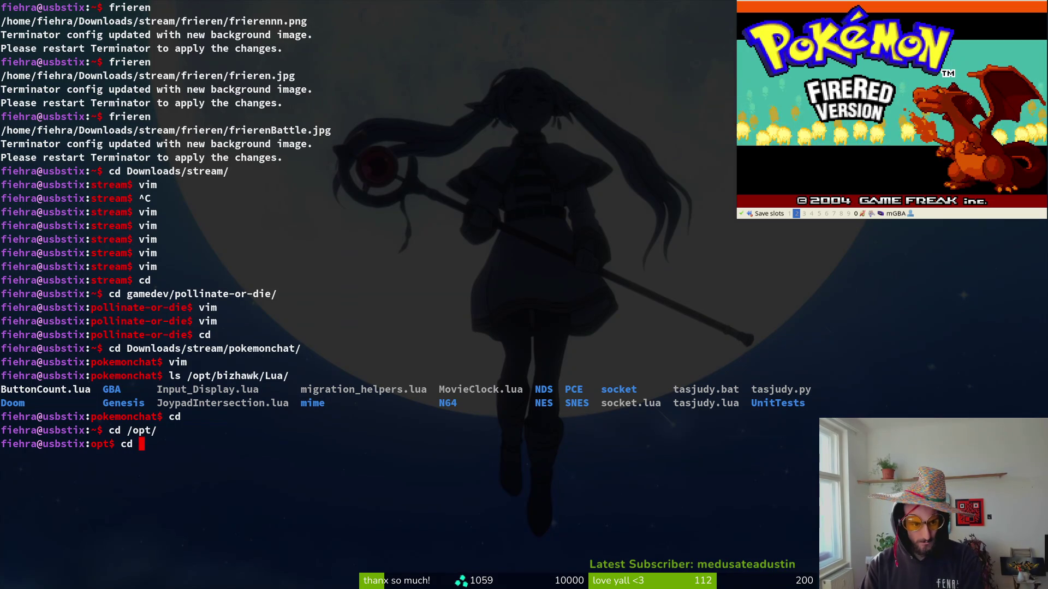
pyautogui.press('Return')
pyautogui.write('cd Lua/')
pyautogui.press('Return')
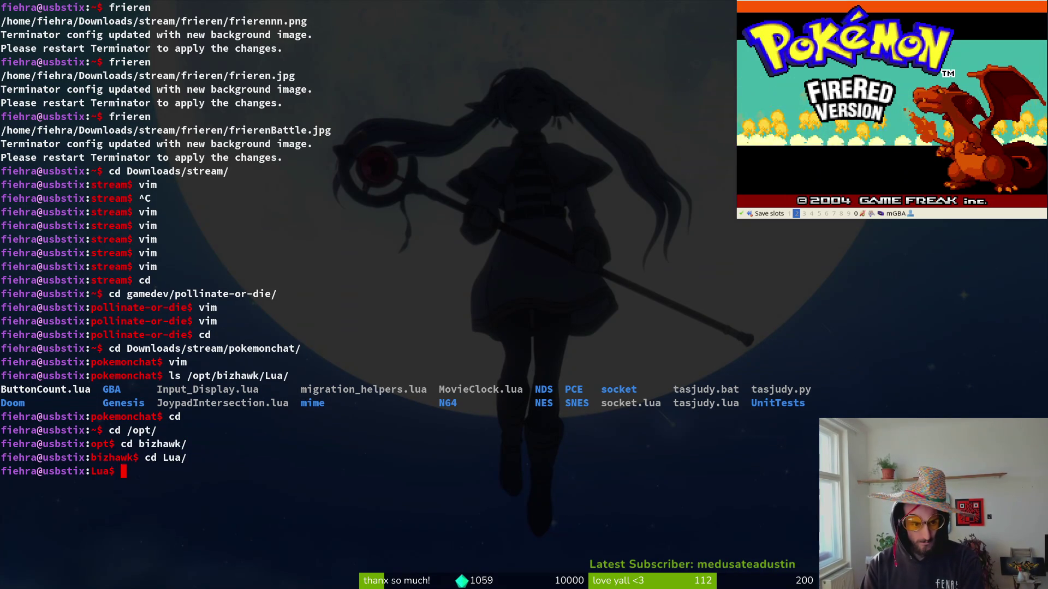
pyautogui.write('ls')
pyautogui.press('Return')
# Enter the socket folder and list it, showing only core.dll.
pyautogui.write('cd socket/')
pyautogui.press('Return')
pyautogui.write('ls')
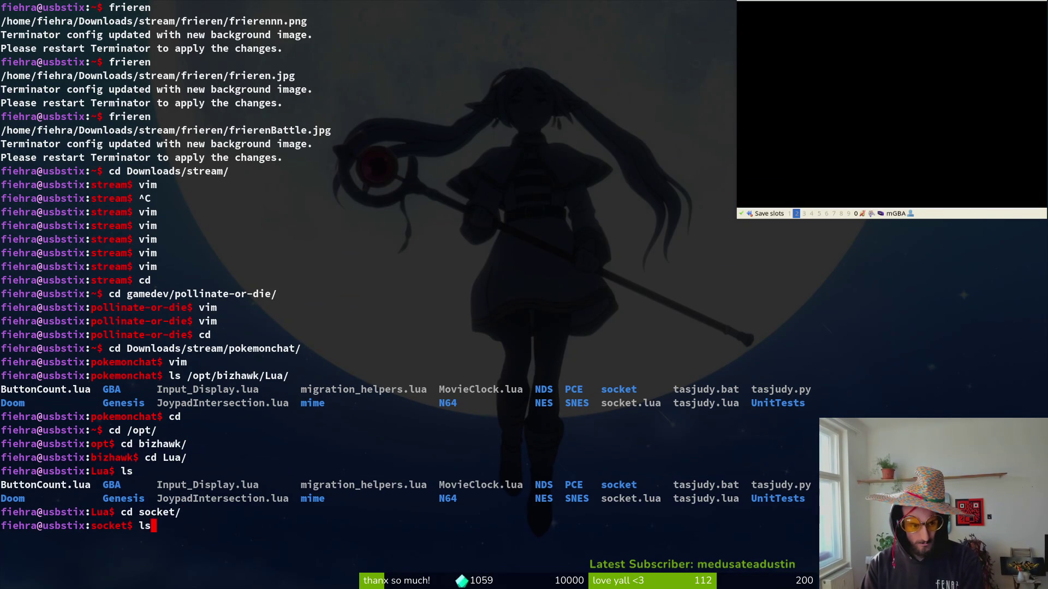
pyautogui.press('Return')
pyautogui.hotkey('alt', 'Tab')
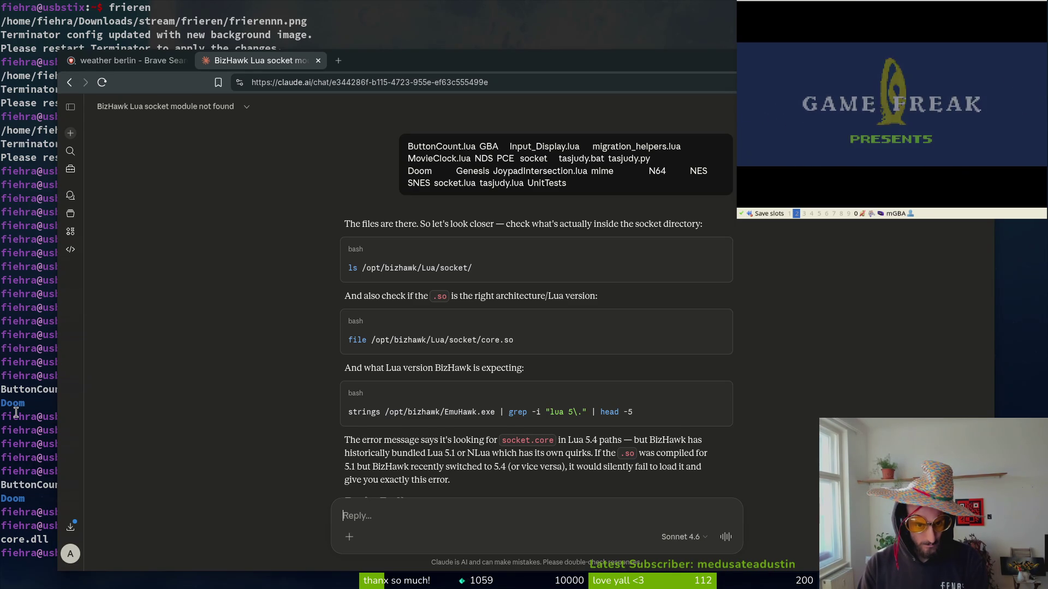
# Copy the socket folder listing showing core.dll and send it to Claude.
pyautogui.hotkey('alt', 'Tab')
pyautogui.hotkey('alt', 'Tab')
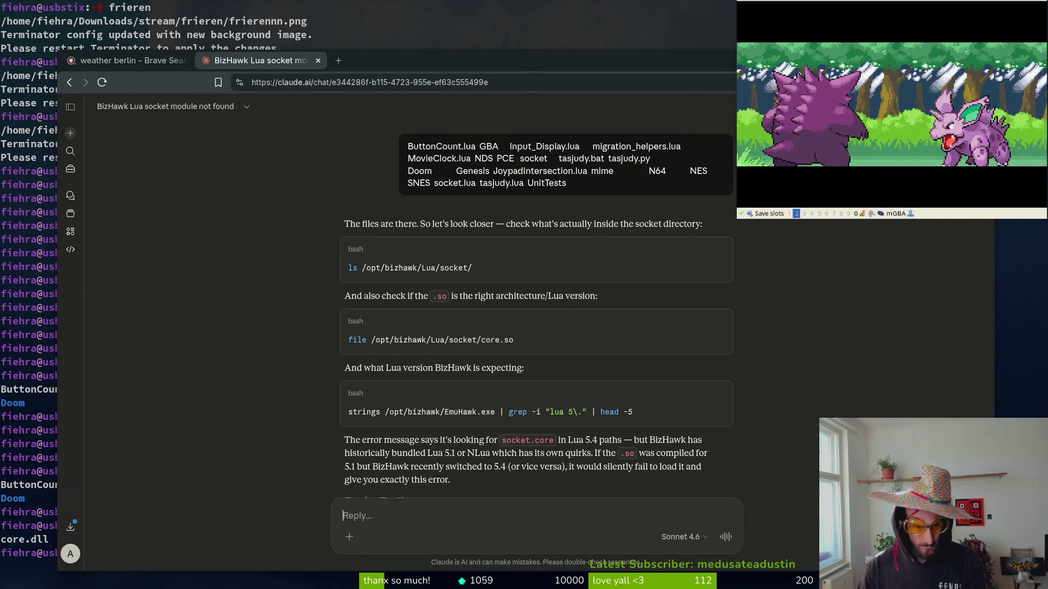
pyautogui.hotkey('alt', 'Tab')
pyautogui.moveTo(49, 541)
pyautogui.mouseDown()
pyautogui.moveTo(43, 512)
pyautogui.moveTo(2, 512)
pyautogui.mouseUp()
pyautogui.press('super+c')
pyautogui.hotkey('alt', 'Tab')
pyautogui.middleClick(392, 515)
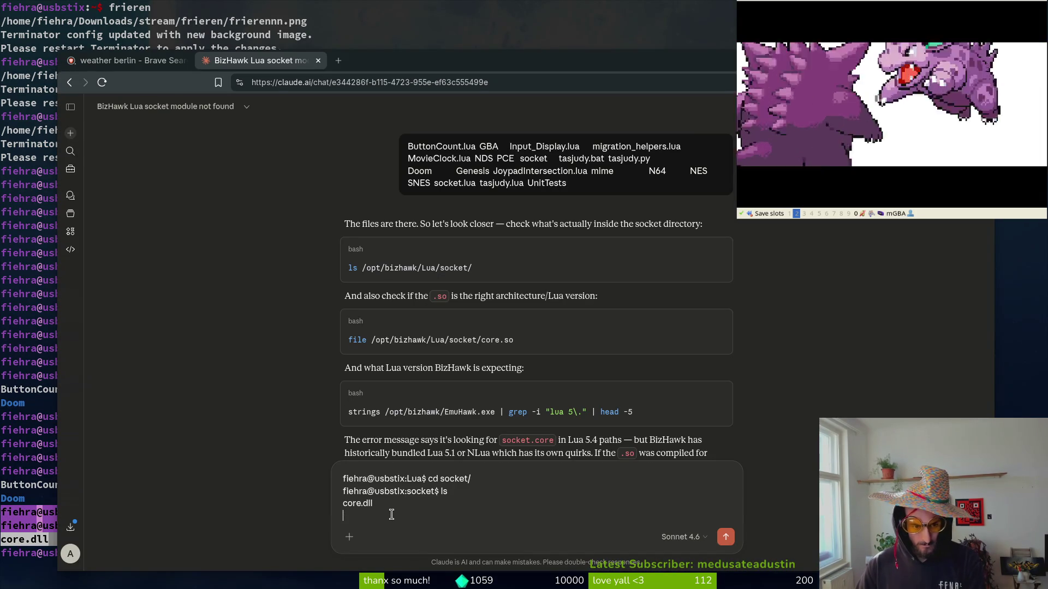
pyautogui.press('Return')
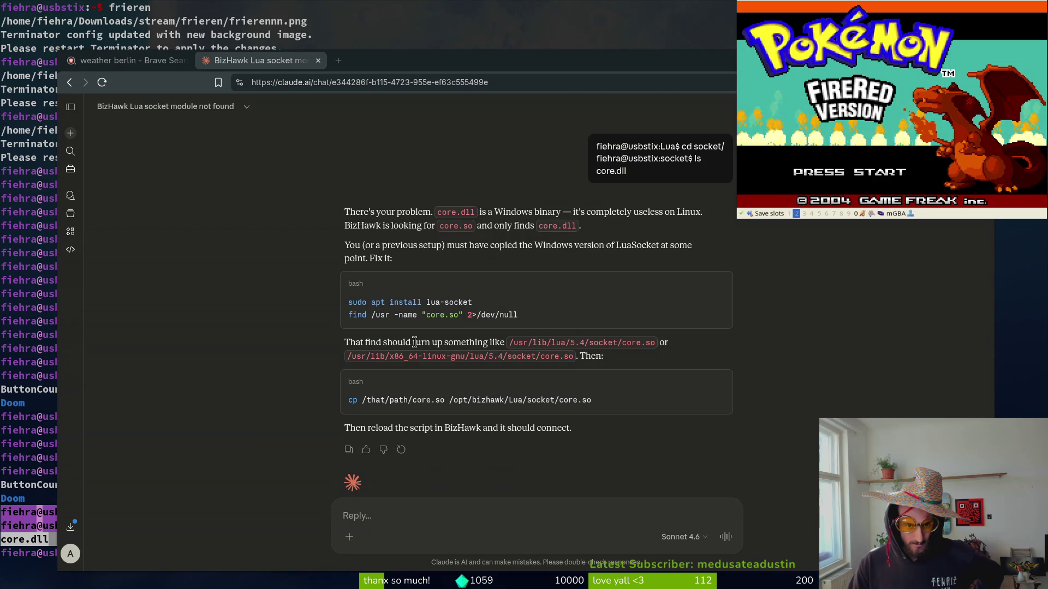
pyautogui.click(30, 539)
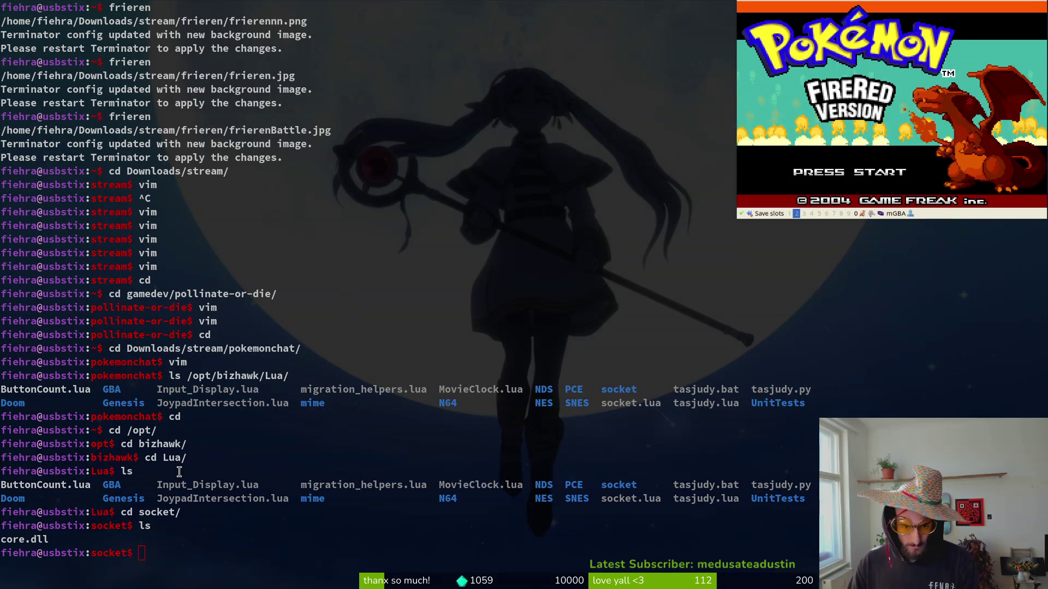
# Review the mGBA core's Sync Settings and cancel without changes, then close BizHawk.
pyautogui.hotkey('alt', 'Tab')
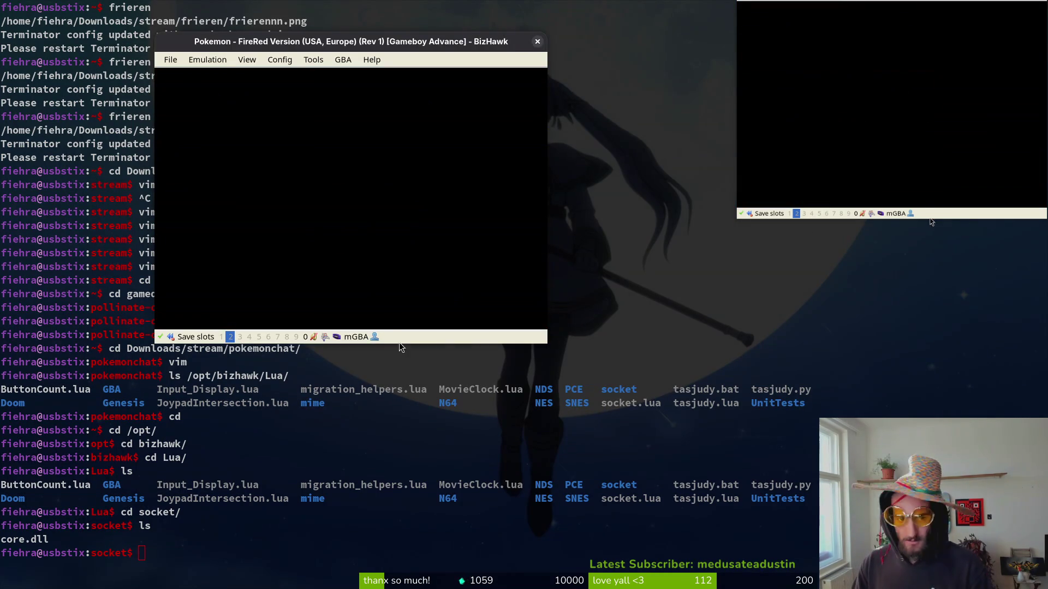
pyautogui.click(314, 59)
pyautogui.moveTo(292, 63)
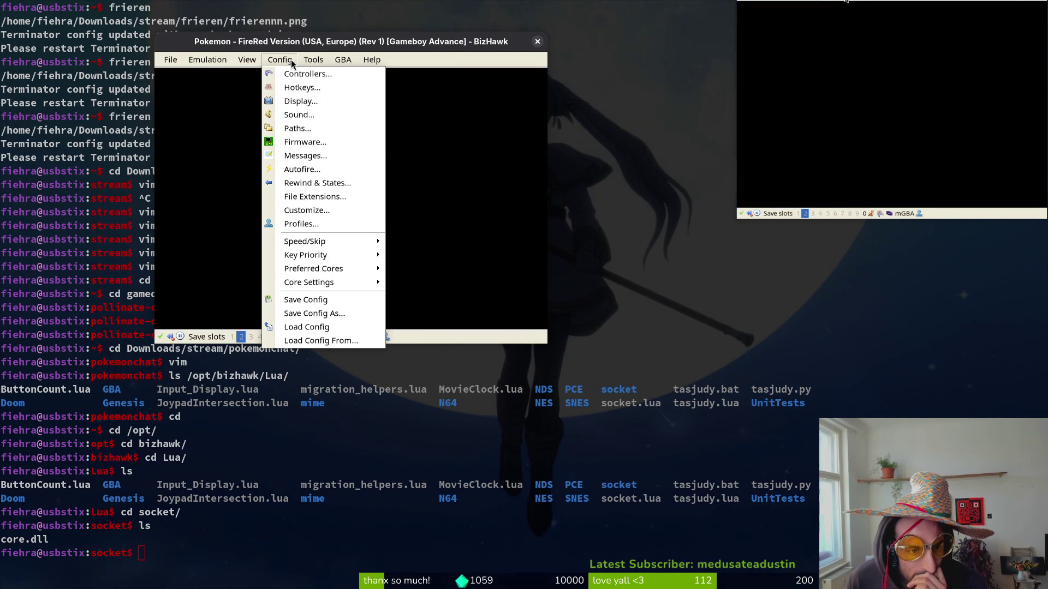
pyautogui.moveTo(324, 271)
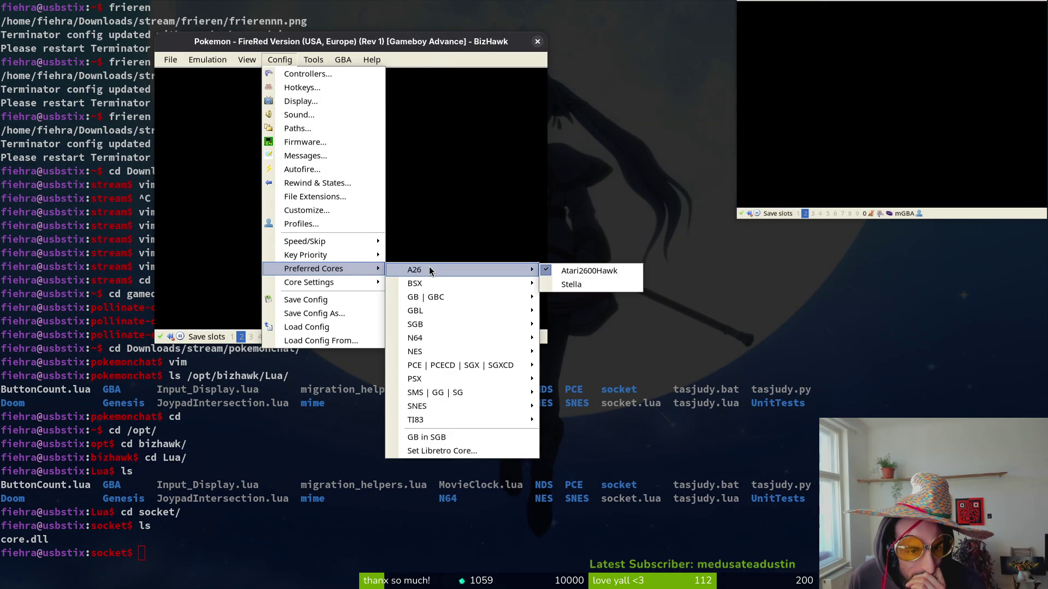
pyautogui.moveTo(428, 311)
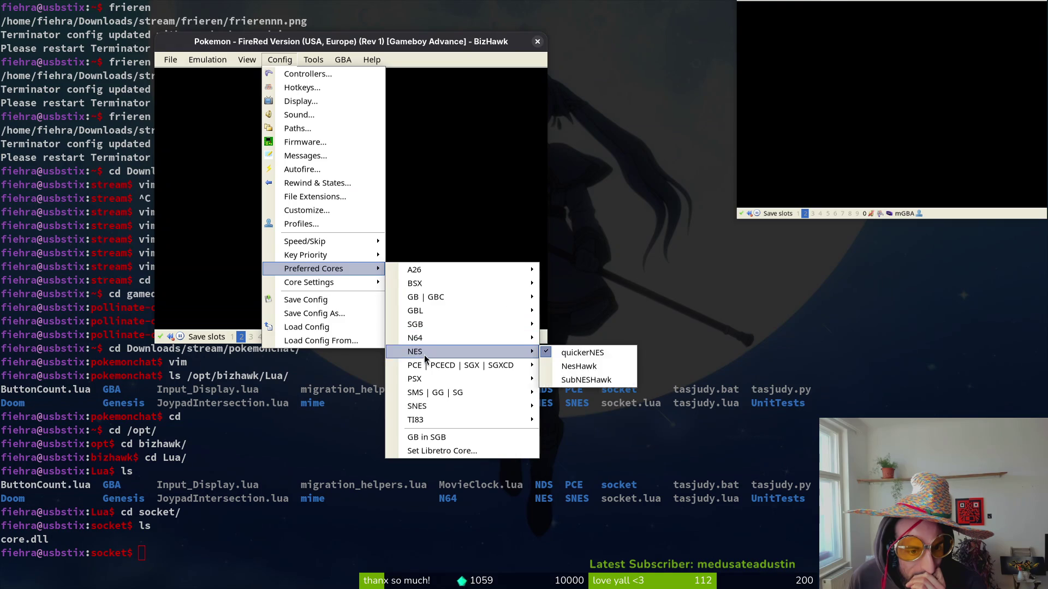
pyautogui.moveTo(455, 301)
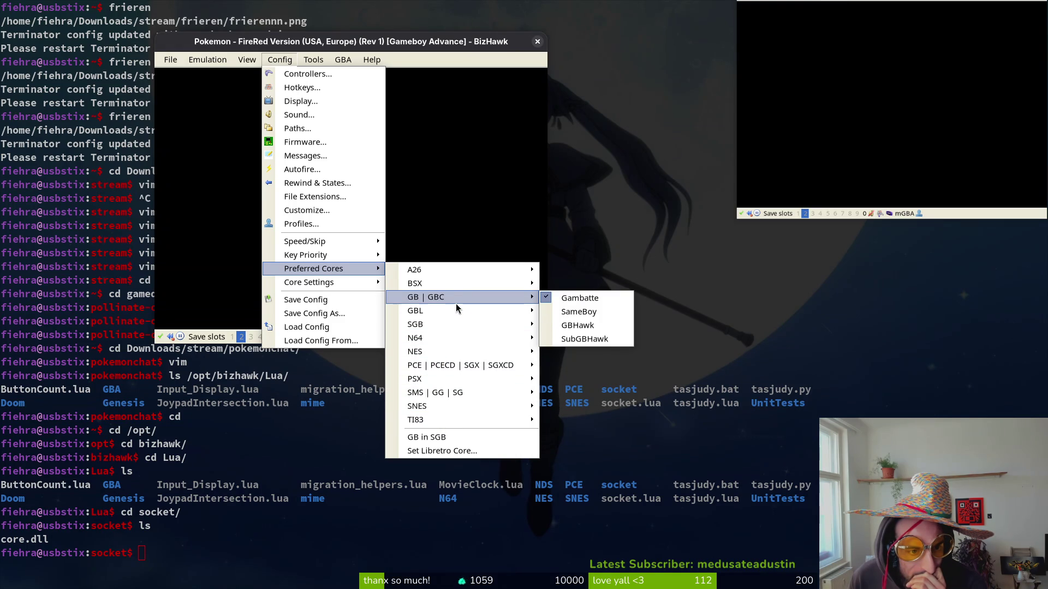
pyautogui.moveTo(361, 283)
pyautogui.moveTo(407, 289)
pyautogui.moveTo(516, 287)
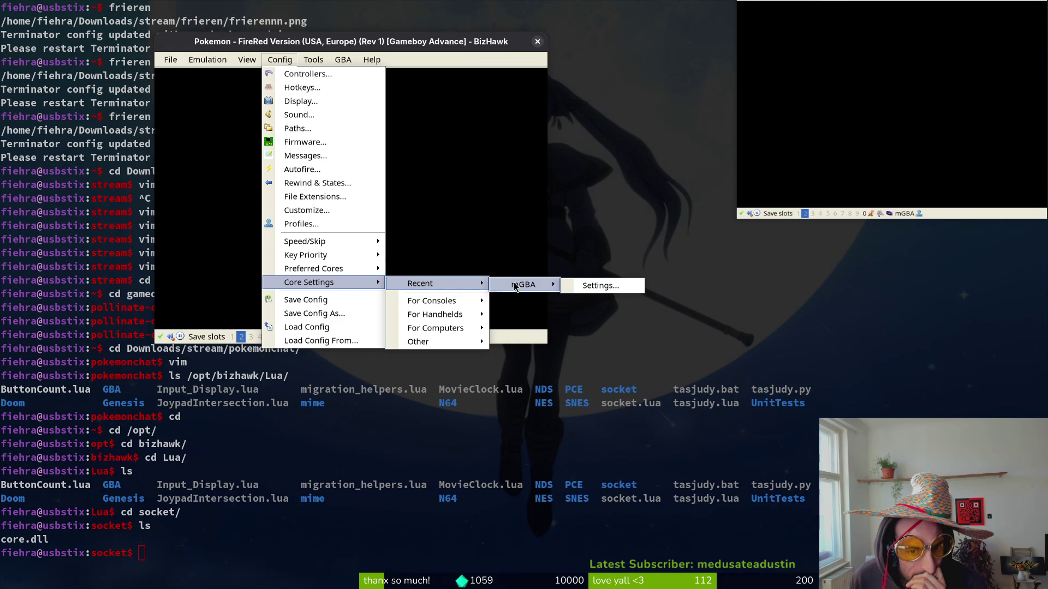
pyautogui.click(599, 284)
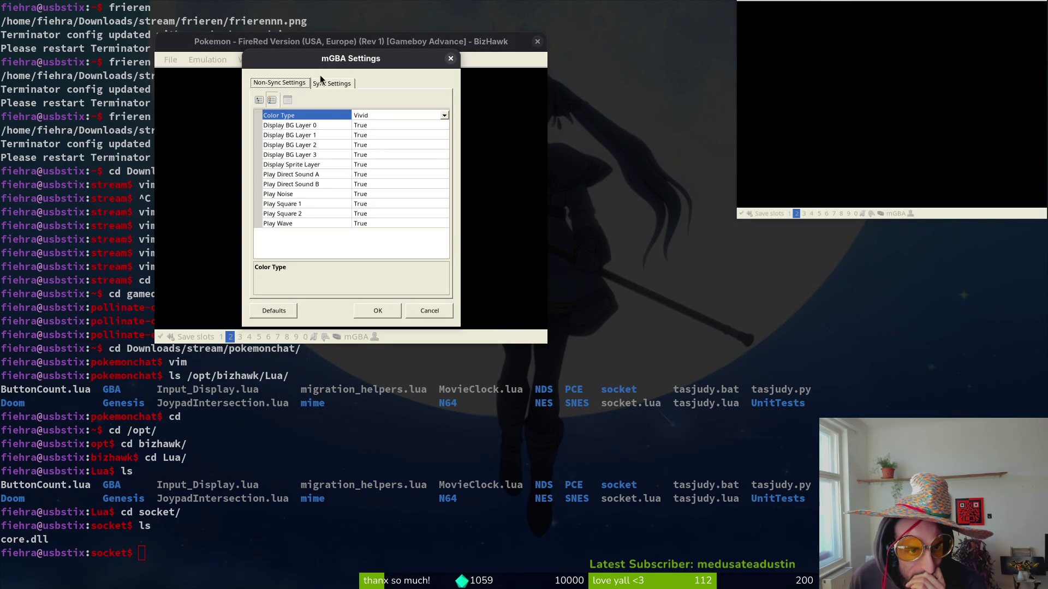
pyautogui.click(329, 86)
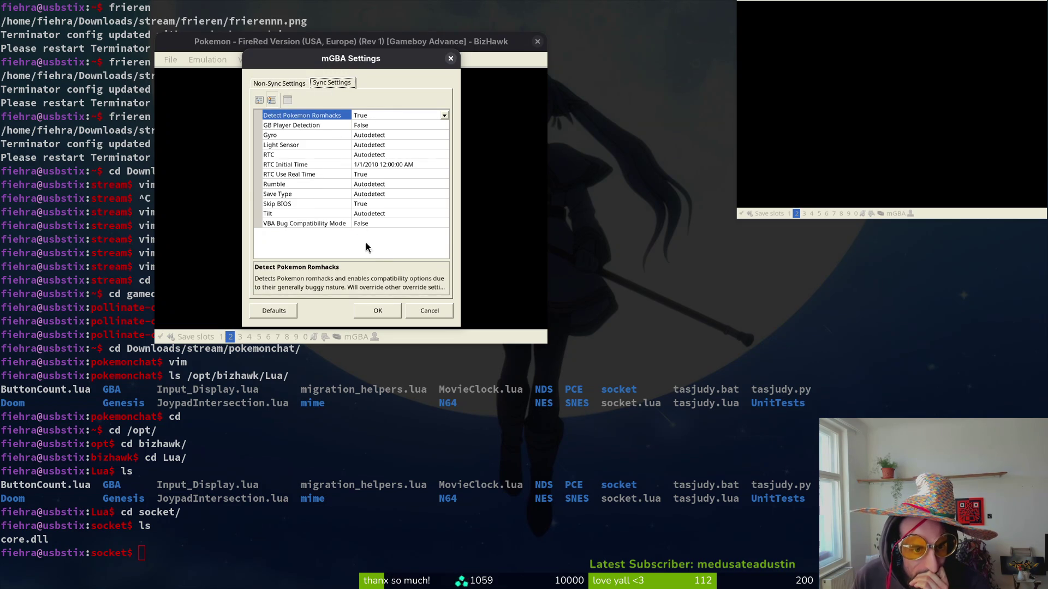
pyautogui.click(425, 310)
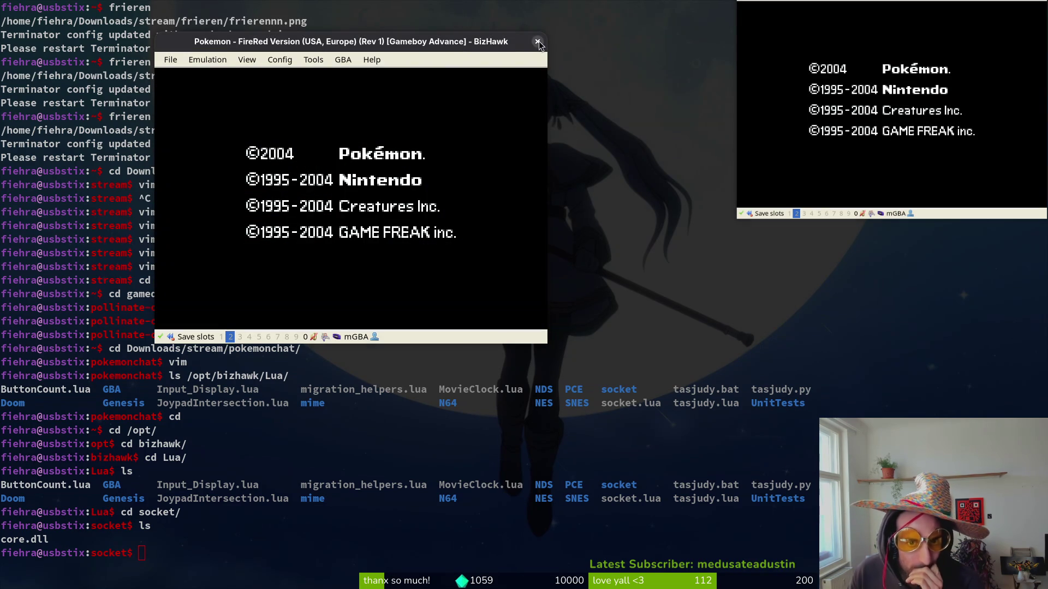
pyautogui.click(537, 42)
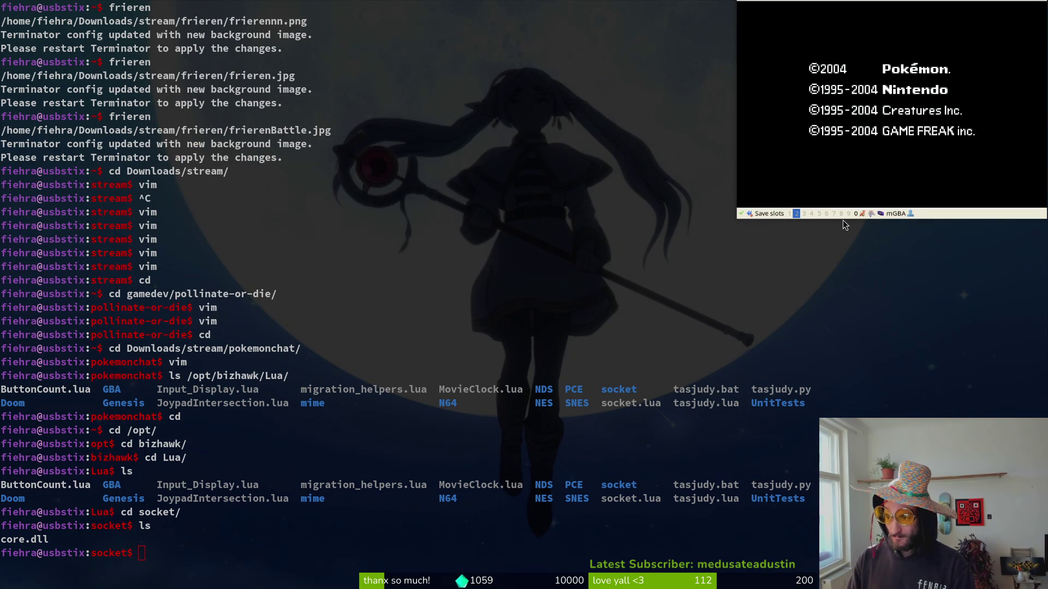
# Ask Claude which packages the last update changed, adding 'im on arch linux'.
pyautogui.hotkey('alt', 'Tab')
pyautogui.write('ca')
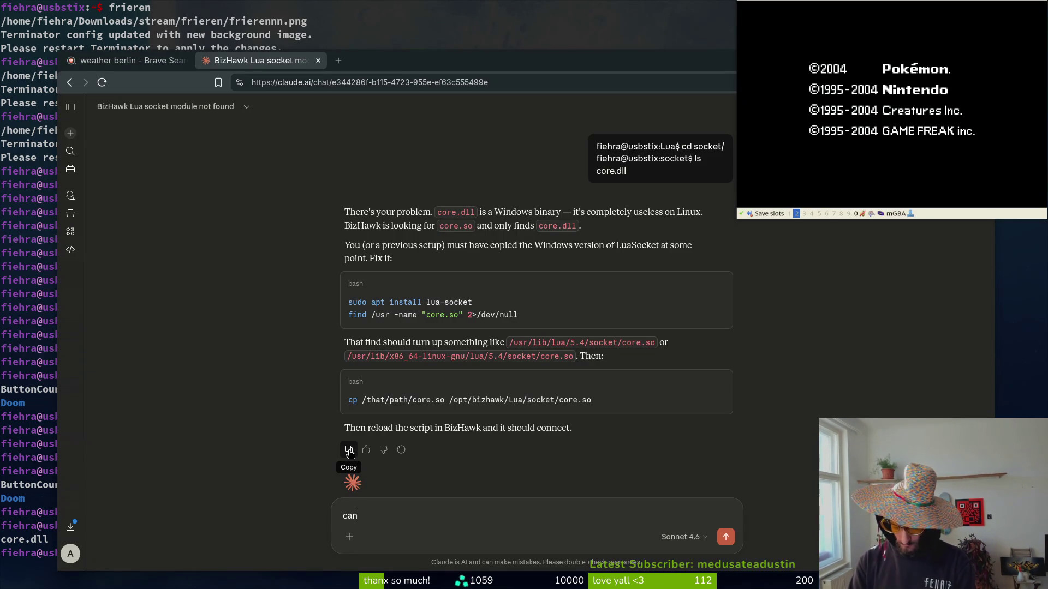
pyautogui.write('ackages')
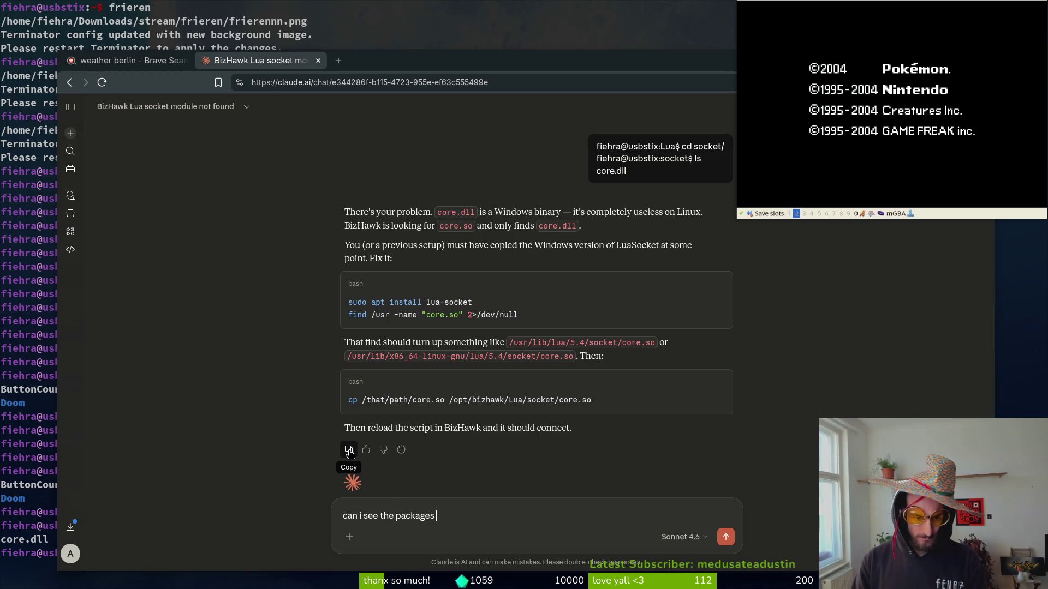
pyautogui.write('that change in ')
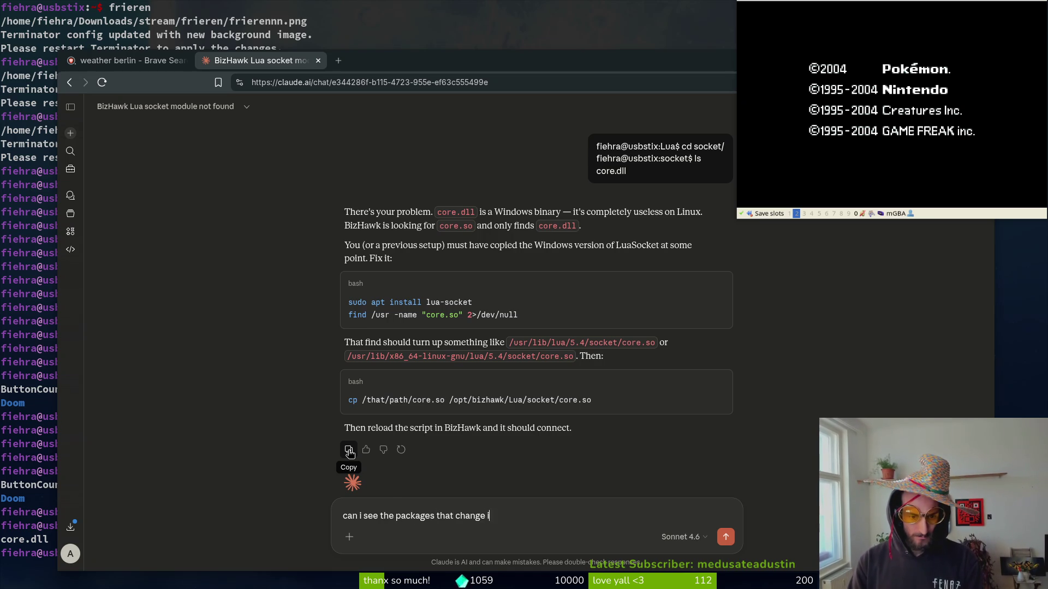
pyautogui.write('om last update?')
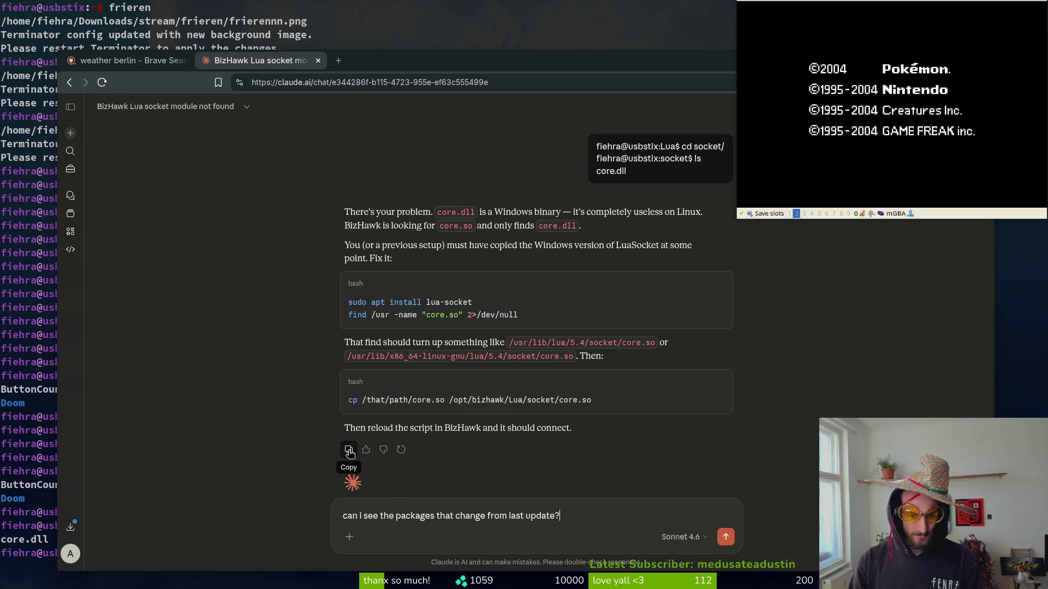
pyautogui.press('Return')
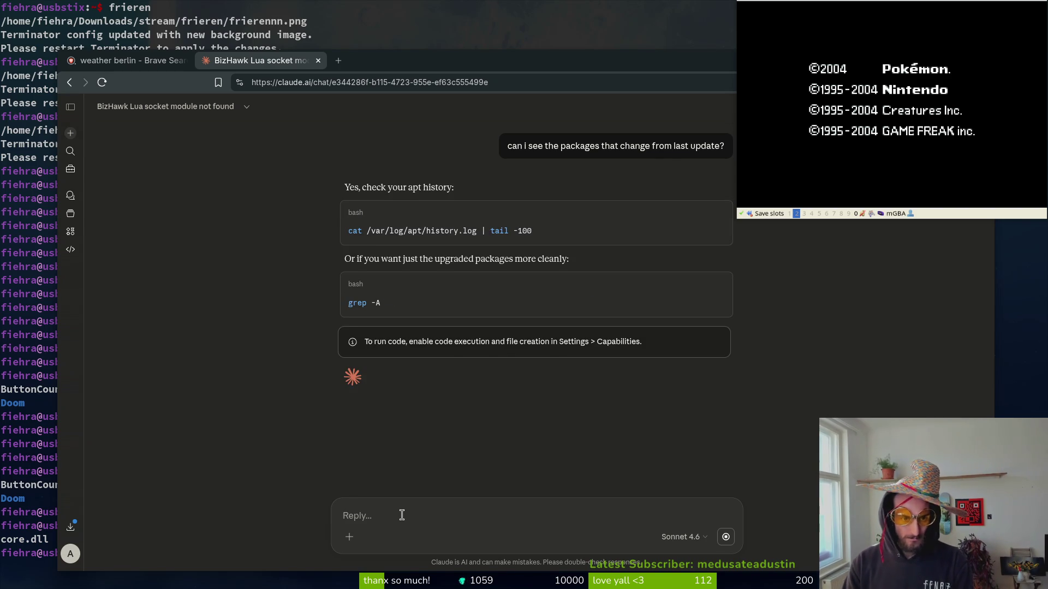
pyautogui.write('im on arch linux')
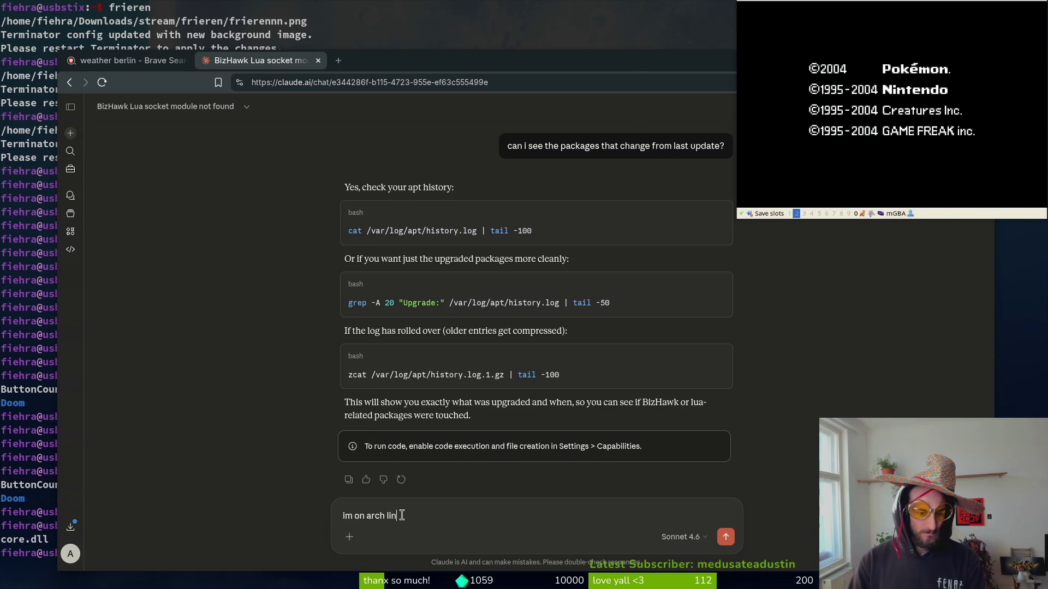
pyautogui.press('Return')
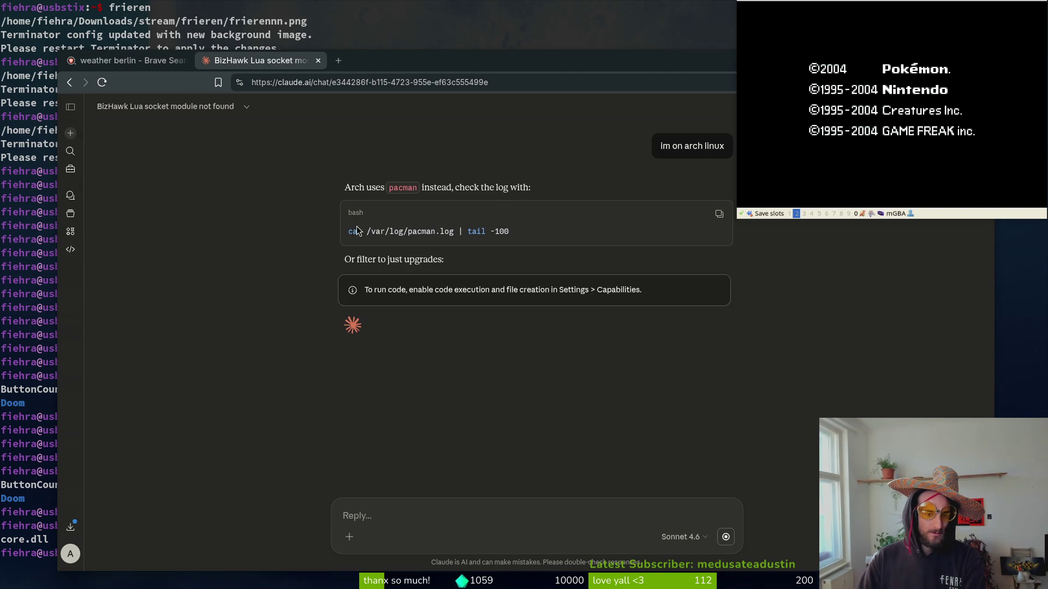
# Paste Claude's cat /var/log/pacman.log | tail -100 command at the terminal prompt.
pyautogui.moveTo(527, 230); pyautogui.dragTo(292, 226)
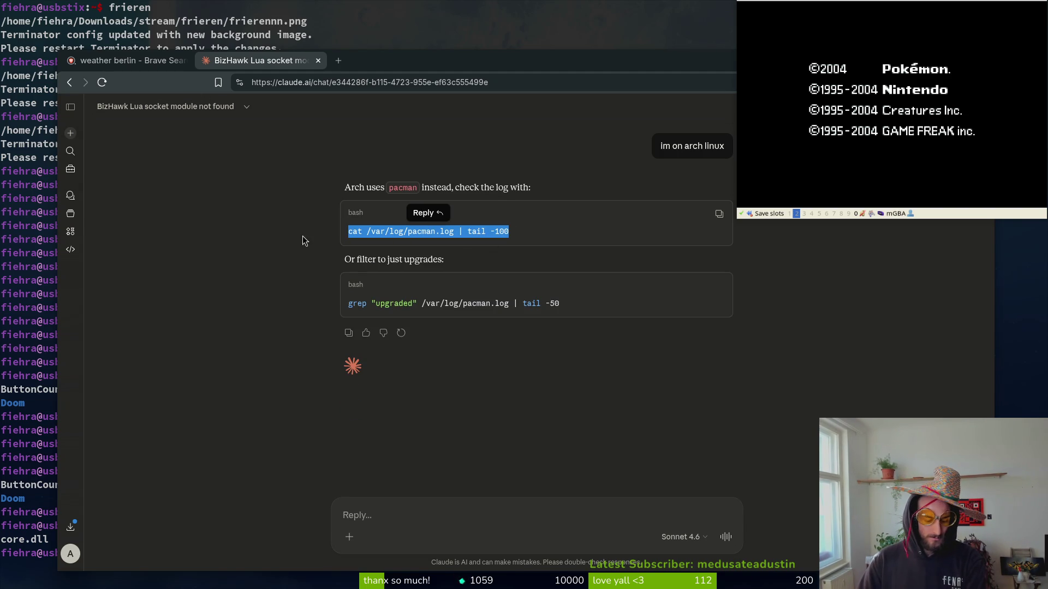
pyautogui.click(25, 584)
pyautogui.write('cat /var/log/pacman.log | tail -100')
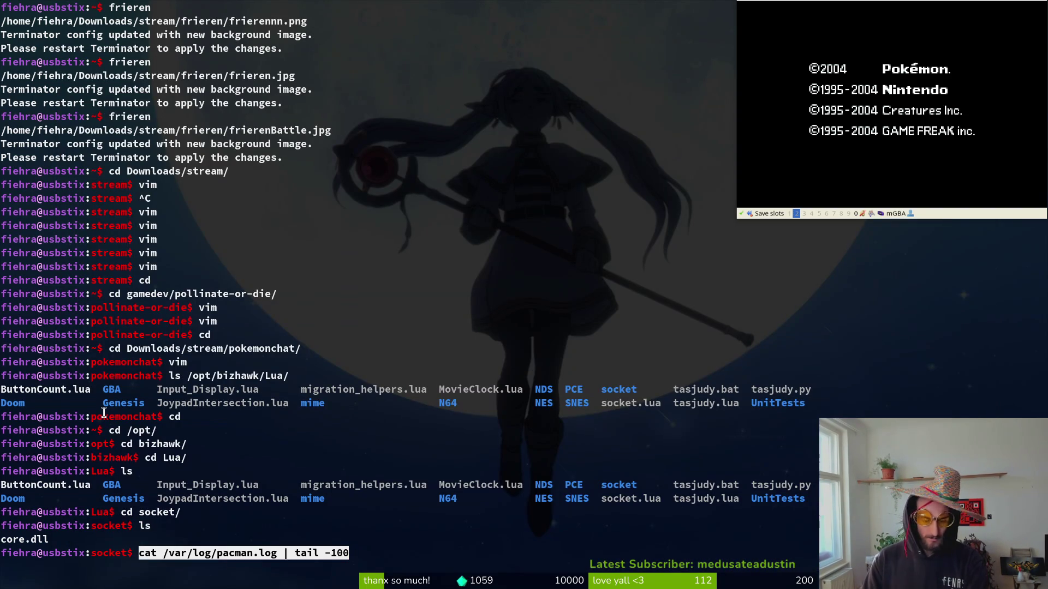
# Run the pacman.log command and select the lua-socket upgrade line.
pyautogui.press('Return')
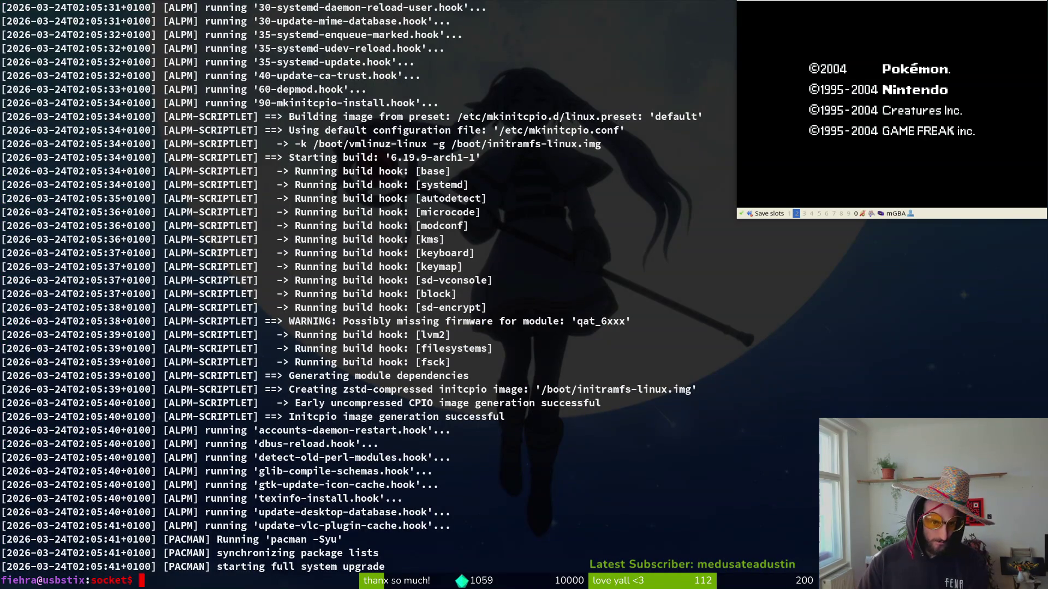
pyautogui.scroll(20, 388, 175)
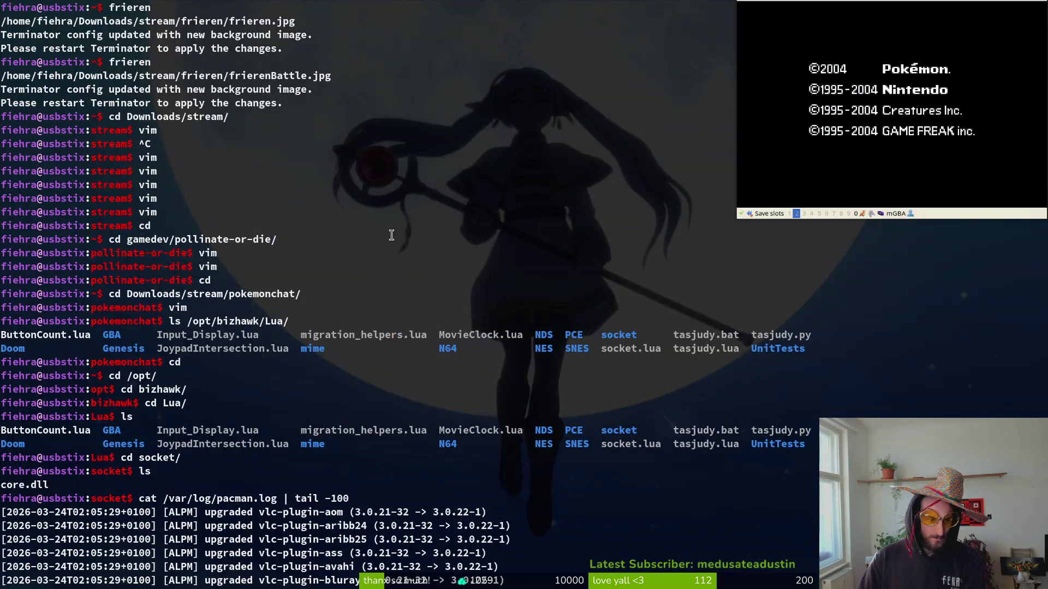
pyautogui.scroll(-20, 391, 238)
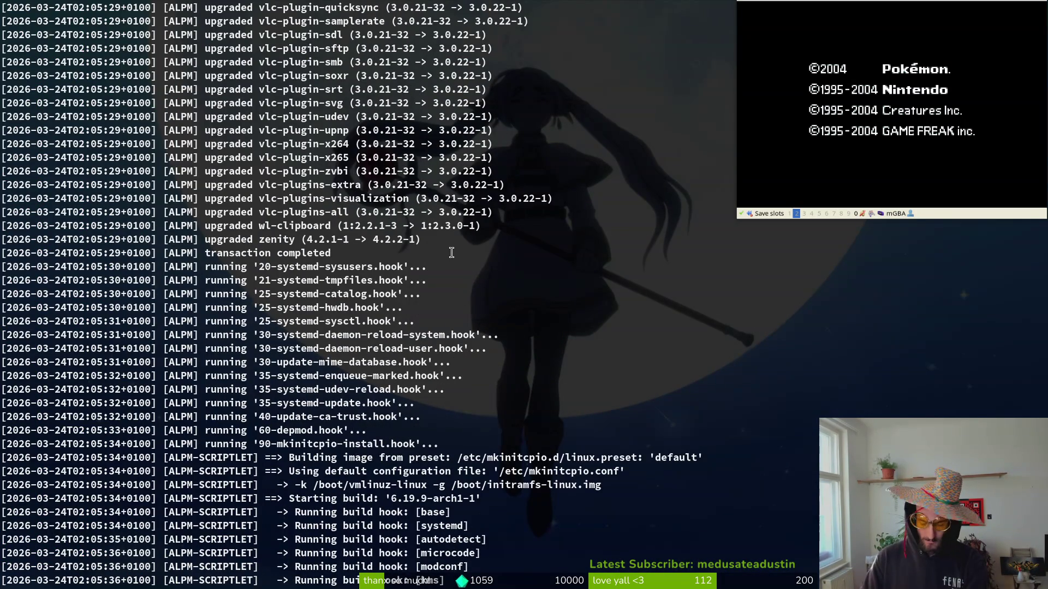
pyautogui.scroll(-8, 452, 253)
pyautogui.write('000')
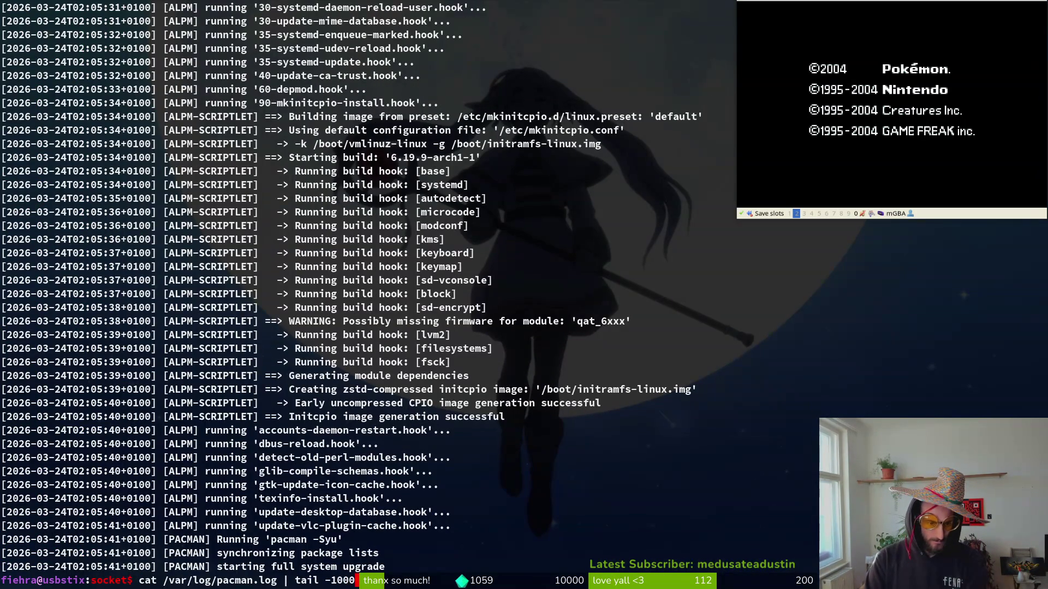
pyautogui.scroll(5, 482, 227)
pyautogui.scroll(5, 146, 281)
pyautogui.scroll(20, 146, 281)
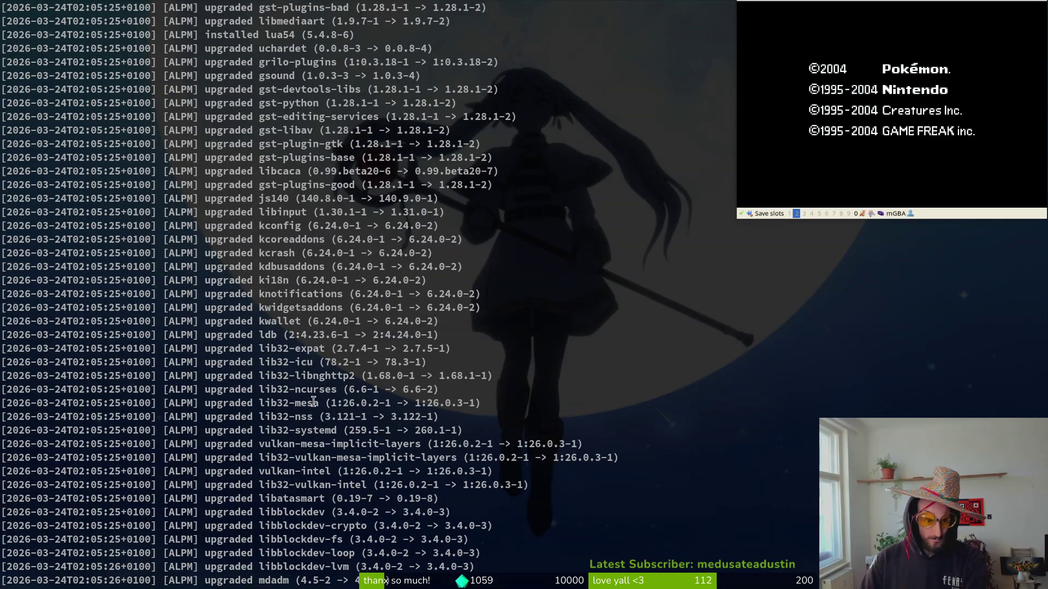
pyautogui.scroll(-10, 314, 403)
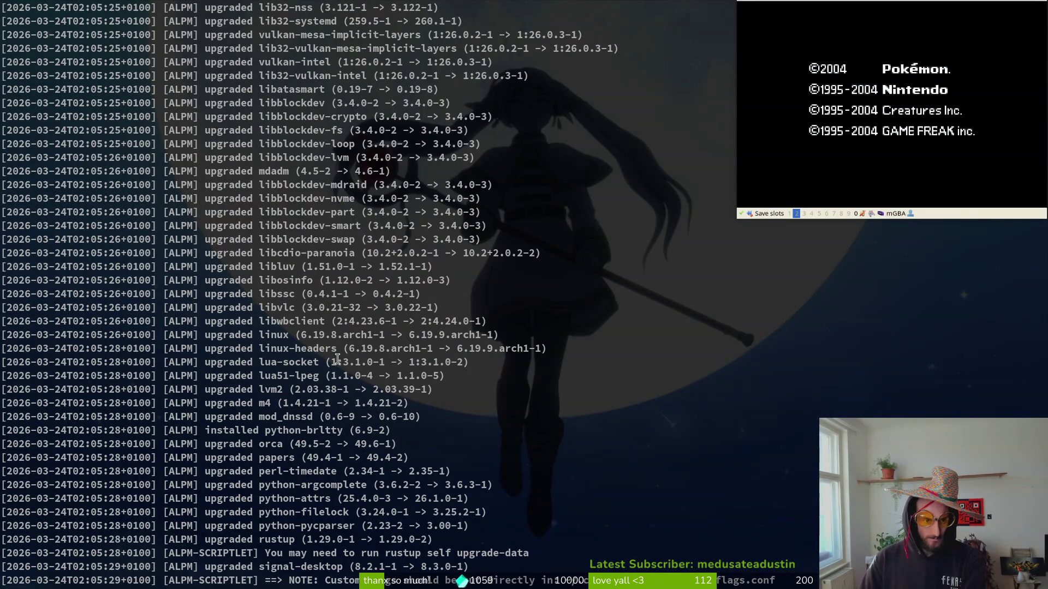
pyautogui.moveTo(488, 365); pyautogui.dragTo(1, 362)
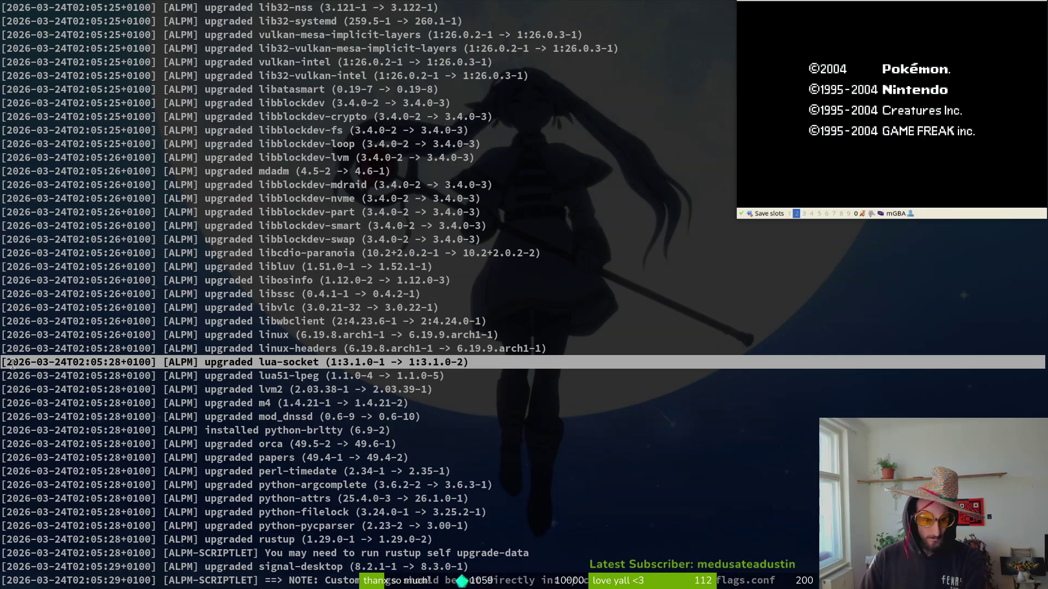
# Scroll back through older upgrades, past the 2026-03-24 kernel 6.19.9 build, then stop the output.
pyautogui.scroll(7, 364, 374)
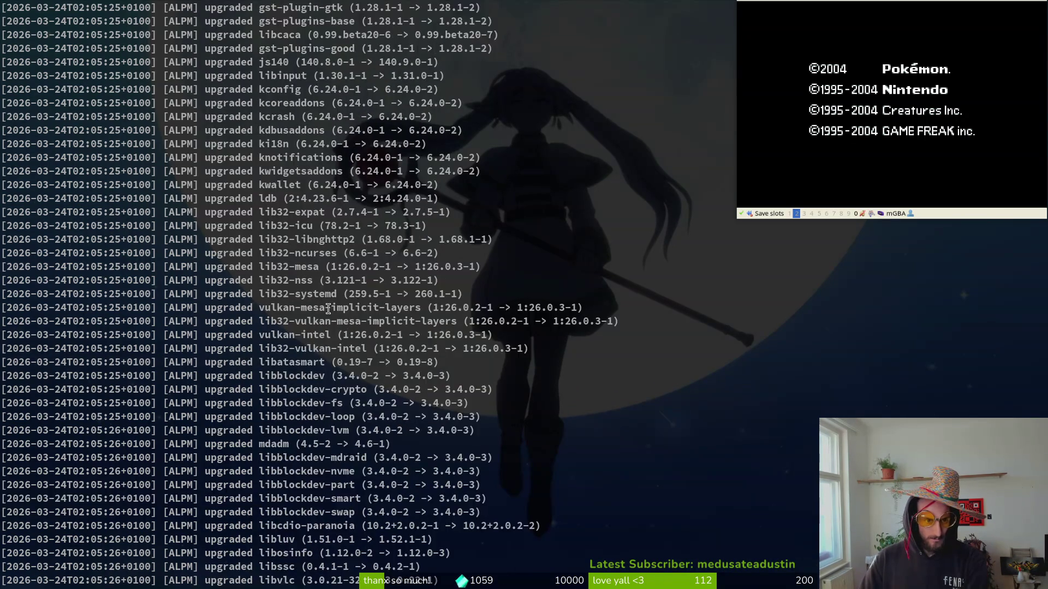
pyautogui.scroll(20, 328, 309)
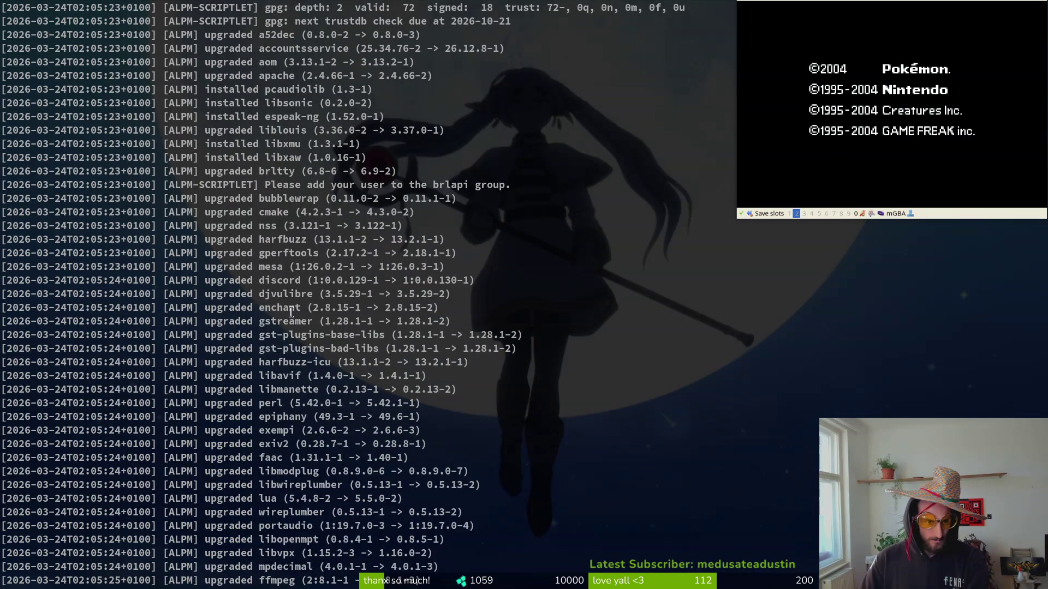
pyautogui.scroll(9, 291, 314)
pyautogui.scroll(-9, 289, 316)
pyautogui.scroll(7, 303, 295)
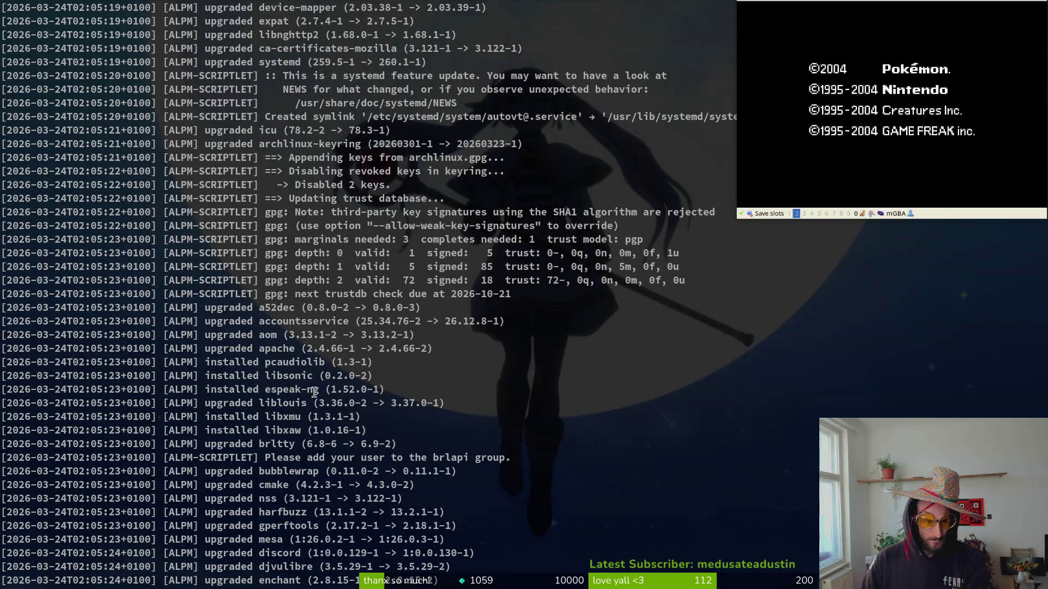
pyautogui.scroll(7, 321, 406)
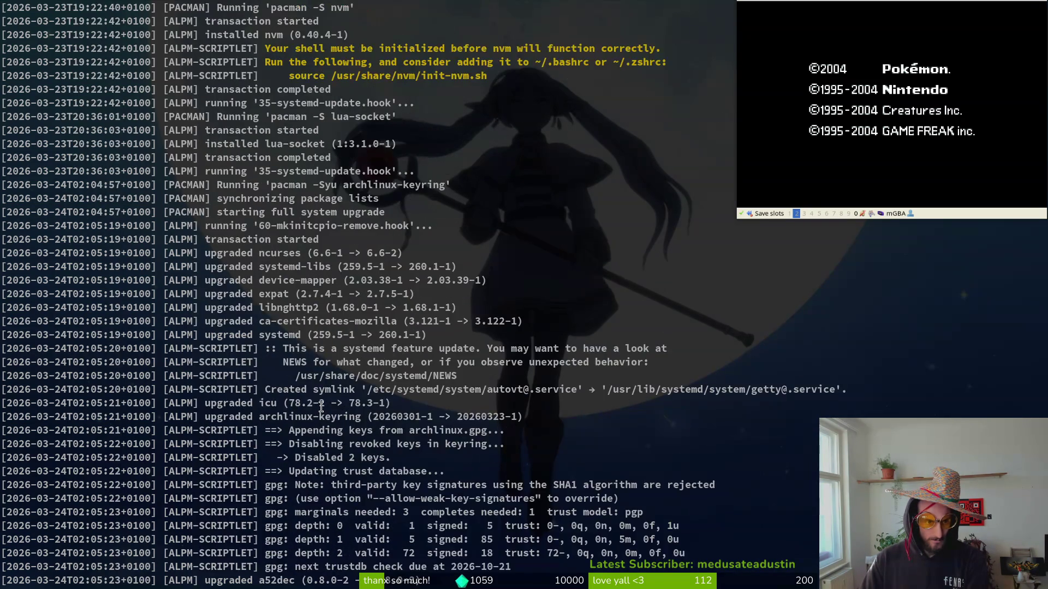
pyautogui.scroll(20, 322, 407)
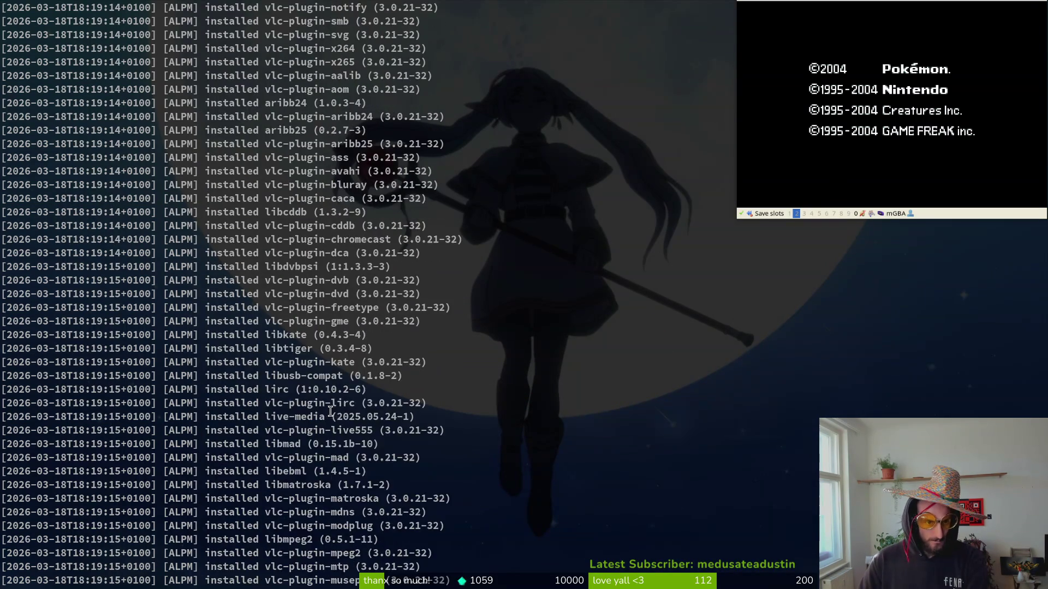
pyautogui.scroll(20, 341, 423)
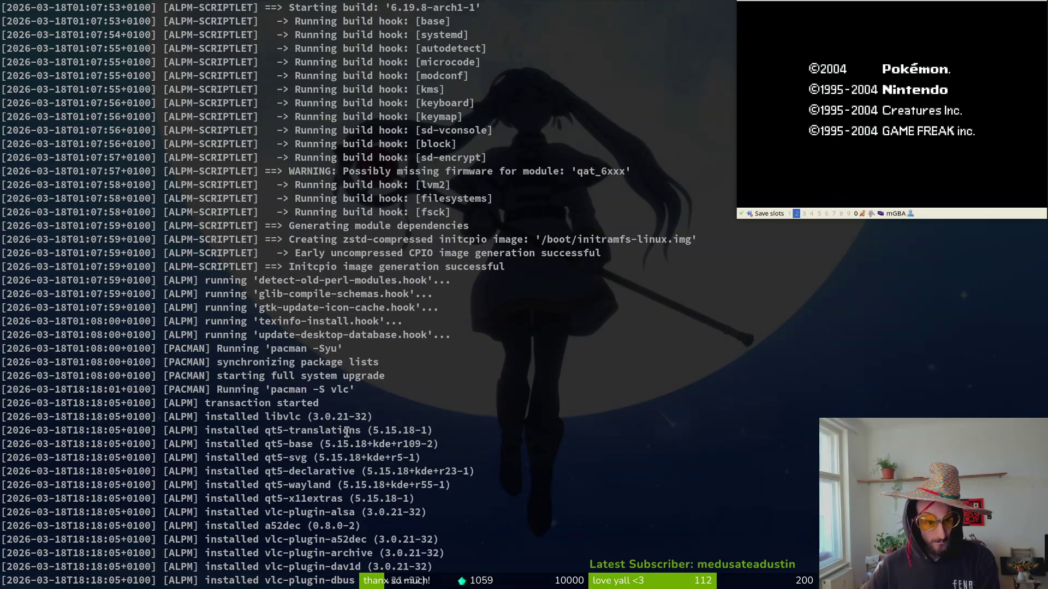
pyautogui.scroll(15, 346, 433)
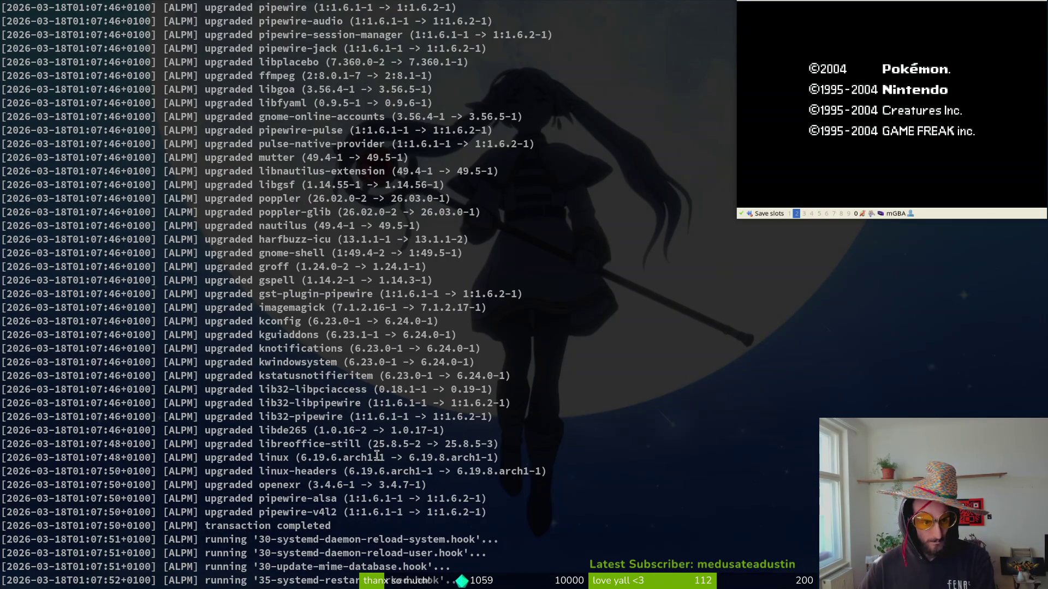
pyautogui.scroll(8, 382, 452)
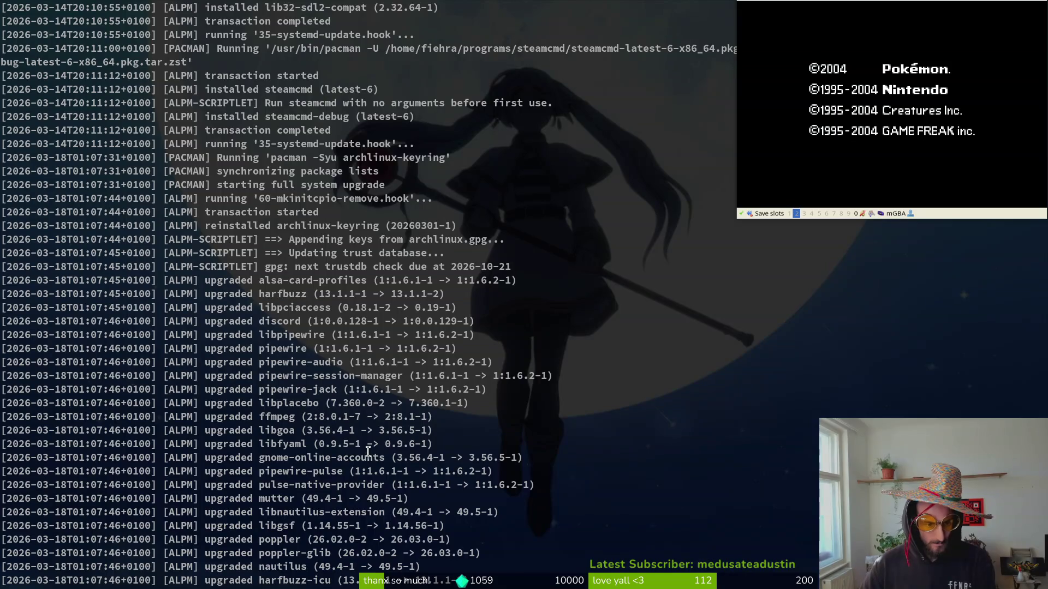
pyautogui.scroll(-10, 368, 452)
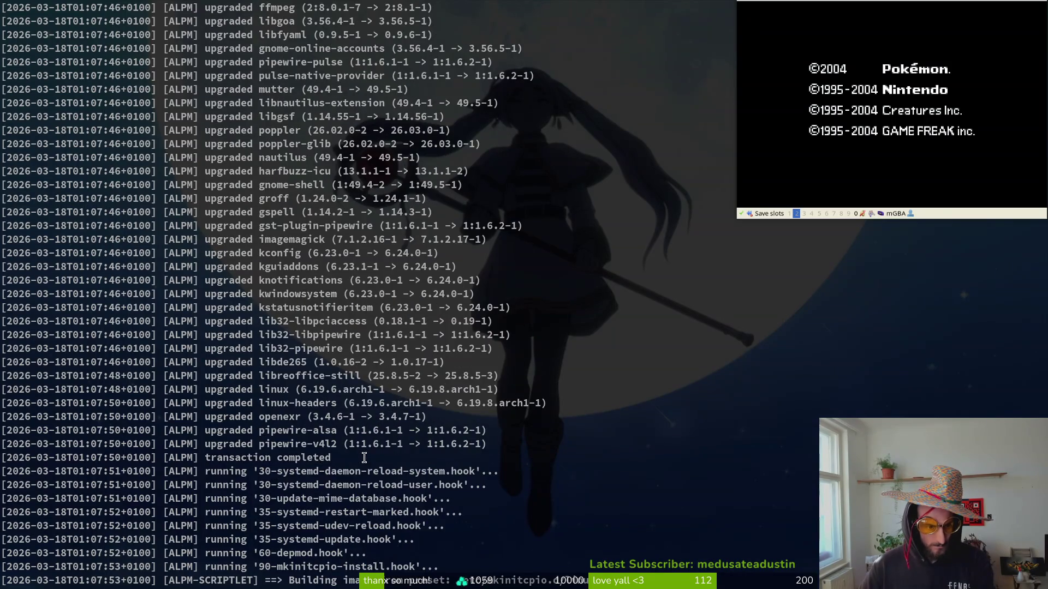
pyautogui.scroll(20, 365, 458)
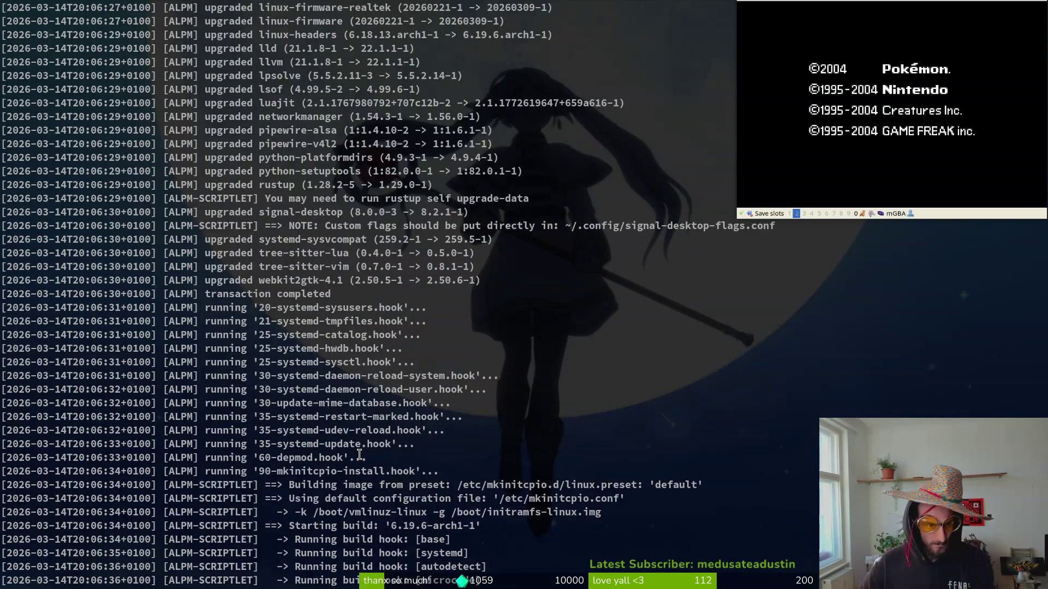
pyautogui.scroll(20, 363, 455)
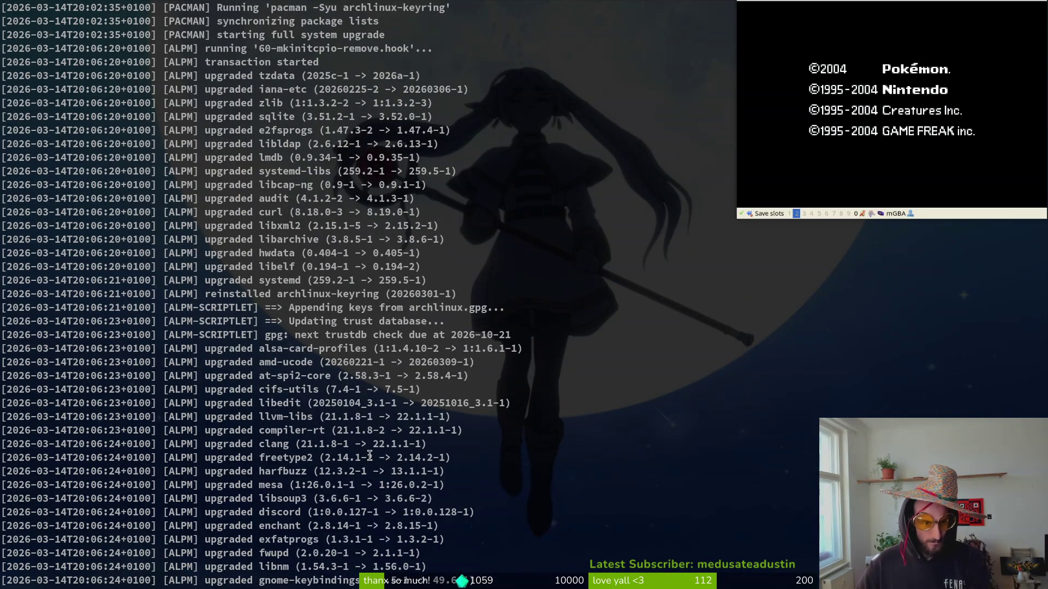
pyautogui.scroll(20, 370, 455)
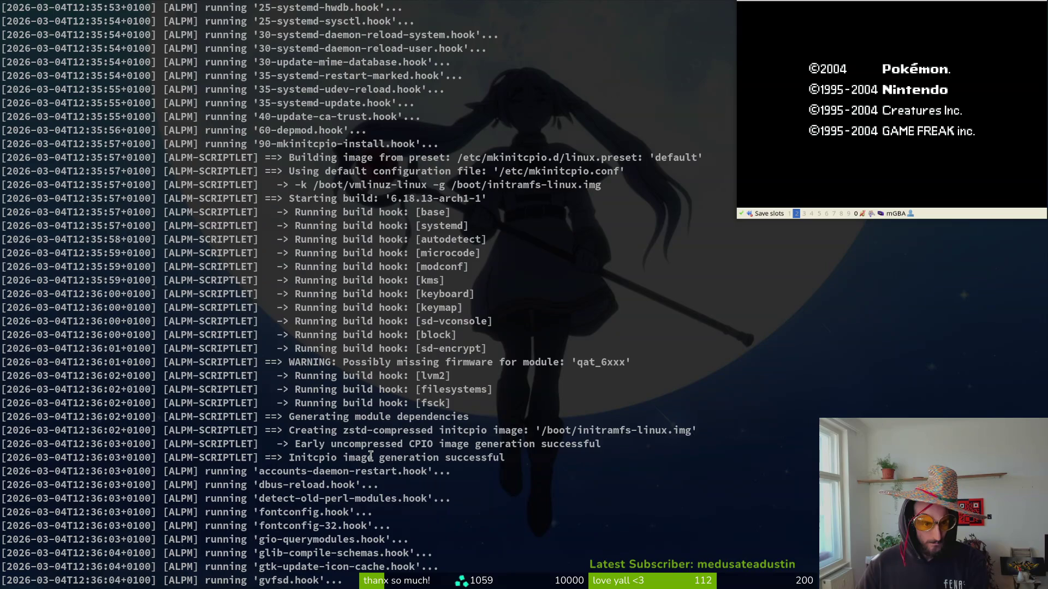
pyautogui.scroll(10, 368, 455)
pyautogui.scroll(3, 365, 454)
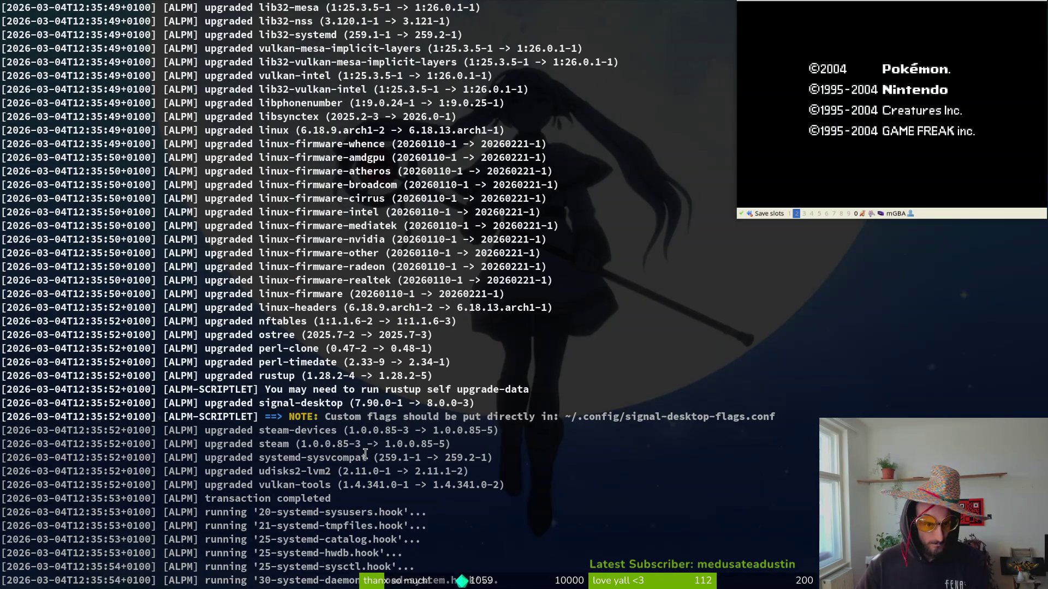
pyautogui.scroll(13, 365, 454)
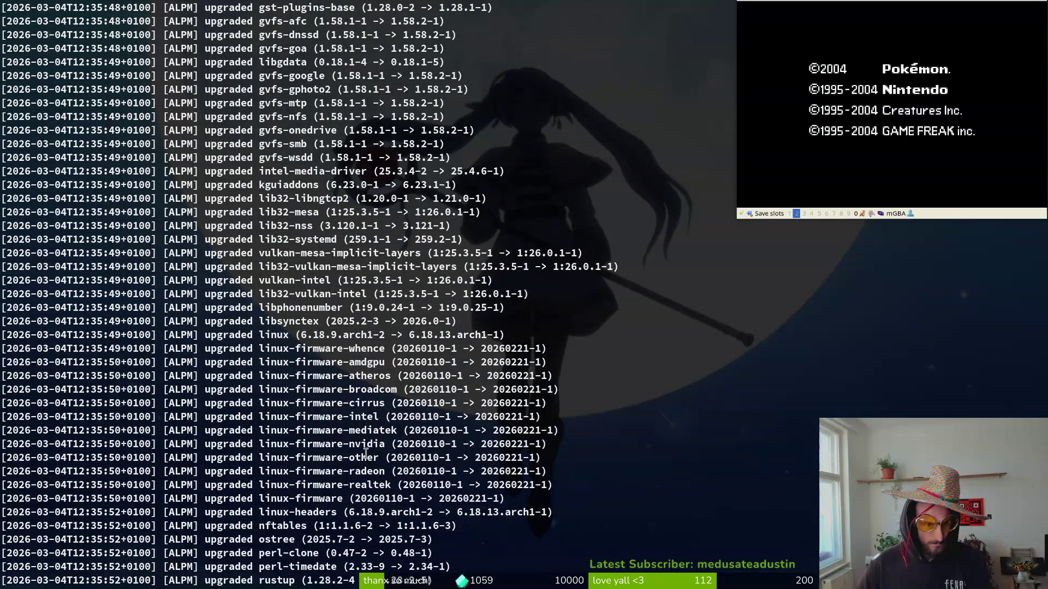
pyautogui.scroll(-10, 365, 454)
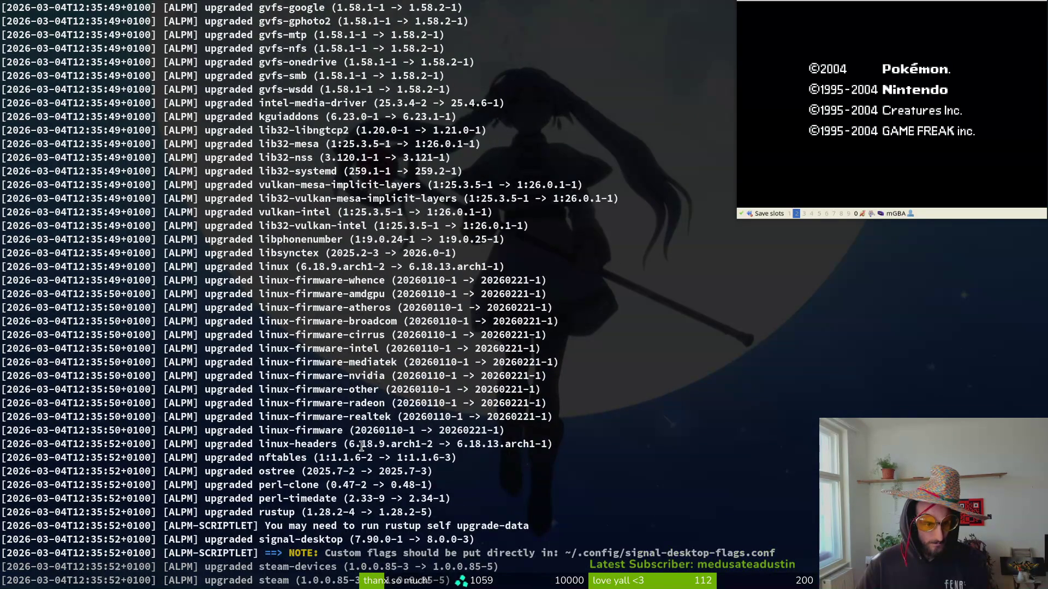
pyautogui.scroll(20, 362, 445)
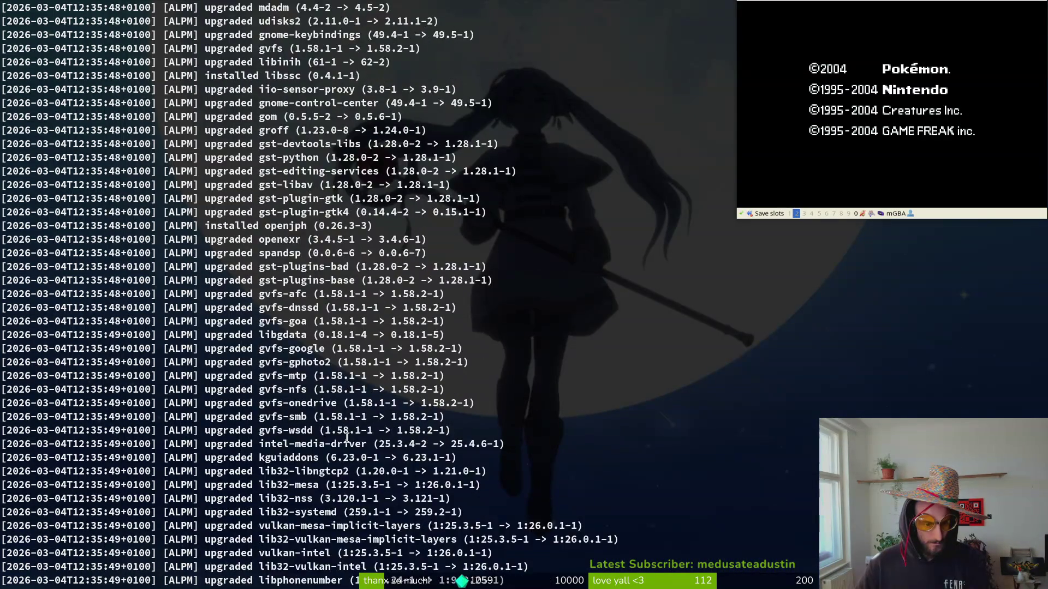
pyautogui.scroll(20, 349, 441)
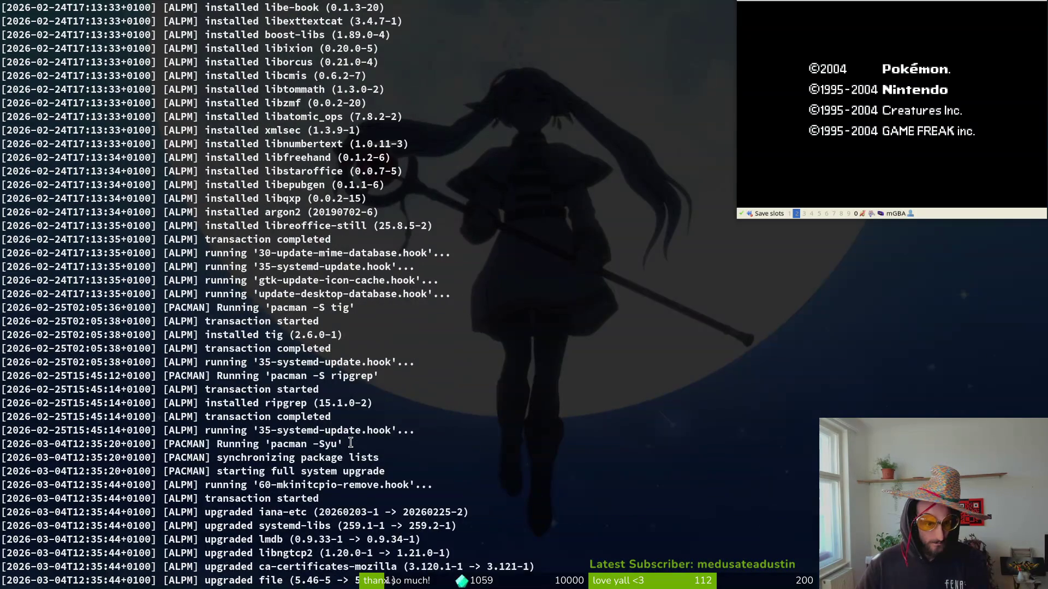
pyautogui.hotkey('ctrl', 'c')
pyautogui.scroll(8, 377, 431)
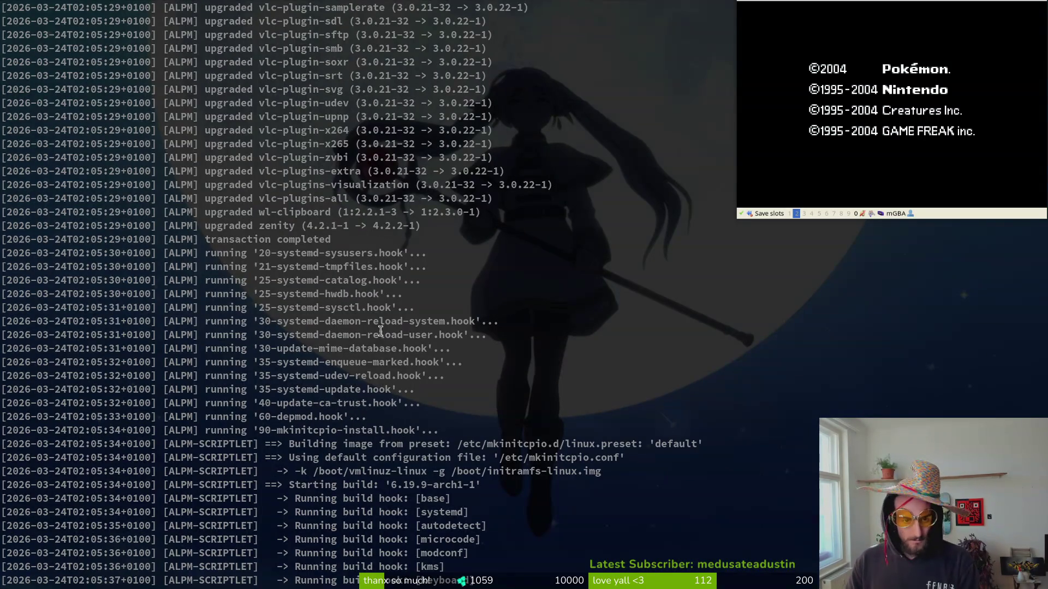
pyautogui.hotkey('alt', 'Tab')
# Tell Claude 'lua socket did update' with the lua-socket log line and read its core.so copy steps.
pyautogui.click(351, 499)
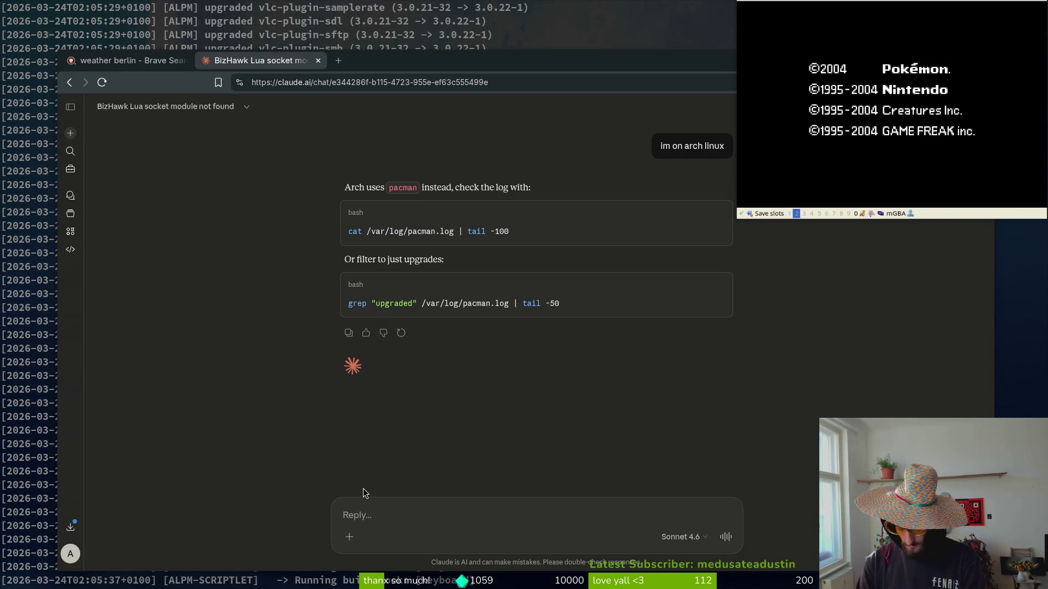
pyautogui.write('lua socket did up')
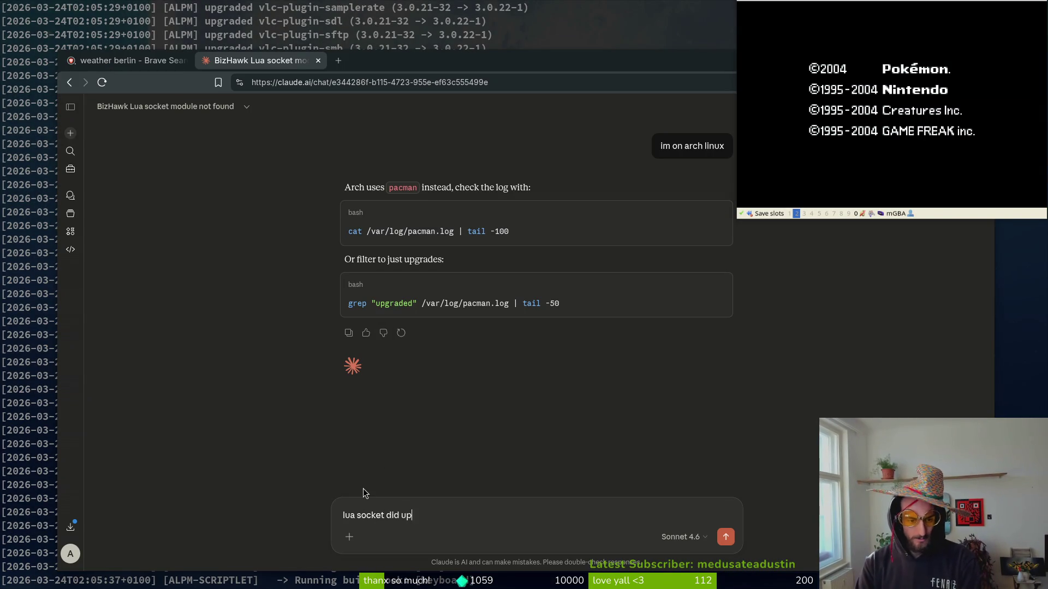
pyautogui.write('date')
pyautogui.hotkey('shift', 'Return')
pyautogui.hotkey('shift', 'Return')
pyautogui.hotkey('ctrl', 'v')
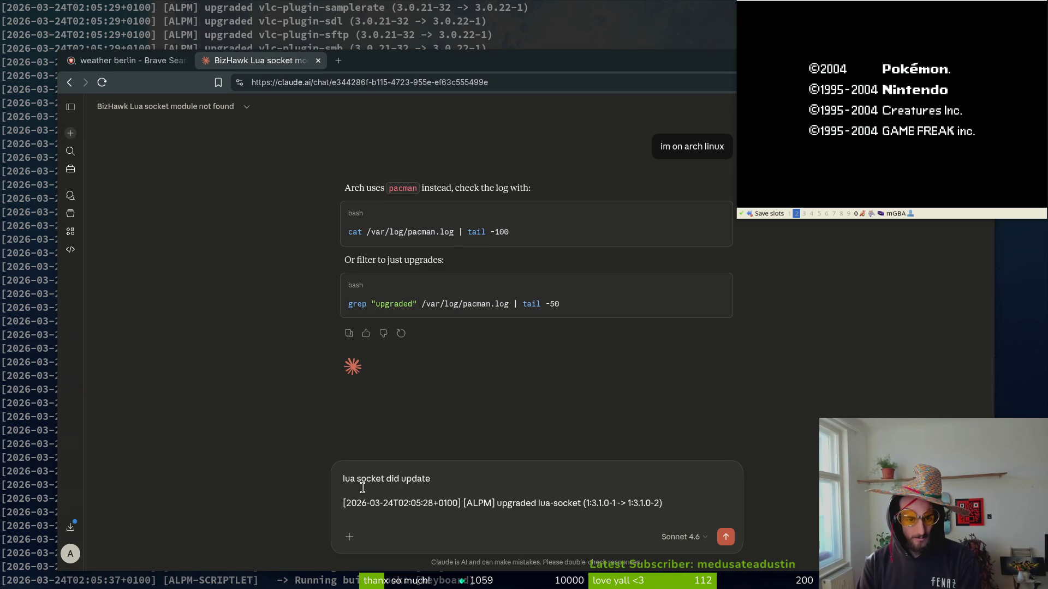
pyautogui.press('Return')
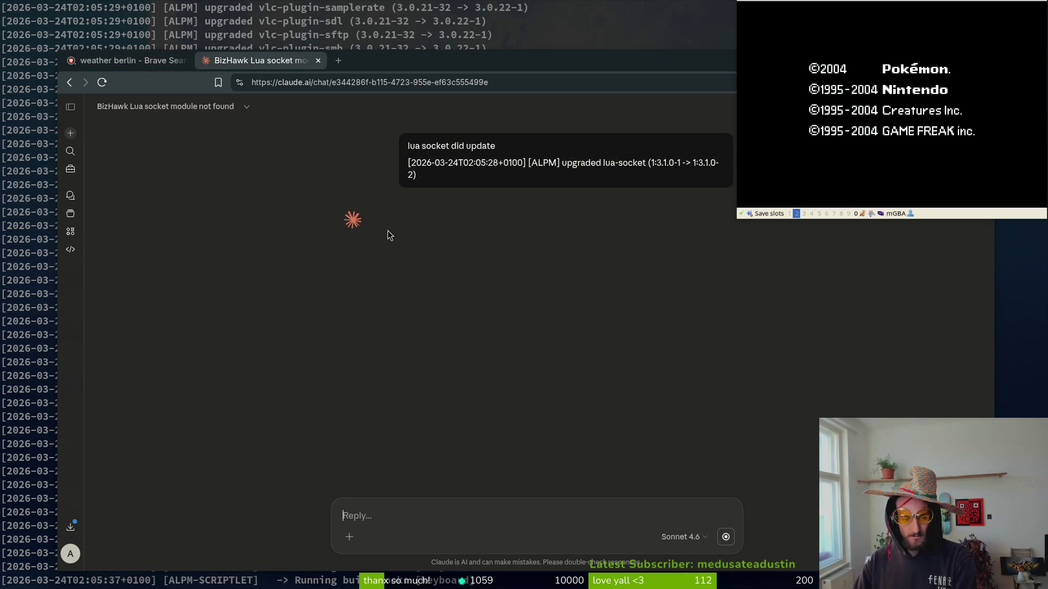
pyautogui.scroll(10, 489, 248)
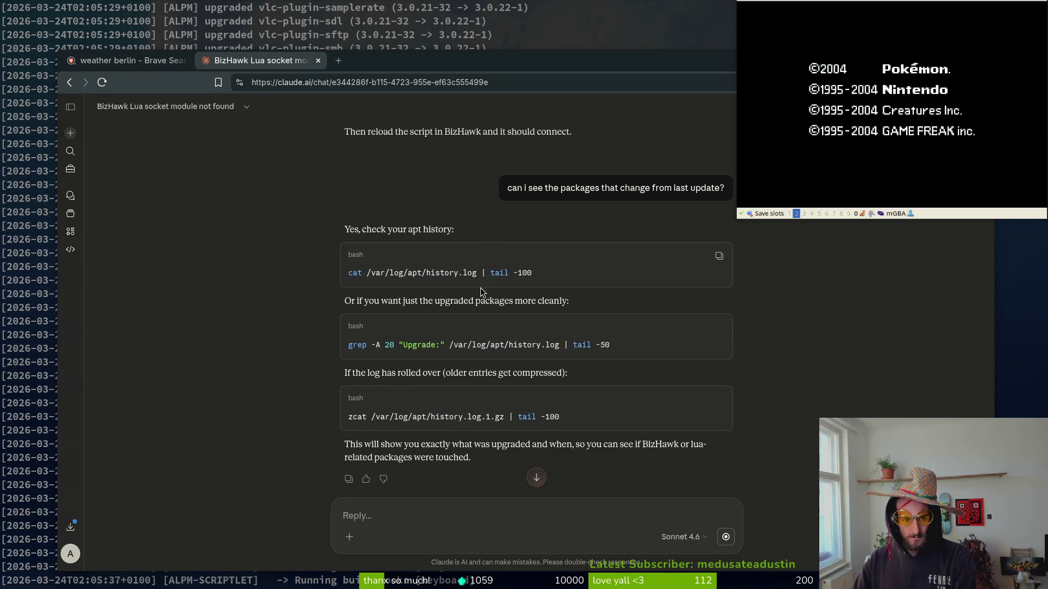
pyautogui.scroll(5, 480, 293)
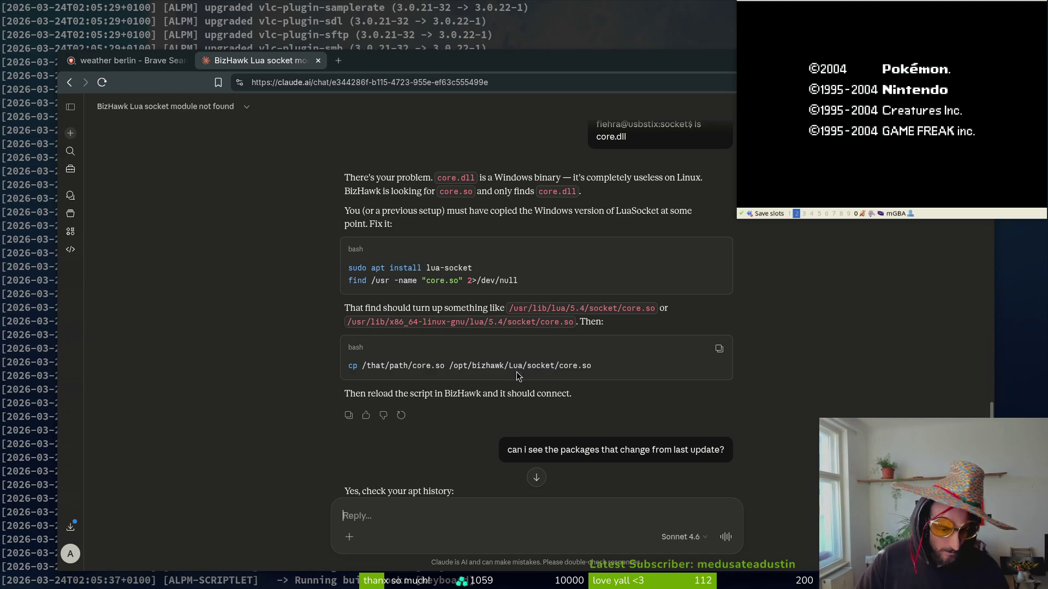
pyautogui.scroll(-15, 549, 372)
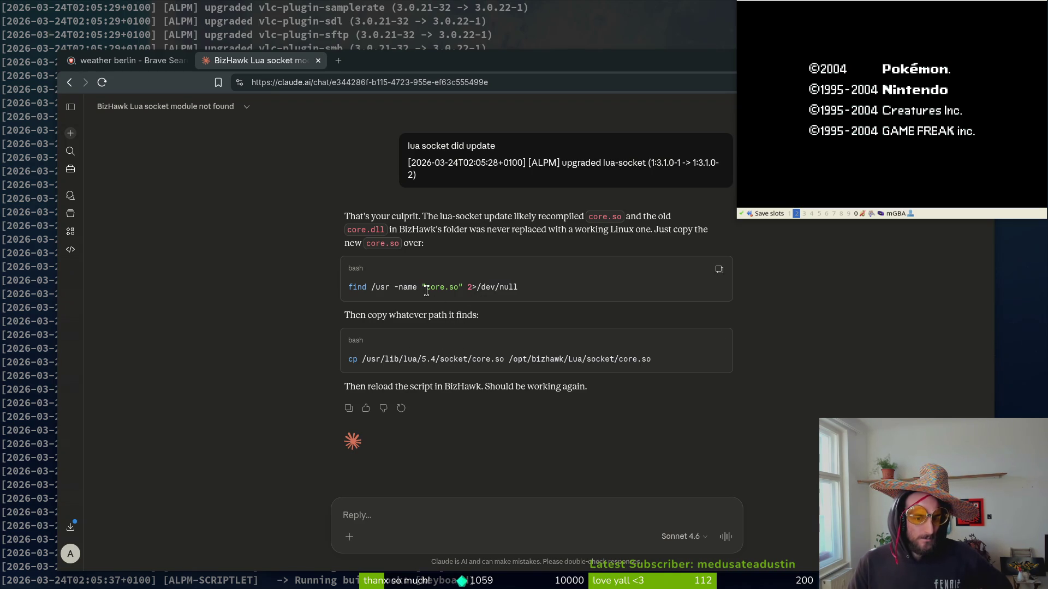
# Paste Claude's find command back and ask what it does and what the 2>/dev/null ending means.
pyautogui.click(719, 270)
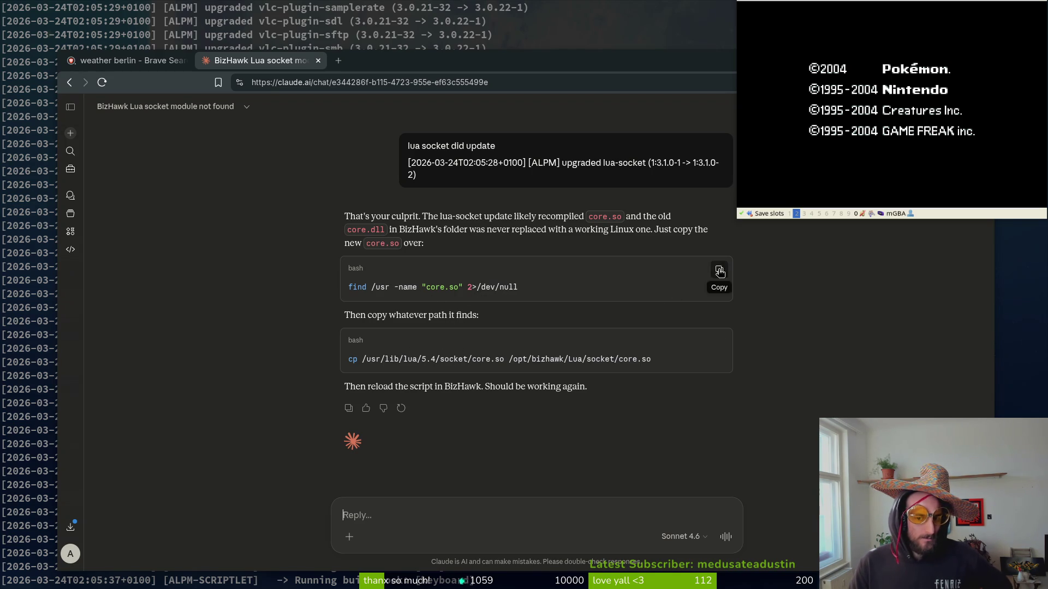
pyautogui.hotkey('ctrl', 'v')
pyautogui.write('whats')
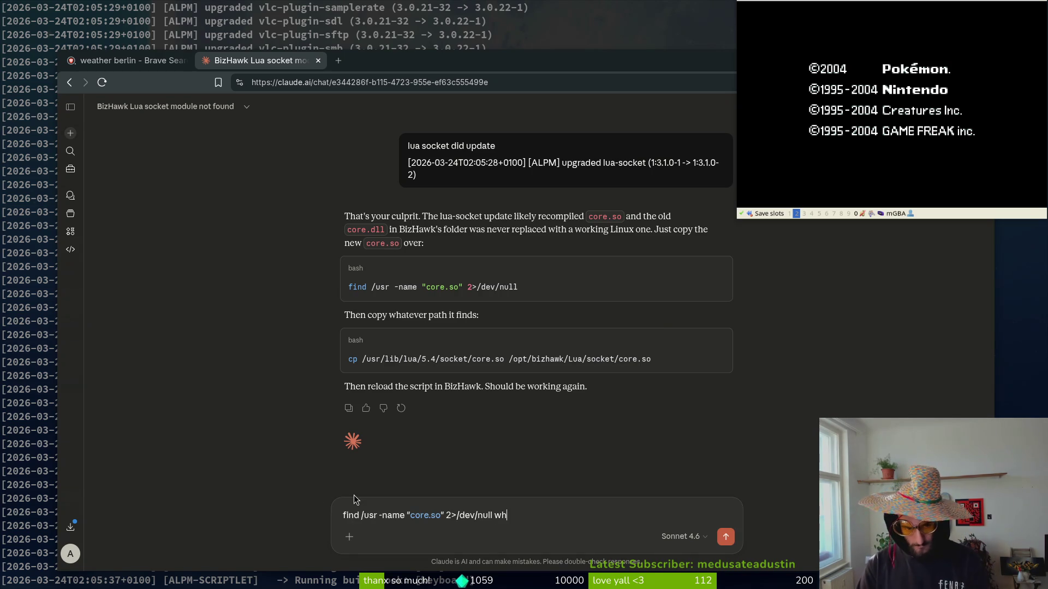
pyautogui.press('BackSpace')
pyautogui.press('BackSpace')
pyautogui.press('BackSpace')
pyautogui.hotkey('shift', 'Return')
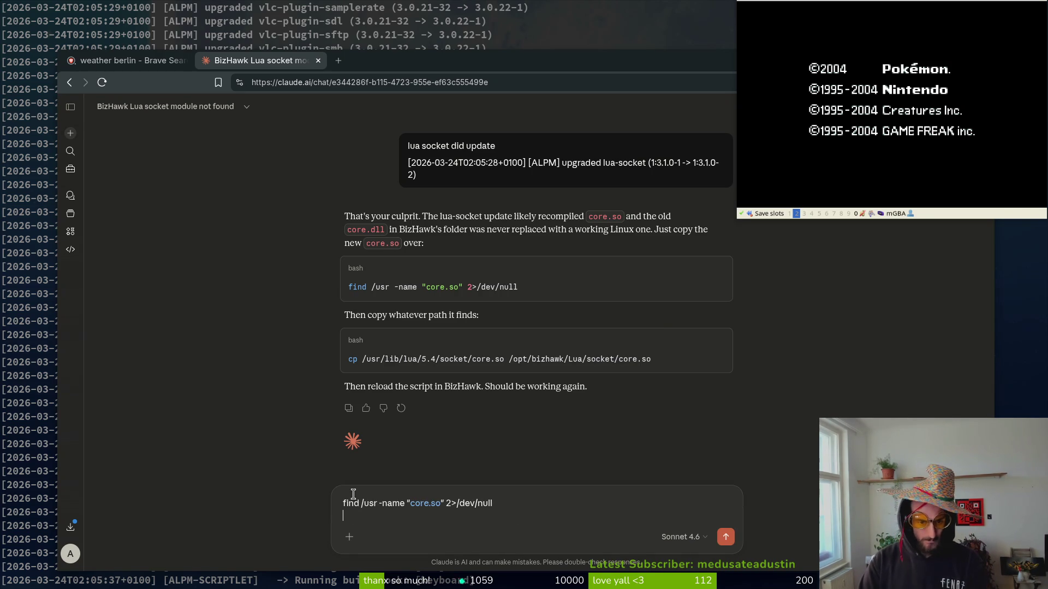
pyautogui.write('whats this do? al')
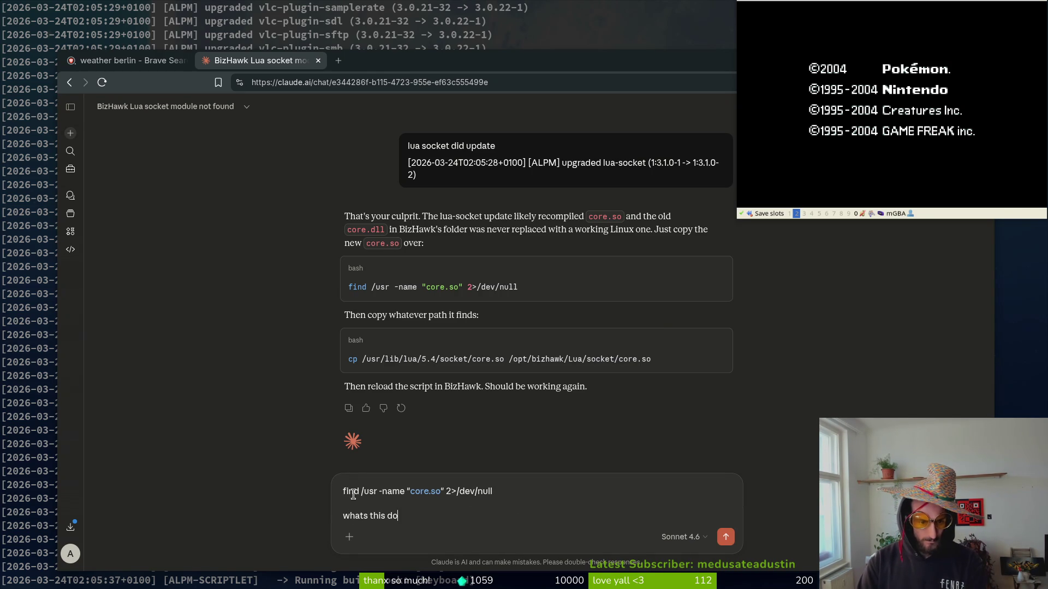
pyautogui.write('so the stu')
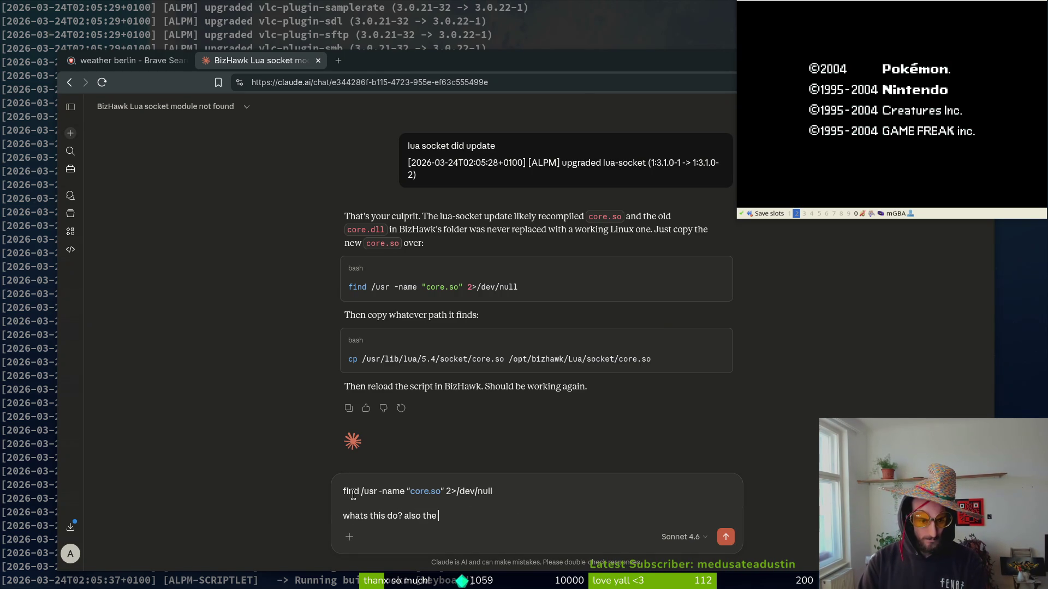
pyautogui.write('ff at the')
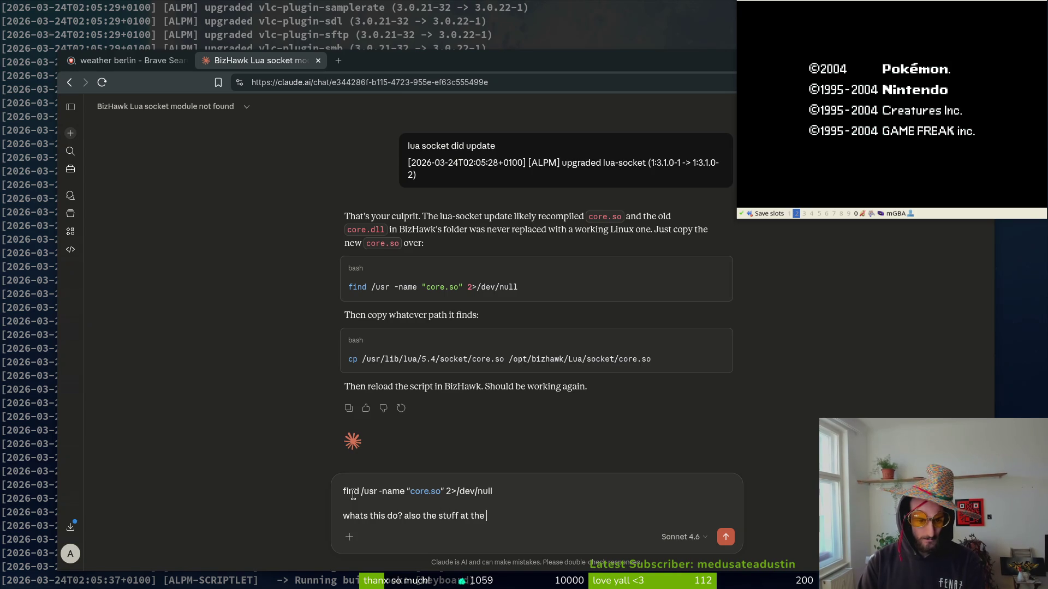
pyautogui.write(' end  dev n')
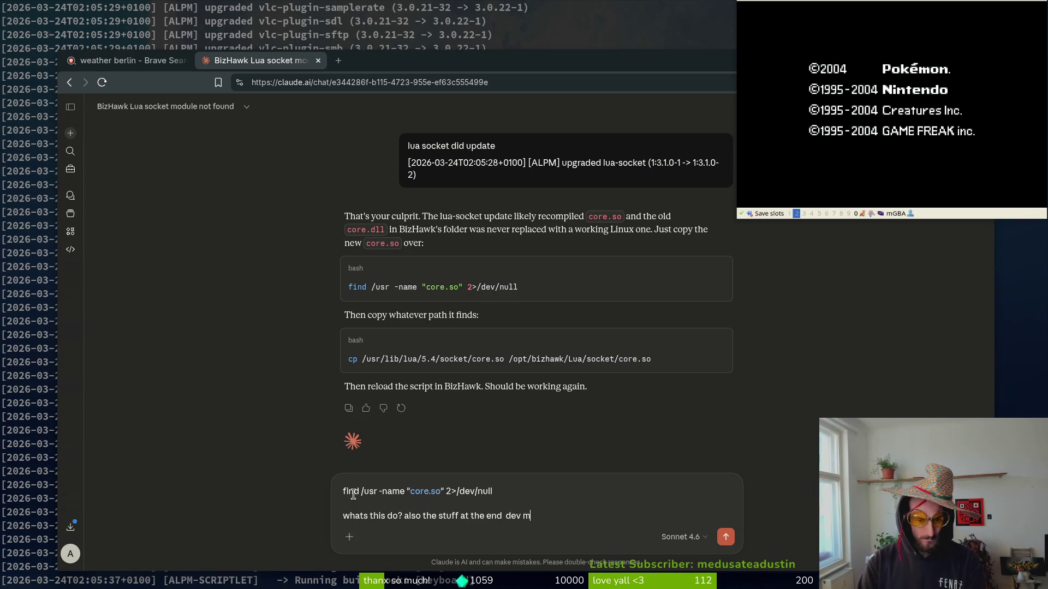
pyautogui.write('ull')
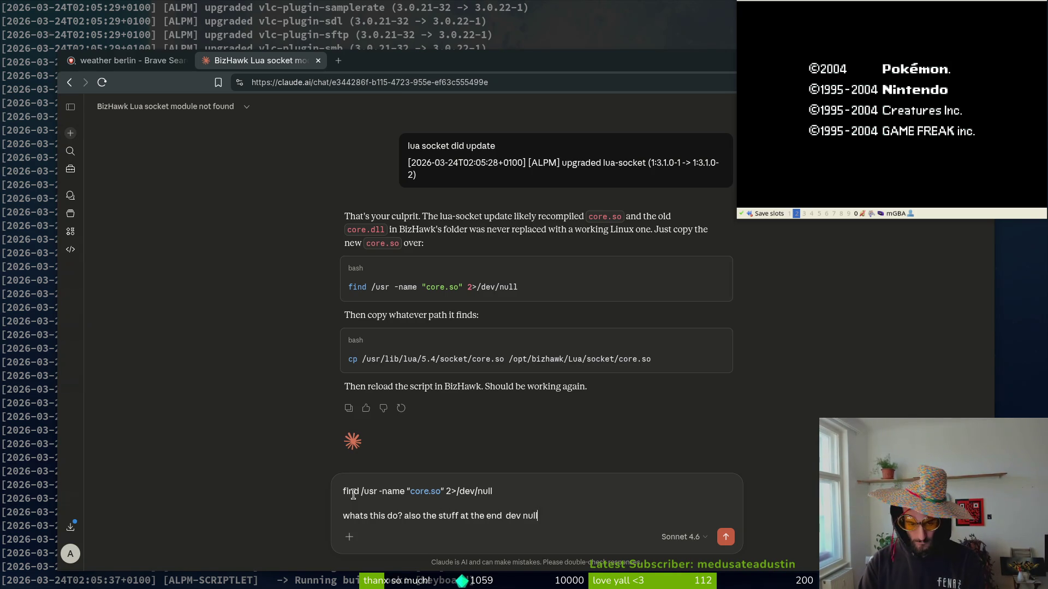
pyautogui.write('  wtf is that')
pyautogui.press('Return')
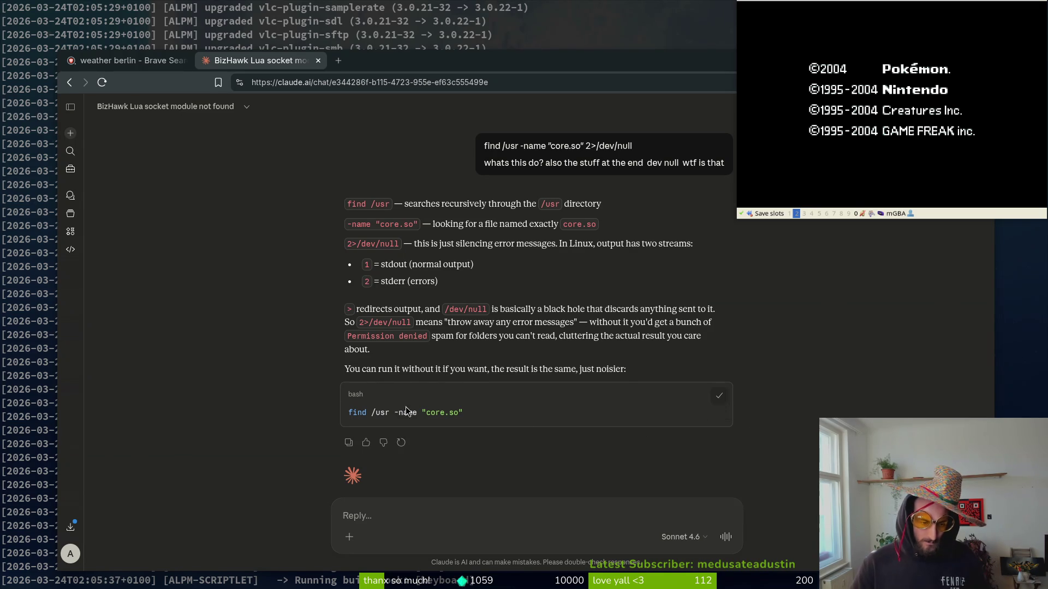
pyautogui.click(32, 397)
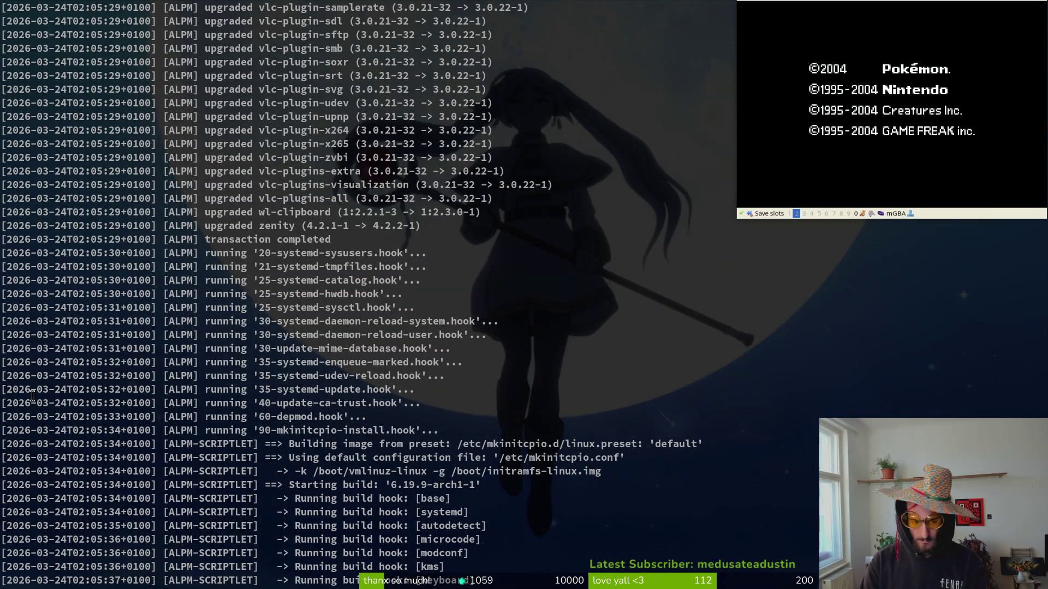
# Rerun find /usr -name "core.so", locating core.so under /usr/lib/lua/5.5 for mime and socket.
pyautogui.hotkey('ctrl', 'c')
pyautogui.hotkey('ctrl', 'c')
pyautogui.press('Up')
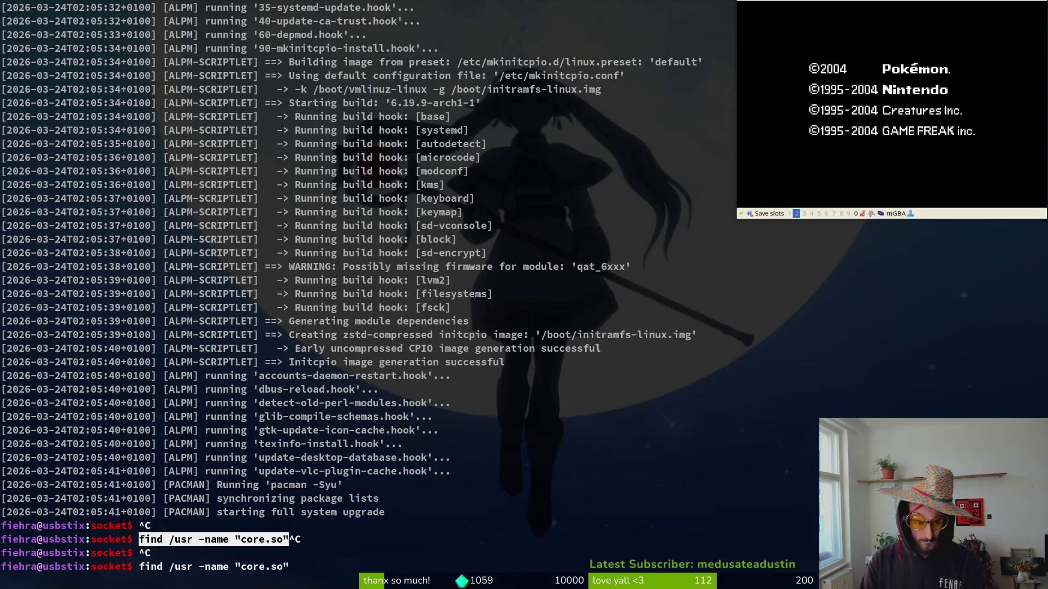
pyautogui.press('Return')
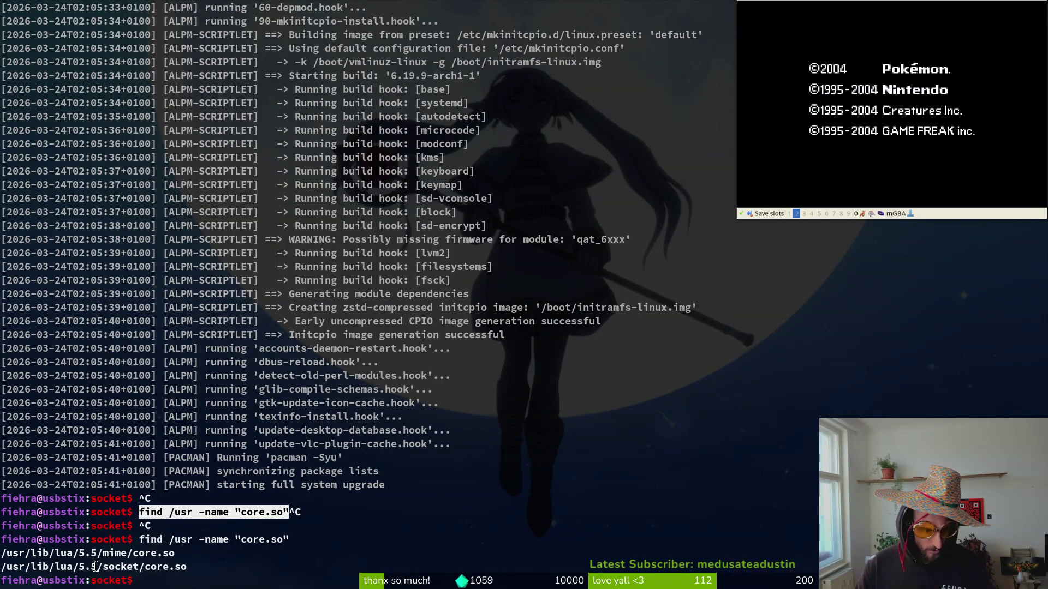
# Draft the note 'ah ok core changed to 5.5 i think it was' in Claude's reply box.
pyautogui.hotkey('alt', 'Tab')
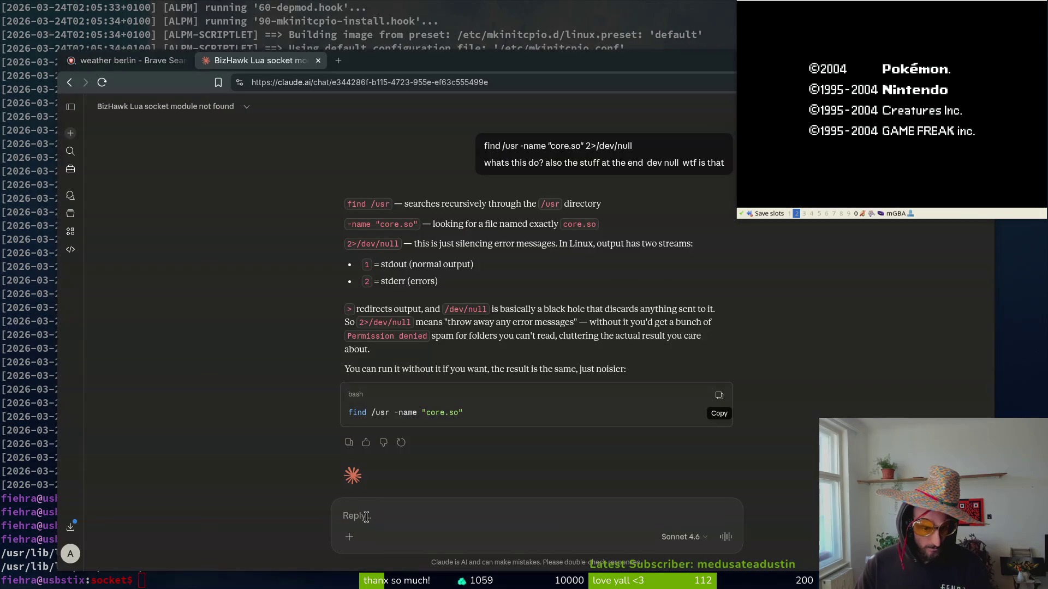
pyautogui.write('ah ok core')
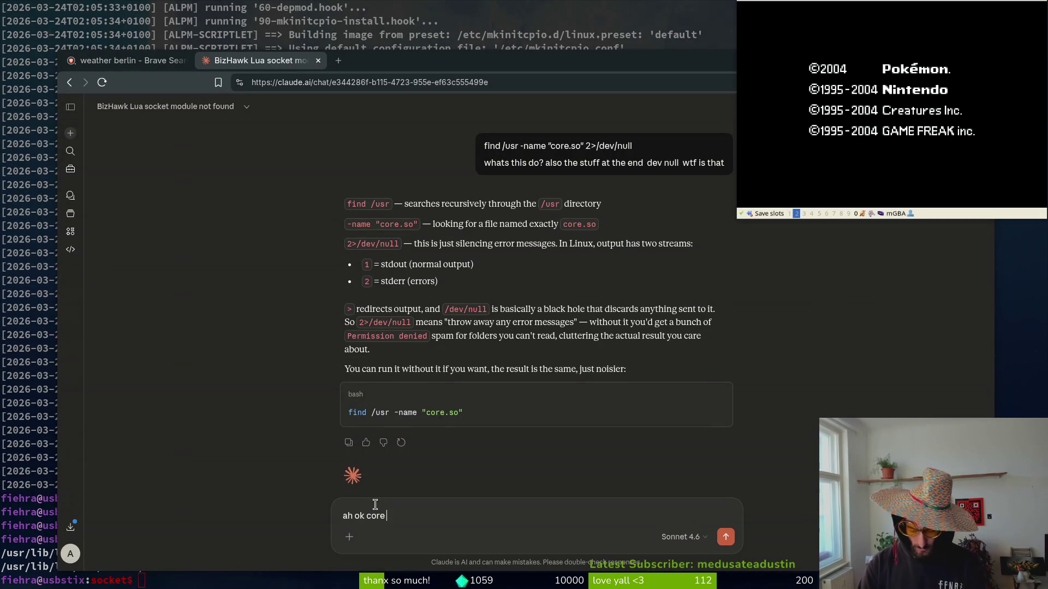
pyautogui.write(' changed to 5.5')
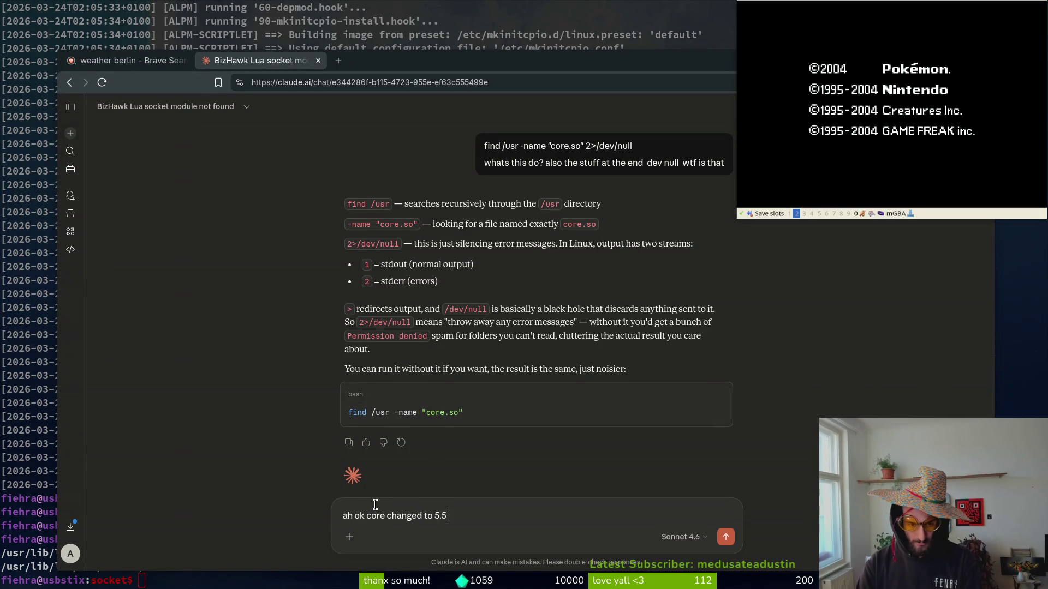
pyautogui.write('  i think it was 5.4')
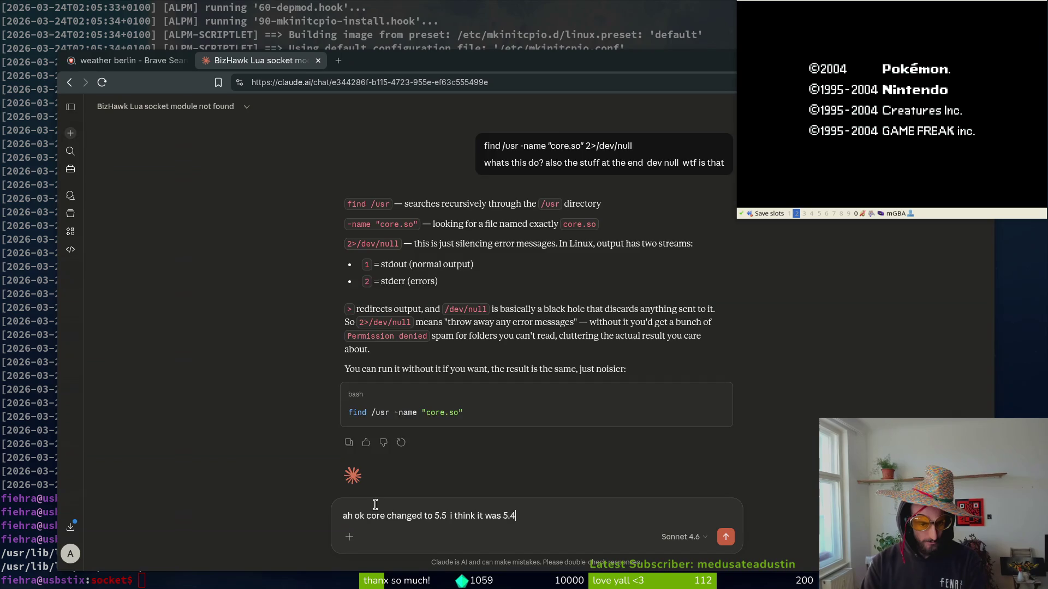
pyautogui.hotkey('alt', 'Tab')
pyautogui.scroll(5, 376, 505)
# List the contents of /opt/bizhawk/Lua/ with ls.
pyautogui.scroll(-5, 376, 505)
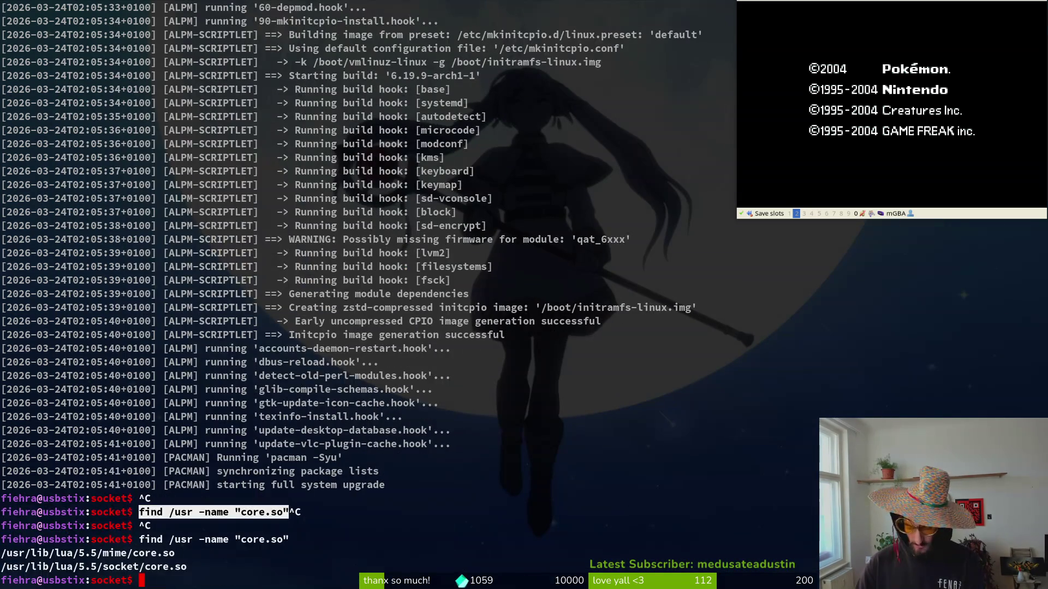
pyautogui.hotkey('alt', 'Tab')
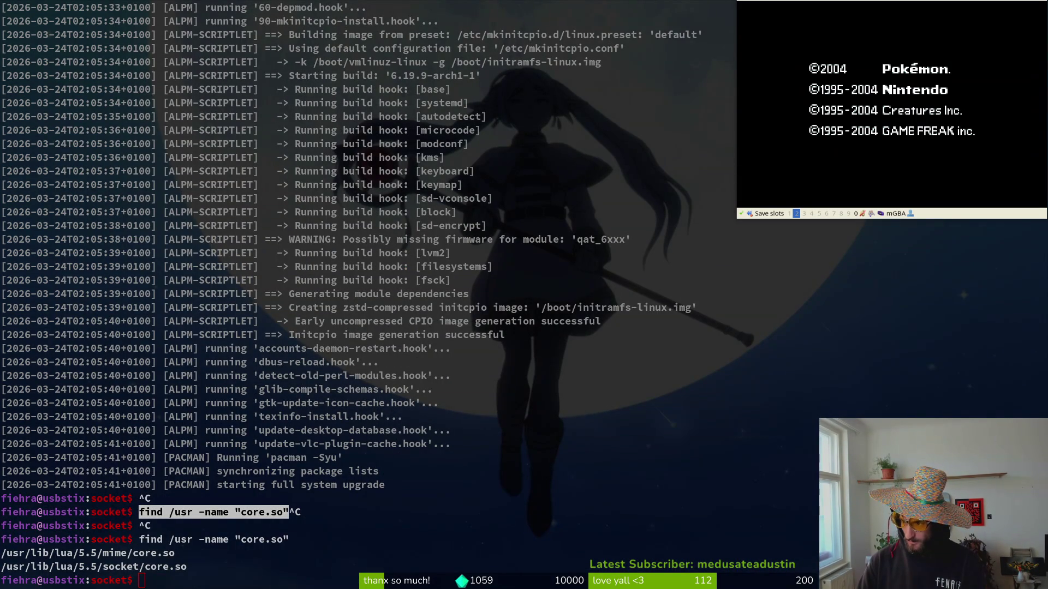
pyautogui.hotkey('alt', 'Tab')
pyautogui.write('cat /var/log/pacman.log | tail -100')
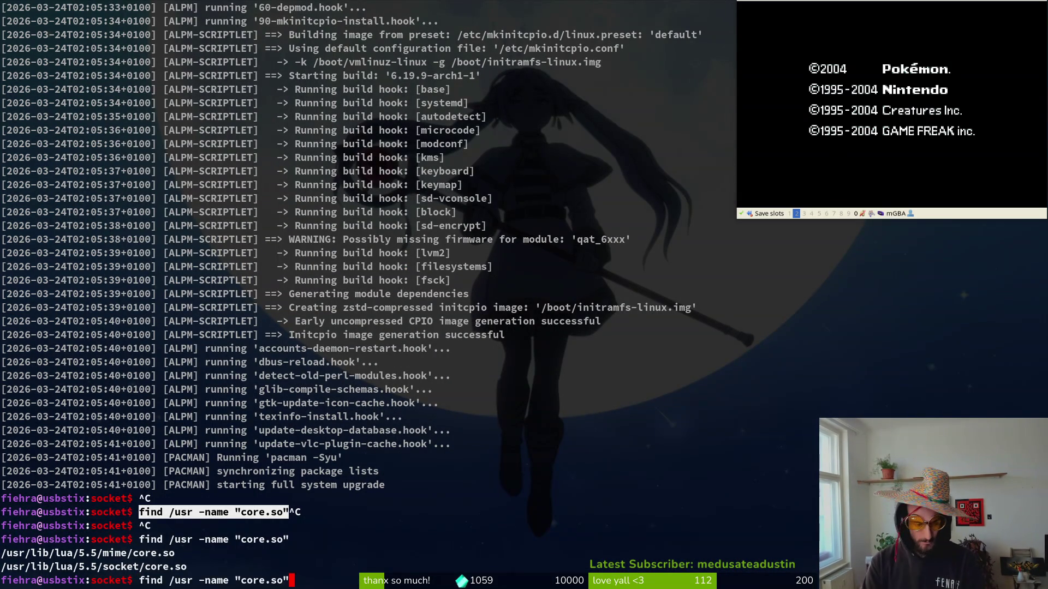
pyautogui.hotkey('ctrl', 'u')
pyautogui.write('cd /opt/')
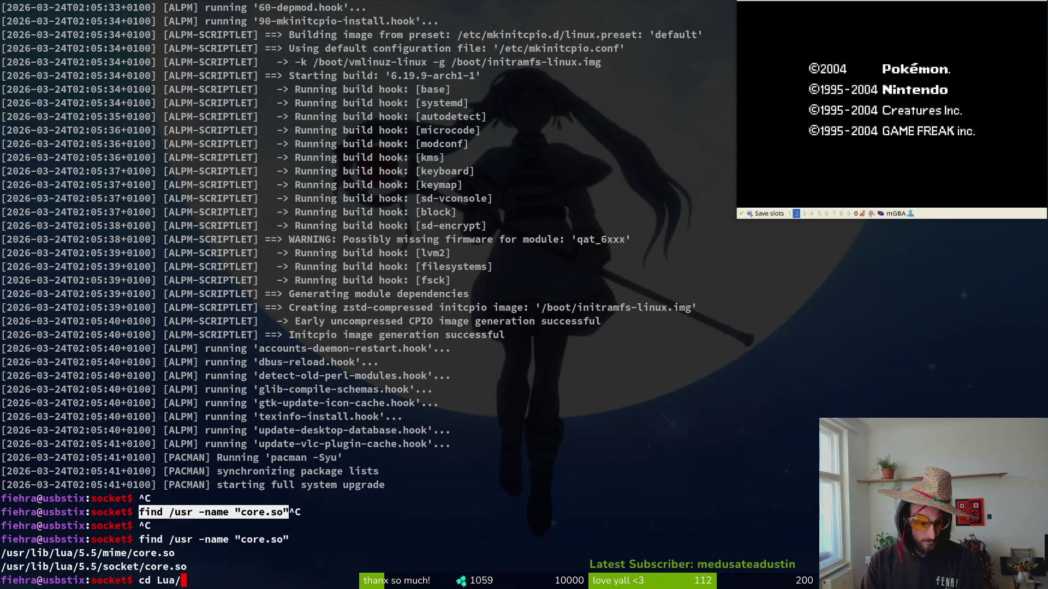
pyautogui.hotkey('ctrl', 'u')
pyautogui.write('ls /opt/bizhawk/Lua/')
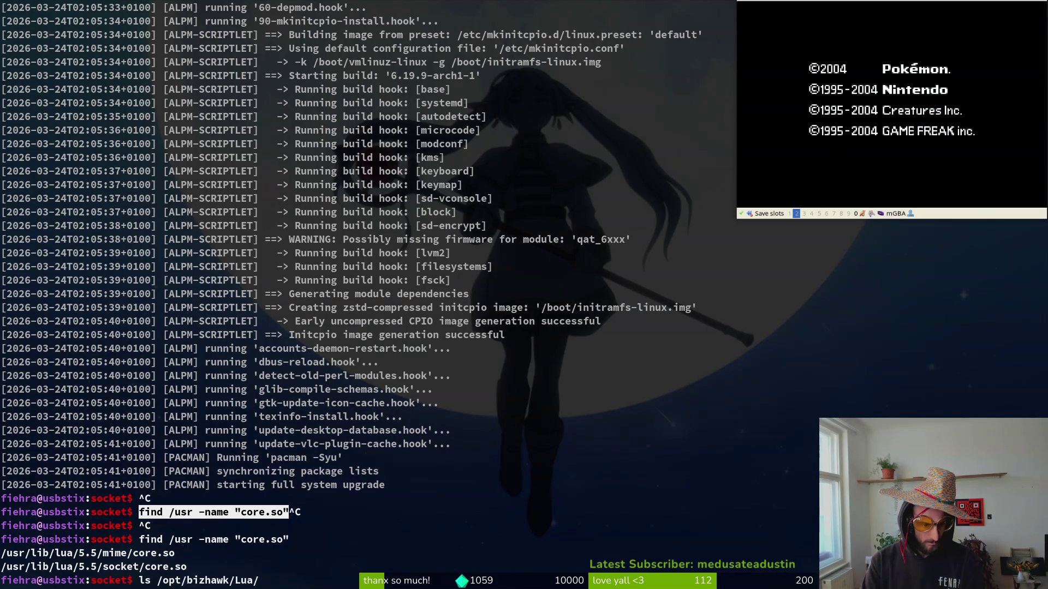
pyautogui.press('Return')
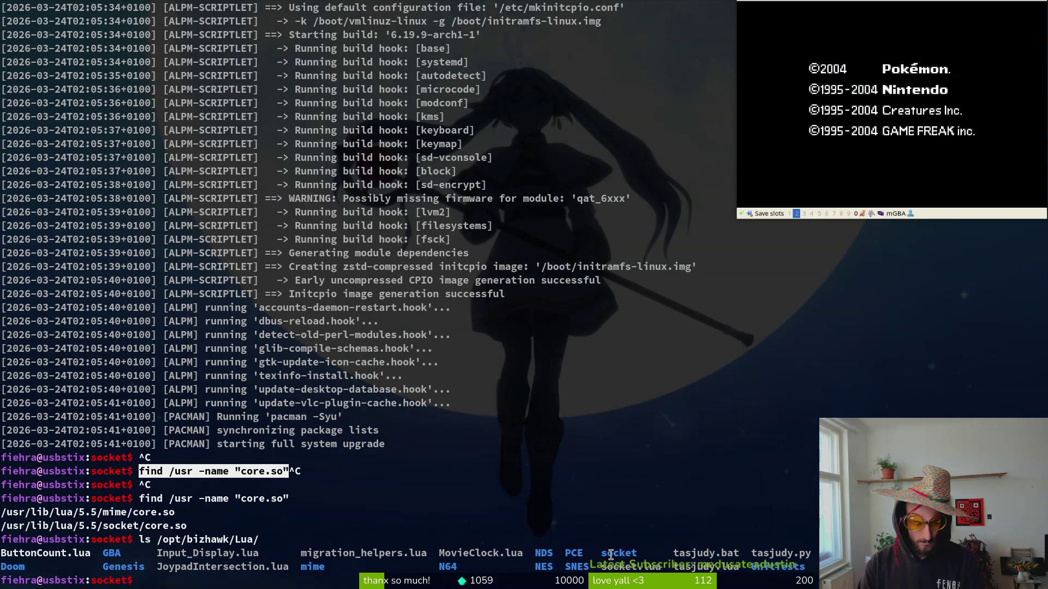
# Find the saved Lua 5.4 socket error in clipboard history, then return to Claude.
pyautogui.press('super+v')
pyautogui.write('5.4')
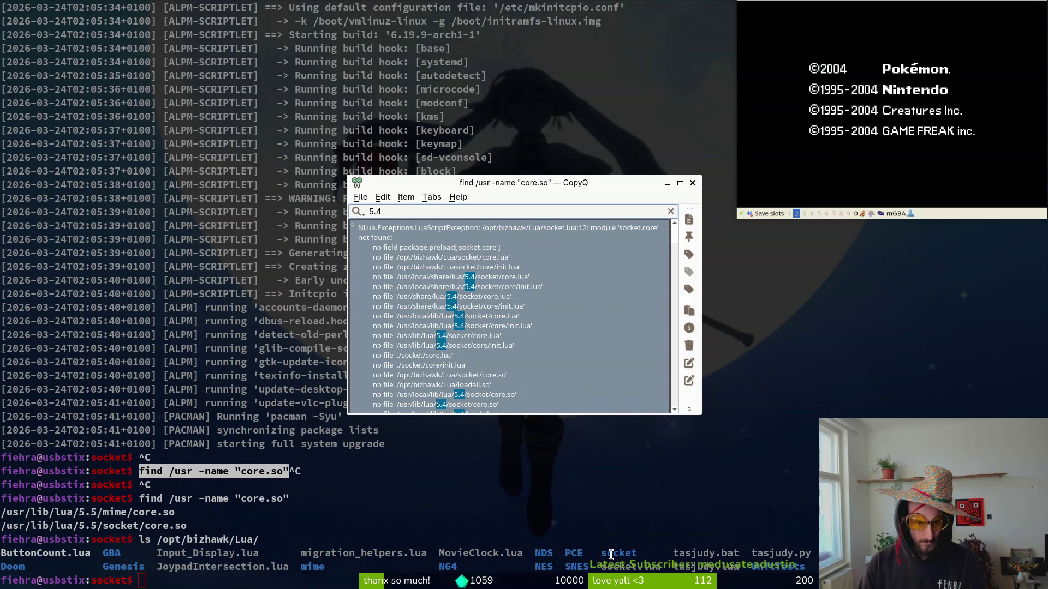
pyautogui.press('Down')
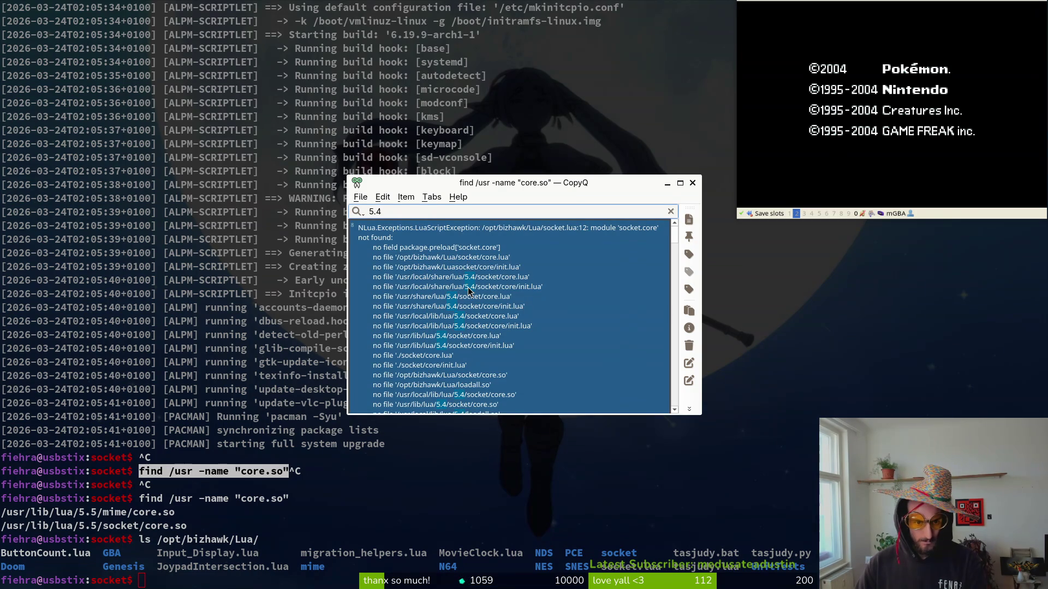
pyautogui.click(467, 287)
pyautogui.press('Return')
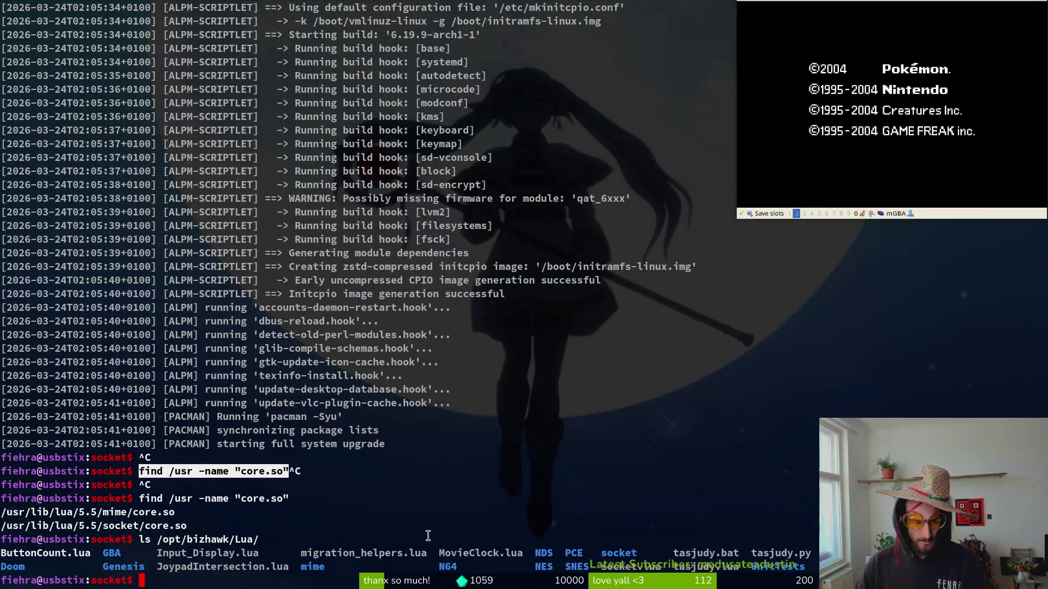
pyautogui.hotkey('alt', 'Tab')
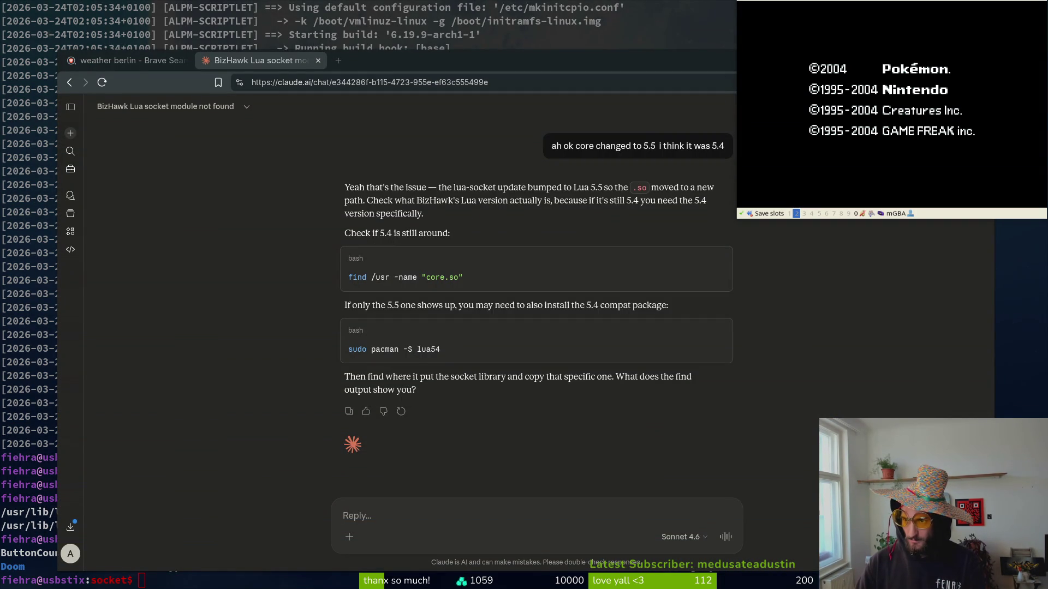
# Glance at the weather berlin tab, then return to the BizHawk Lua socket chat.
pyautogui.click(153, 63)
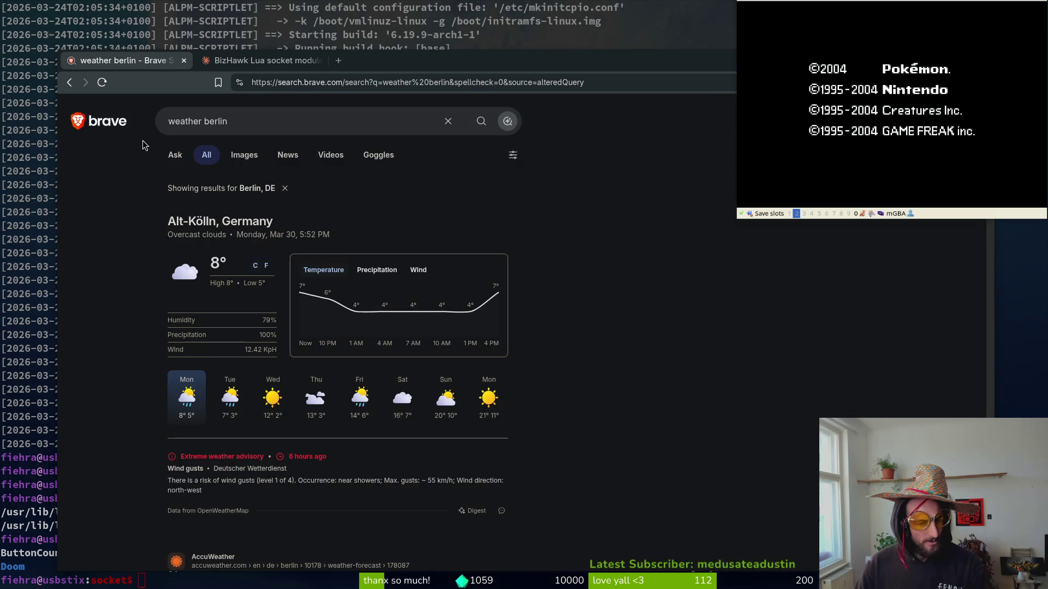
pyautogui.click(246, 64)
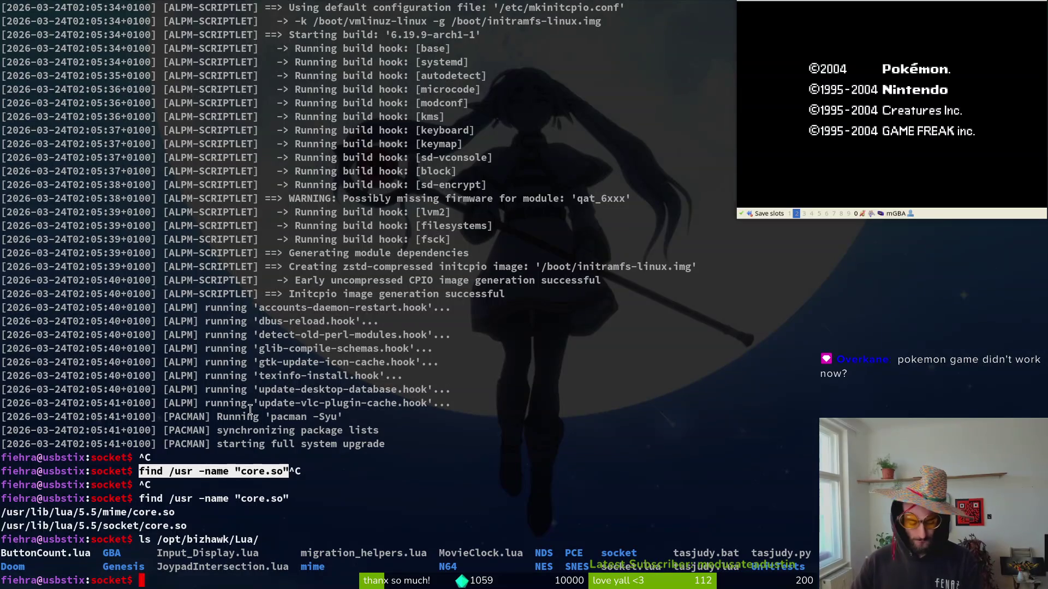
# Run the saved sudo pacman -Syu, cancel the 165-package upgrade at Proceed, and clear the screen.
pyautogui.press('super+v')
pyautogui.write('syu')
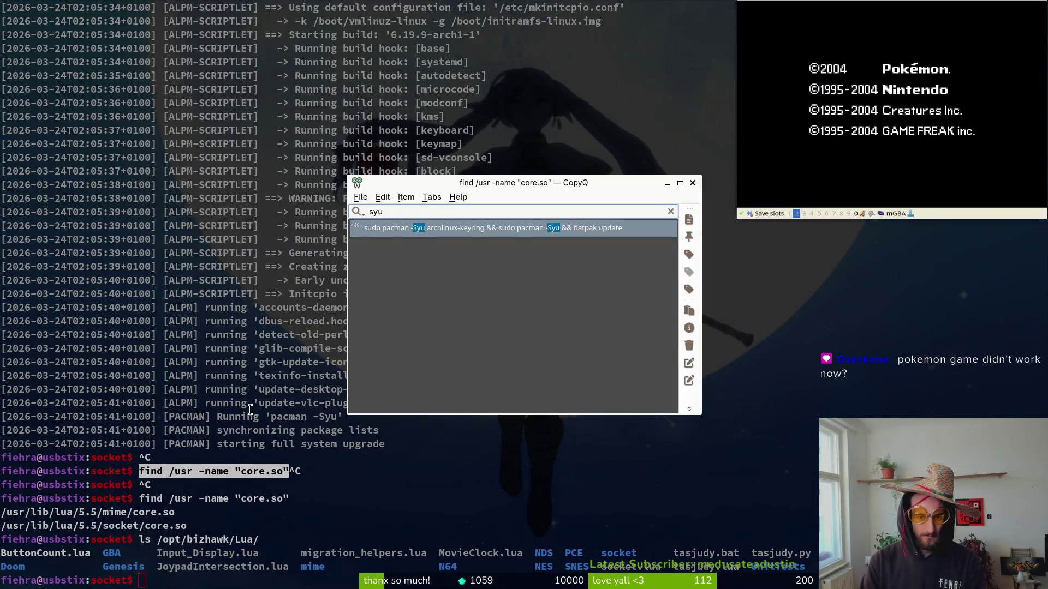
pyautogui.press('Return')
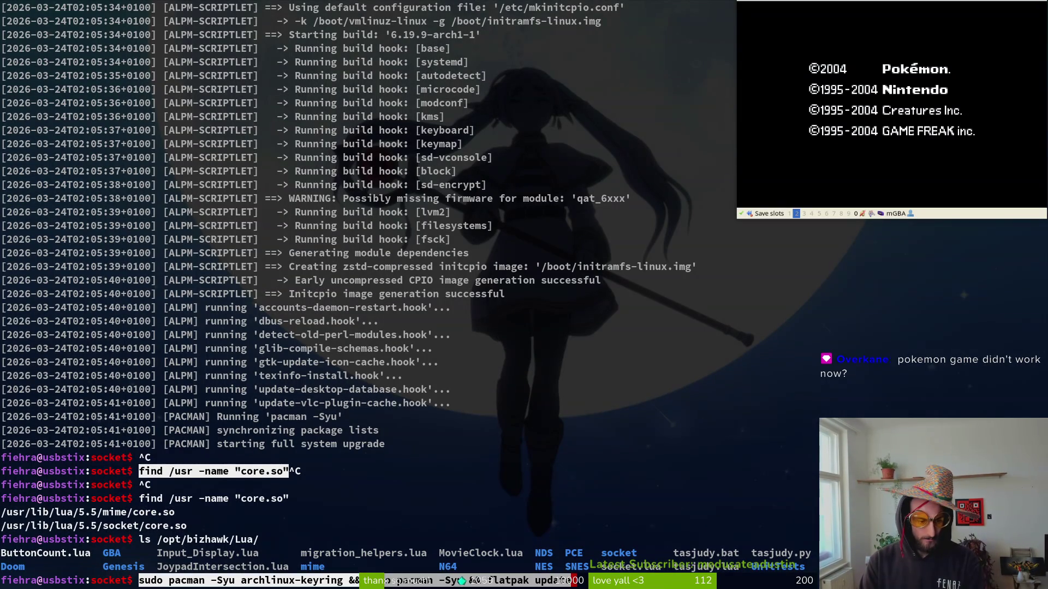
pyautogui.press('Return')
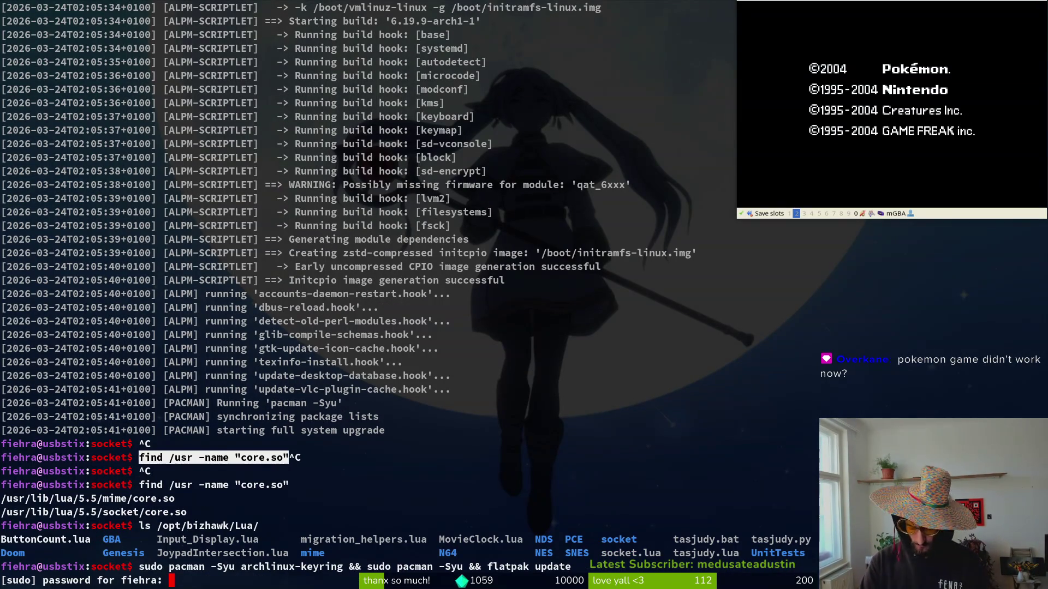
pyautogui.press('Return')
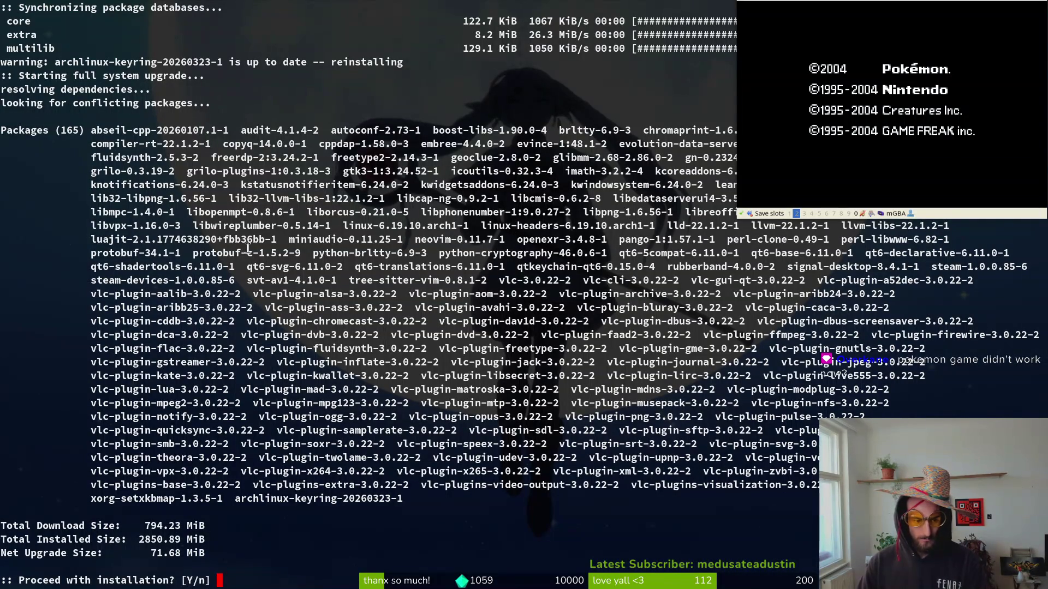
pyautogui.hotkey('ctrl', 'c')
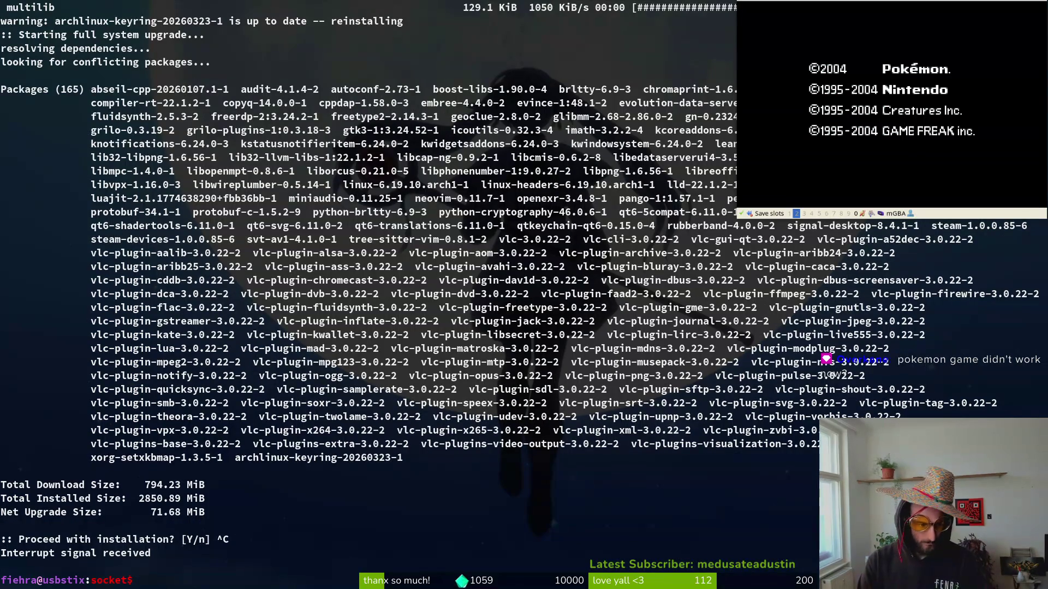
pyautogui.hotkey('ctrl', 'l')
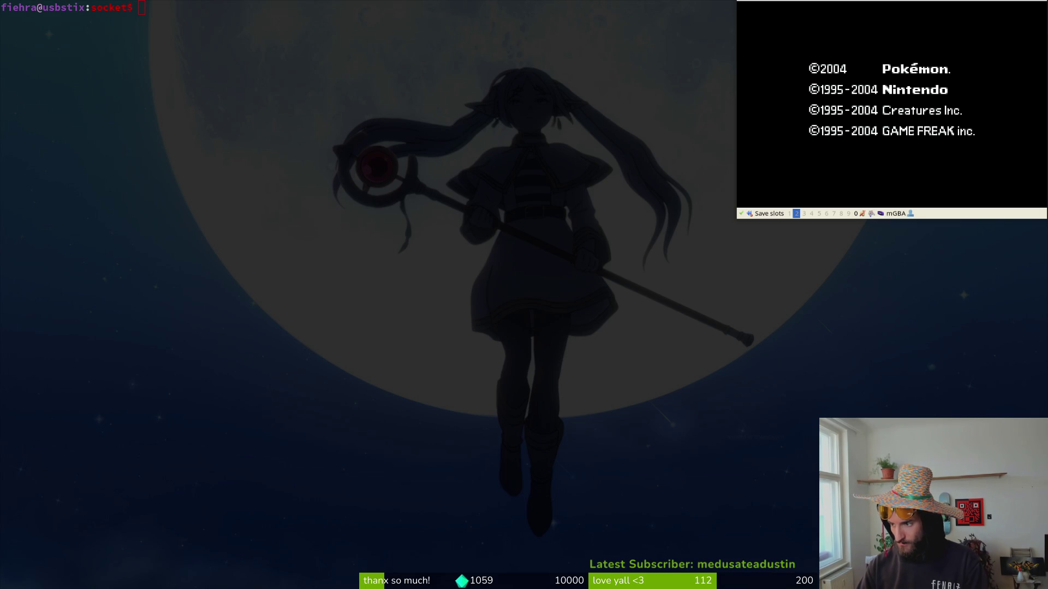
# Switch to BizHawk and load the Pokemon FireRed ROM from the recent ROMs list.
pyautogui.hotkey('alt', 'Tab')
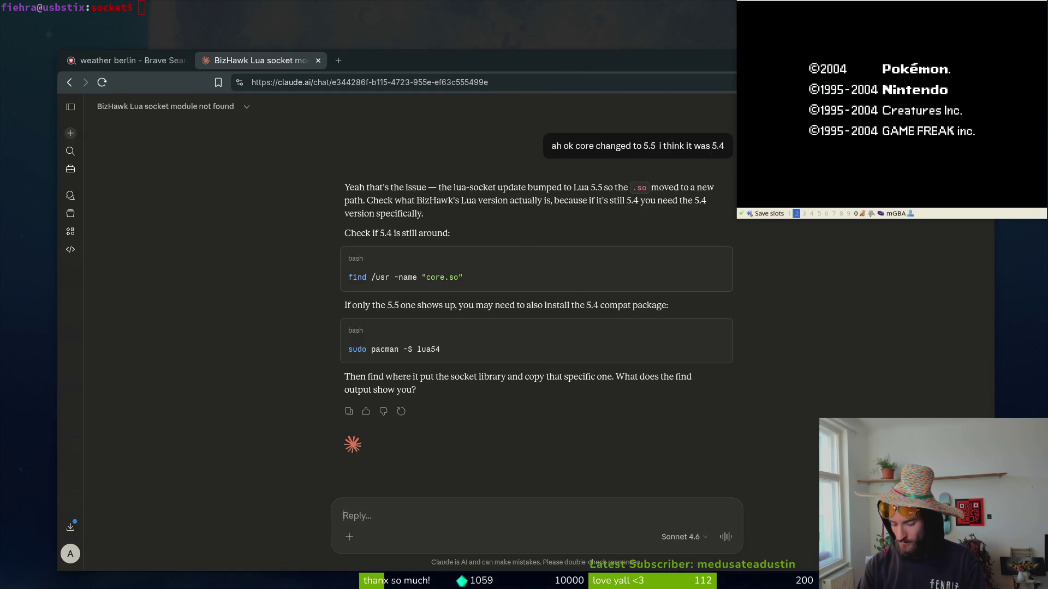
pyautogui.hotkey('alt', 'Tab')
pyautogui.hotkey('alt', 'Tab')
pyautogui.hotkey('alt', 'Tab')
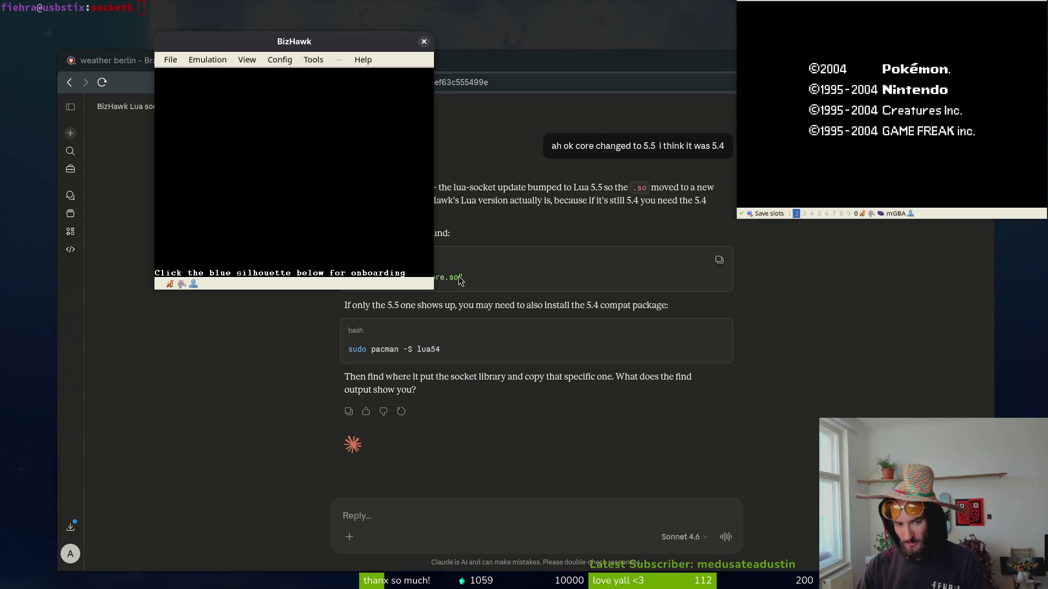
pyautogui.click(168, 64)
pyautogui.moveTo(218, 89)
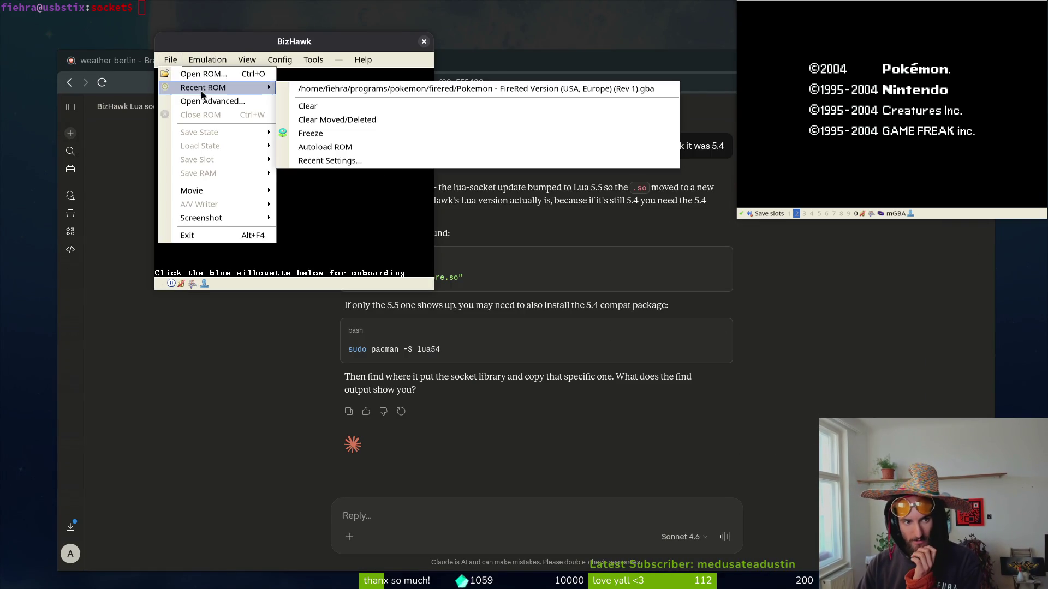
pyautogui.click(332, 90)
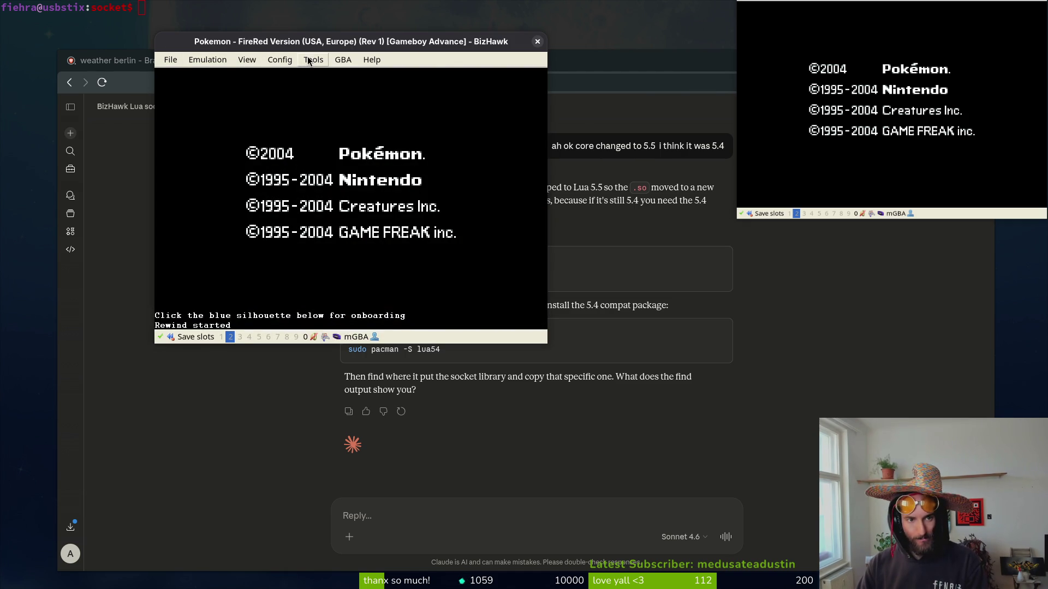
# Open the Lua Console, move it right, and turn off Float from Parent.
pyautogui.click(309, 60)
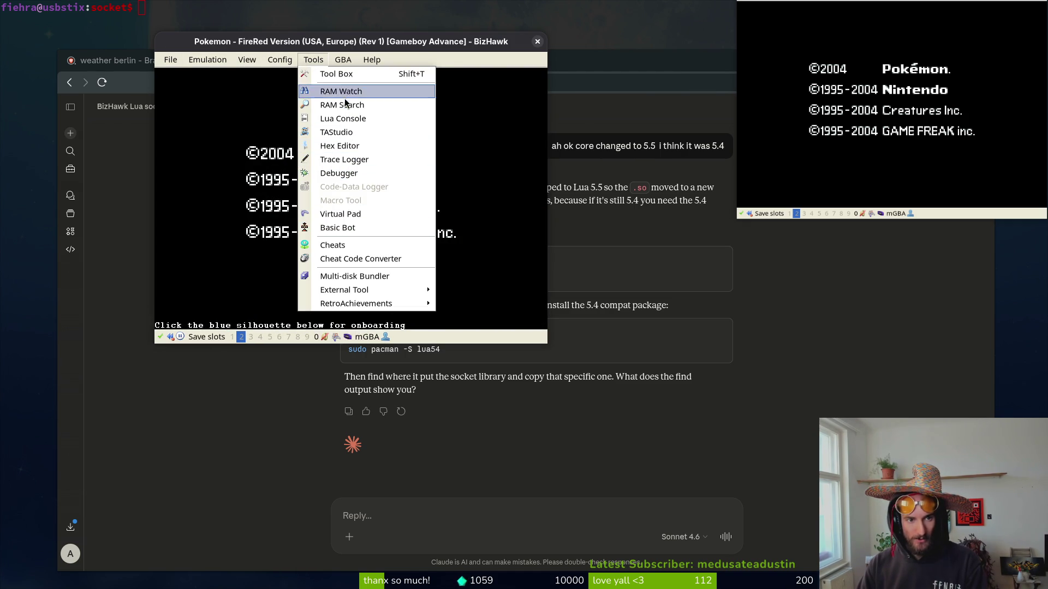
pyautogui.click(343, 119)
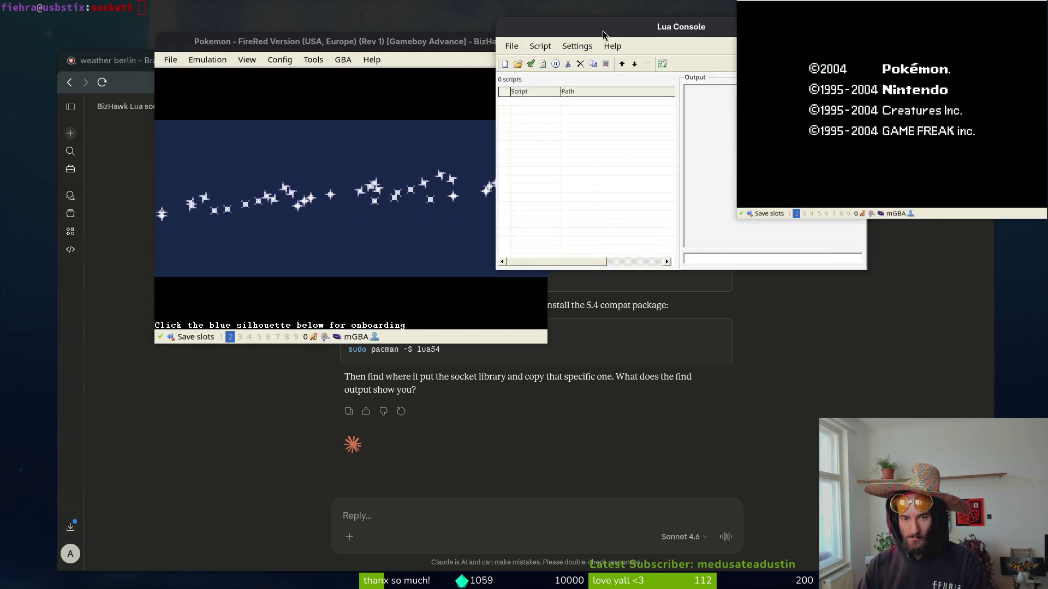
pyautogui.moveTo(603, 30); pyautogui.dragTo(662, 68)
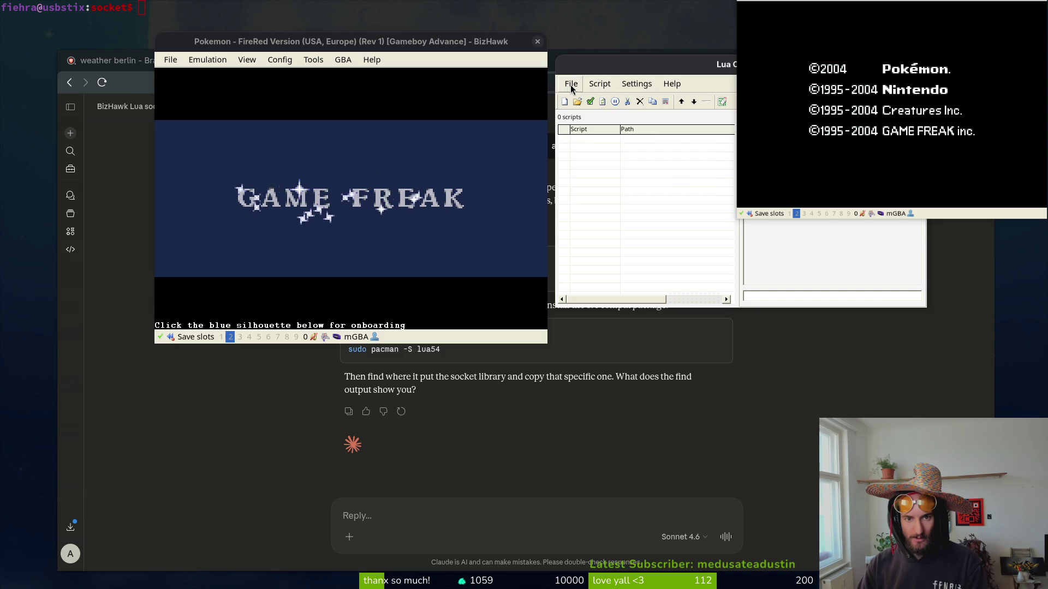
pyautogui.click(571, 86)
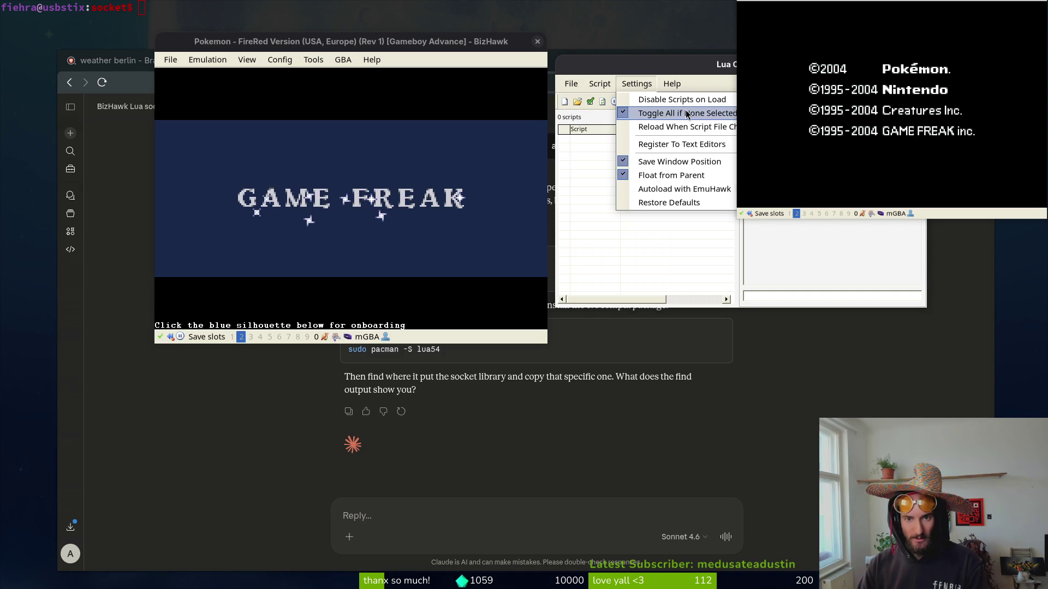
pyautogui.click(695, 182)
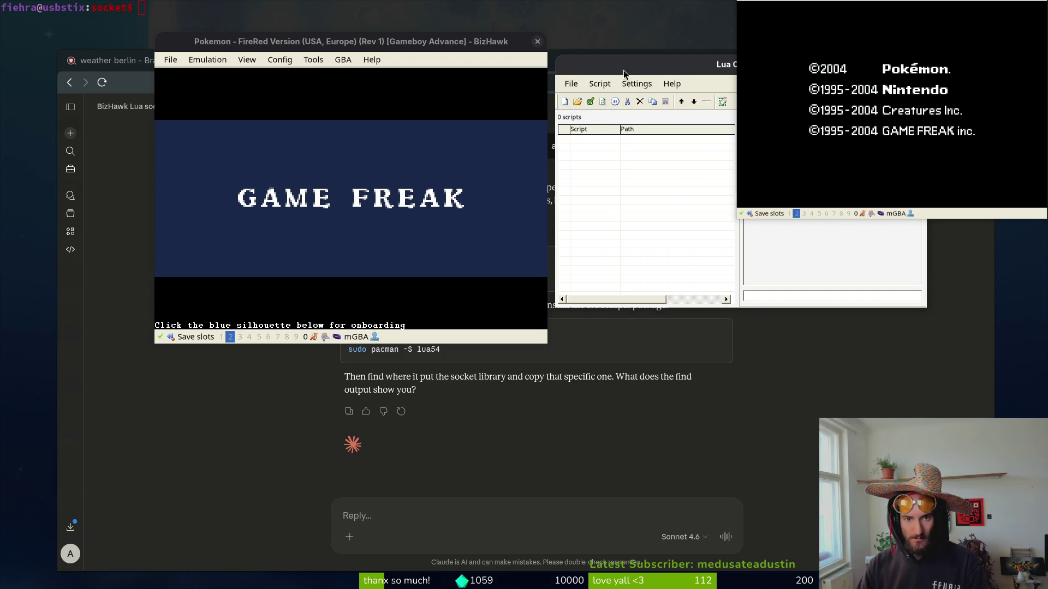
# Bring the Lua Console back to the front and switch off Save Window Position.
pyautogui.click(634, 83)
pyautogui.click(697, 164)
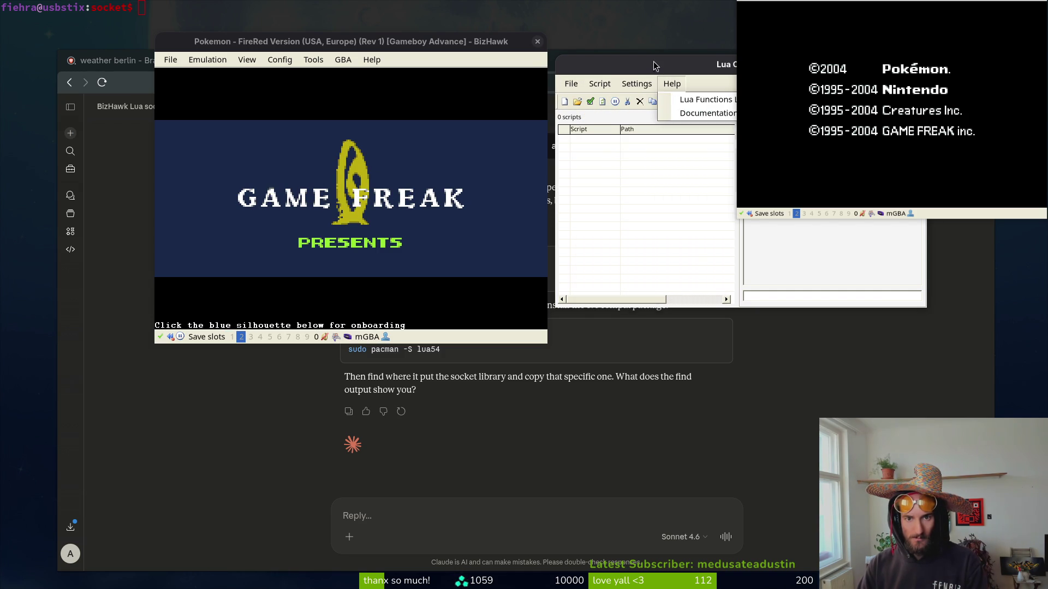
pyautogui.click(363, 76)
pyautogui.click(313, 60)
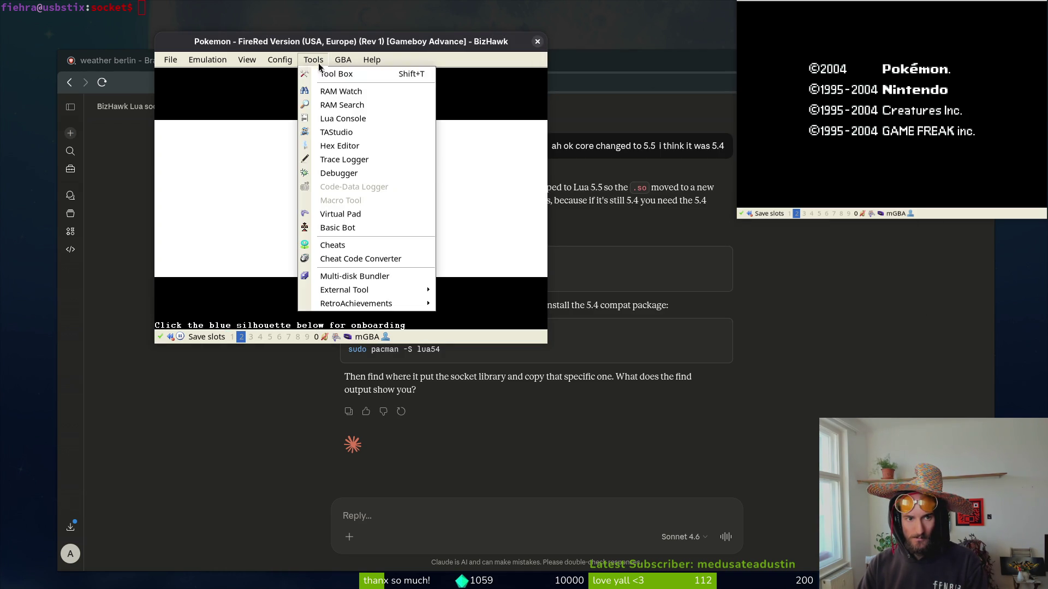
pyautogui.click(360, 123)
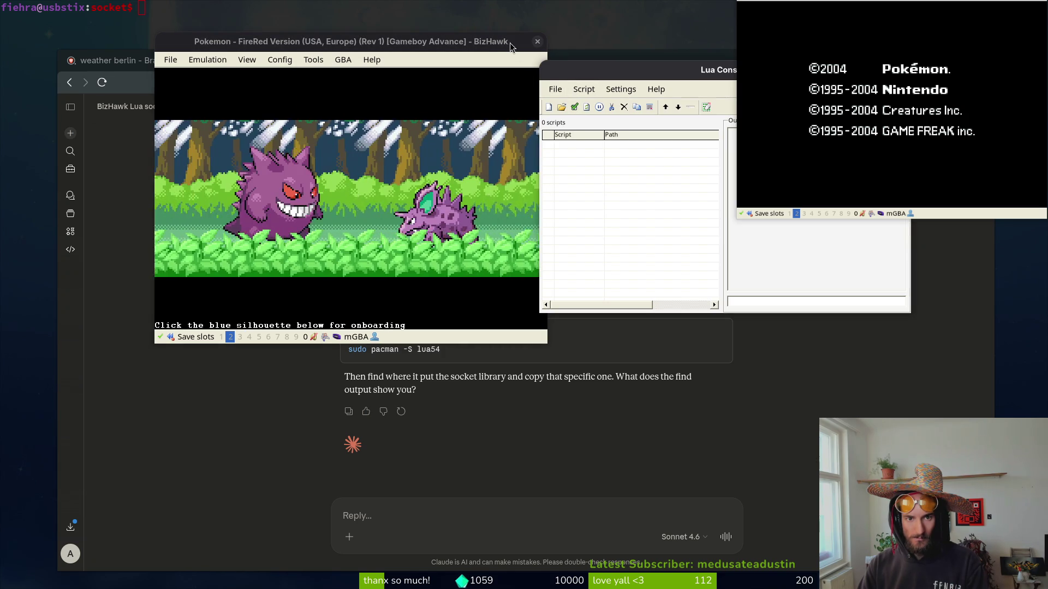
pyautogui.moveTo(510, 43); pyautogui.dragTo(495, 44)
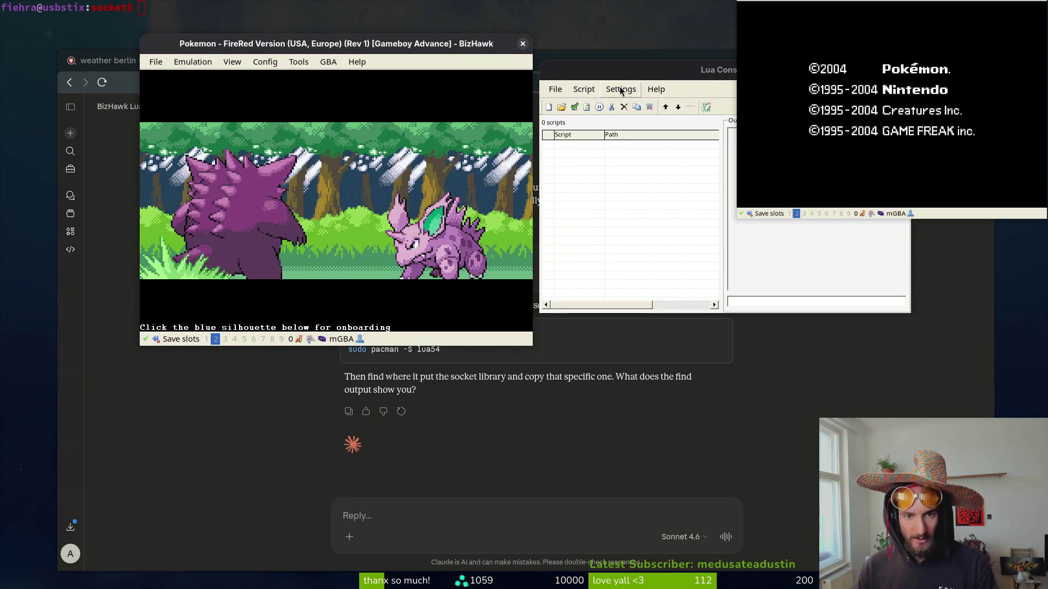
pyautogui.click(621, 89)
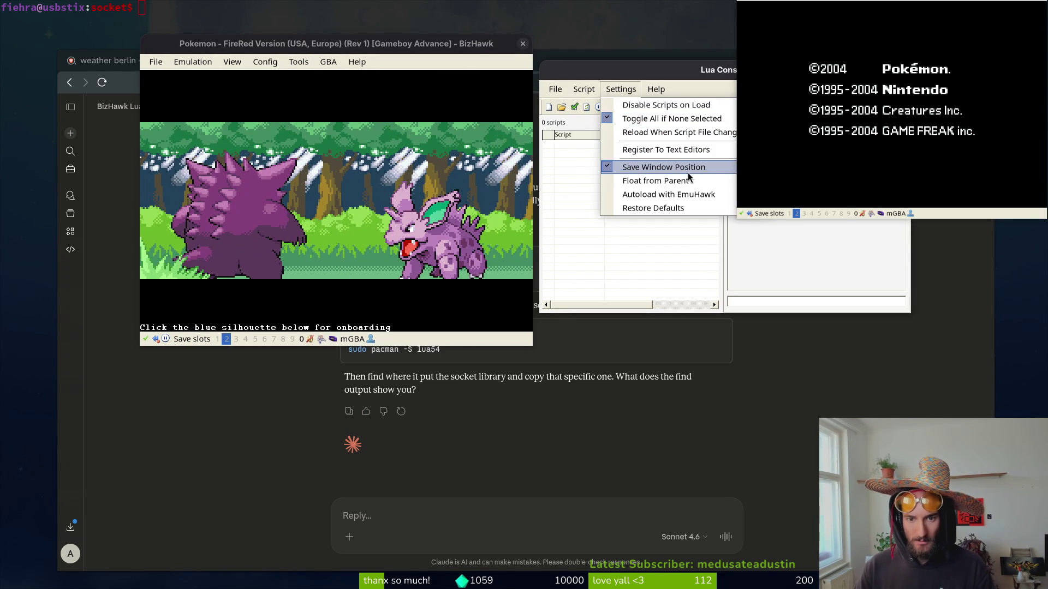
pyautogui.click(655, 167)
pyautogui.click(620, 89)
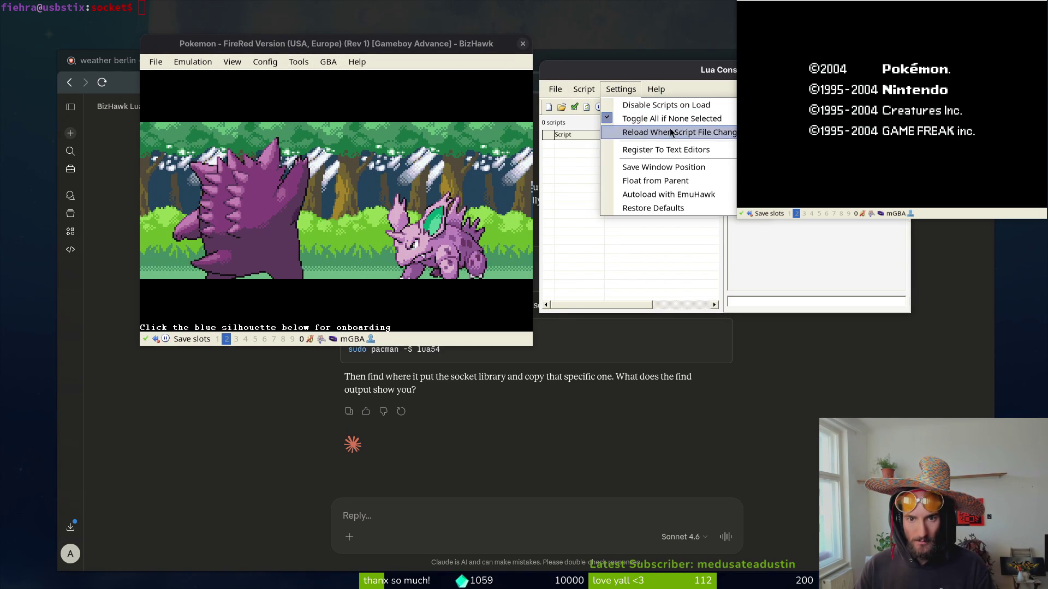
pyautogui.click(655, 165)
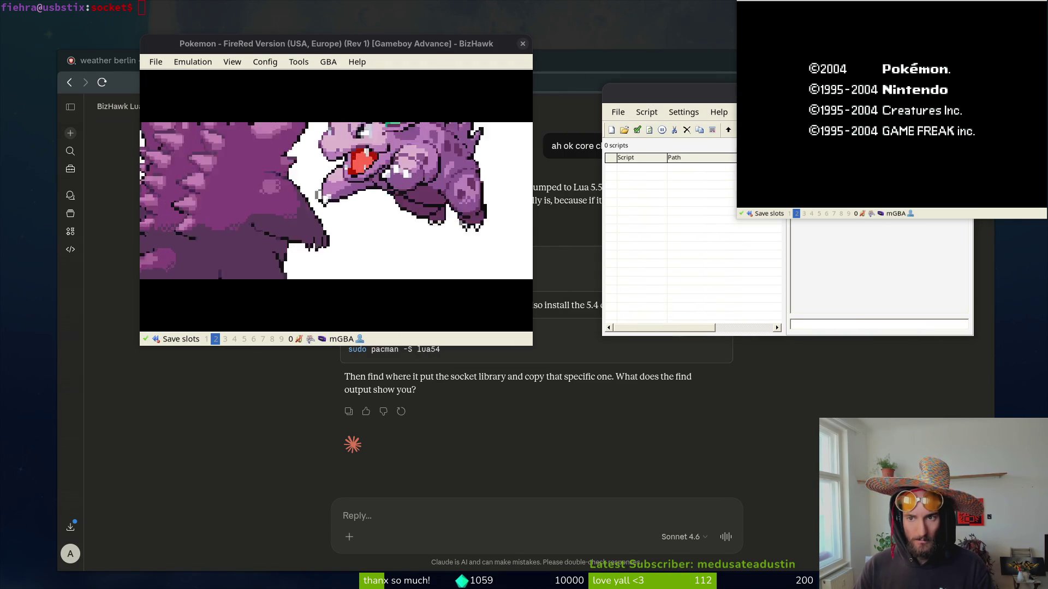
# Browse the emulator's Tools and other menus.
pyautogui.click(298, 62)
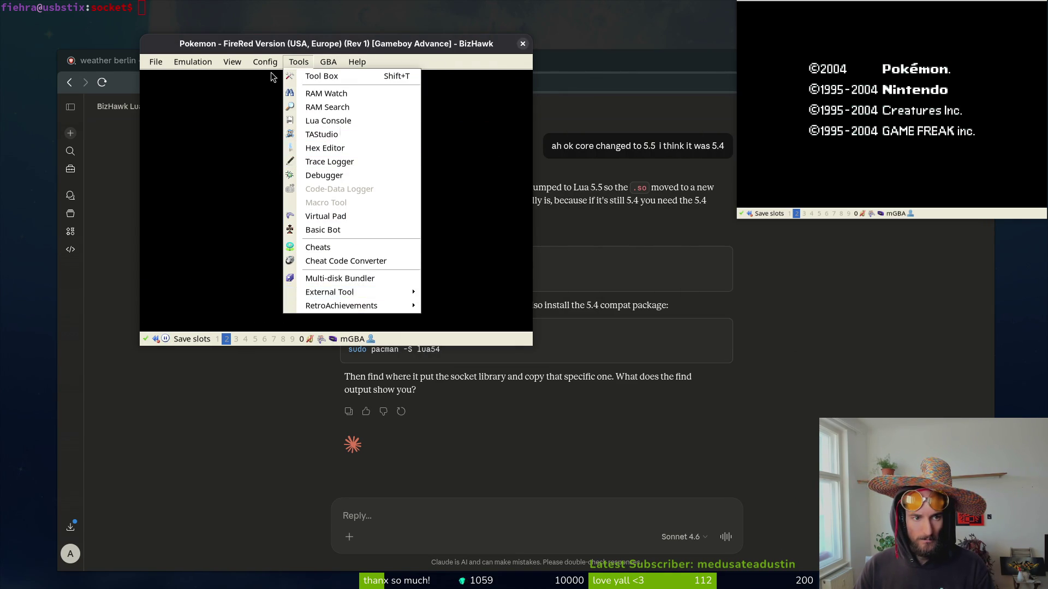
pyautogui.click(148, 68)
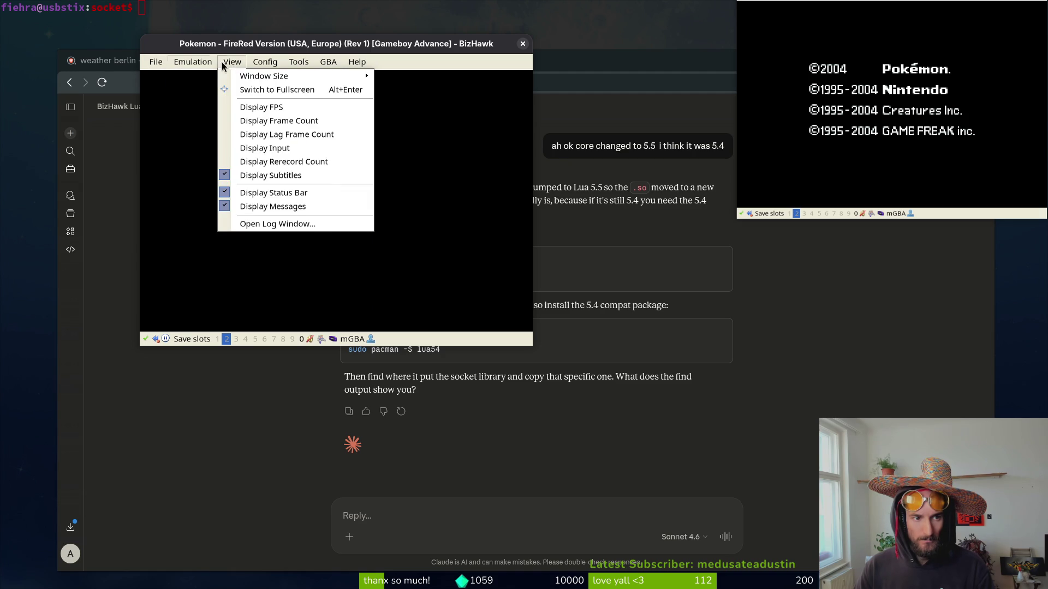
pyautogui.moveTo(260, 61)
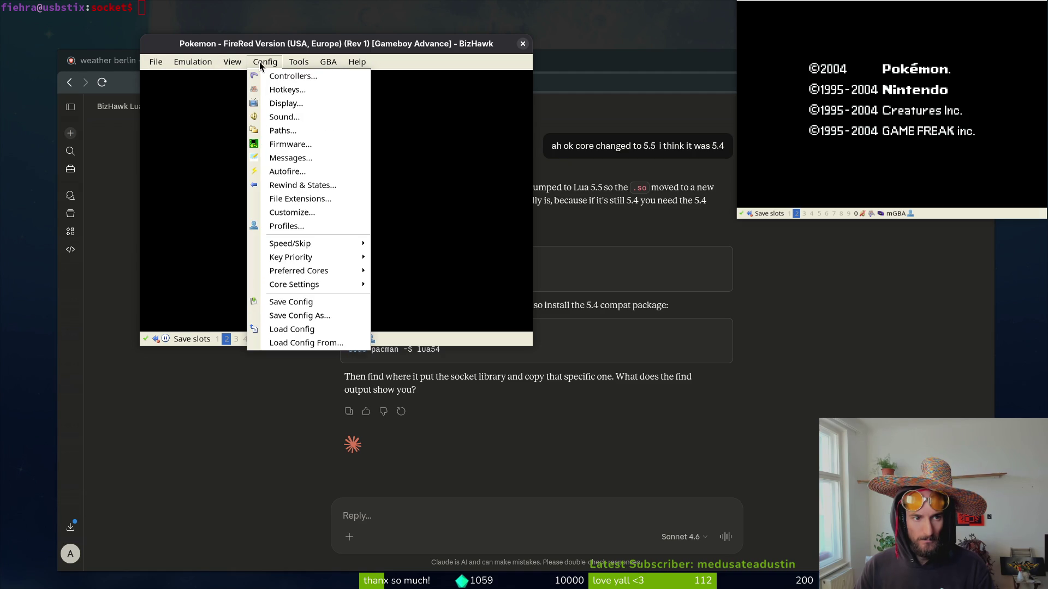
pyautogui.click(286, 103)
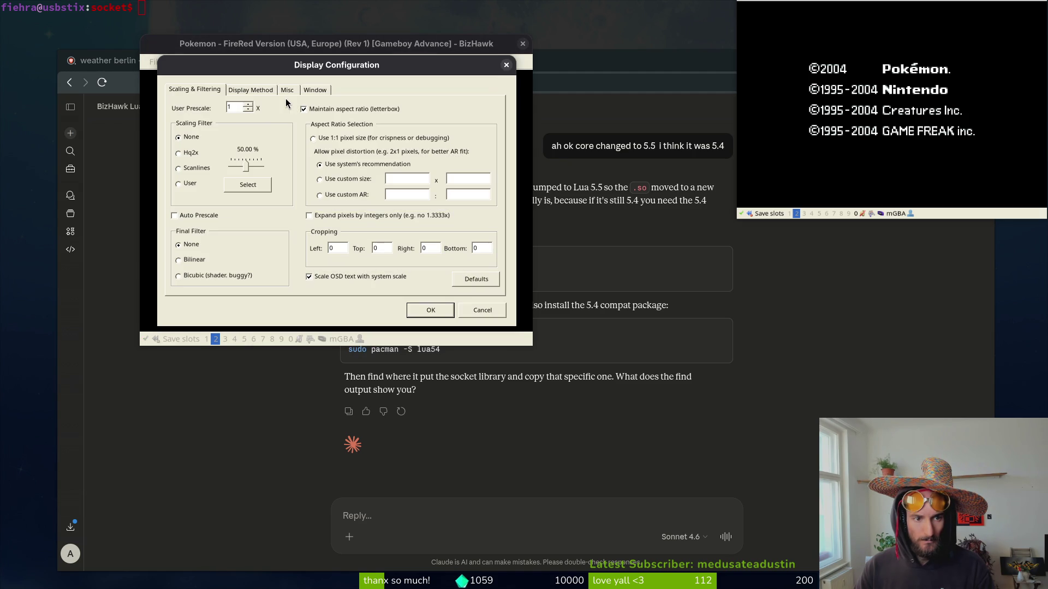
pyautogui.click(319, 90)
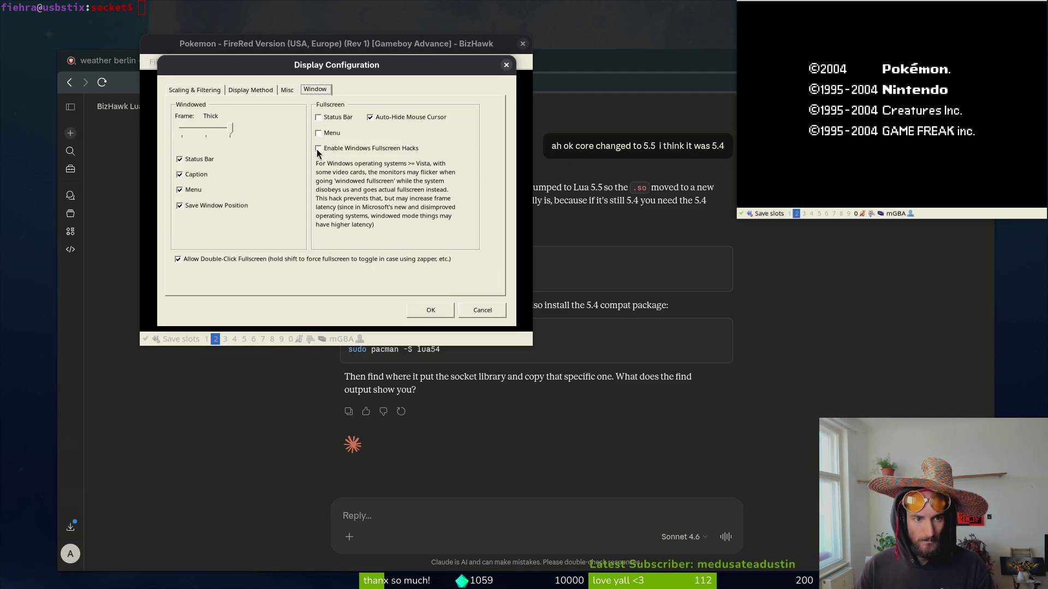
pyautogui.click(183, 92)
pyautogui.click(446, 314)
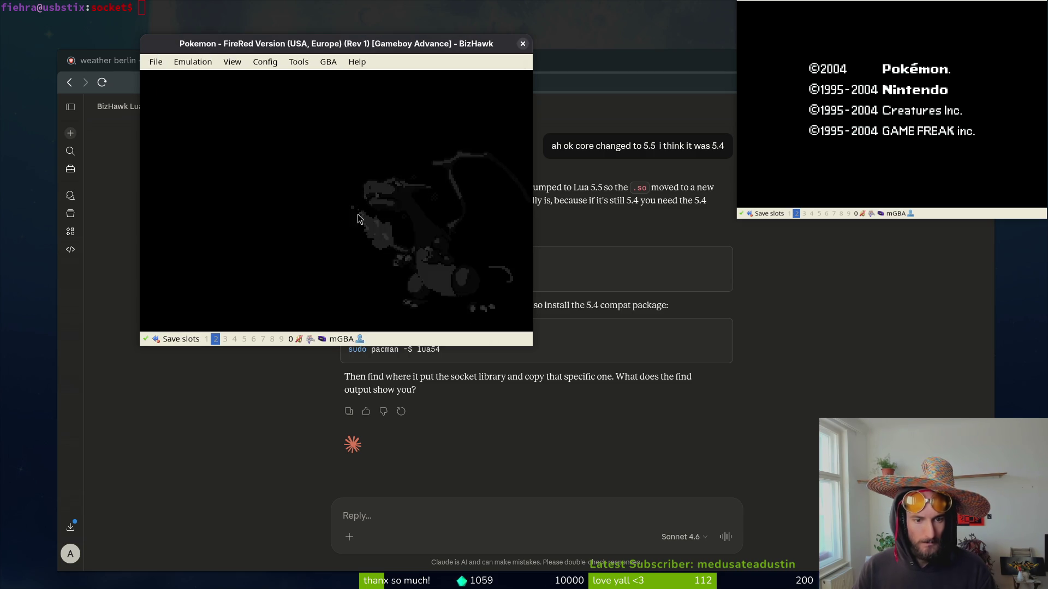
pyautogui.click(323, 62)
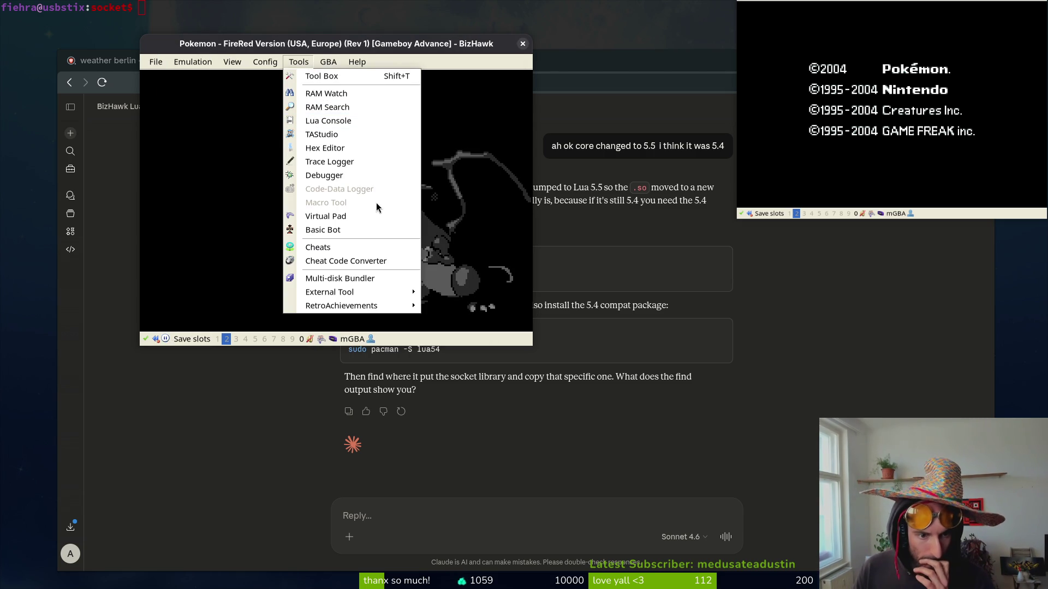
# Reopen the Lua Console, look through its menus, and move it up beside the game.
pyautogui.click(316, 120)
pyautogui.click(689, 112)
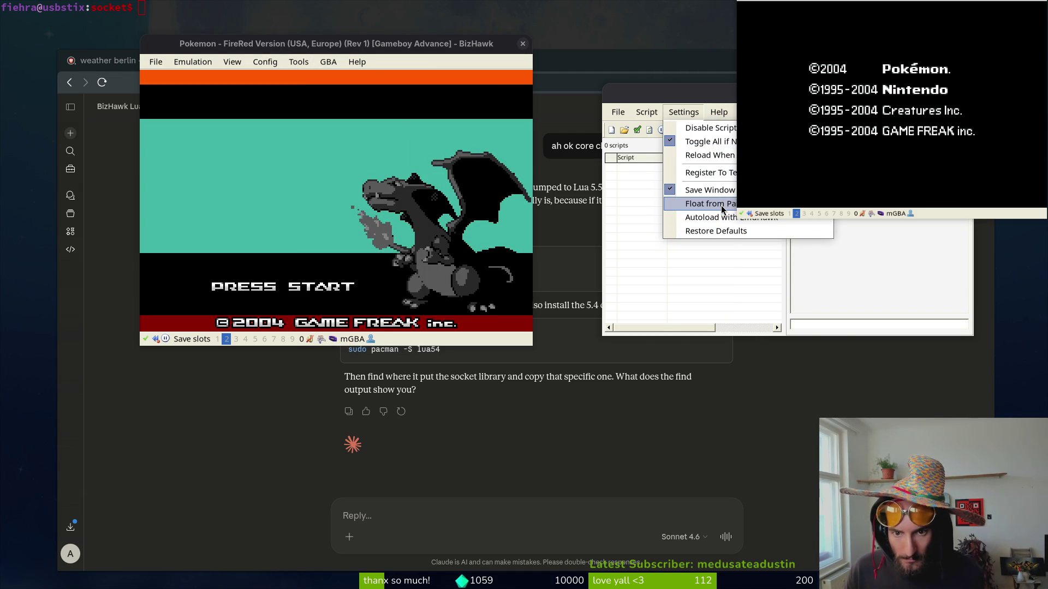
pyautogui.click(714, 116)
pyautogui.click(644, 113)
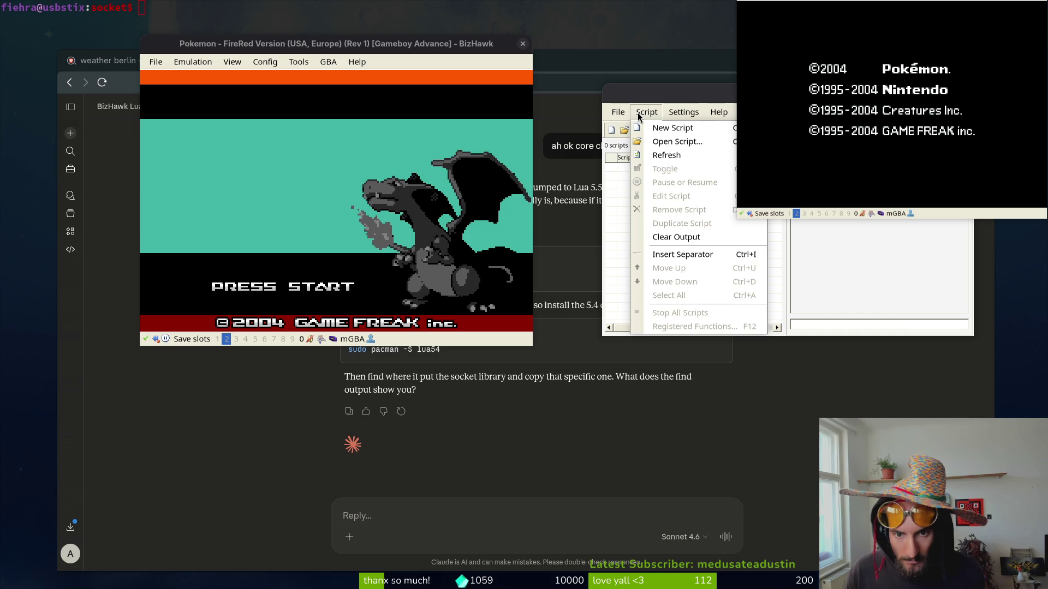
pyautogui.click(623, 112)
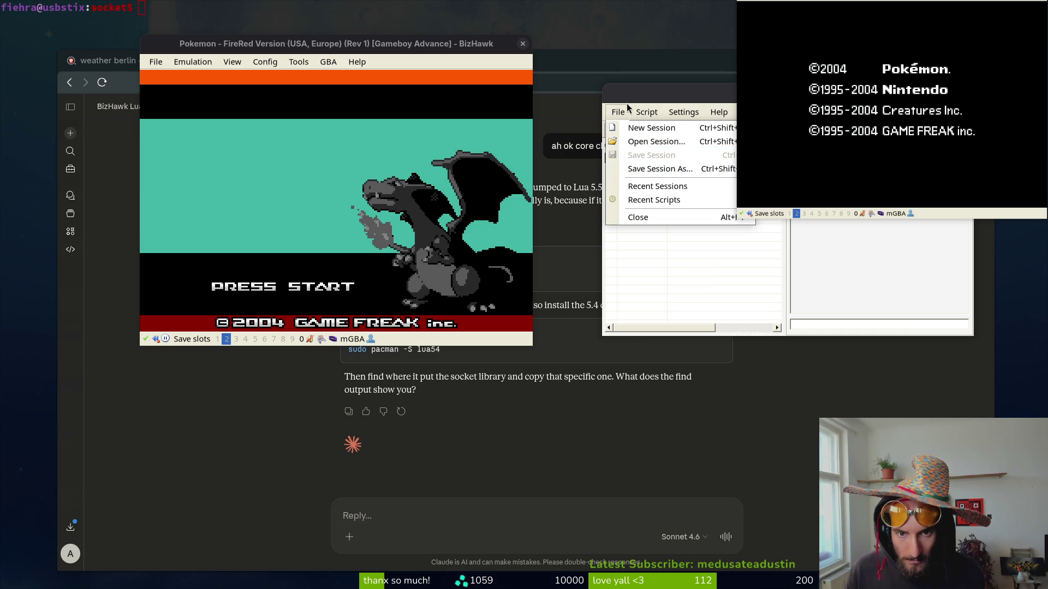
pyautogui.moveTo(628, 91)
pyautogui.mouseDown()
pyautogui.moveTo(496, 88)
pyautogui.moveTo(566, 77)
pyautogui.mouseUp()
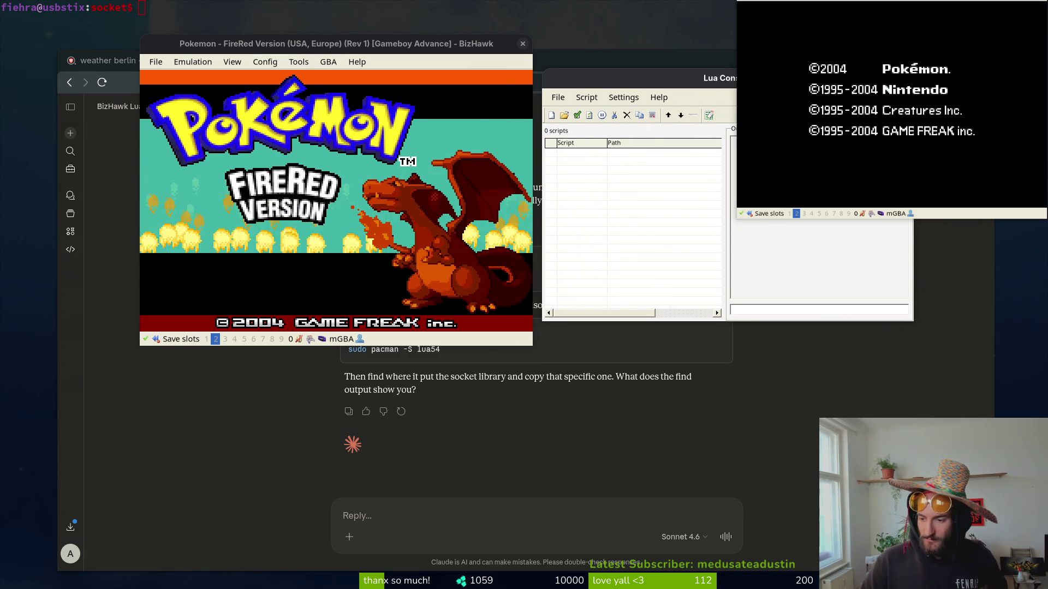
pyautogui.click(587, 97)
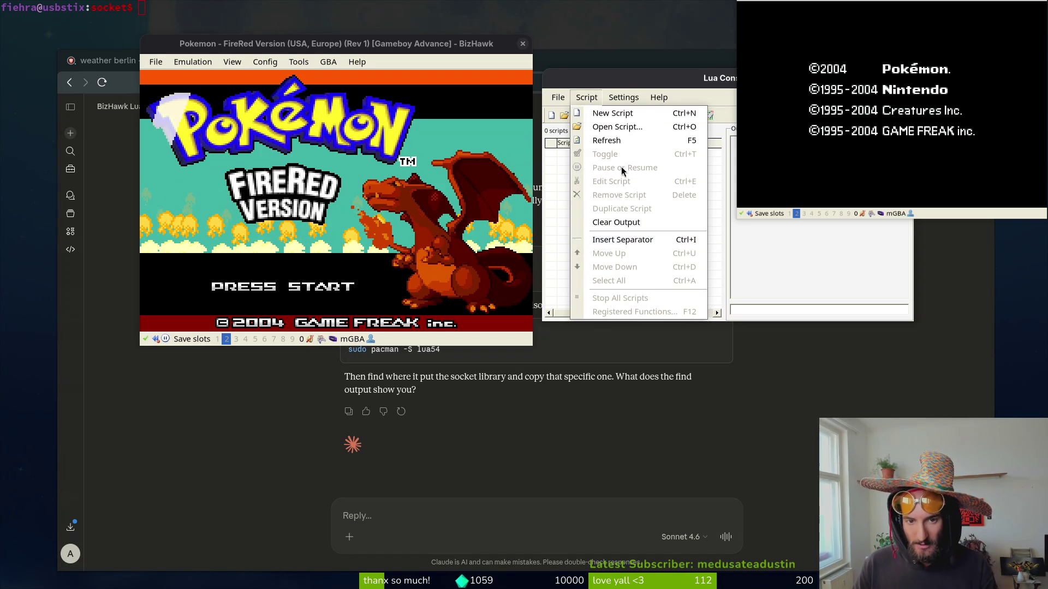
# Load the most recent Lua script, inspect the socket.so paths in its error, then return to Claude.
pyautogui.moveTo(558, 98)
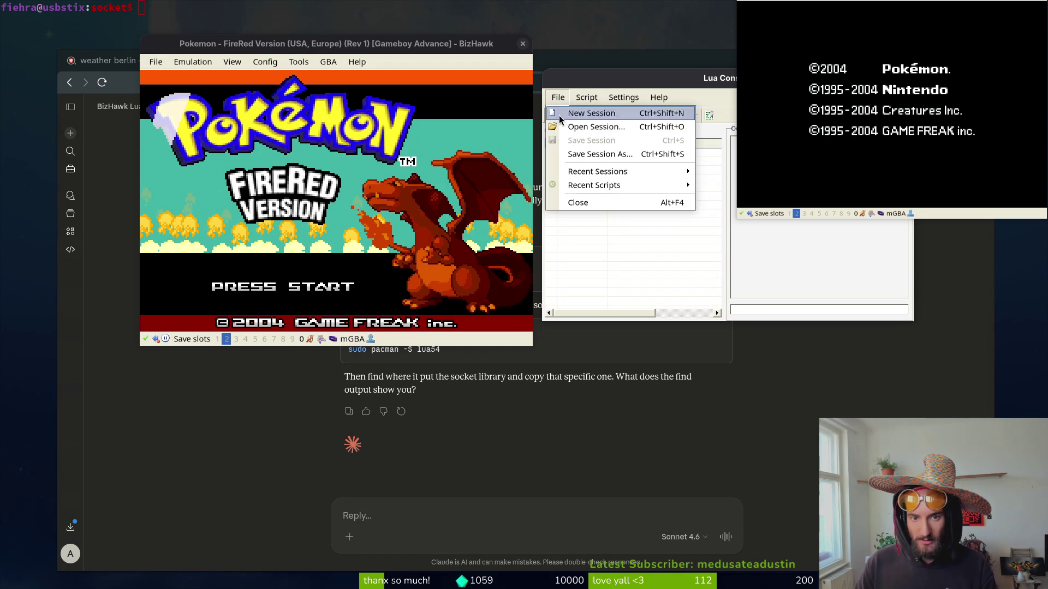
pyautogui.moveTo(666, 188)
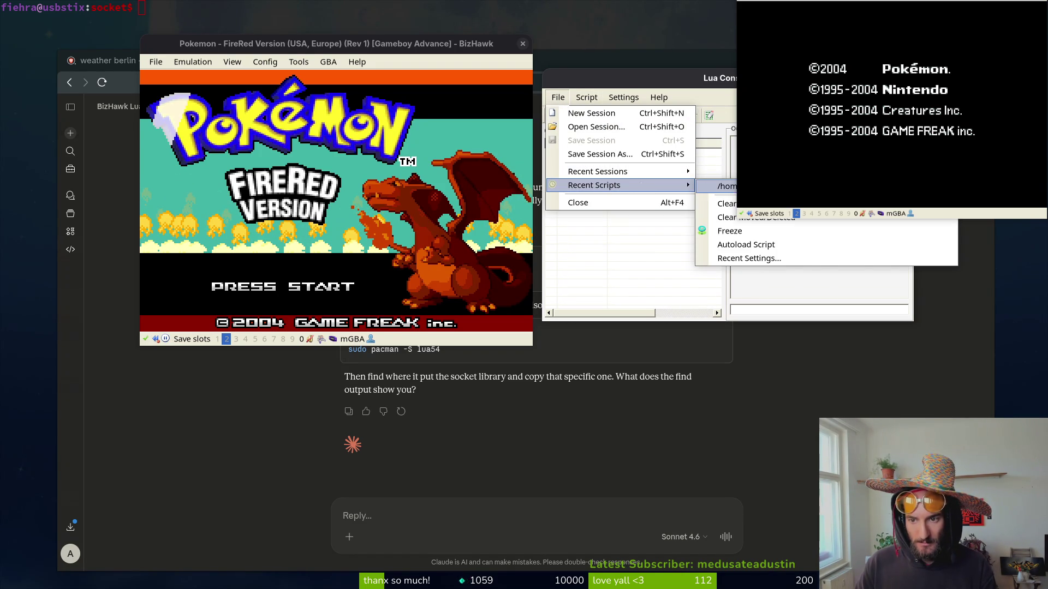
pyautogui.click(726, 186)
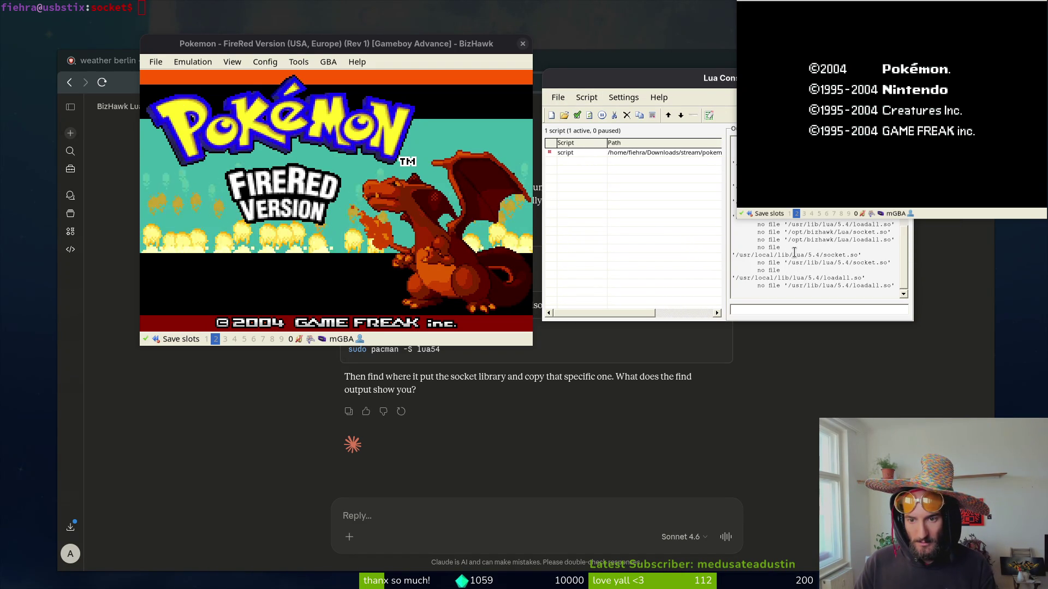
pyautogui.click(819, 256)
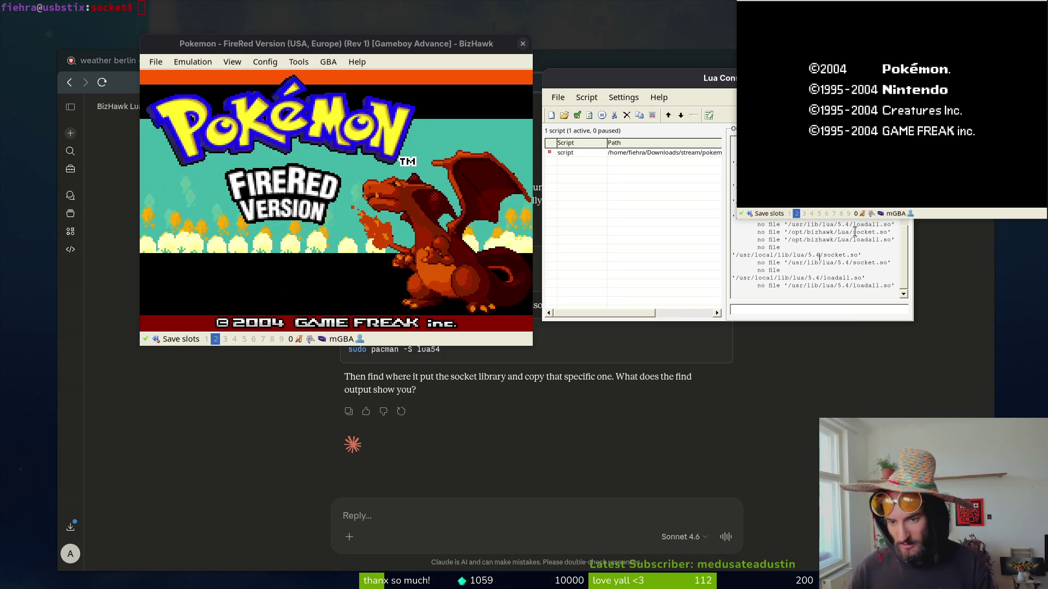
pyautogui.click(848, 264)
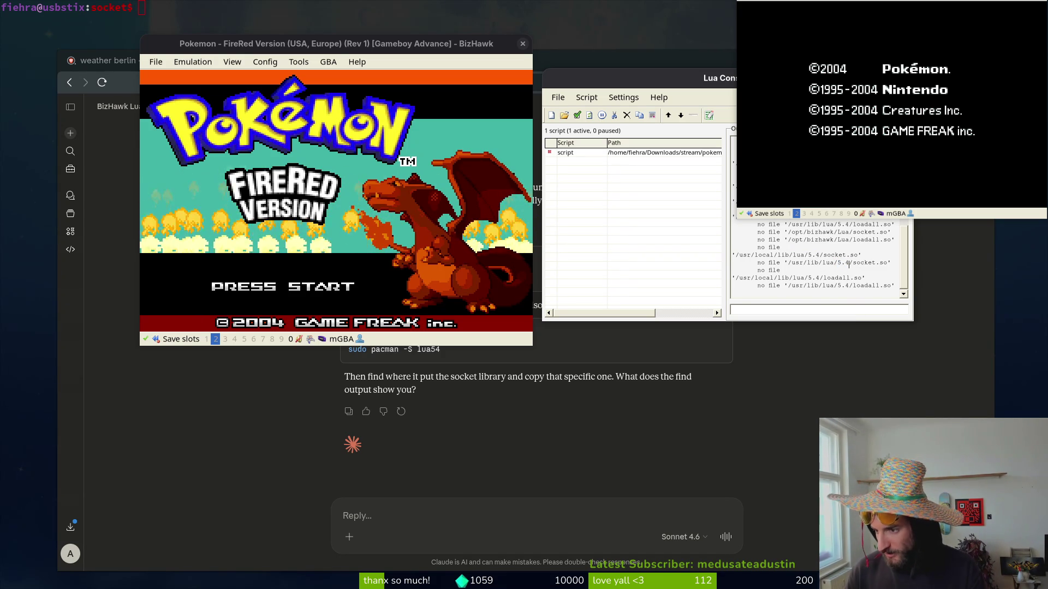
pyautogui.click(215, 393)
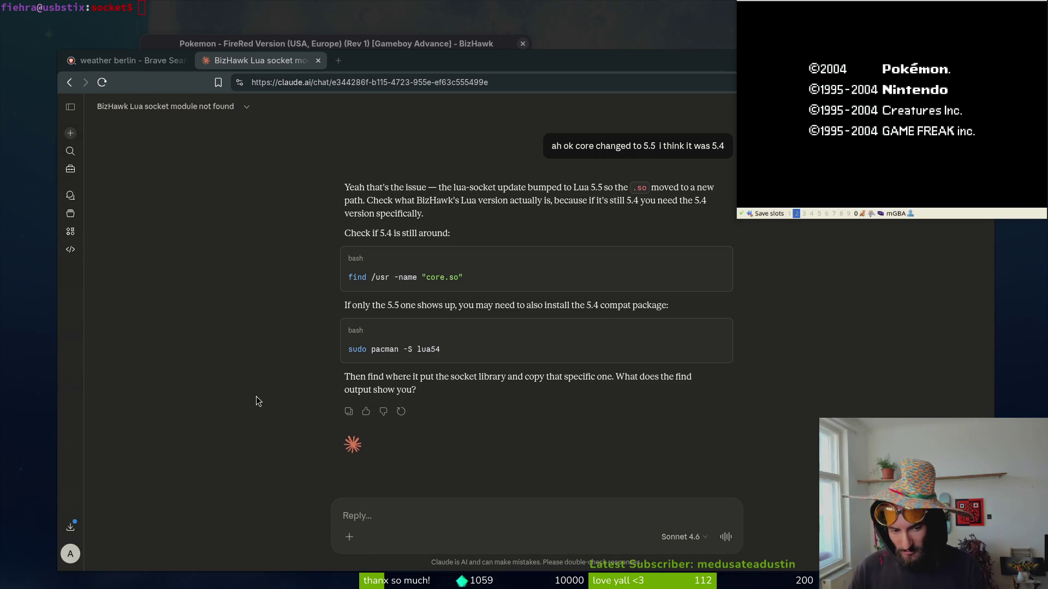
# In the terminal, list the socket folder, then move up to /opt/bizhawk/Lua and list it.
pyautogui.click(21, 341)
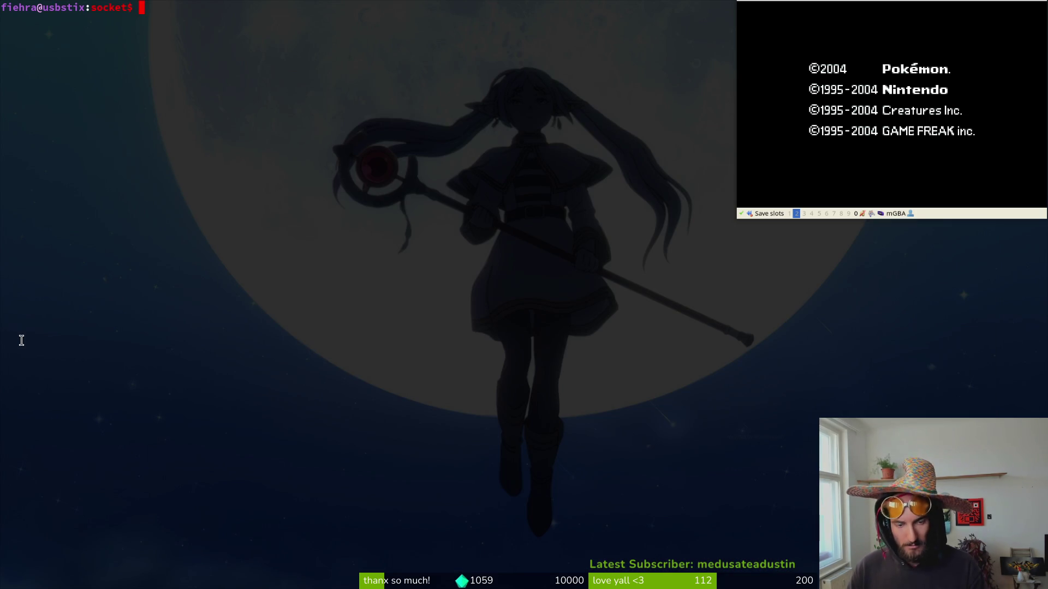
pyautogui.write('ls')
pyautogui.press('Return')
pyautogui.write('..')
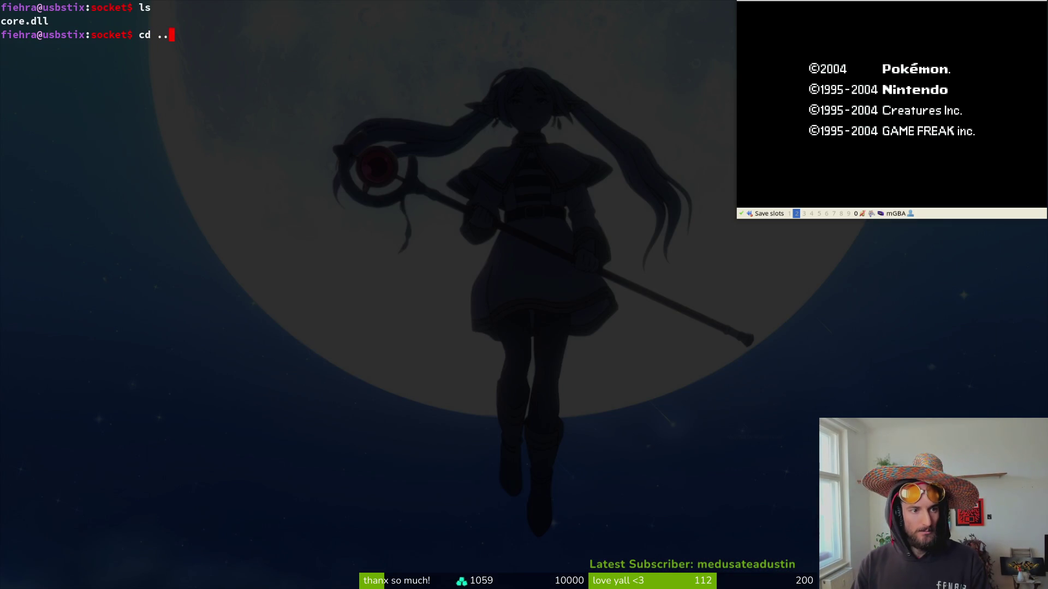
pyautogui.press('Return')
pyautogui.write('ls')
pyautogui.press('Return')
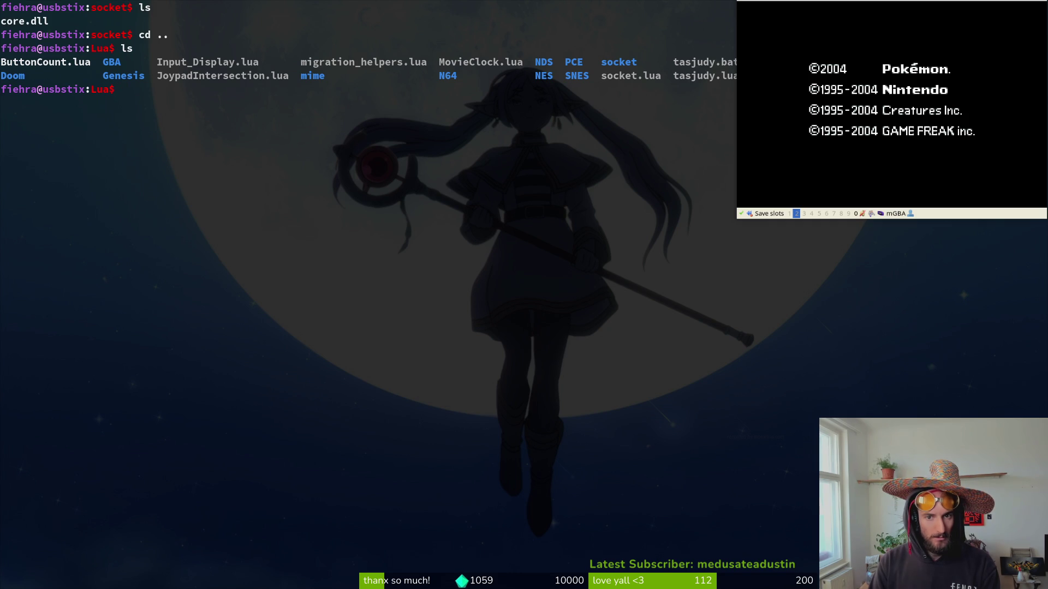
# Open socket.lua via vim ., read down past line 29, and quit with :q.
pyautogui.write('vim .')
pyautogui.press('Return')
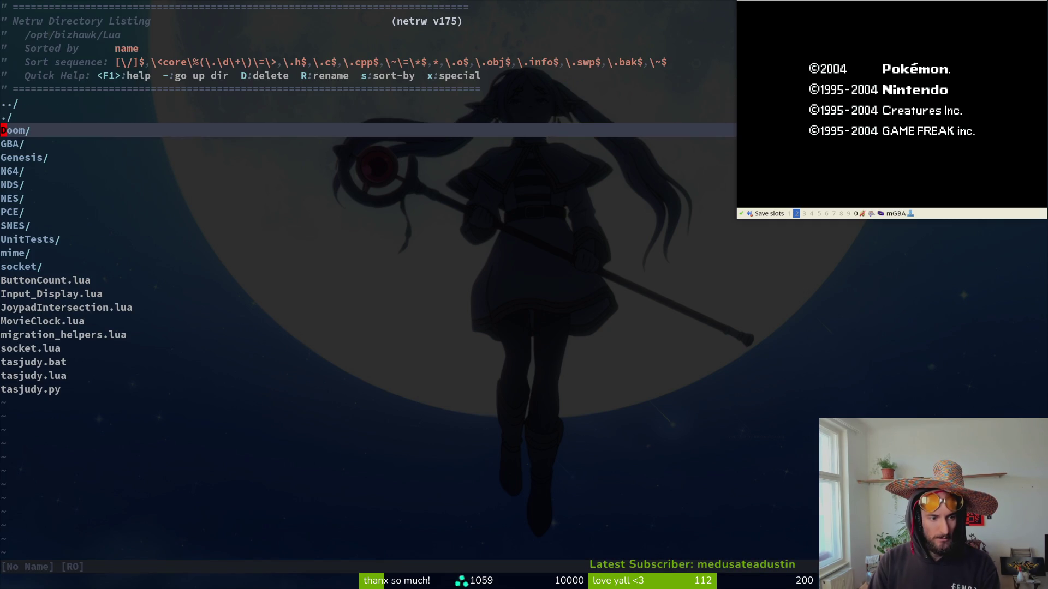
pyautogui.press('j')
pyautogui.press('j')
pyautogui.press('j')
pyautogui.press('j')
pyautogui.press('j')
pyautogui.press('j')
pyautogui.press('Return')
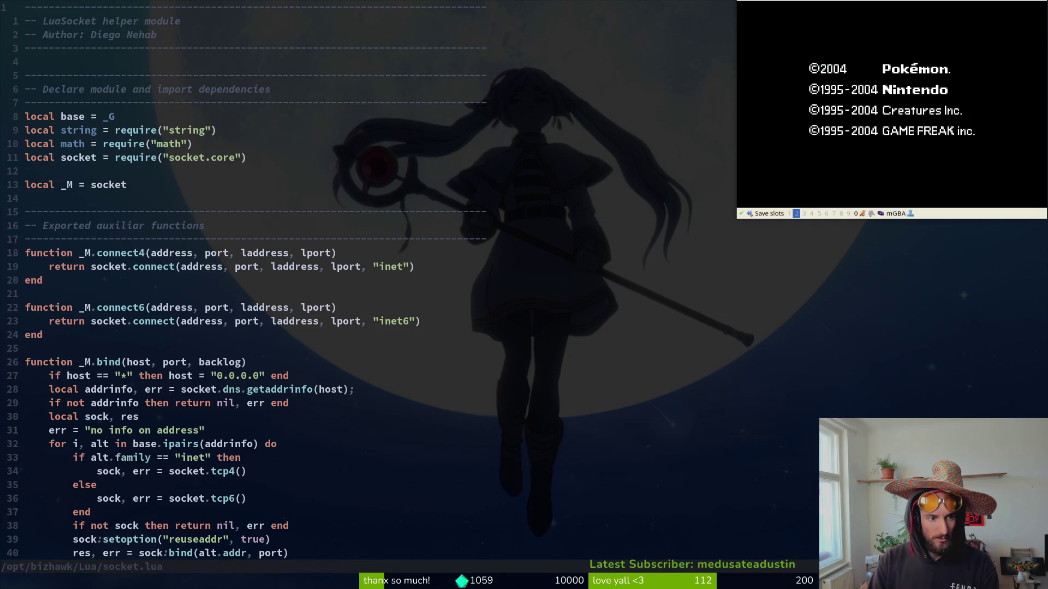
pyautogui.press('2')
pyautogui.press('8')
pyautogui.press('j')
pyautogui.press('z')
pyautogui.press('z')
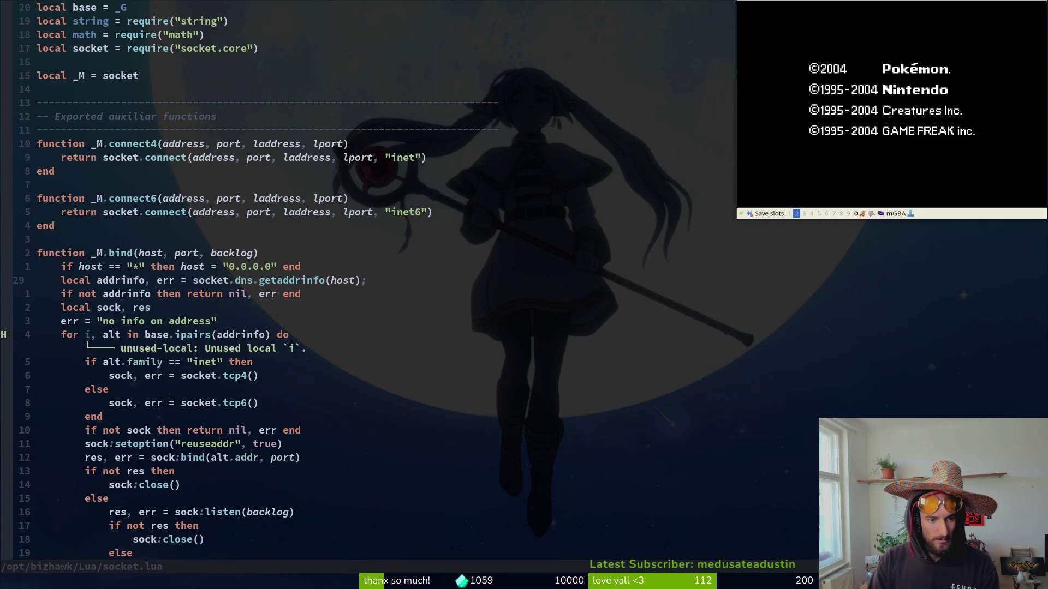
pyautogui.hotkey('ctrl', 'd')
pyautogui.write(':weq')
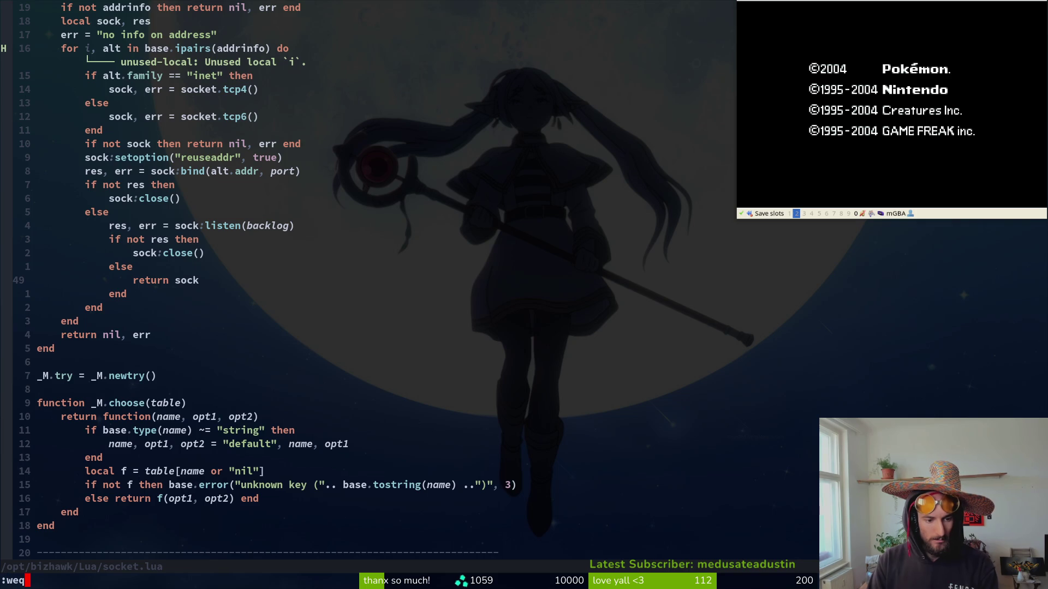
pyautogui.press('BackSpace')
pyautogui.press('BackSpace')
pyautogui.write('q')
pyautogui.press('Return')
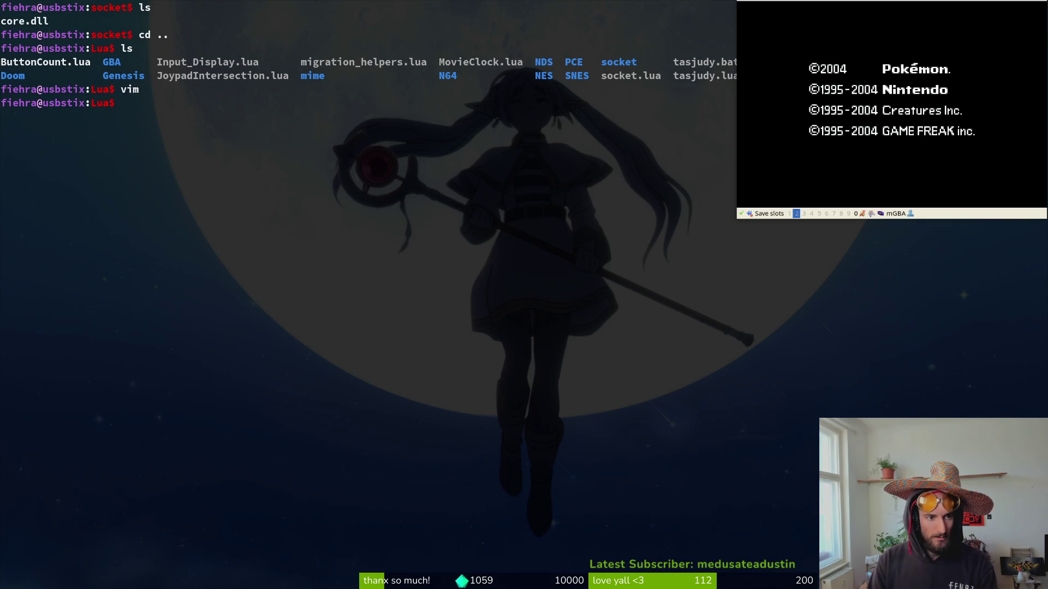
# List the Lua folder, enter the socket folder, and list its contents.
pyautogui.write('ls')
pyautogui.press('Return')
pyautogui.write('sock')
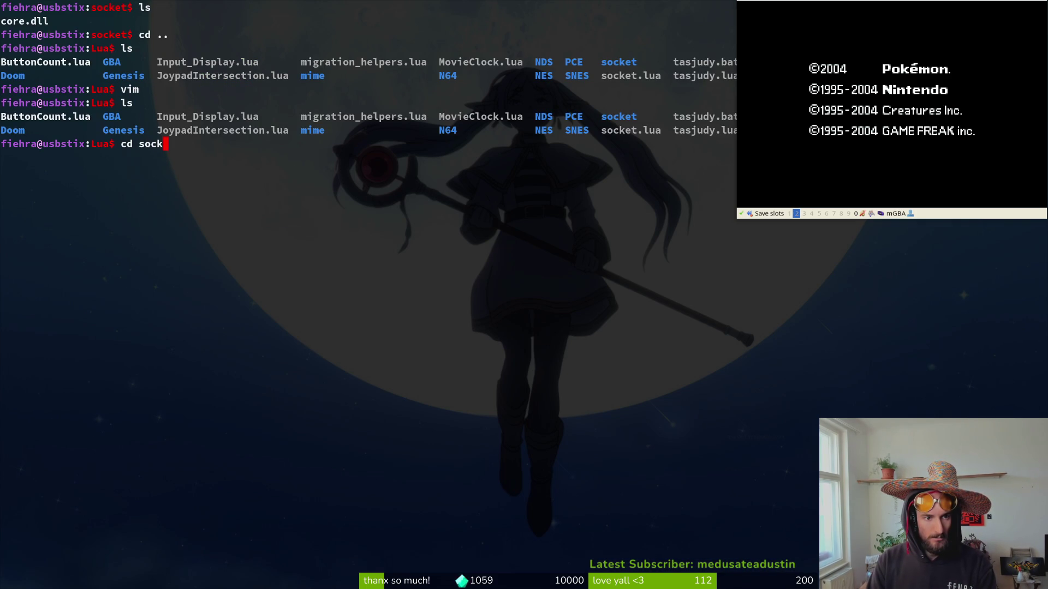
pyautogui.press('Tab')
pyautogui.press('Return')
pyautogui.write('ls')
pyautogui.press('Return')
pyautogui.write('cd')
pyautogui.press('BackSpace')
pyautogui.press('BackSpace')
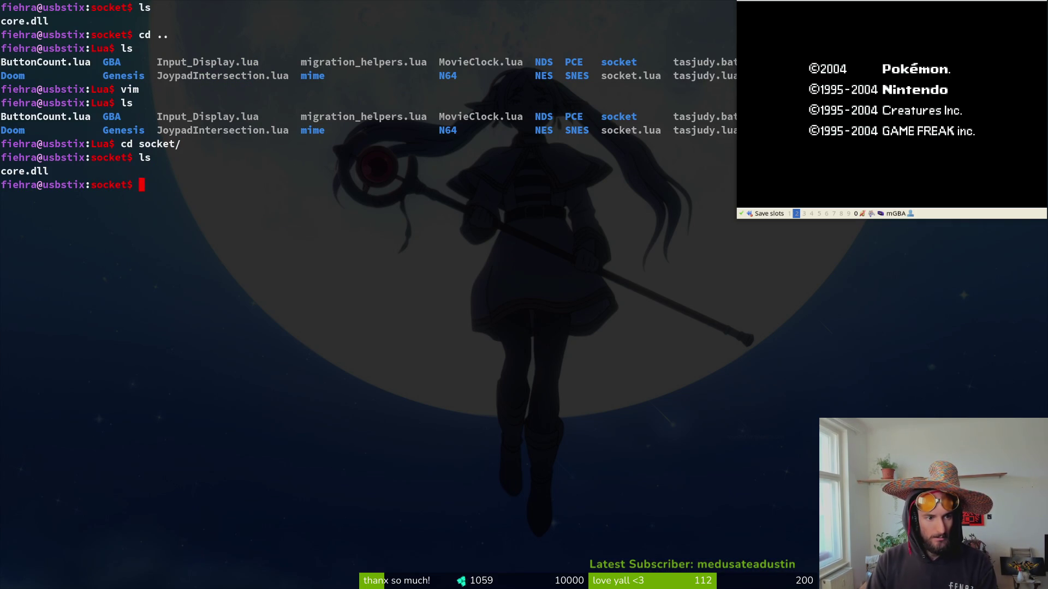
# Open core.dll from vim ., see it is raw binary, and quit with :q.
pyautogui.write('vim .')
pyautogui.press('Return')
pyautogui.press('Return')
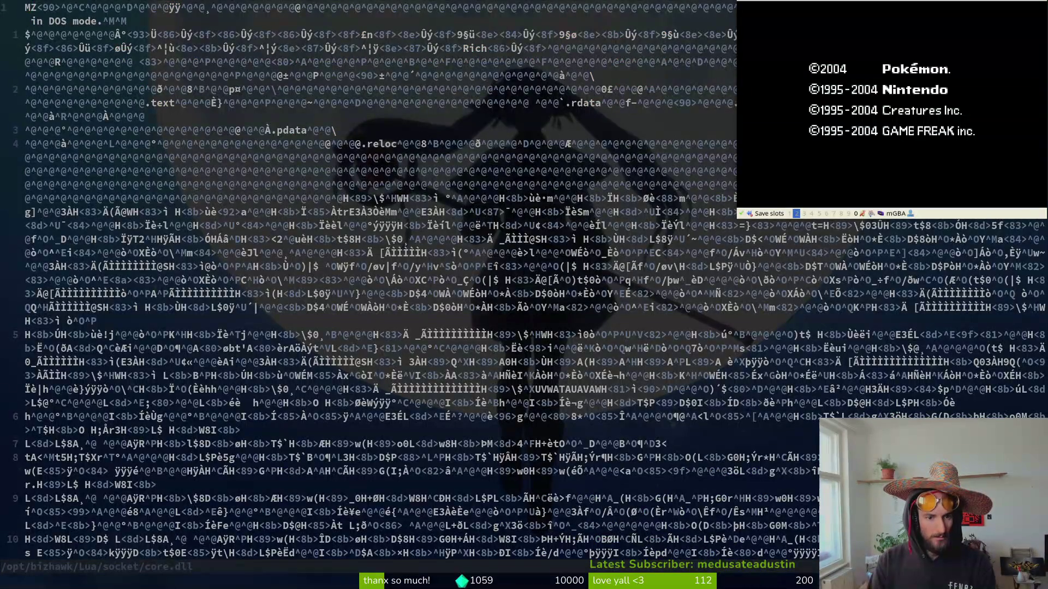
pyautogui.click(1036, 335)
pyautogui.scroll(-1, 1036, 307)
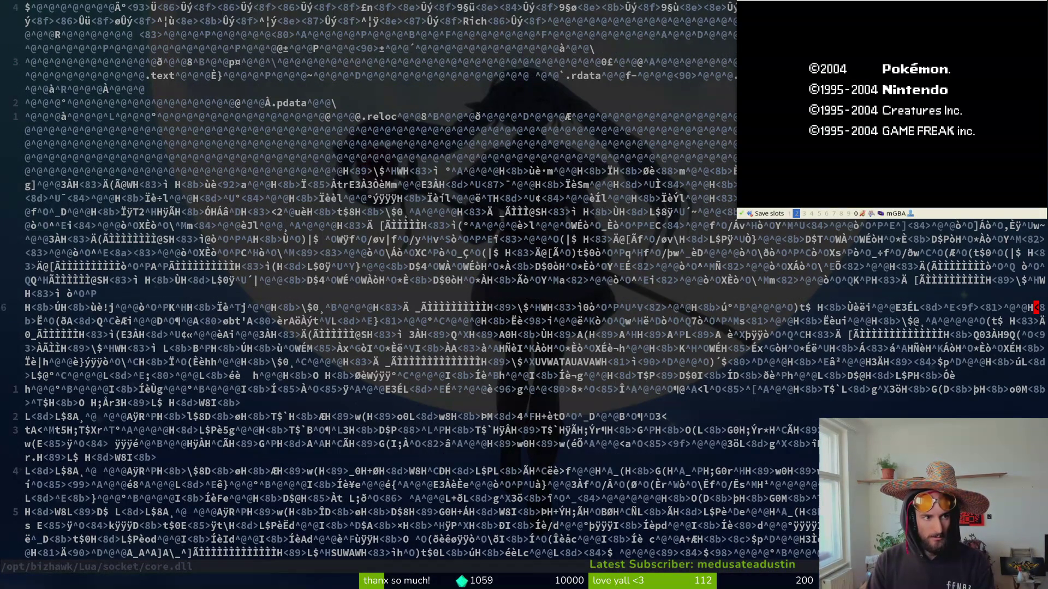
pyautogui.write(':q')
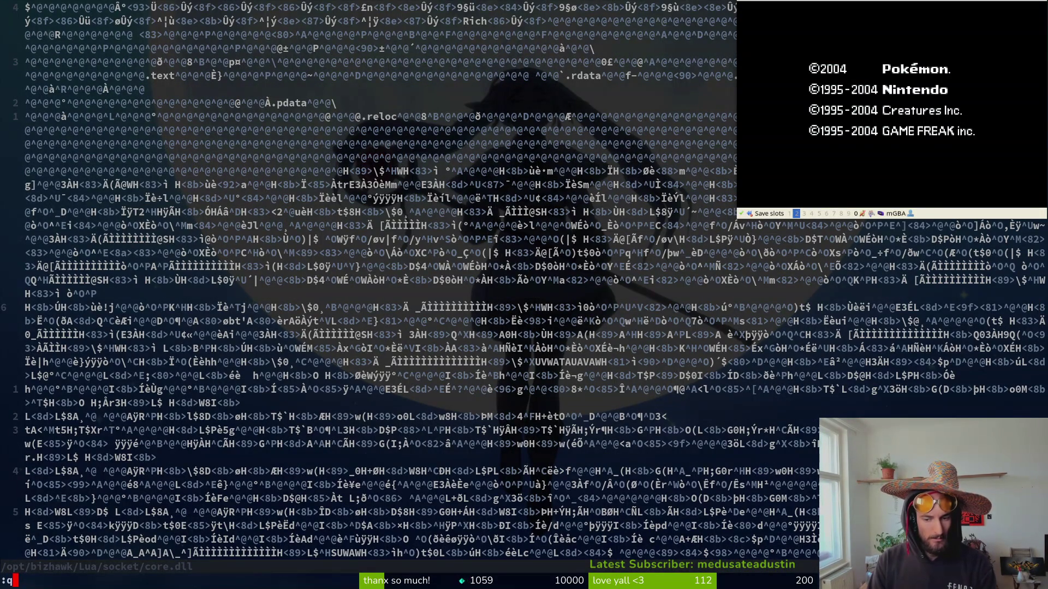
pyautogui.press('Return')
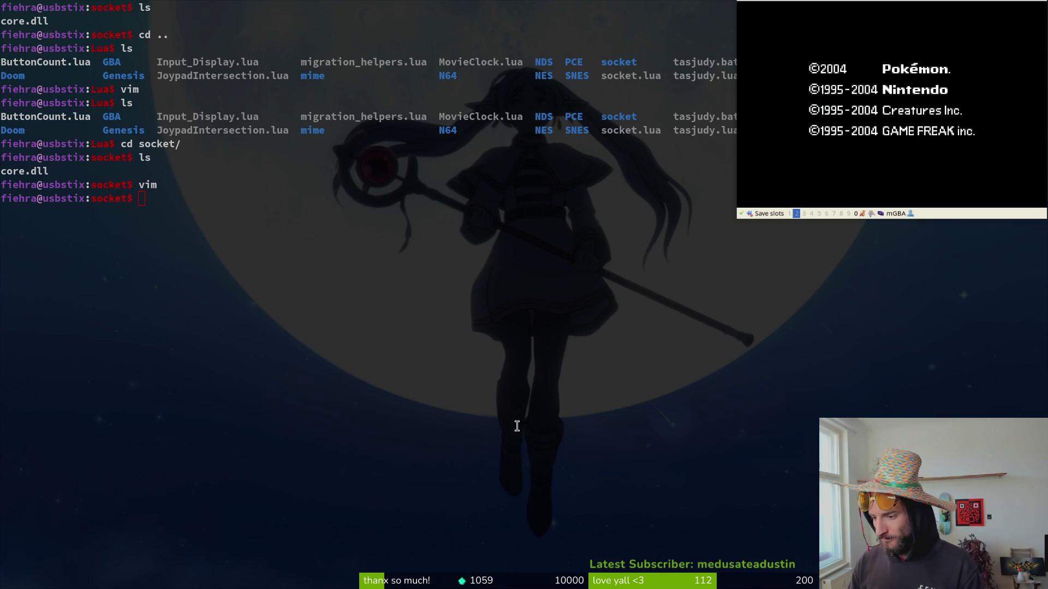
# Copy Claude's find command and run it in the terminal to search for core.so files.
pyautogui.hotkey('alt', 'Tab')
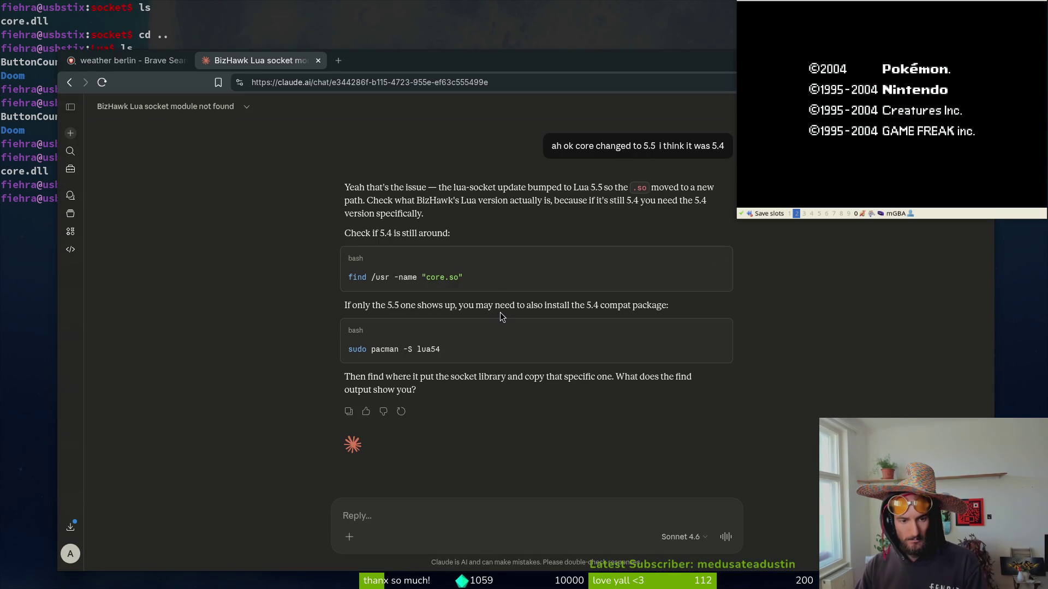
pyautogui.click(720, 260)
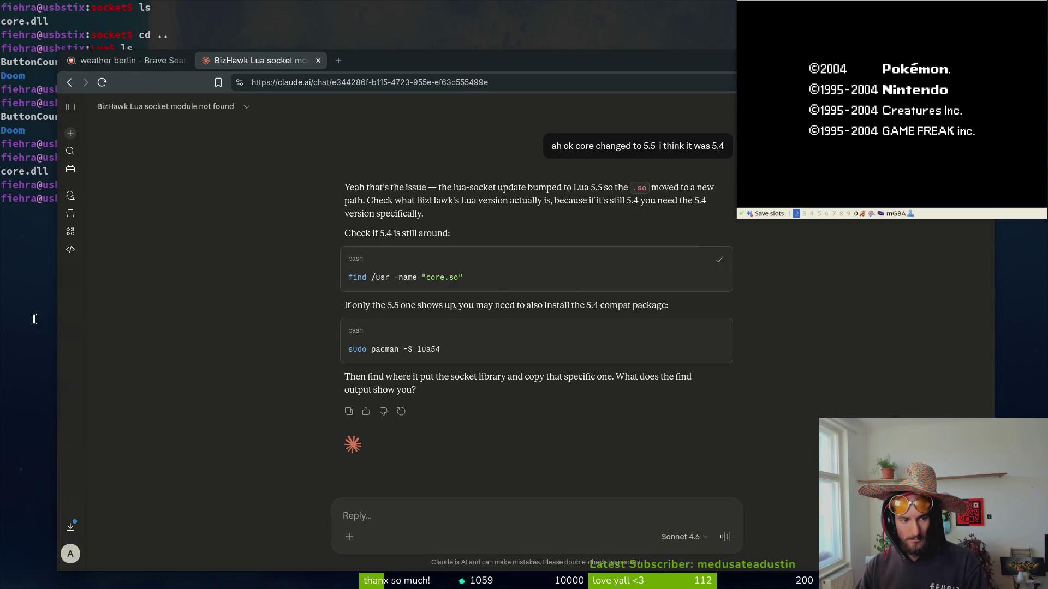
pyautogui.hotkey('alt', 'Tab')
pyautogui.write('find /usr -name "core.so"')
pyautogui.press('Return')
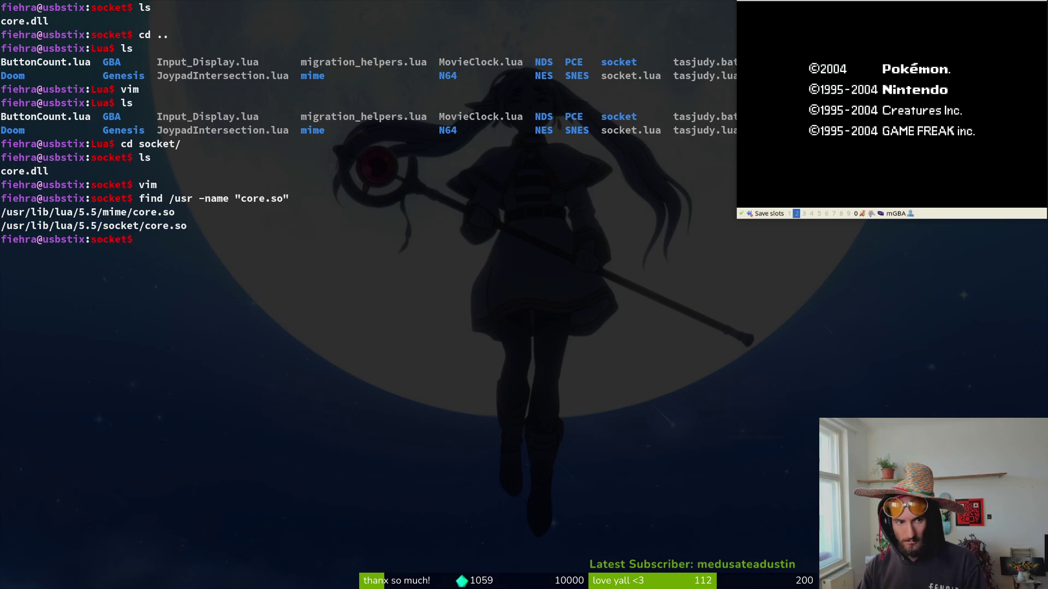
# Ask Claude whether BizHawk could just use Lua 5.5 instead.
pyautogui.hotkey('alt', 'Tab')
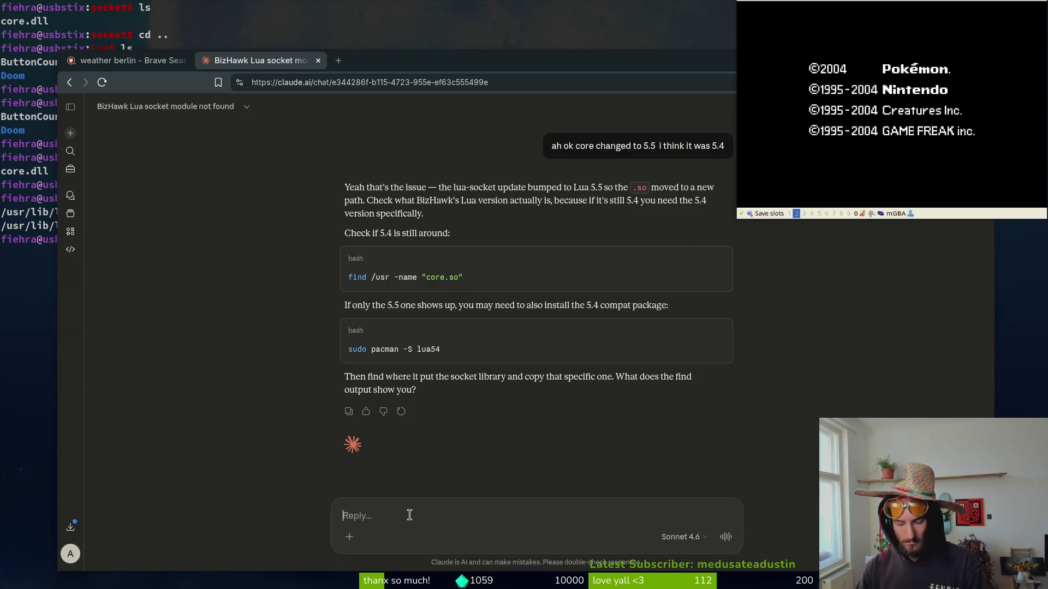
pyautogui.click(410, 516)
pyautogui.write('can')
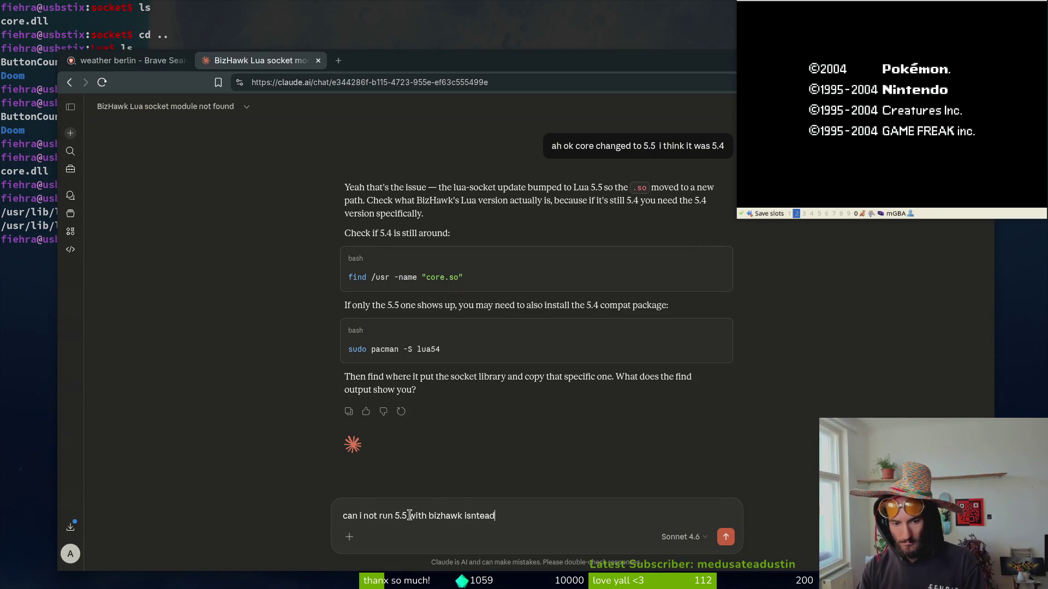
pyautogui.write('?')
pyautogui.press('Return')
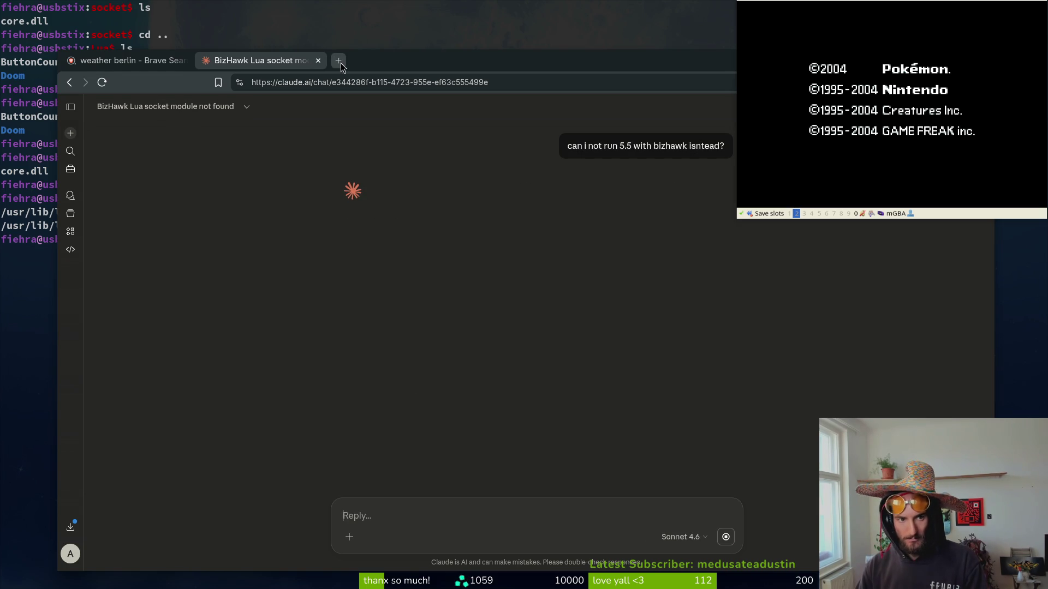
# Search bizhawk, open its TASVideos page and the latest 2.11 GitHub release, then close that tab.
pyautogui.click(339, 63)
pyautogui.write('bizhawk')
pyautogui.press('Return')
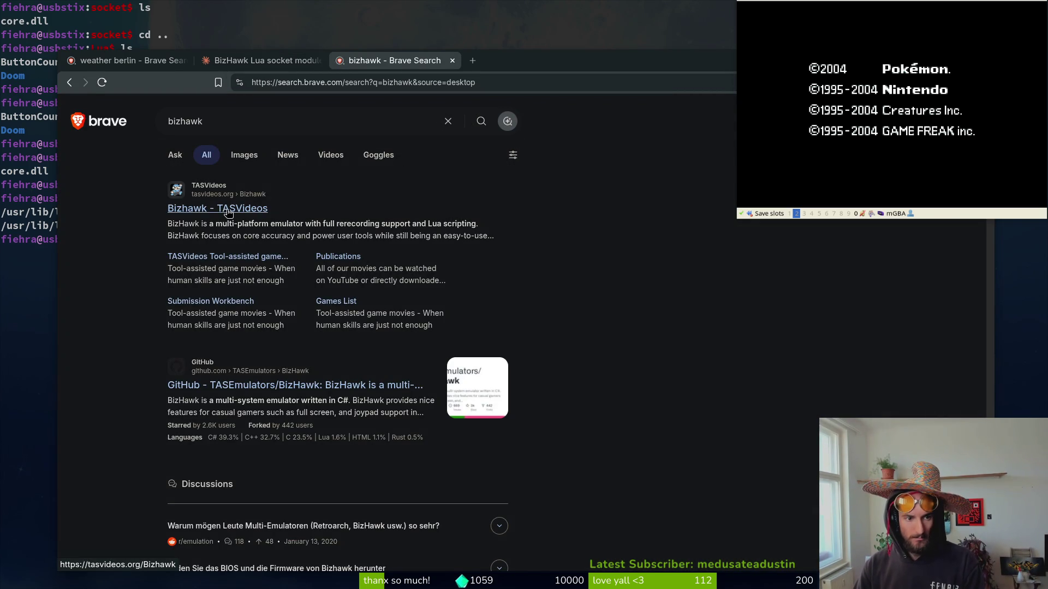
pyautogui.click(228, 213)
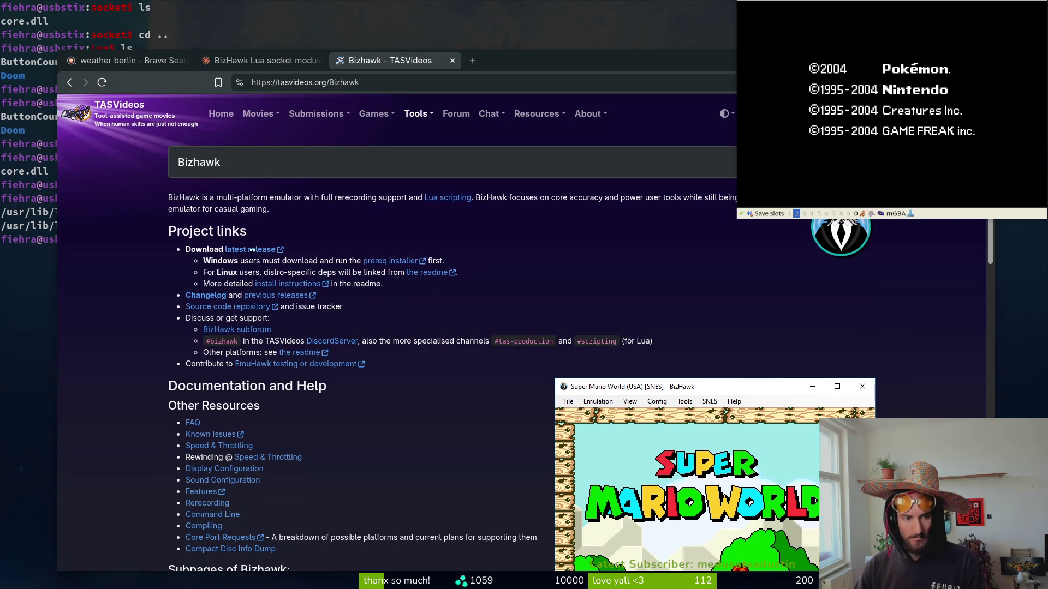
pyautogui.click(252, 251)
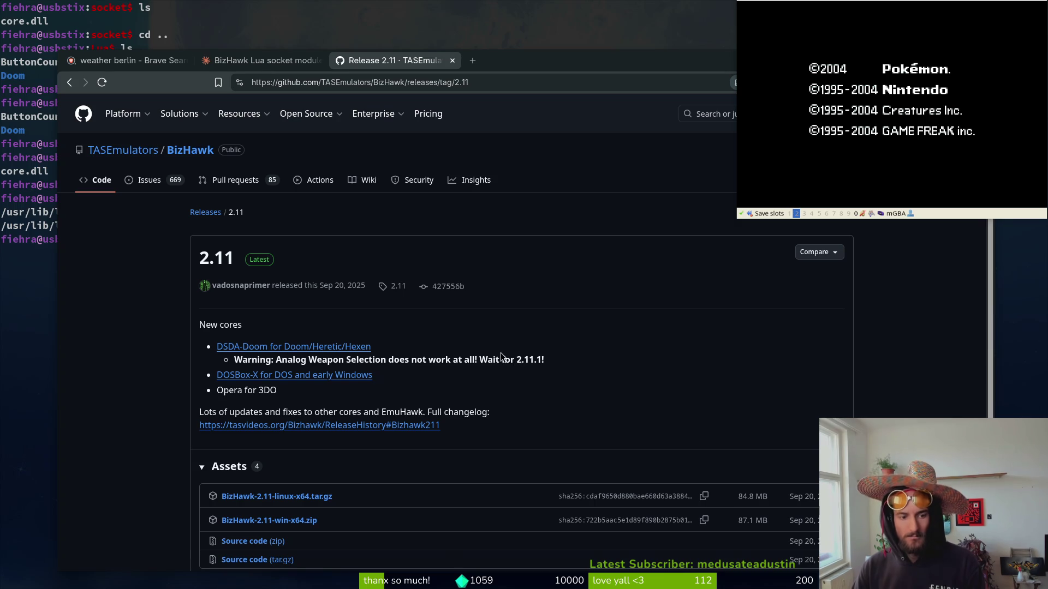
pyautogui.middleClick(406, 60)
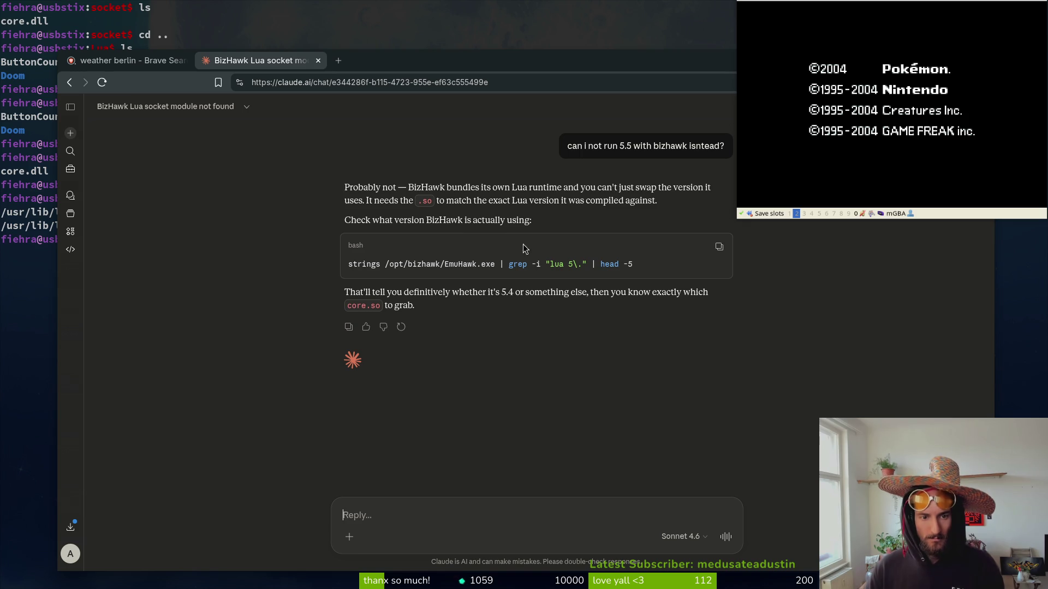
# Copy Claude's strings /opt/bizhawk/EmuHawk.exe | grep -i "lua 5\." check and run it in the terminal.
pyautogui.click(720, 247)
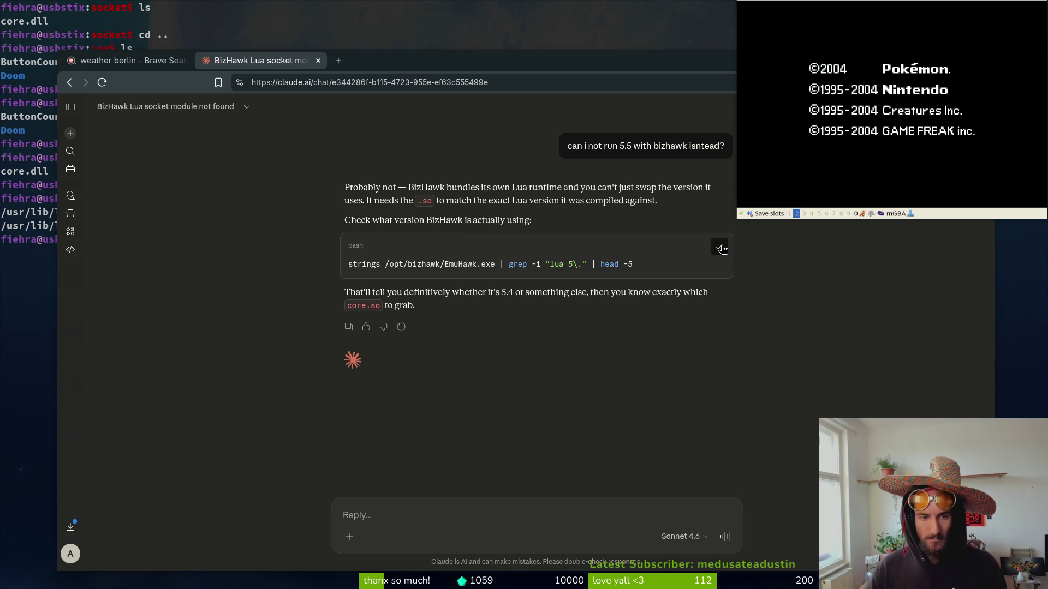
pyautogui.hotkey('alt', 'Tab')
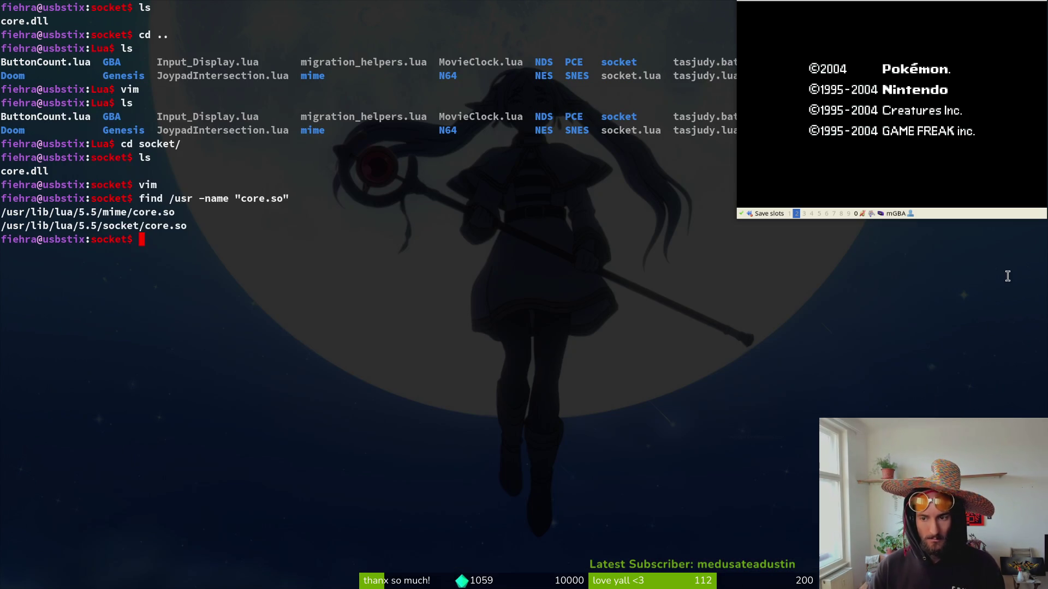
pyautogui.hotkey('ctrl', 'shift', 'v')
pyautogui.press('Return')
# Review Claude's answer after the empty result, then return to the terminal.
pyautogui.hotkey('alt', 'Tab')
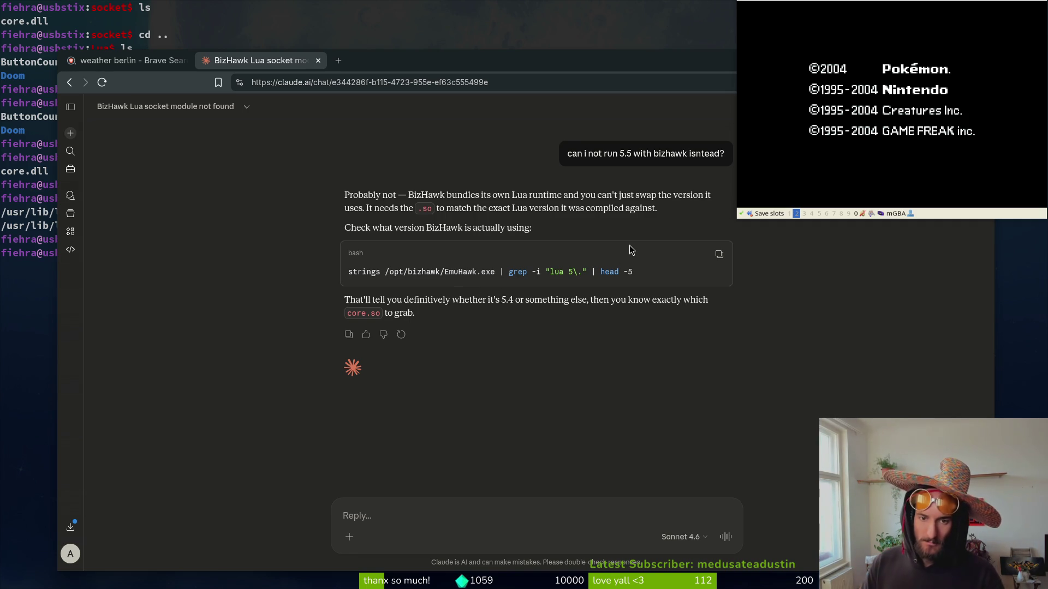
pyautogui.scroll(3, 633, 254)
pyautogui.scroll(-3, 628, 262)
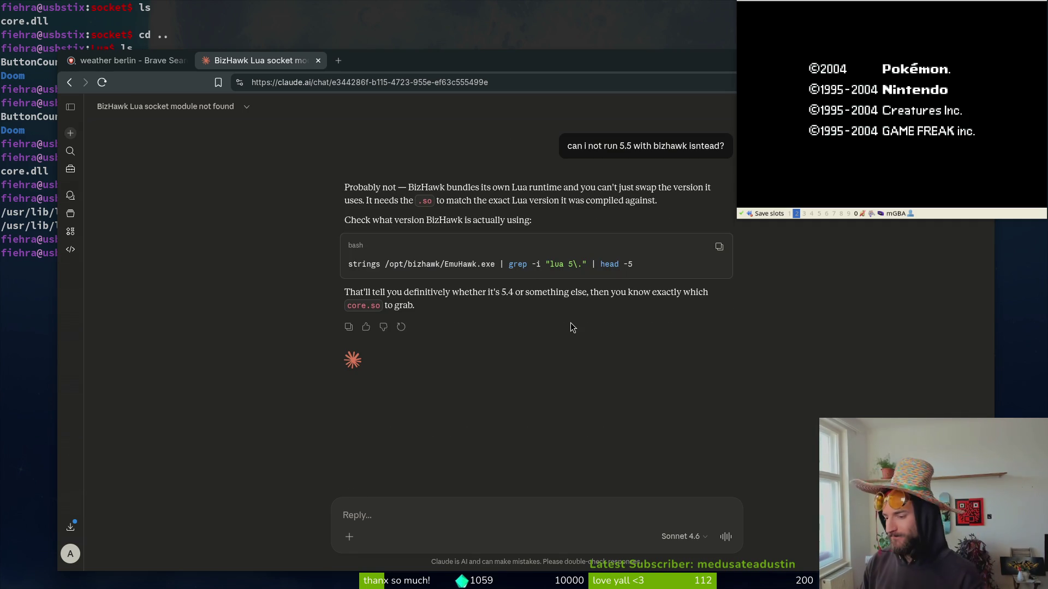
pyautogui.click(12, 275)
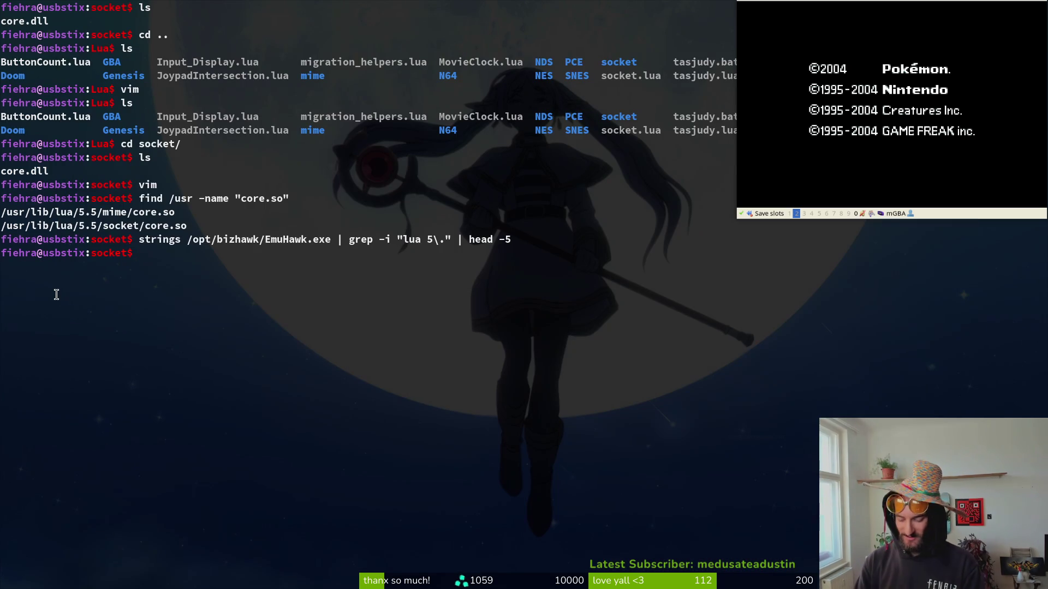
# List the socket folder's files, then return to the home folder.
pyautogui.write('ls')
pyautogui.press('Return')
pyautogui.write('vim')
pyautogui.press('BackSpace')
pyautogui.press('BackSpace')
pyautogui.press('BackSpace')
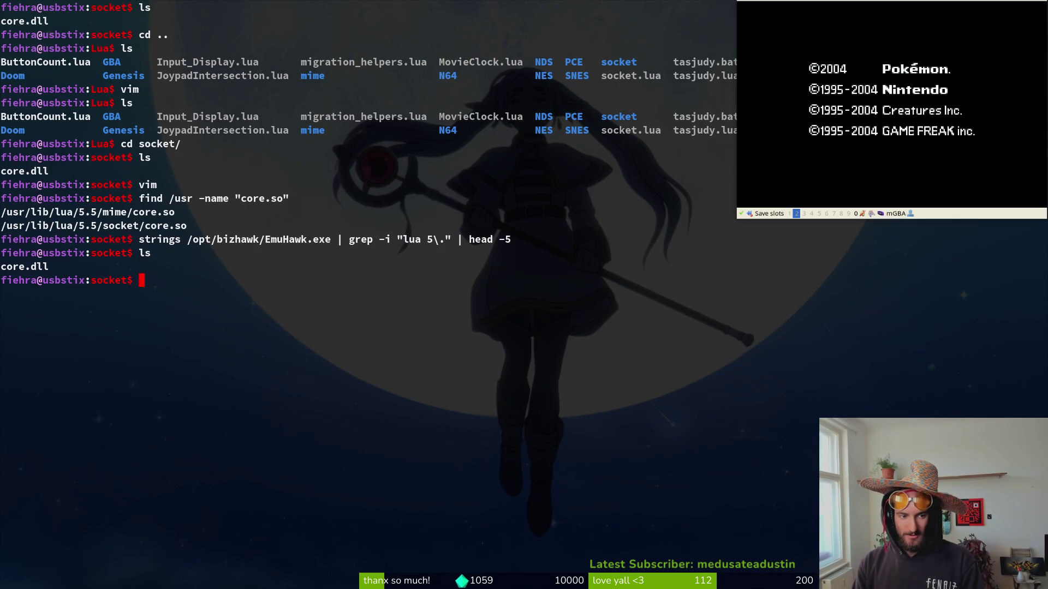
pyautogui.write('cd')
pyautogui.press('Return')
# Change into ~/Downloads/stream/pokemonchat, listing the stream folder along the way.
pyautogui.write('cd dow')
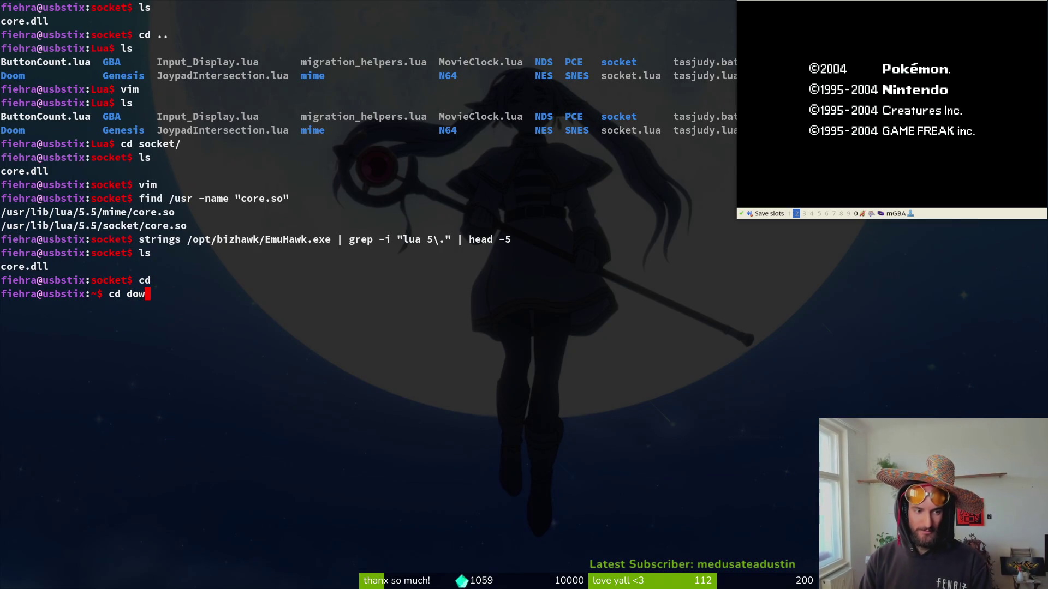
pyautogui.press('Tab')
pyautogui.write('st')
pyautogui.press('Tab')
pyautogui.press('Return')
pyautogui.write('l')
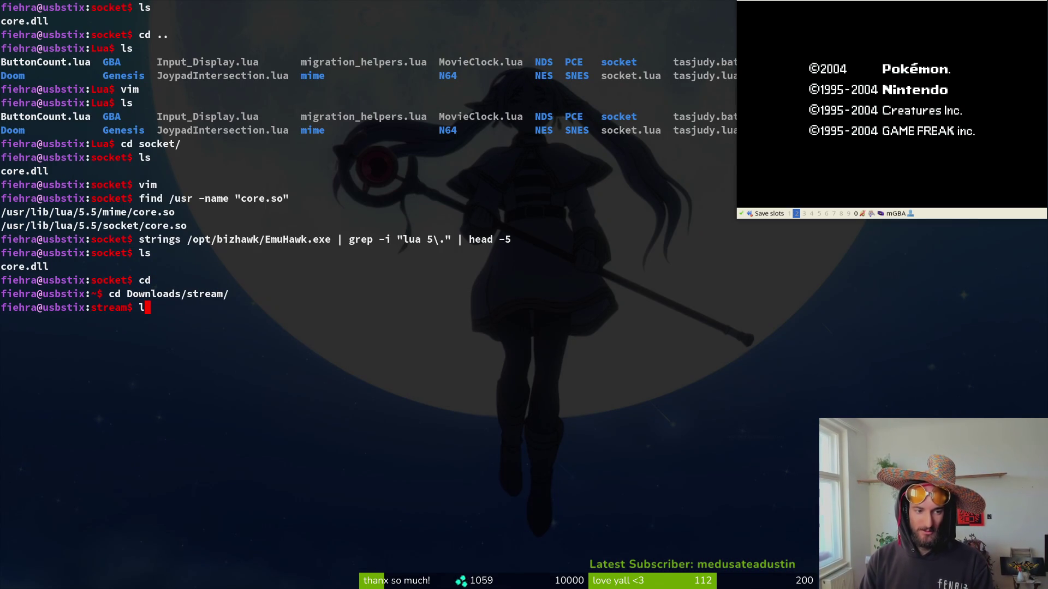
pyautogui.write('s')
pyautogui.press('Return')
pyautogui.write('cd ')
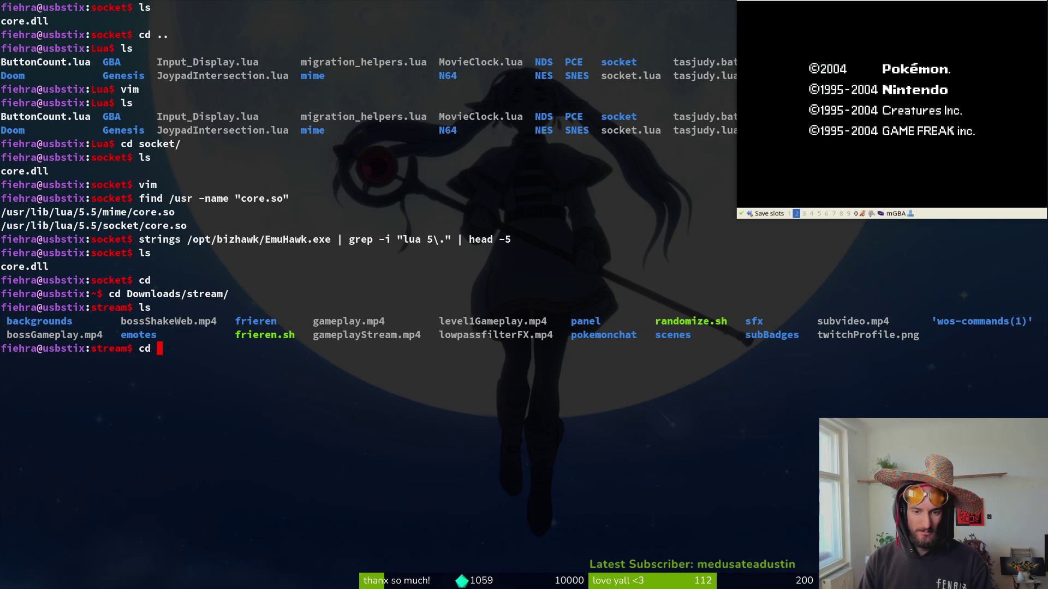
pyautogui.write('po')
pyautogui.press('Tab')
pyautogui.press('Return')
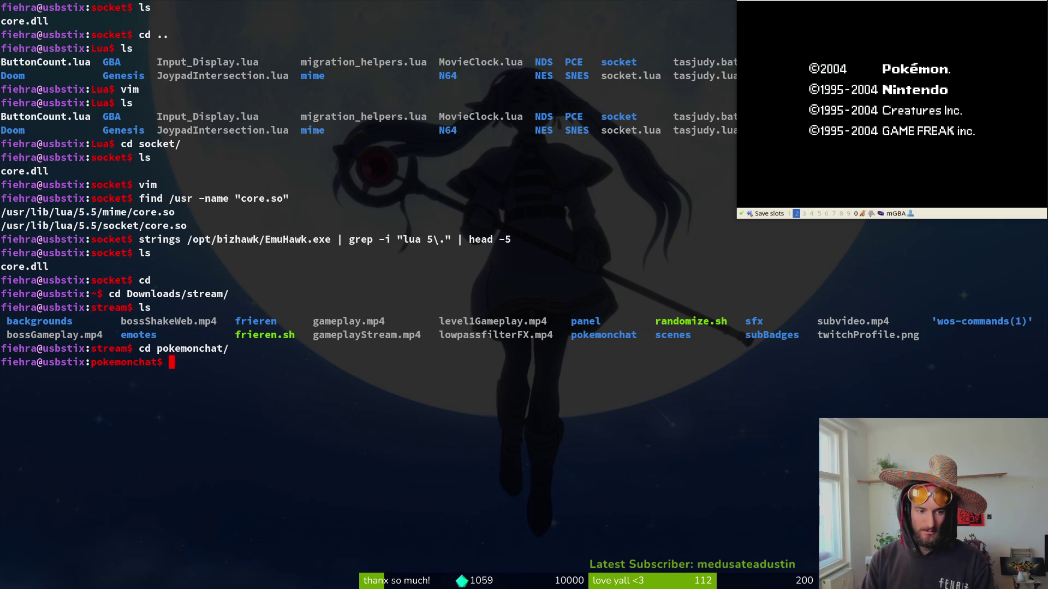
# Browse the pokemonchat folder with vim . and quit with :qa.
pyautogui.write('vim .')
pyautogui.press('Return')
pyautogui.press('j')
pyautogui.press('j')
pyautogui.press('j')
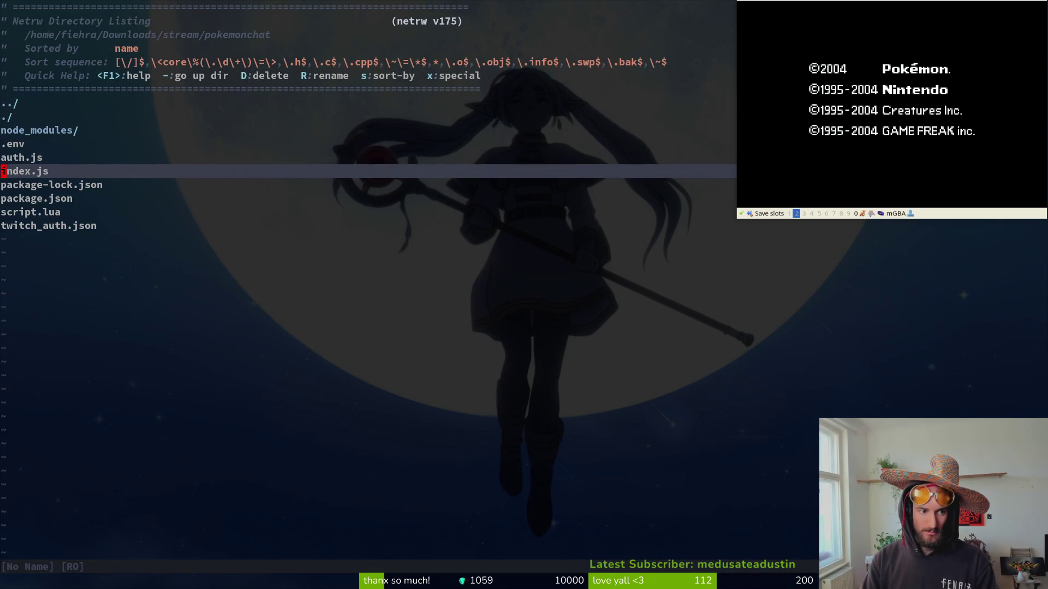
pyautogui.hotkey('ctrl', 'c')
pyautogui.write(':qa')
pyautogui.press('Return')
# Review the Claude chat, then run sudo pacman -Qs lua to list installed Lua packages.
pyautogui.hotkey('alt', 'Tab')
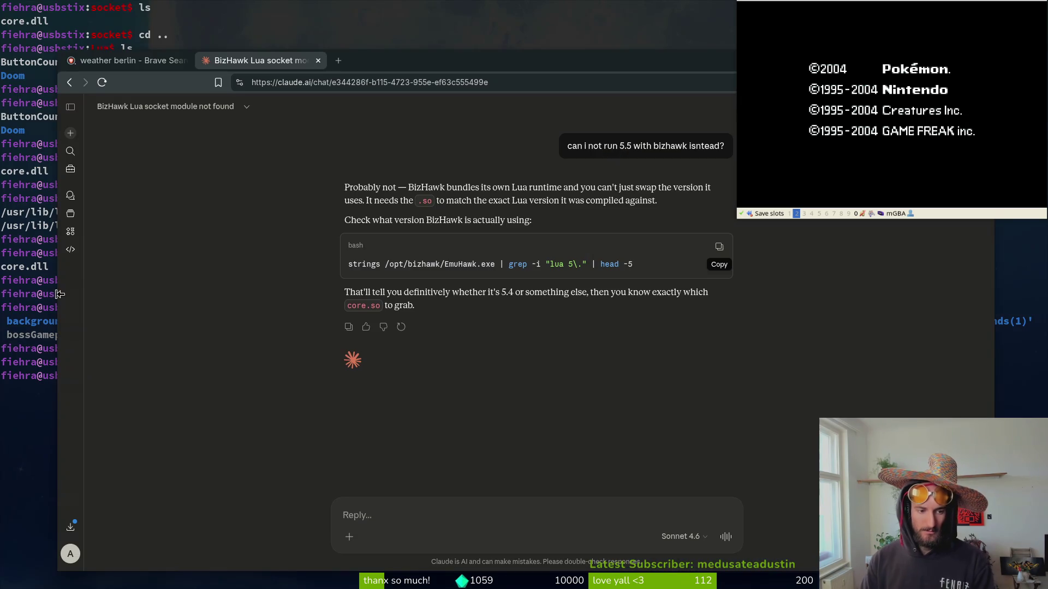
pyautogui.scroll(10, 470, 324)
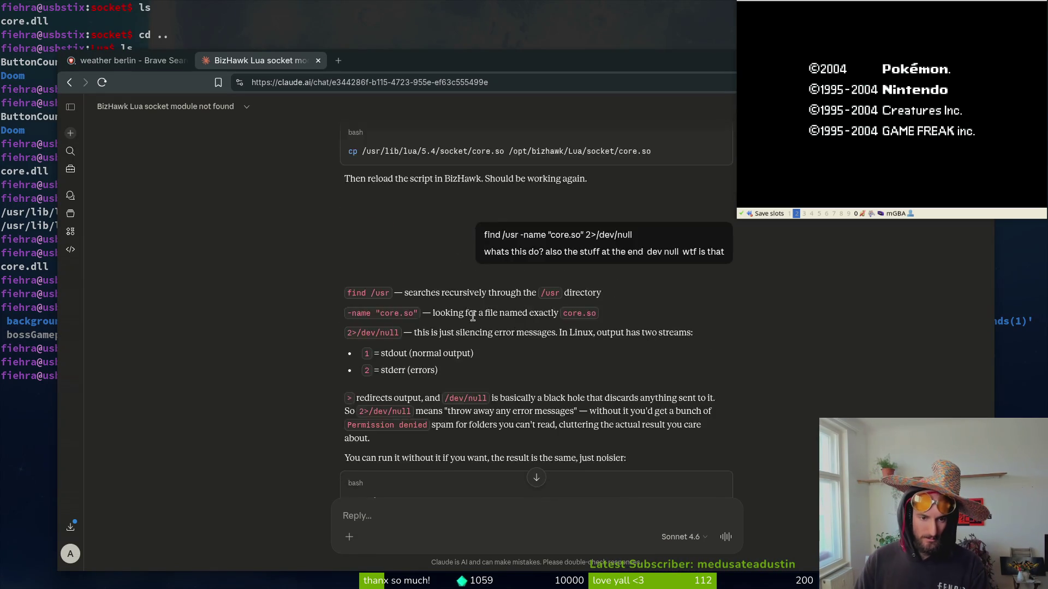
pyautogui.scroll(5, 469, 324)
pyautogui.hotkey('alt', 'Tab')
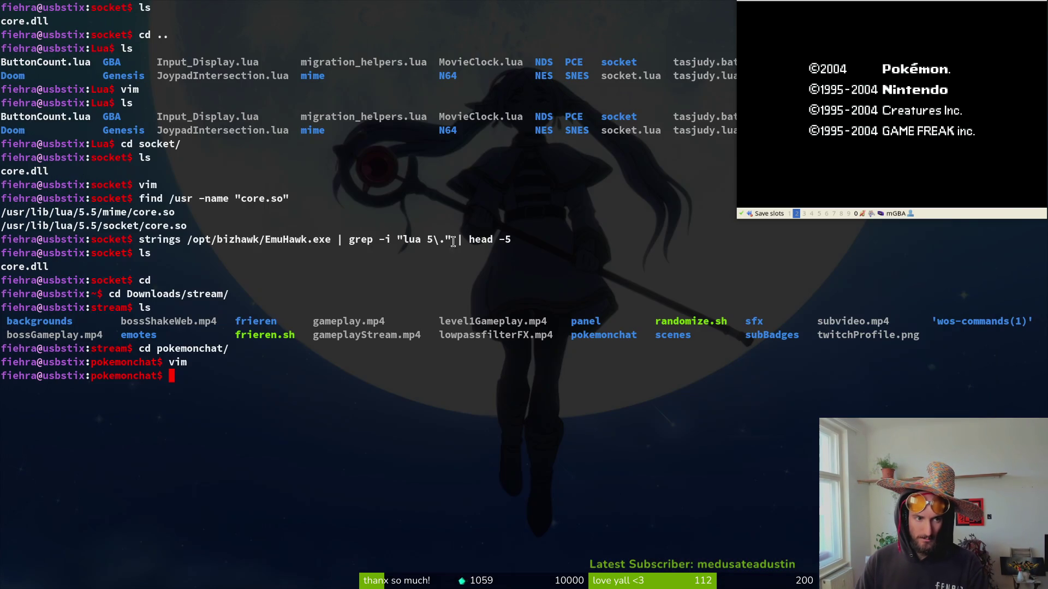
pyautogui.hotkey('alt', 'Tab')
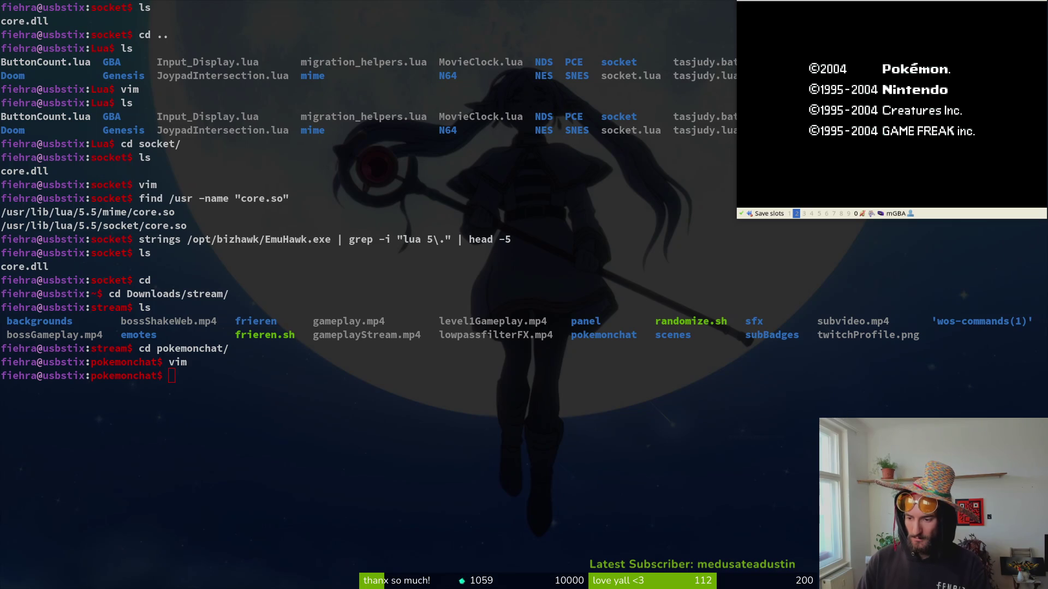
pyautogui.write('sudo pacm')
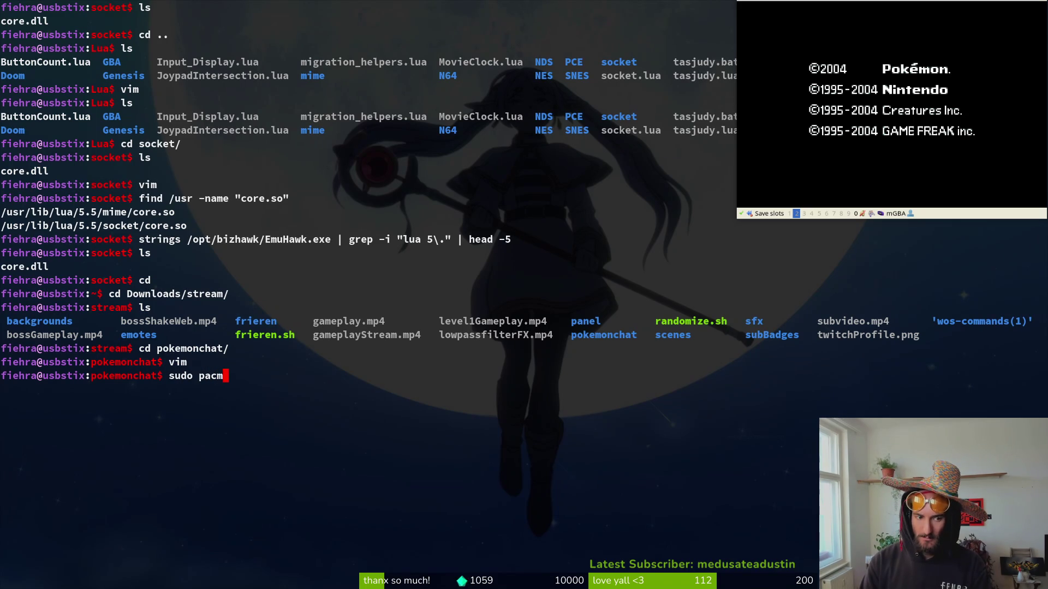
pyautogui.write('an -Qs lua')
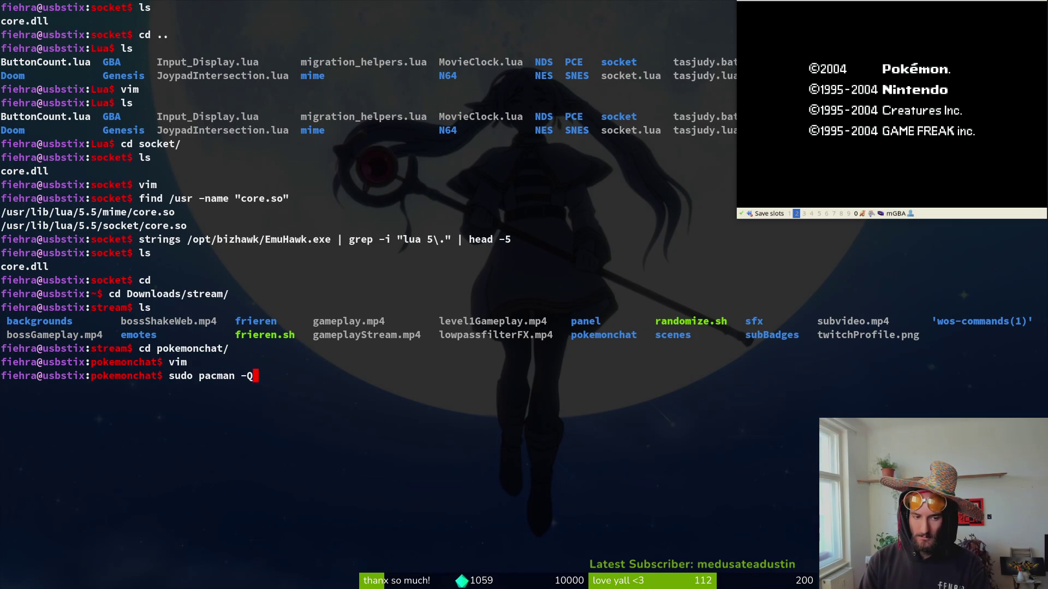
pyautogui.press('Return')
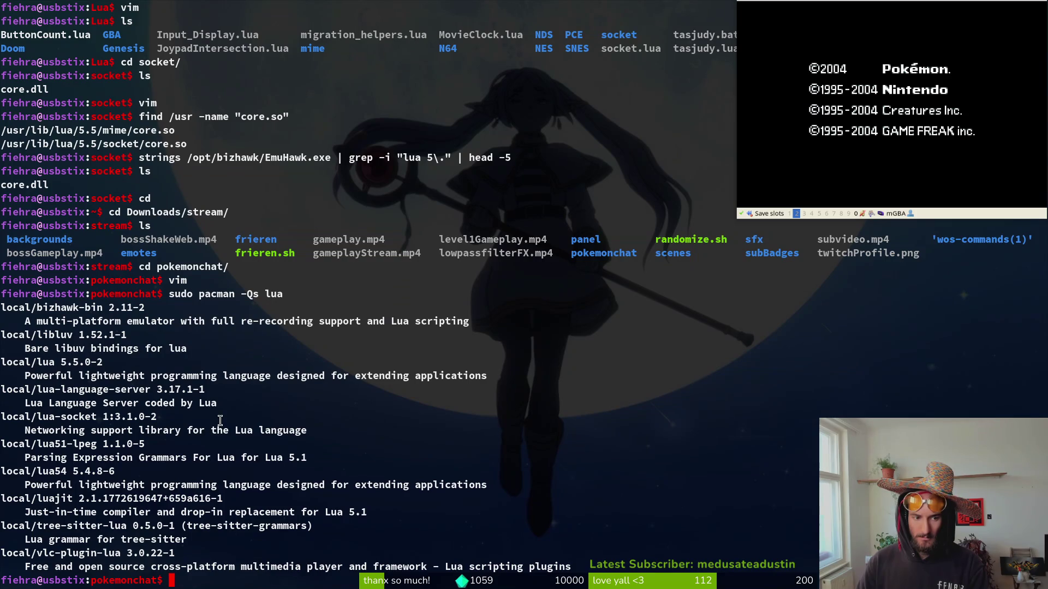
# Search the web for 'luasocket bizhawk connection 5.5' in a new Brave tab.
pyautogui.hotkey('alt', 'Tab')
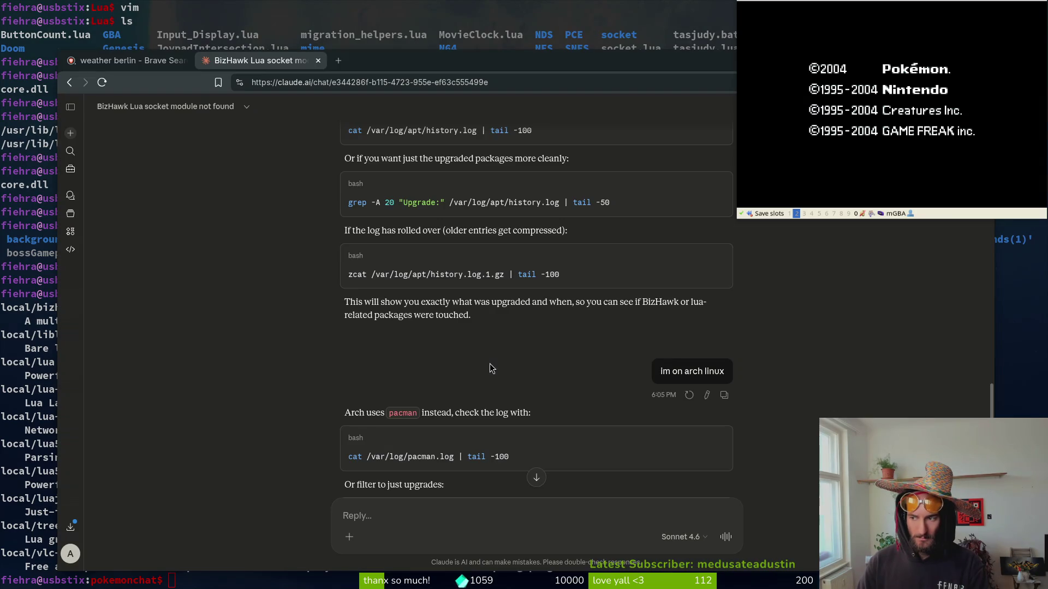
pyautogui.hotkey('ctrl', 't')
pyautogui.write('luasocket ')
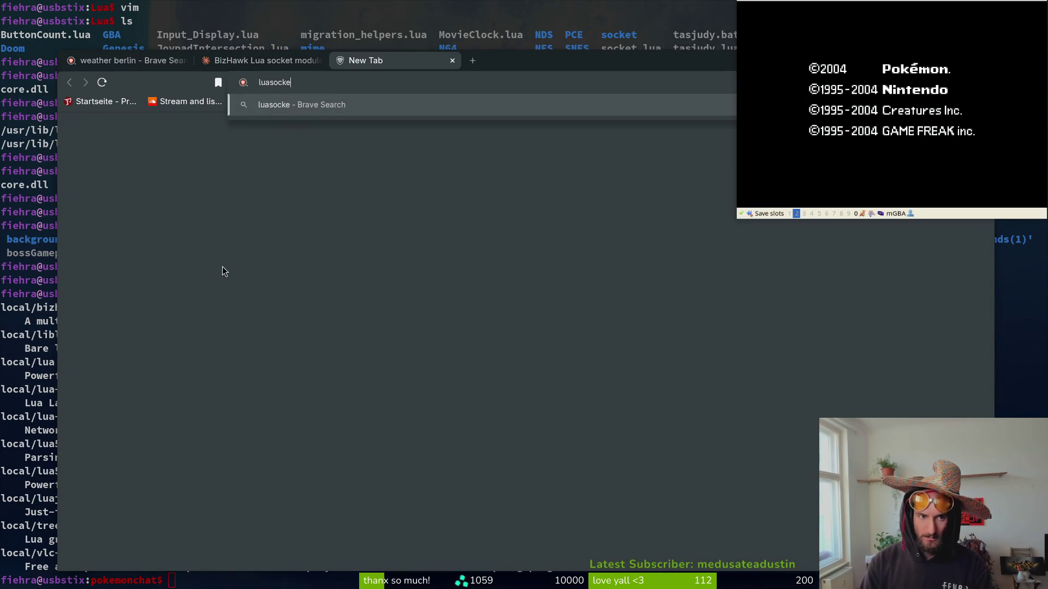
pyautogui.write('bizhawk connecti')
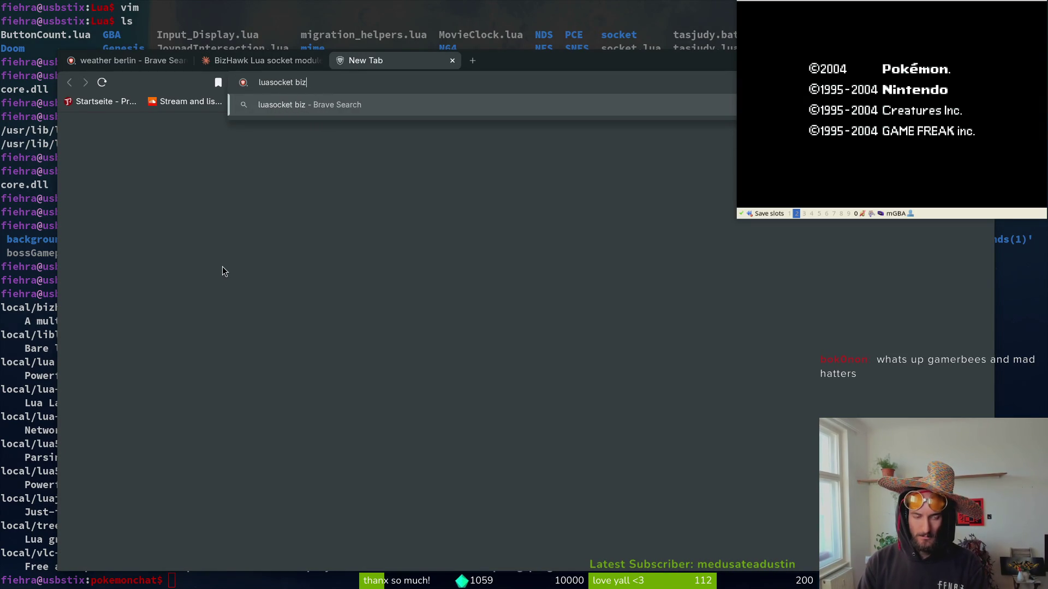
pyautogui.write('on 5.5')
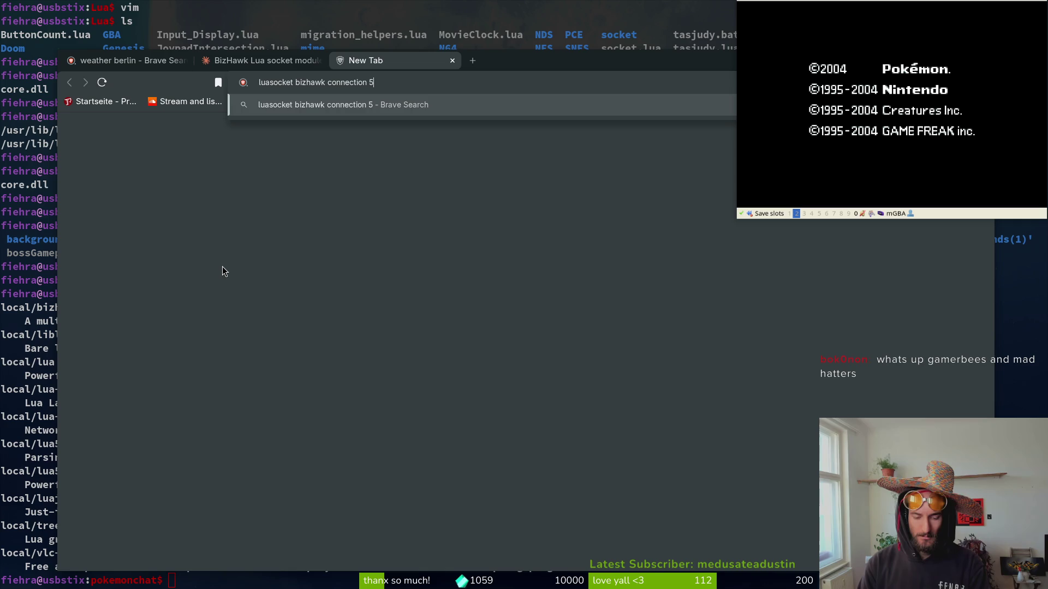
pyautogui.press('Return')
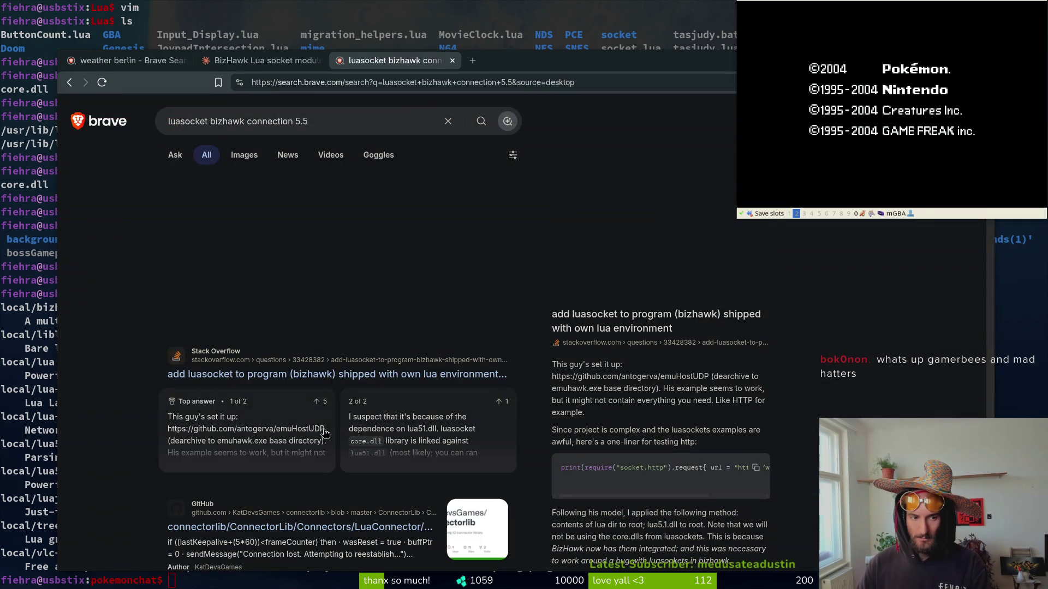
# Open the Stack Overflow result in its own tab, then scroll down the search results.
pyautogui.middleClick(267, 373)
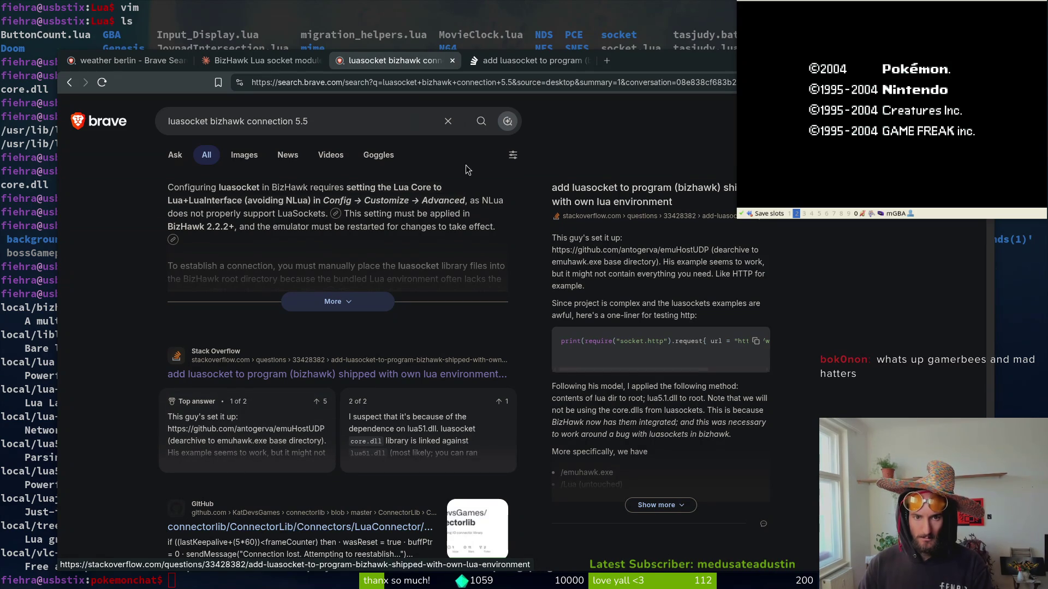
pyautogui.click(510, 61)
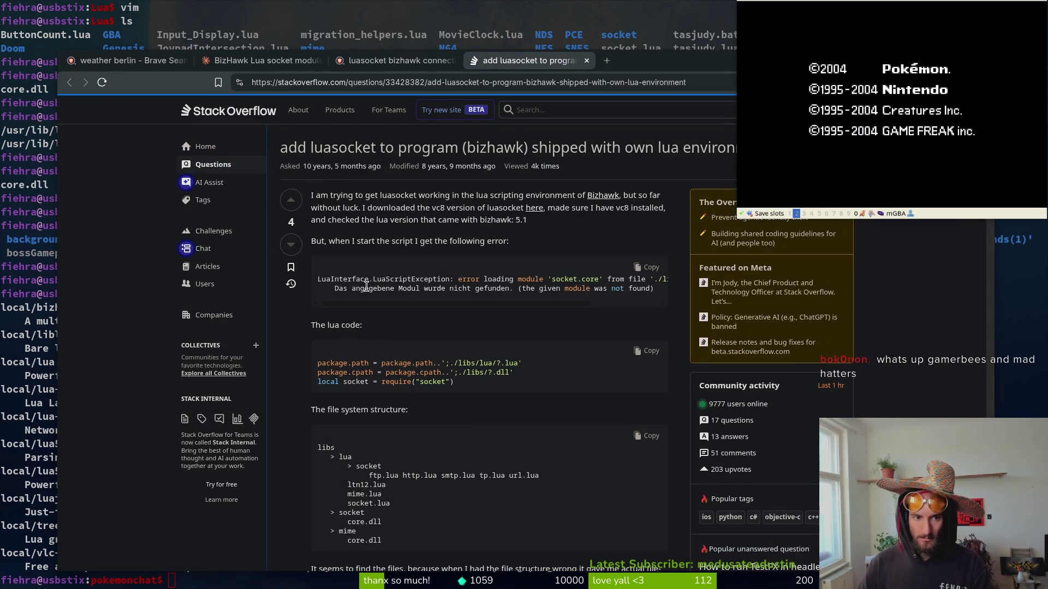
pyautogui.hotkey('ctrl', 'shift', 'Tab')
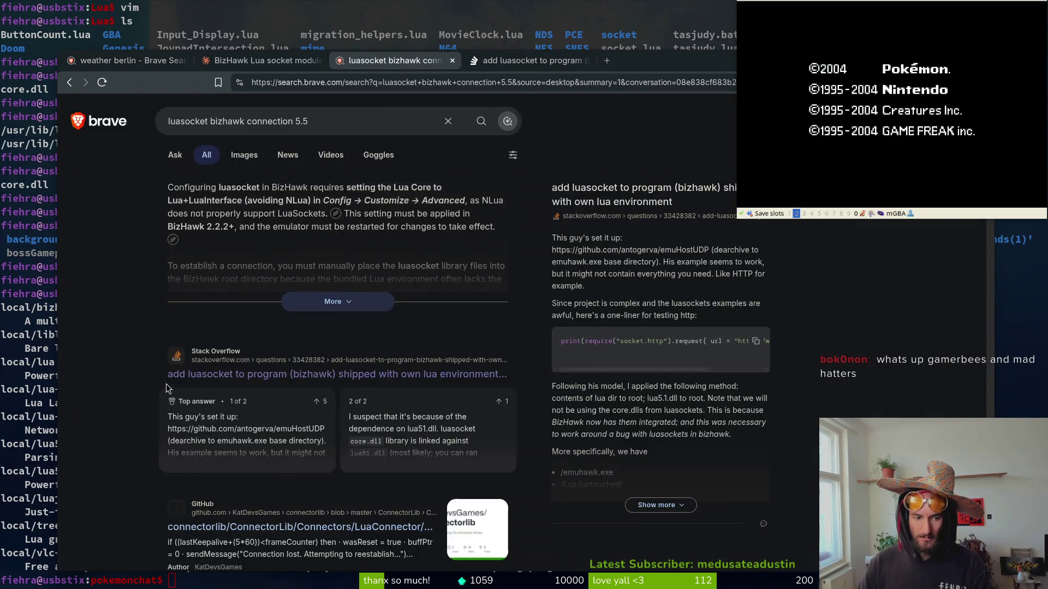
pyautogui.scroll(-4, 166, 384)
pyautogui.scroll(-2, 129, 394)
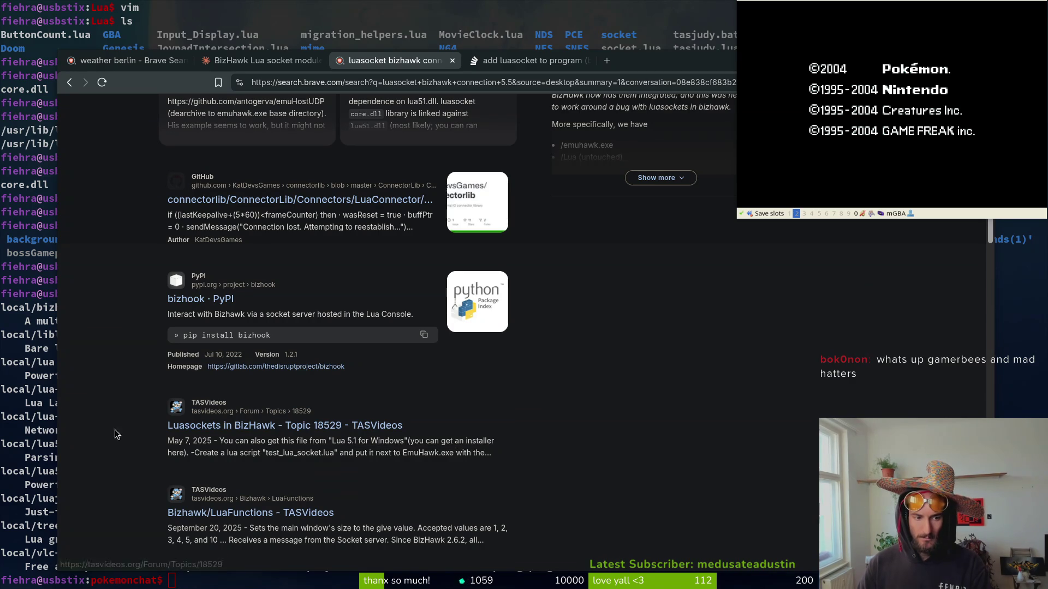
pyautogui.scroll(-4, 129, 425)
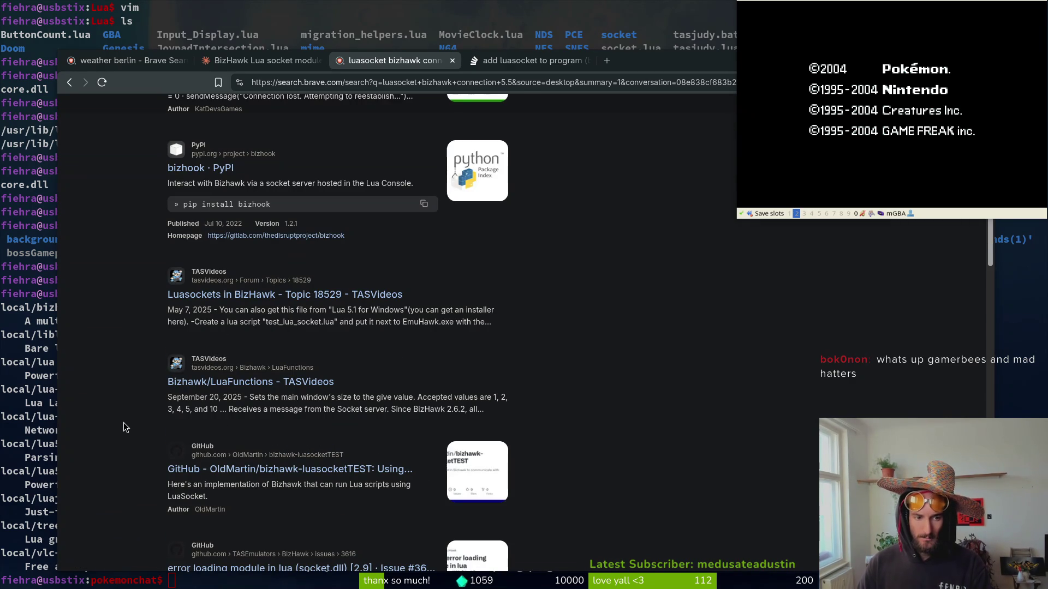
pyautogui.scroll(-2, 120, 424)
# Jump to the README's Unix section and highlight 'Lua 5.4' among the runtime dependencies.
pyautogui.hotkey('alt', 'Left')
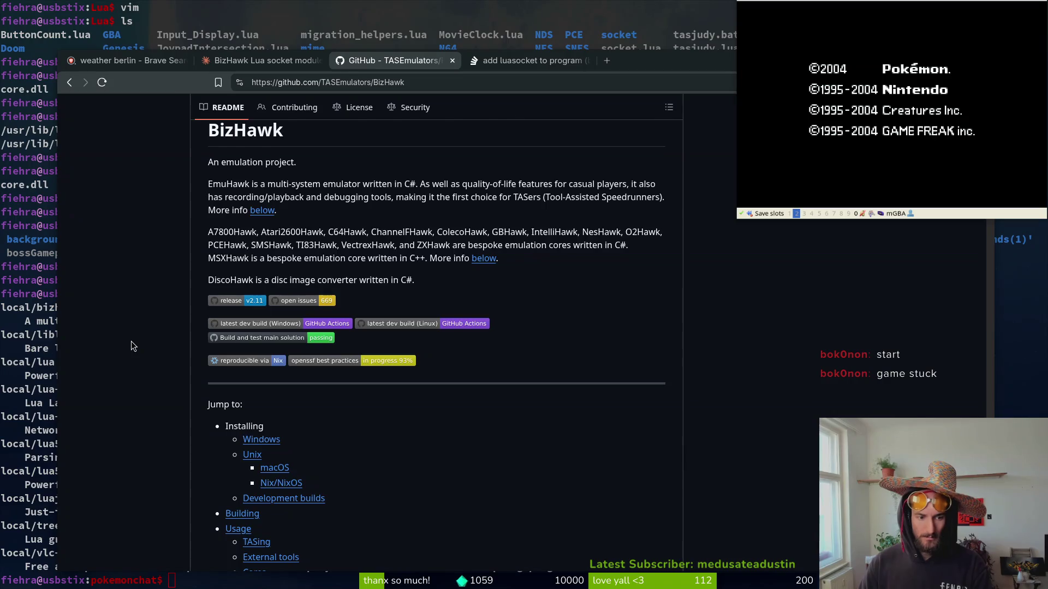
pyautogui.scroll(-4, 131, 347)
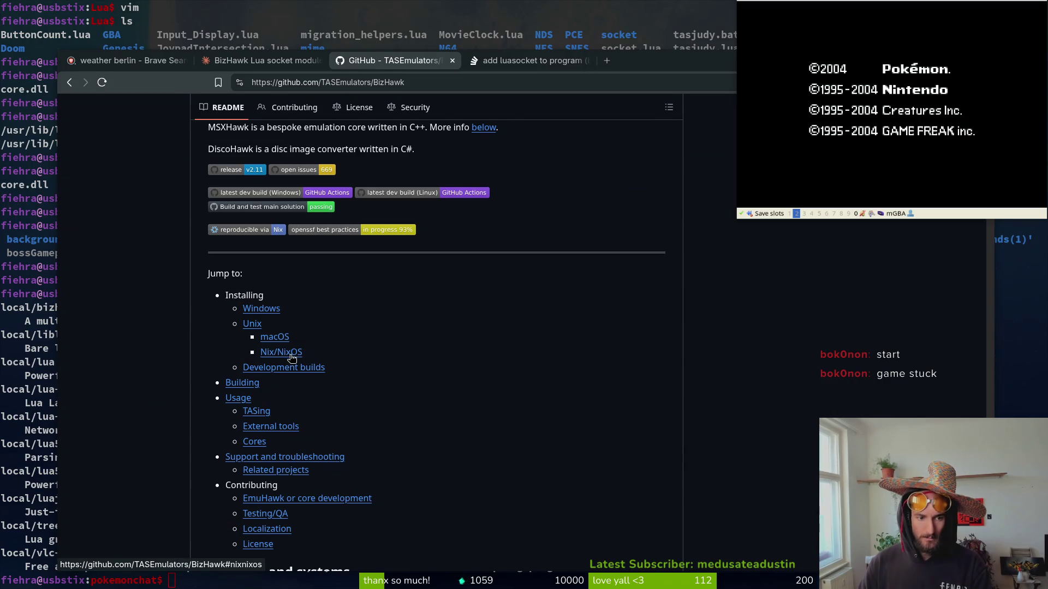
pyautogui.click(249, 326)
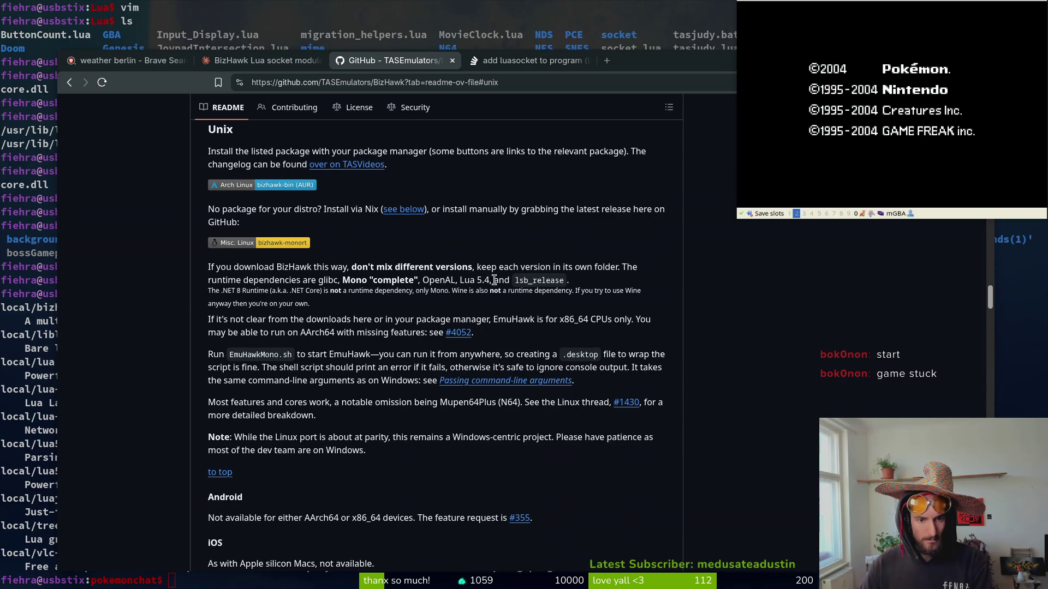
pyautogui.moveTo(490, 280); pyautogui.dragTo(458, 280)
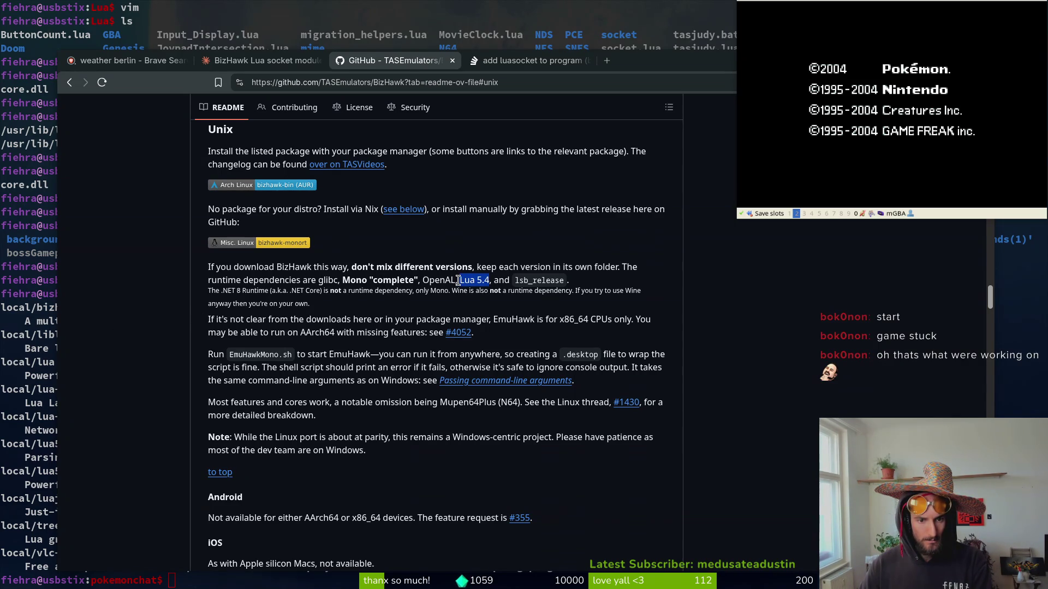
pyautogui.click(421, 314)
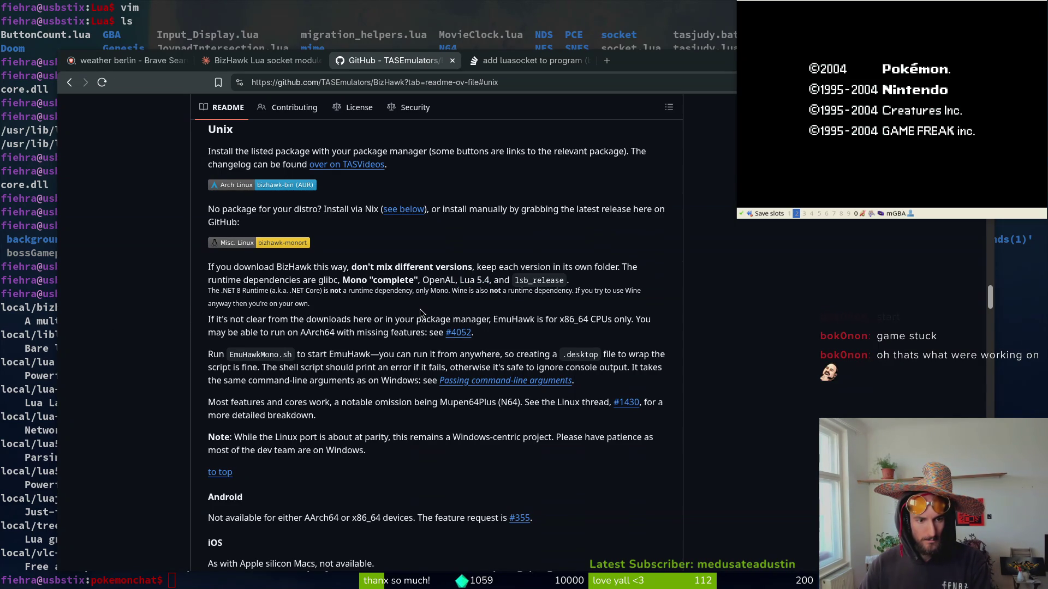
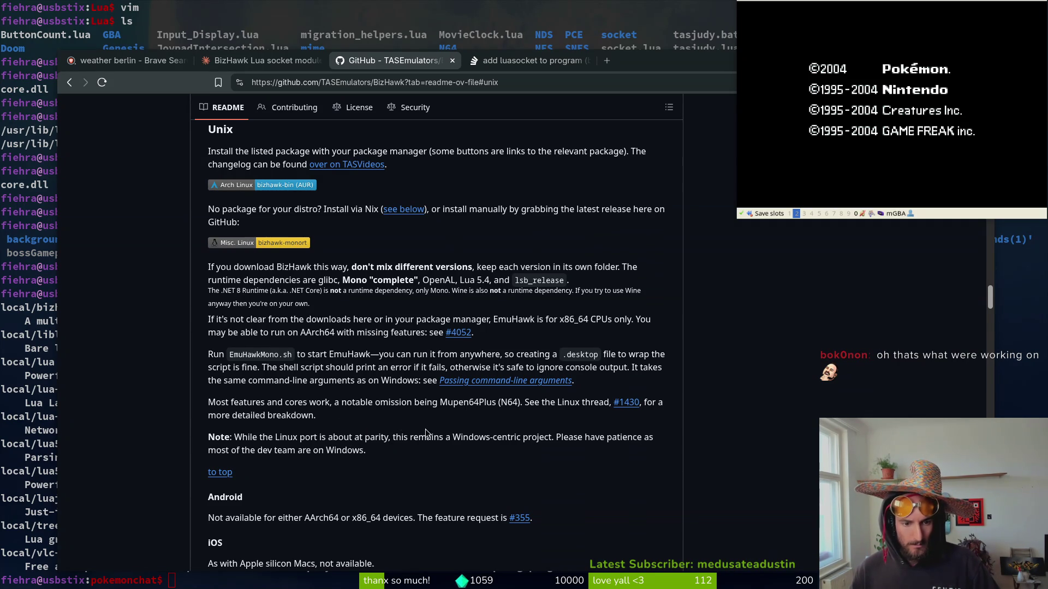
# Scroll the BizHawk README past the Unix and macOS notes to Development builds and Building.
pyautogui.scroll(-2, 426, 432)
pyautogui.scroll(-2, 532, 454)
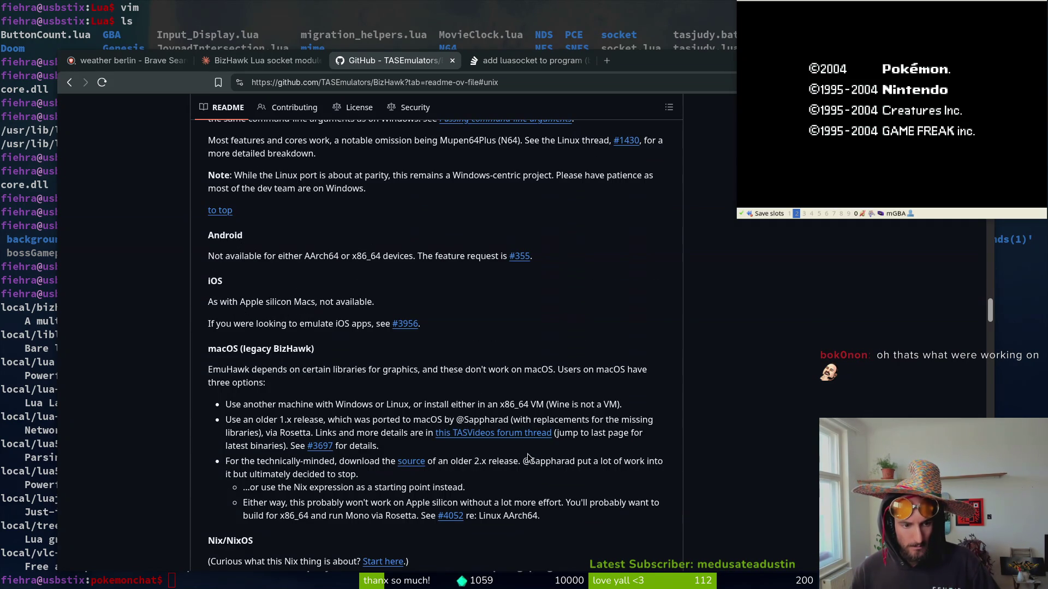
pyautogui.scroll(-3, 570, 399)
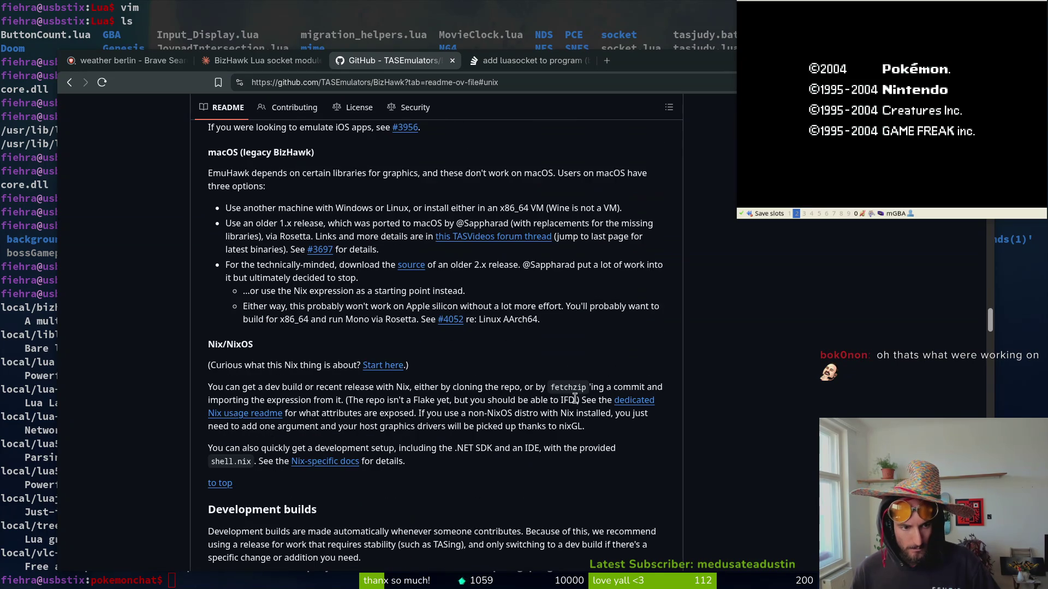
pyautogui.scroll(-2, 573, 398)
pyautogui.scroll(-3, 569, 397)
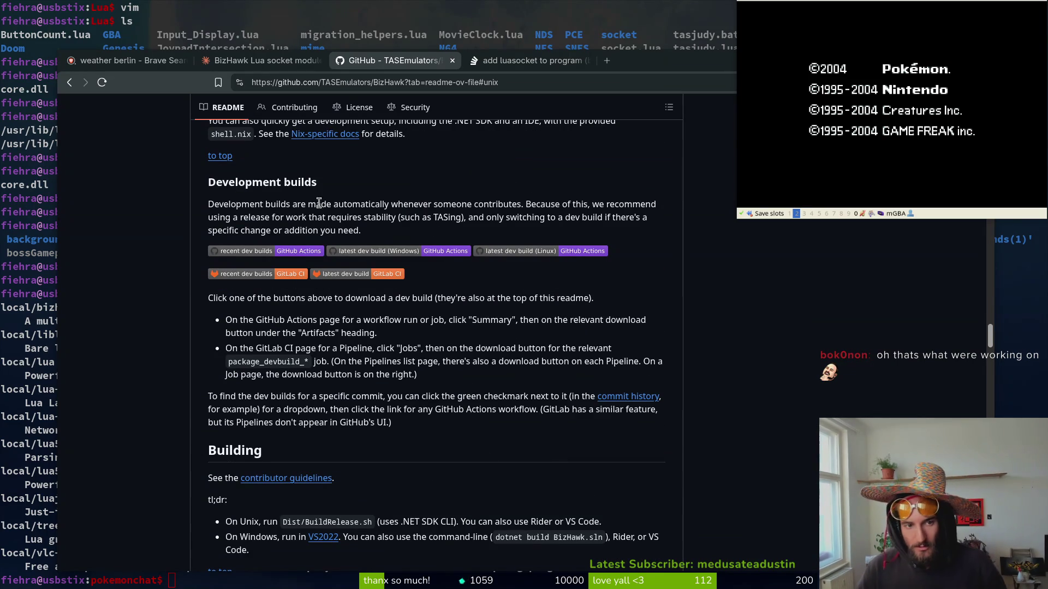
# Ask Claude 'how do i get back to 5.4' in the socket-module chat, then return to BizHawk.
pyautogui.click(257, 60)
pyautogui.scroll(-6, 528, 379)
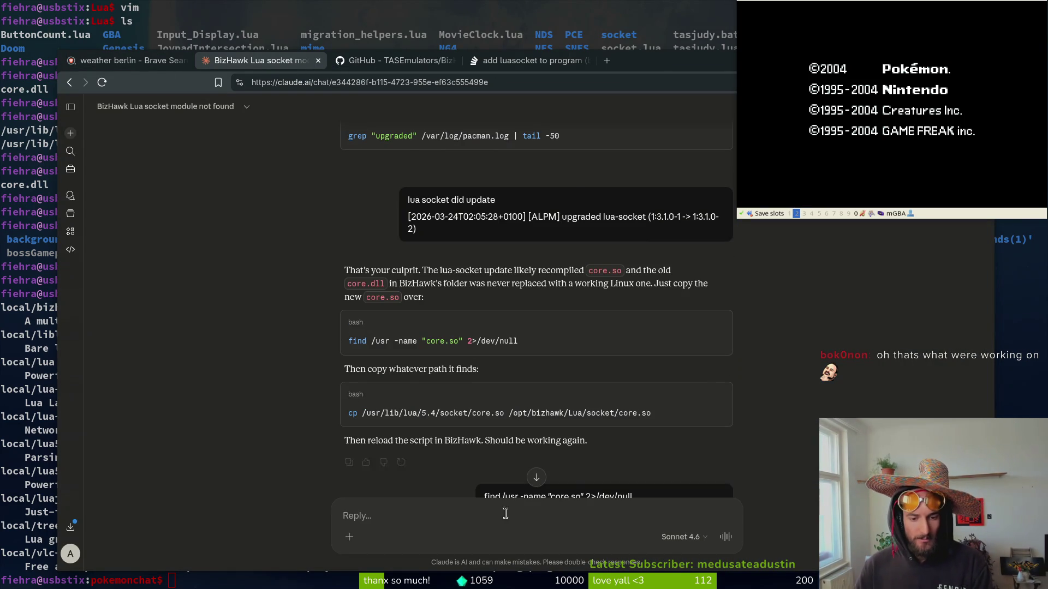
pyautogui.write('how do i get back to')
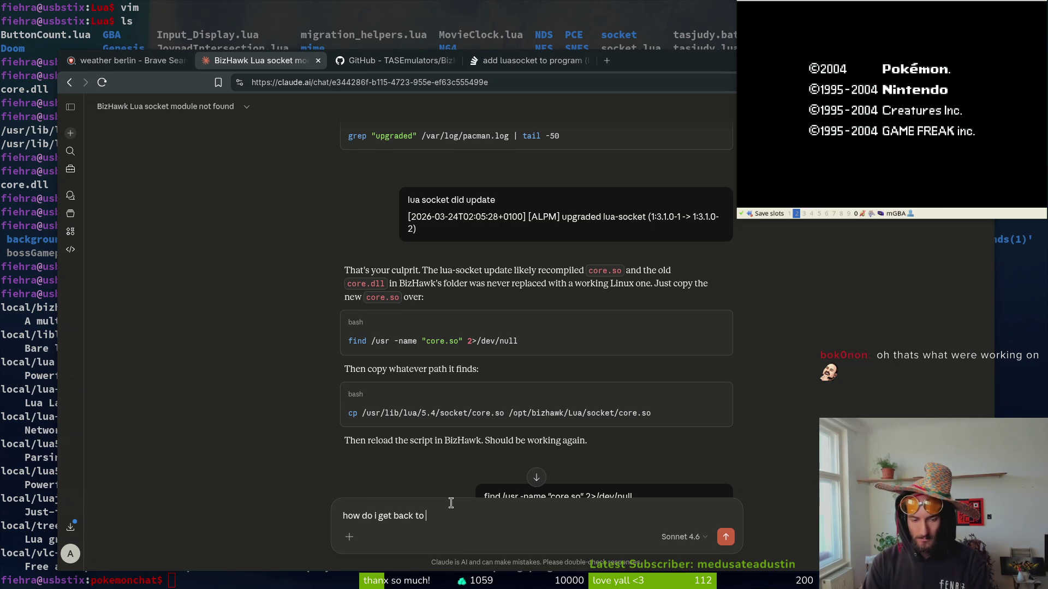
pyautogui.write('.4')
pyautogui.press('Return')
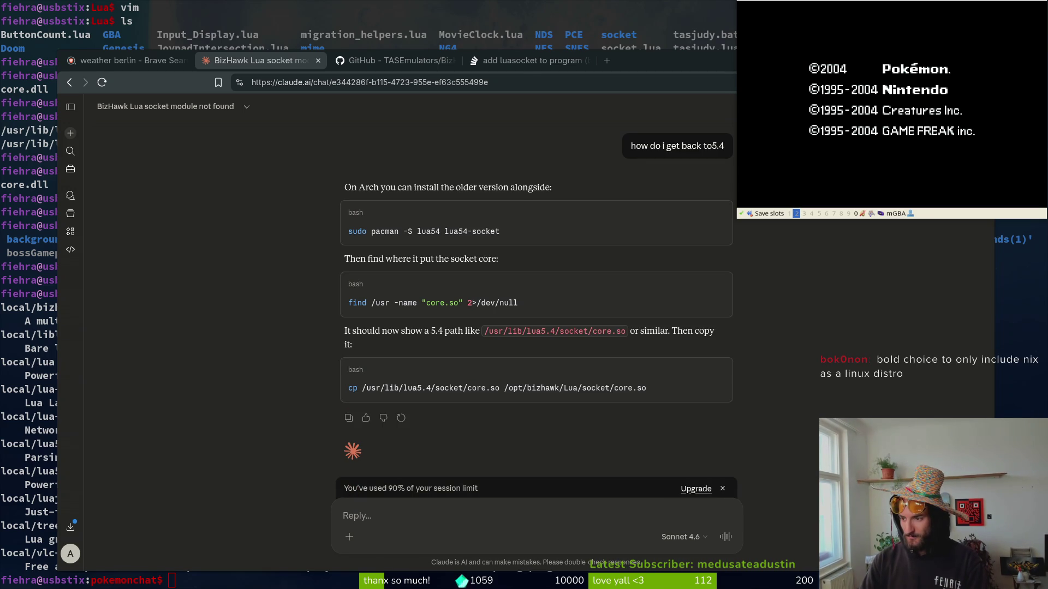
pyautogui.hotkey('alt', 'Tab')
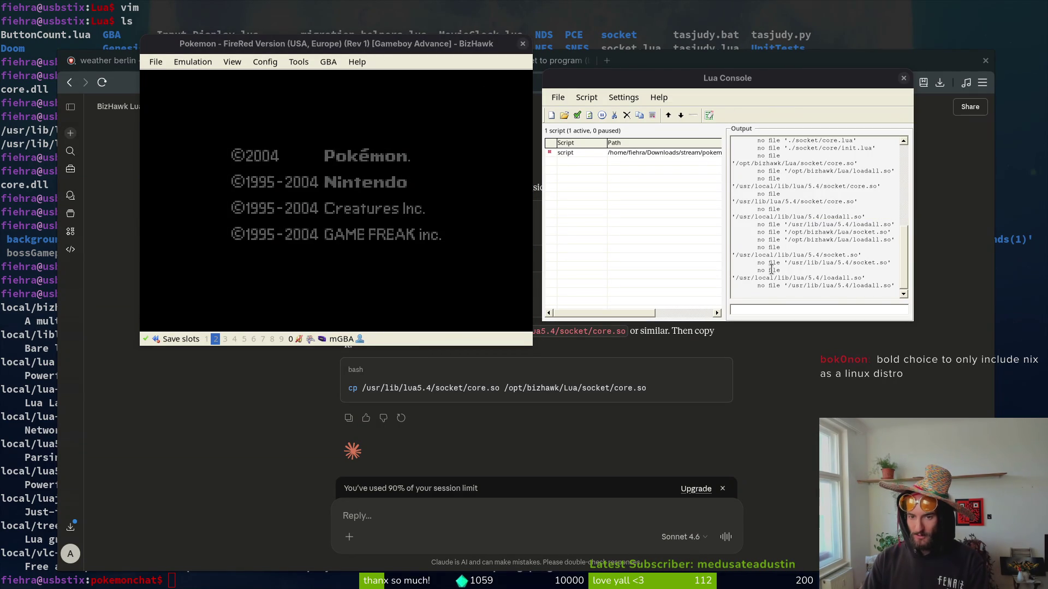
# Select the Lua Console's failed socket-module search paths to read them, then return to Claude.
pyautogui.moveTo(796, 186); pyautogui.dragTo(853, 277)
pyautogui.click(798, 224)
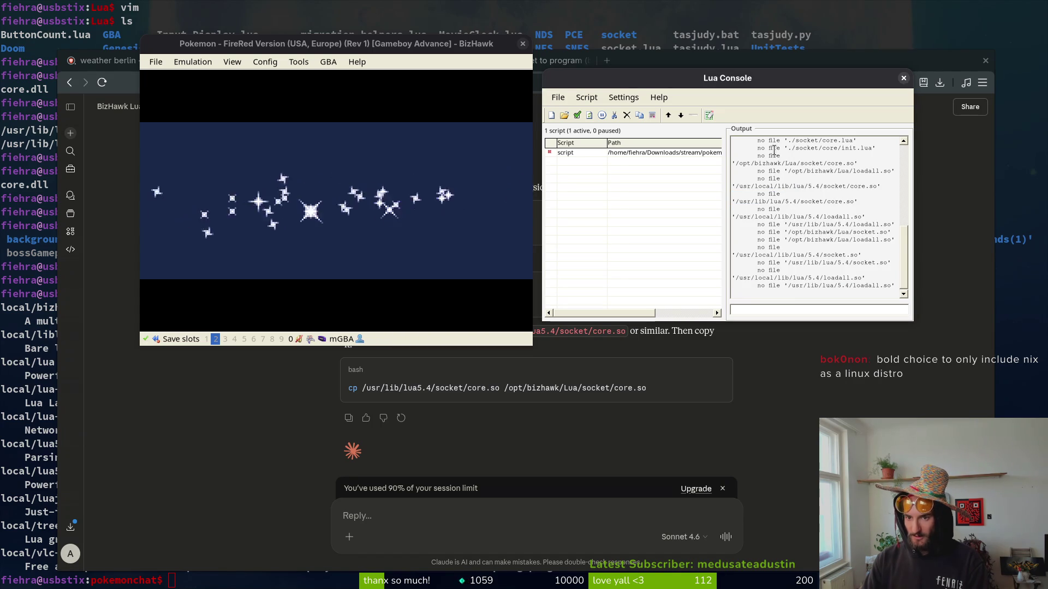
pyautogui.moveTo(734, 140); pyautogui.dragTo(865, 259)
pyautogui.click(783, 211)
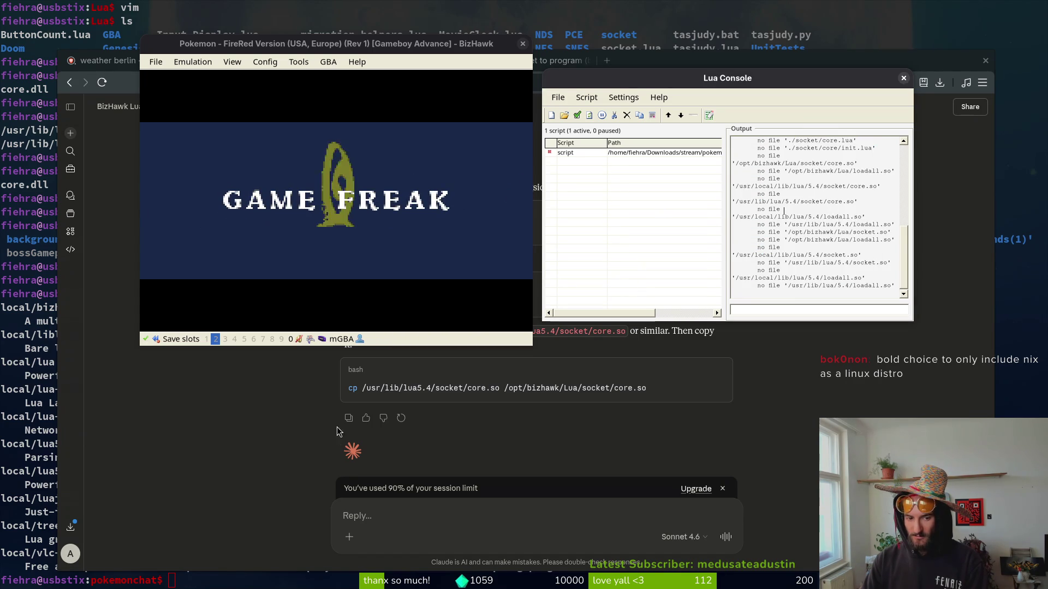
pyautogui.click(253, 411)
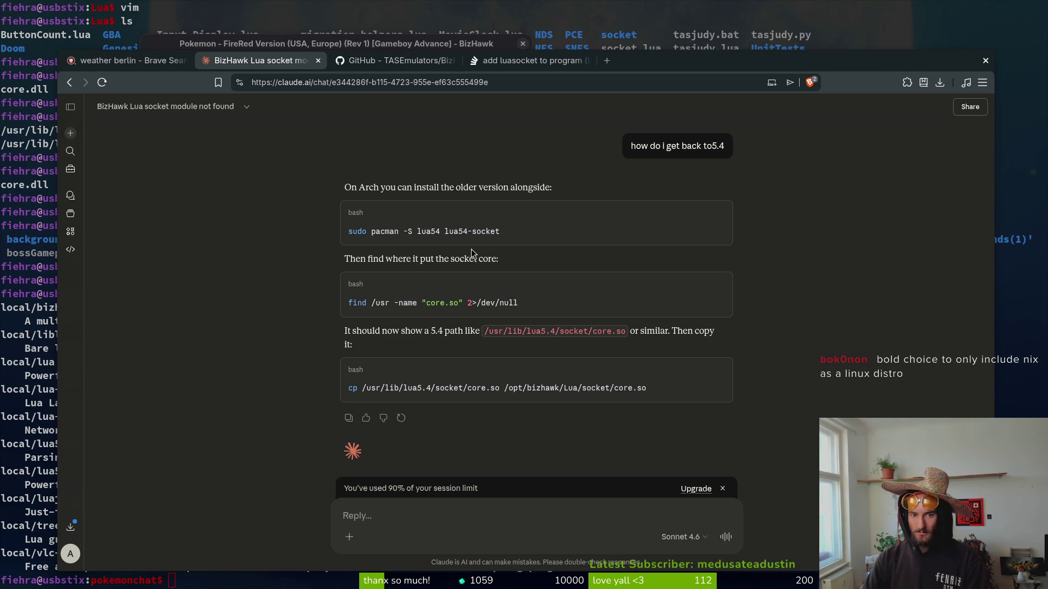
# Check the terminal's installed Lua package list, then open a new browser tab.
pyautogui.click(34, 411)
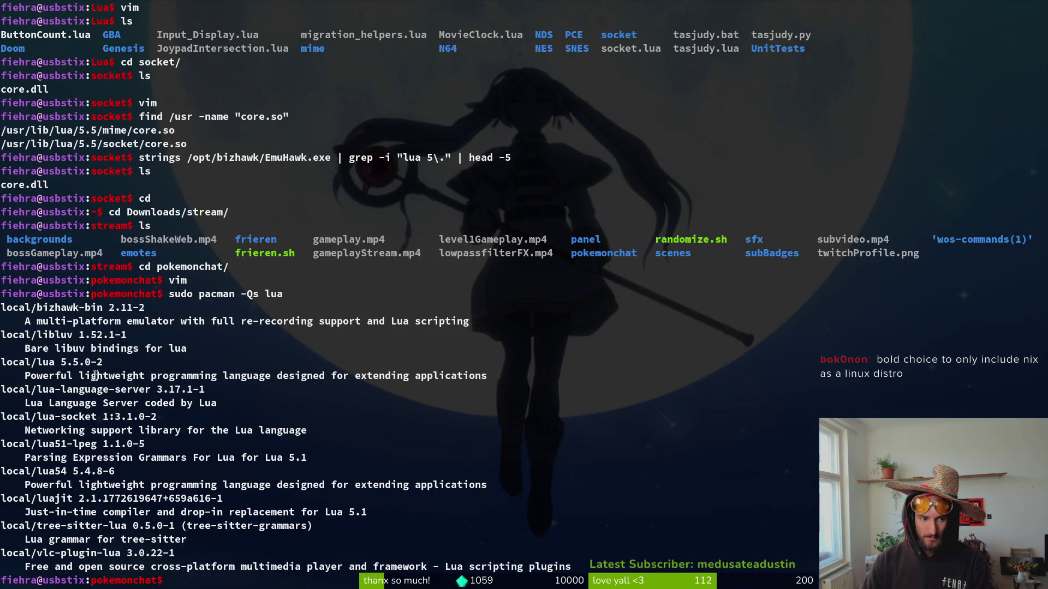
pyautogui.hotkey('alt', 'Tab')
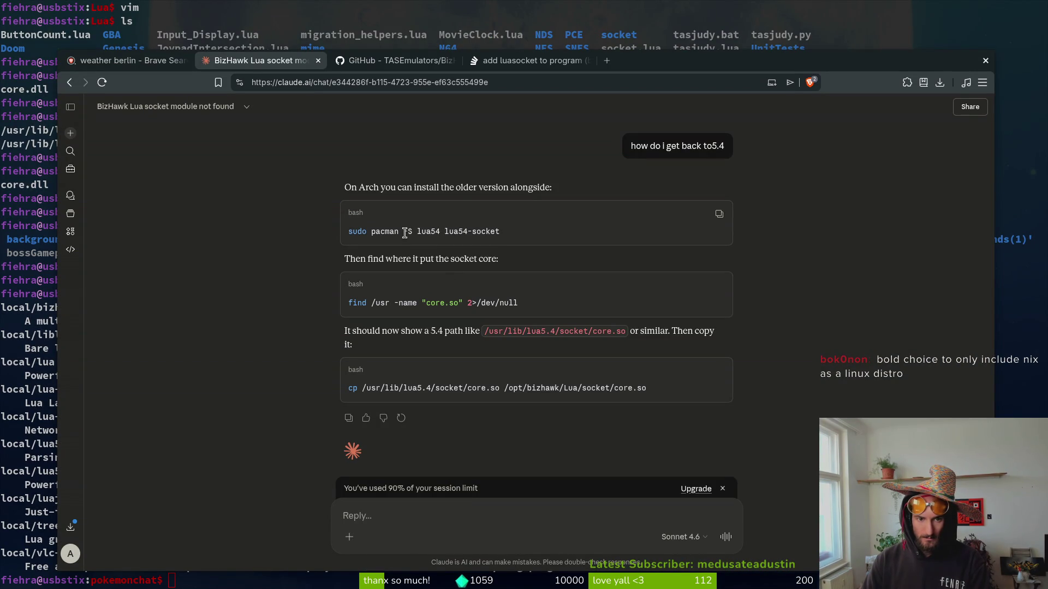
pyautogui.hotkey('ctrl', 't')
# Search the web for lua54 and skim the results.
pyautogui.write('lua5')
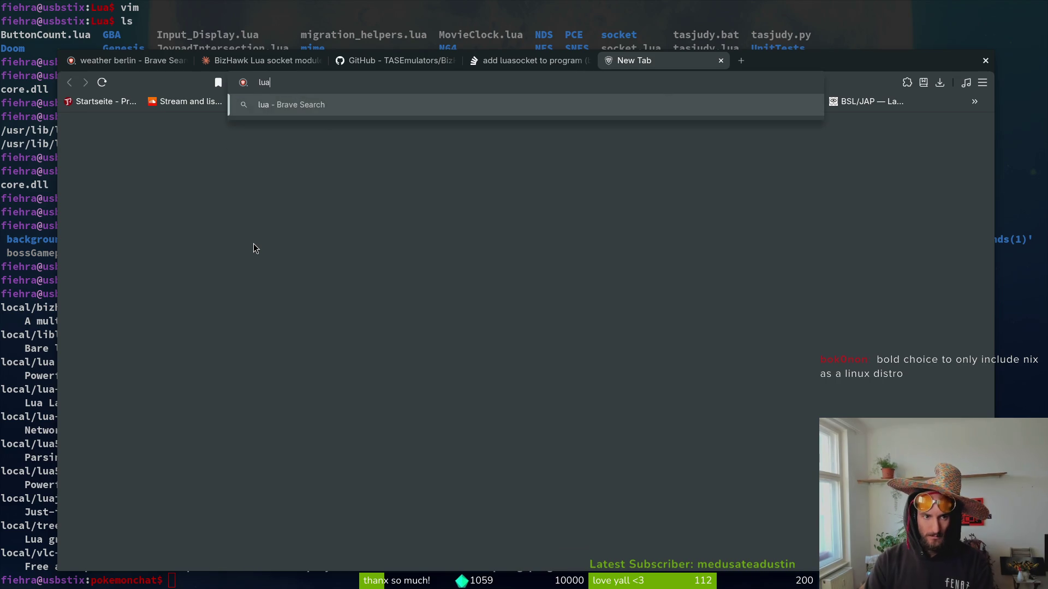
pyautogui.write('4')
pyautogui.press('Return')
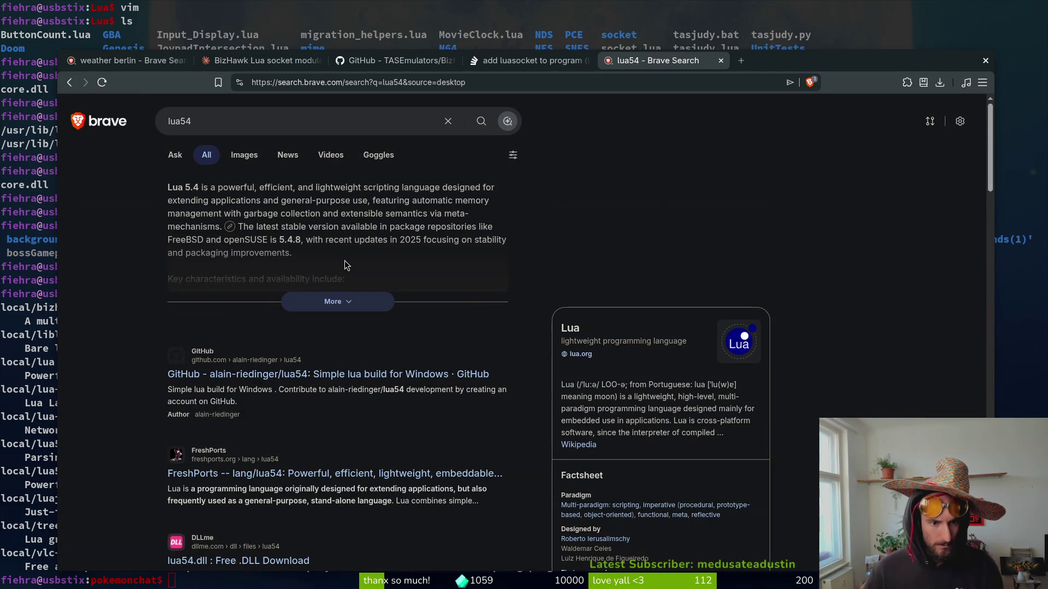
pyautogui.scroll(-3, 240, 371)
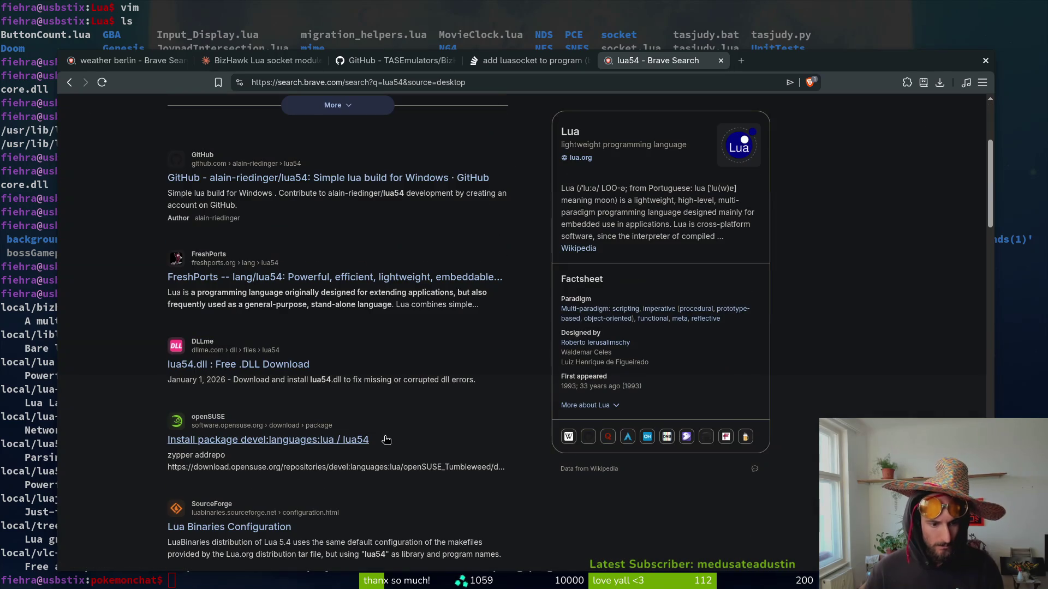
pyautogui.scroll(-3, 362, 368)
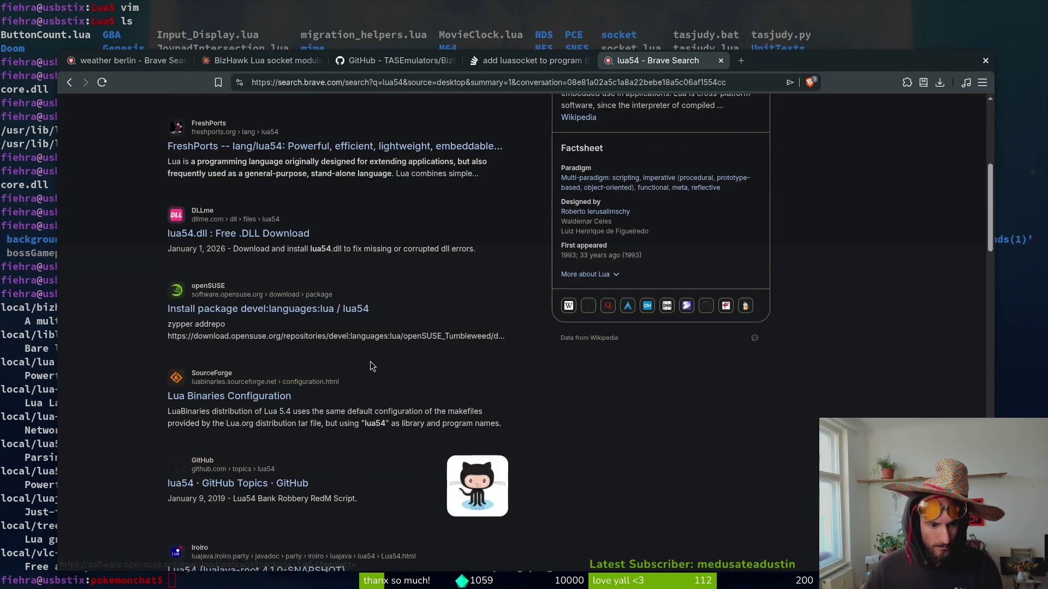
pyautogui.scroll(8, 344, 283)
# Search 'lua' via the ArchWiki and open the lua54 5.4.8-6 package listing.
pyautogui.hotkey('ctrl', 't')
pyautogui.write('!aw')
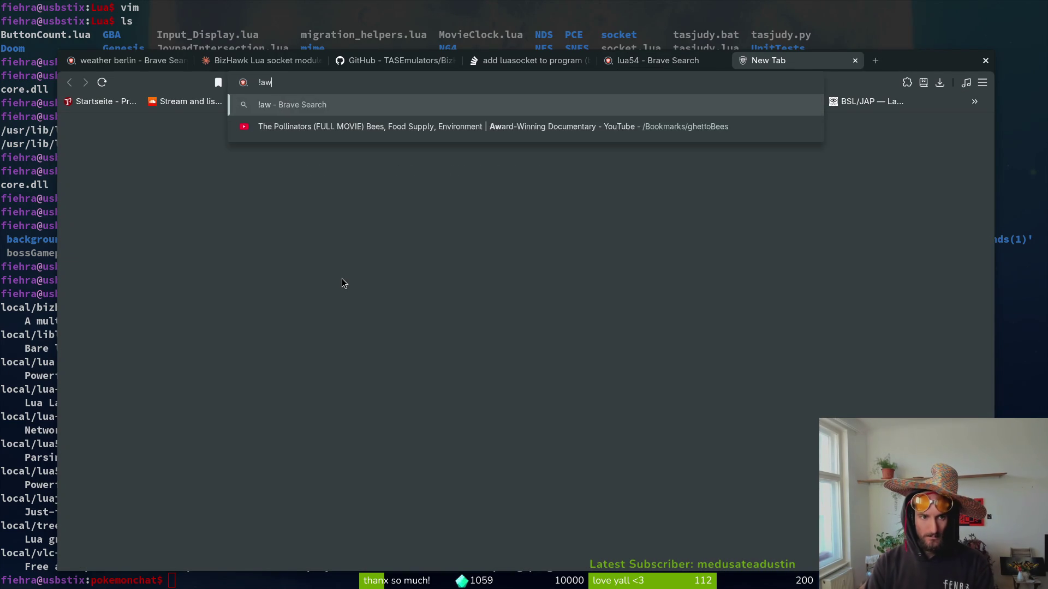
pyautogui.press('Return')
pyautogui.click(293, 141)
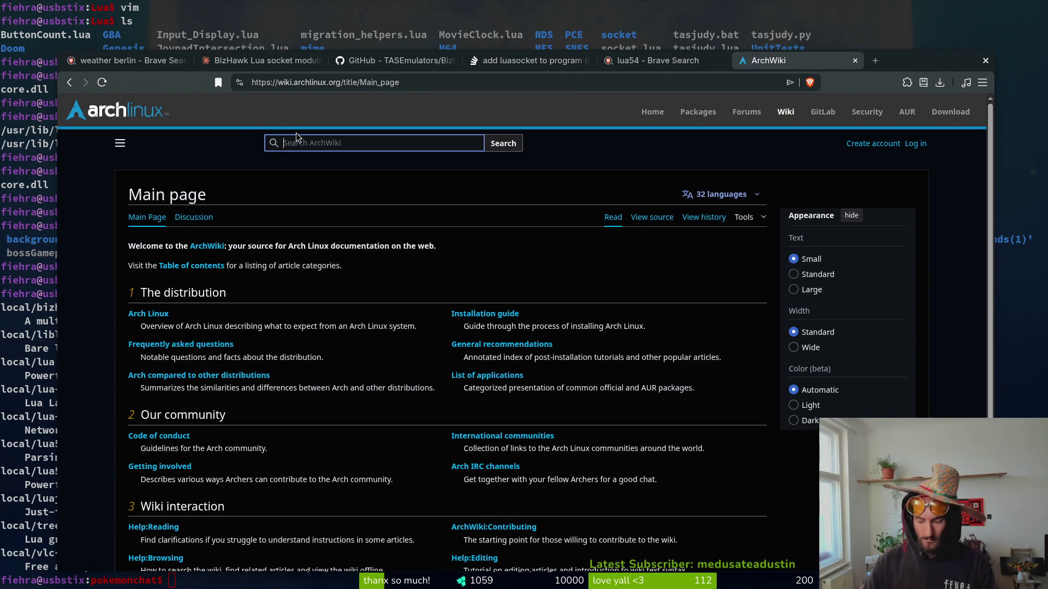
pyautogui.write('lua')
pyautogui.press('Return')
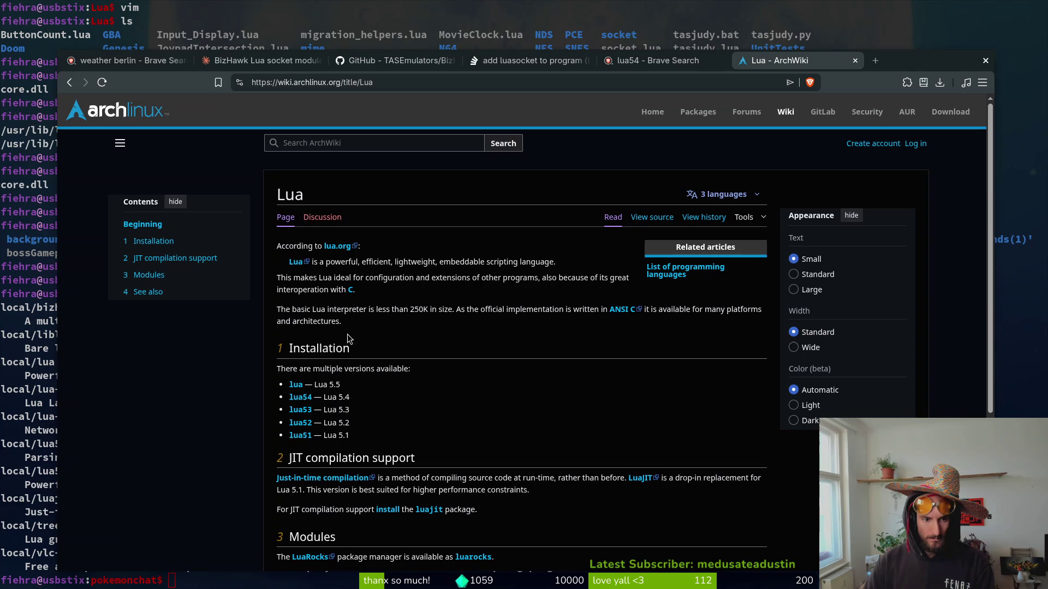
pyautogui.click(300, 401)
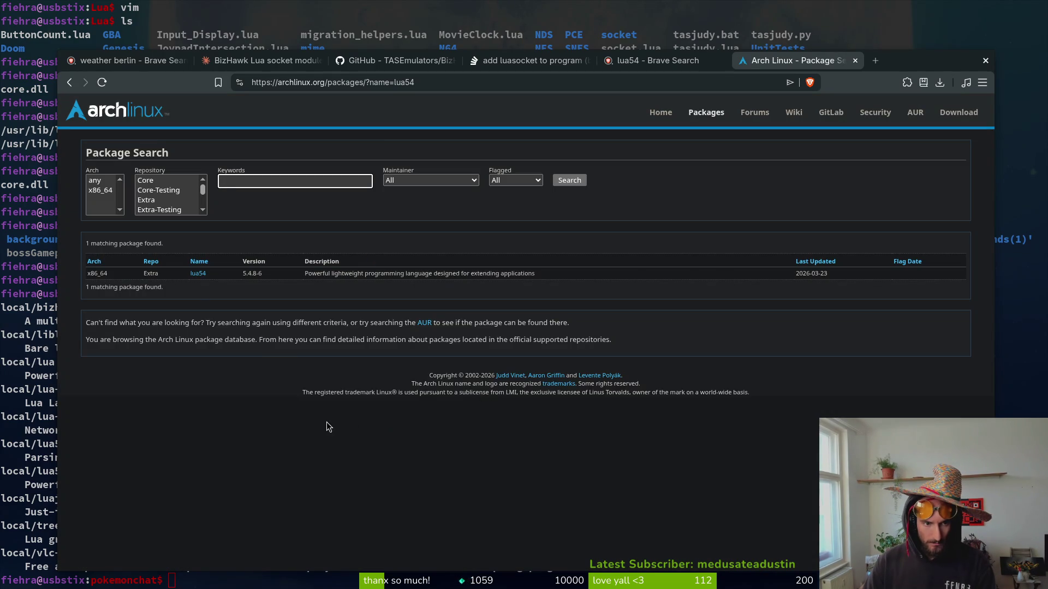
pyautogui.press('super+minus')
# Reinstall lua54 with 'sudo pacman -S lua54', confirming with y.
pyautogui.write('sudo pac')
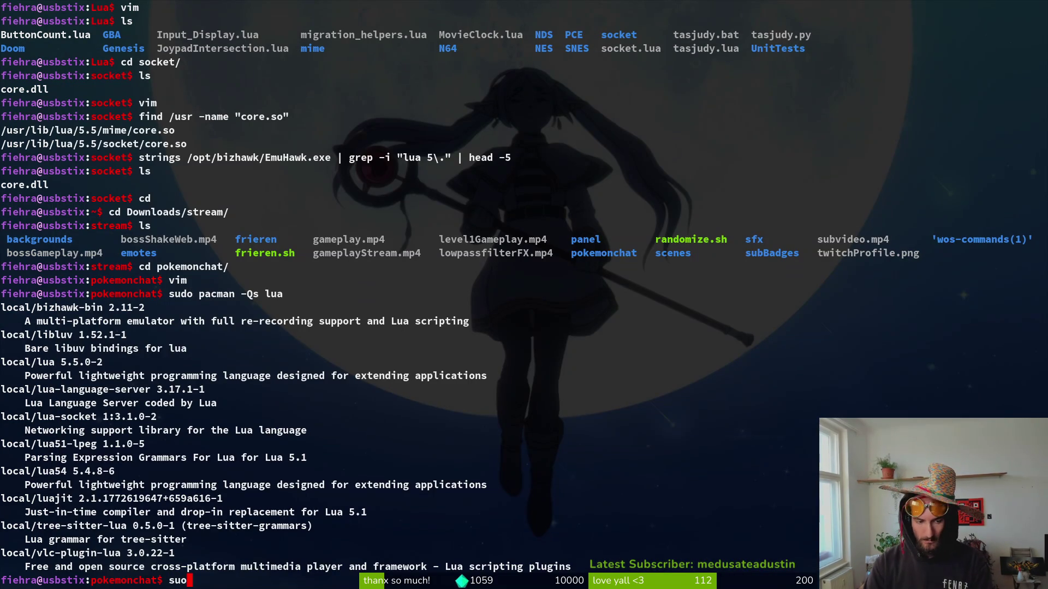
pyautogui.write('-S lua54')
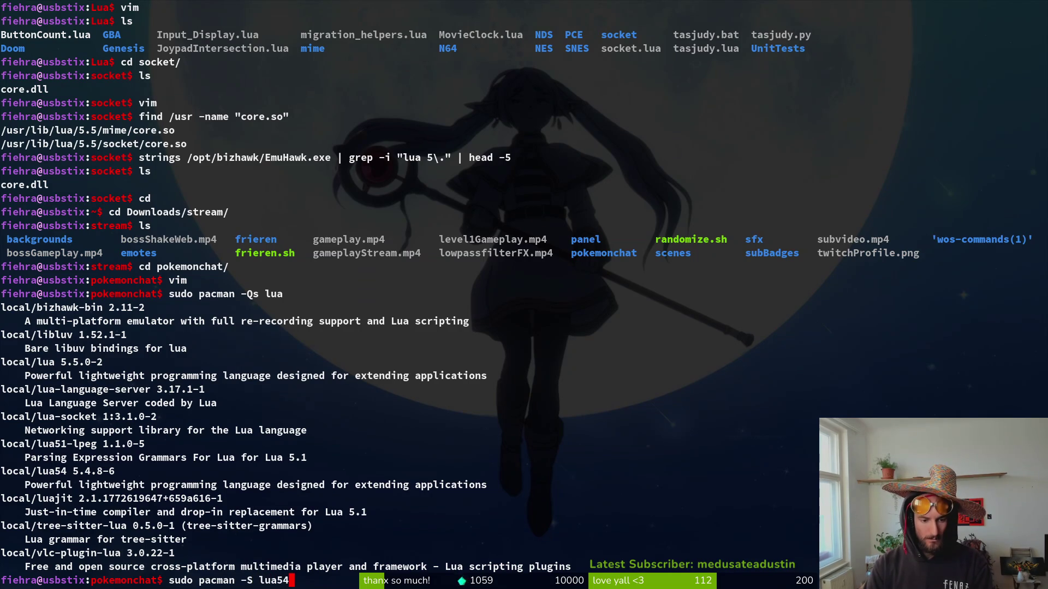
pyautogui.press('Return')
pyautogui.write('y')
pyautogui.press('Return')
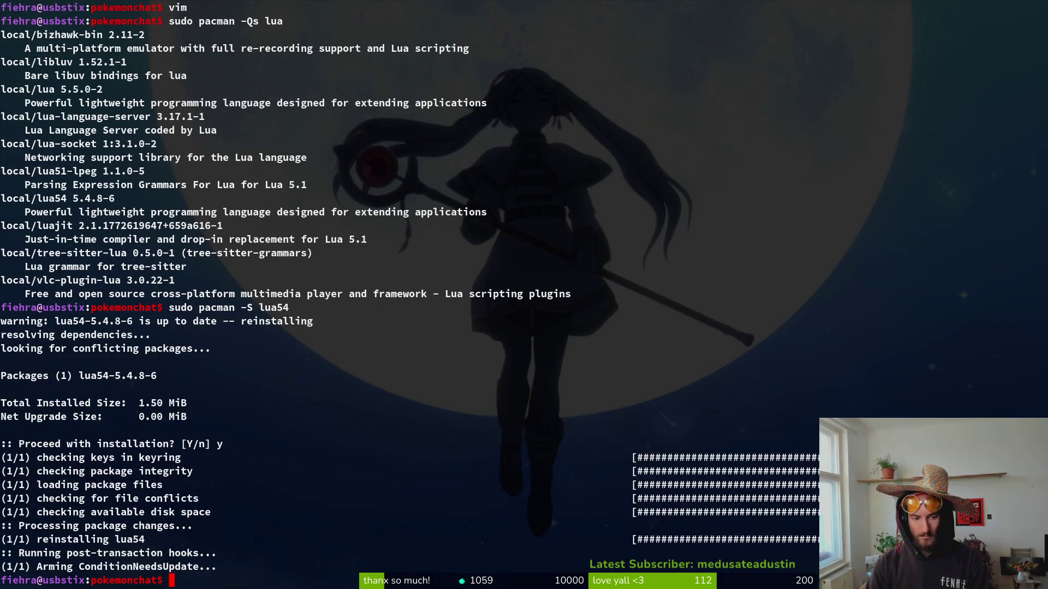
# Run Claude's core.so find command without the '2>/dev/null' redirect, finding only 5.5 copies.
pyautogui.hotkey('alt', 'Tab')
pyautogui.click(257, 60)
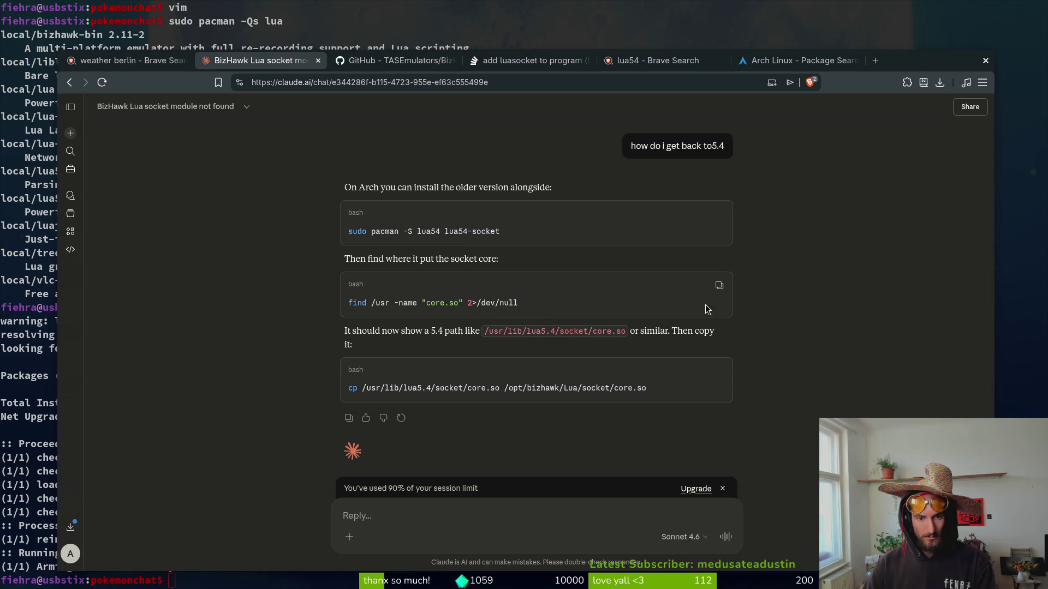
pyautogui.click(719, 287)
pyautogui.hotkey('alt', 'Tab')
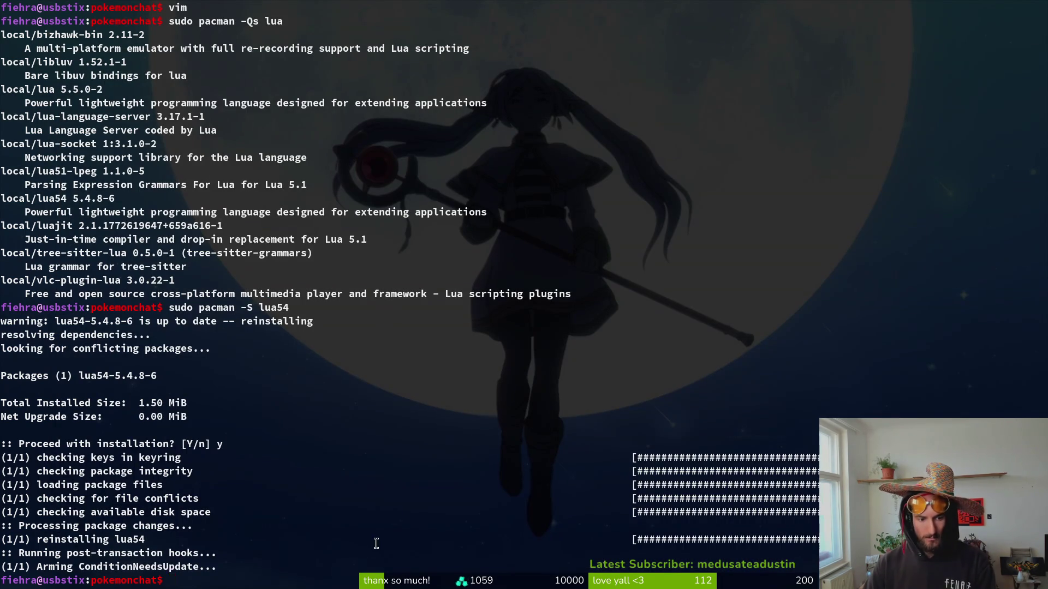
pyautogui.hotkey('ctrl', 'shift', 'v')
pyautogui.press('End')
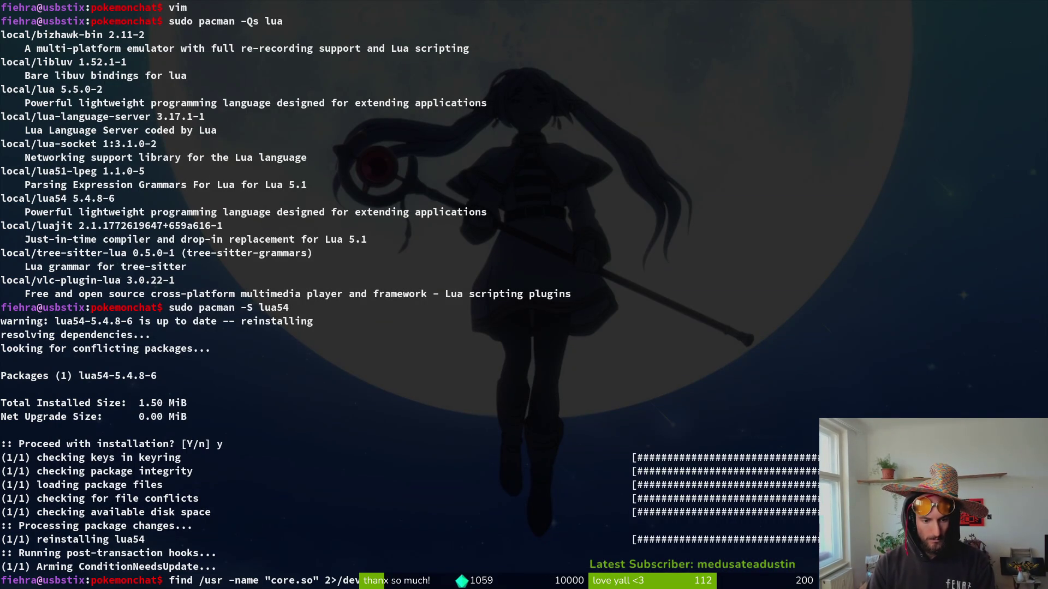
pyautogui.press('BackSpace')
pyautogui.press('BackSpace')
pyautogui.press('BackSpace')
pyautogui.press('Return')
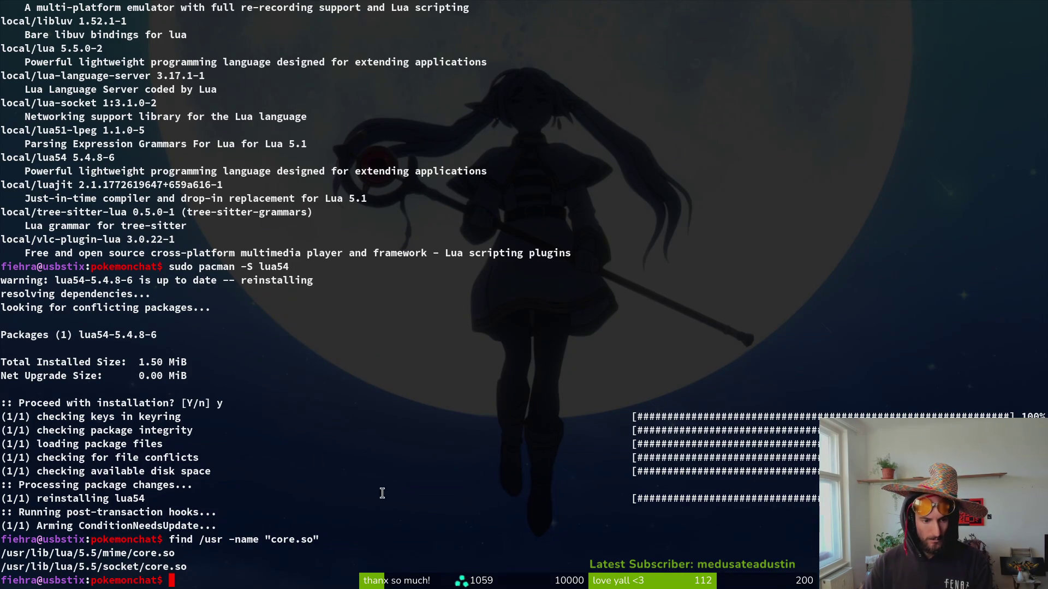
pyautogui.hotkey('alt', 'Tab')
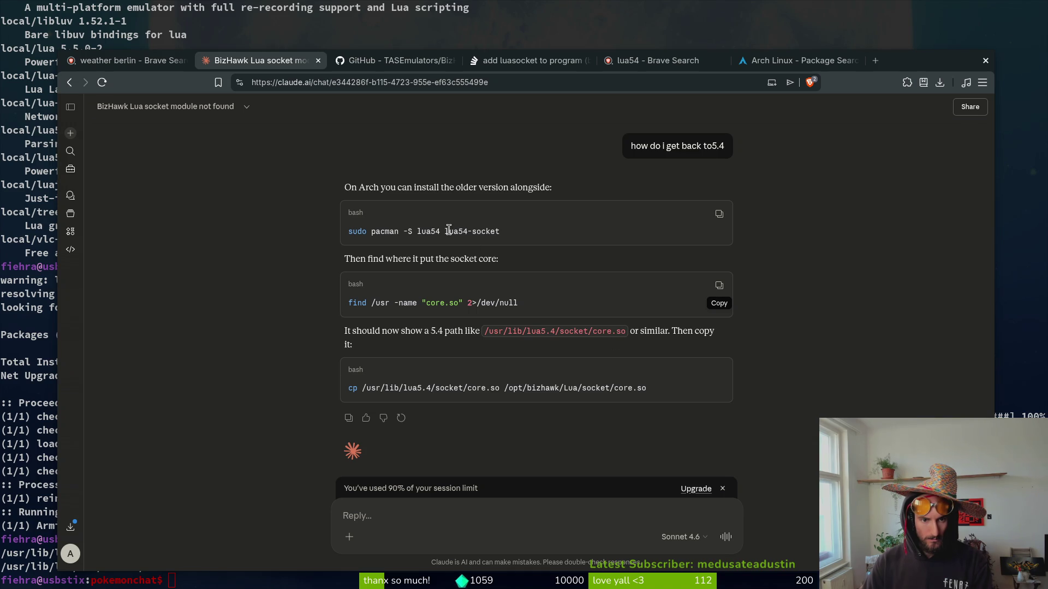
# Tell Claude that despite installing lua54, only the 5.5 path shows.
pyautogui.press('super+minus')
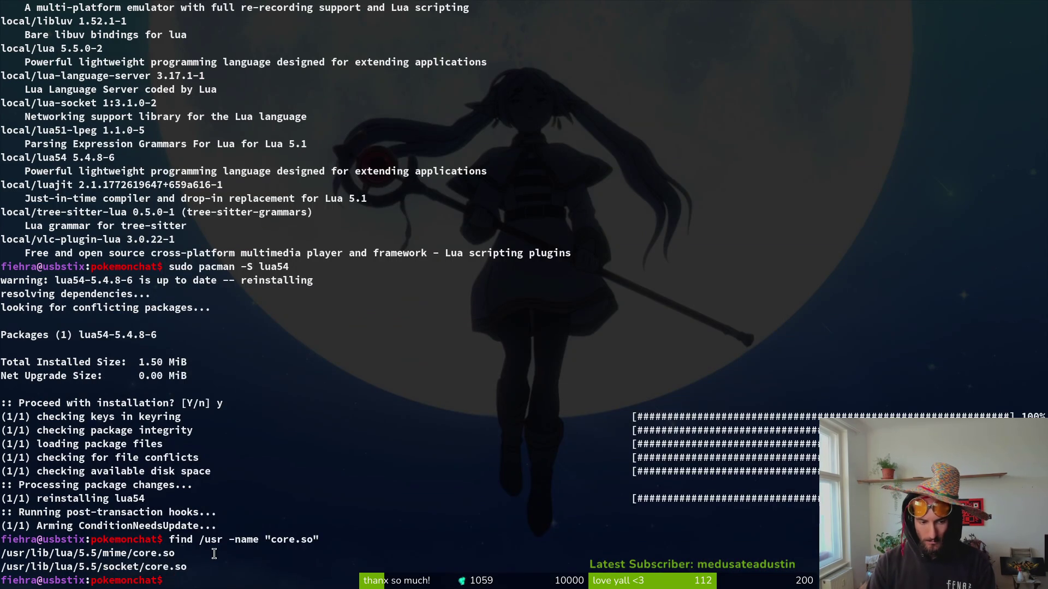
pyautogui.press('super+minus')
pyautogui.write('i installe')
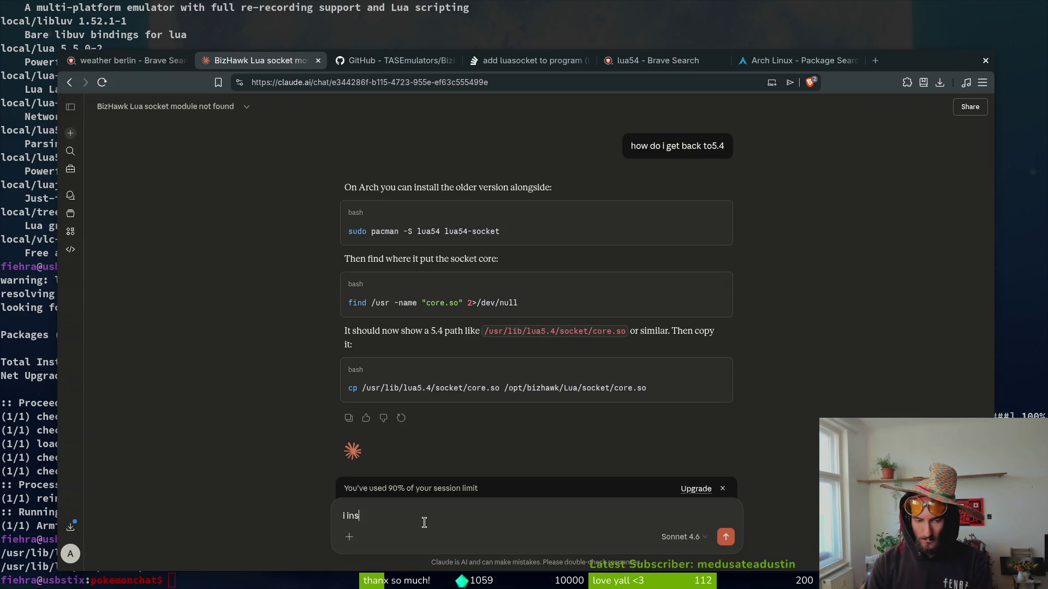
pyautogui.write('d but its only shw')
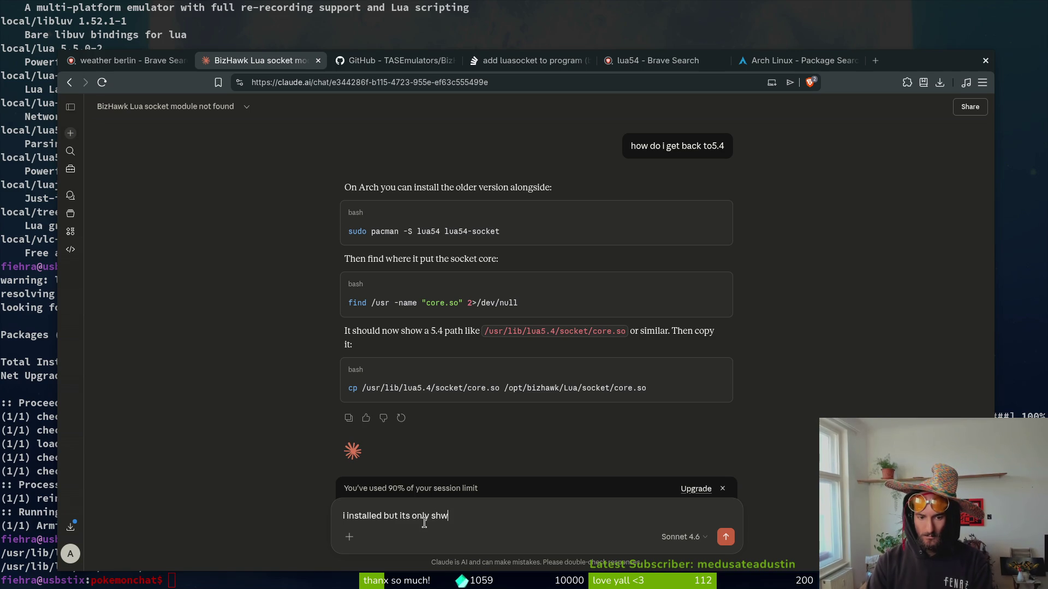
pyautogui.press('BackSpace')
pyautogui.write('owing the 5.5')
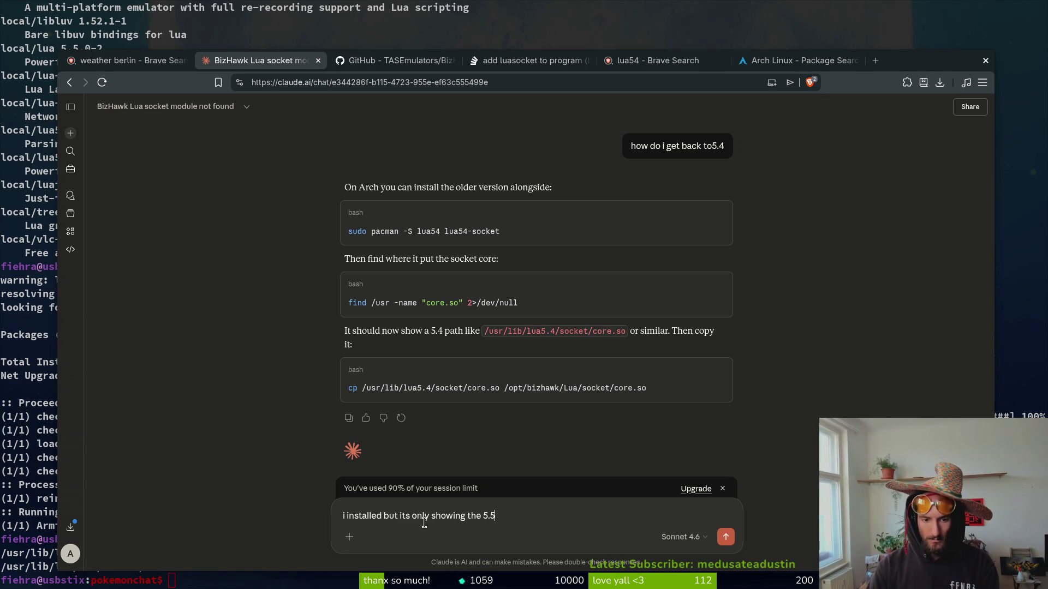
pyautogui.write(' path')
pyautogui.press('Return')
# List the current folder with ls and return to the home directory with cd.
pyautogui.press('super+minus')
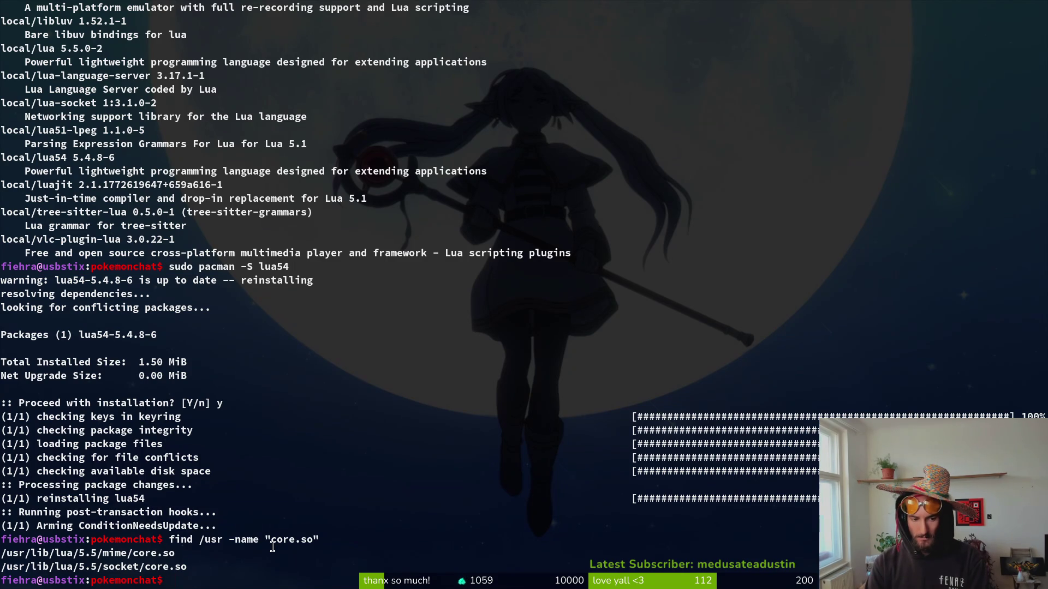
pyautogui.press('Up')
pyautogui.press('BackSpace')
pyautogui.press('BackSpace')
pyautogui.press('BackSpace')
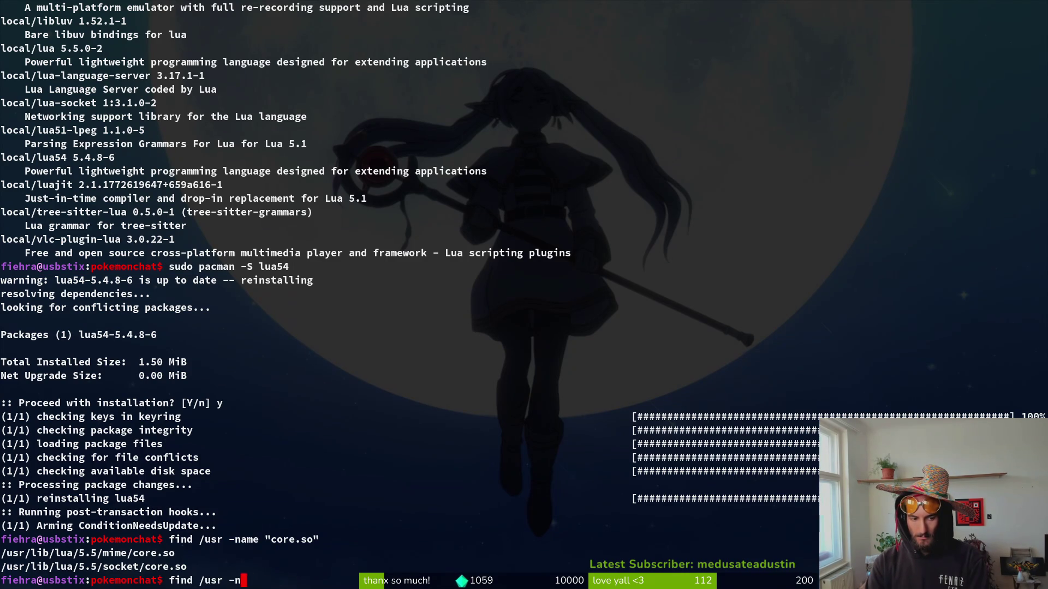
pyautogui.write('ls')
pyautogui.press('Return')
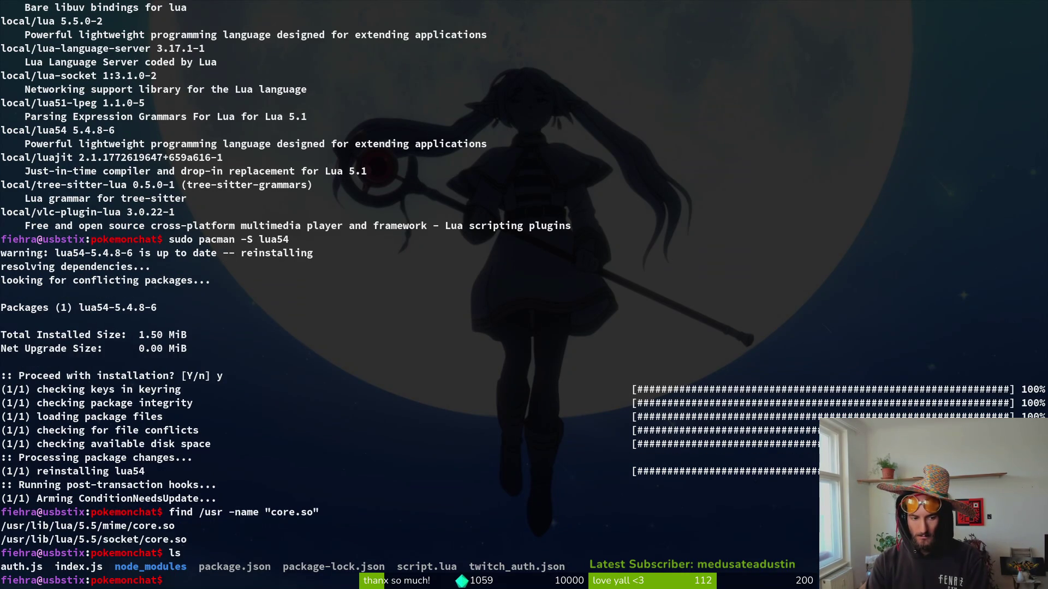
pyautogui.write('cd')
pyautogui.press('Return')
# Paste and run Claude's system-wide core.so search from the home directory.
pyautogui.hotkey('alt', 'Tab')
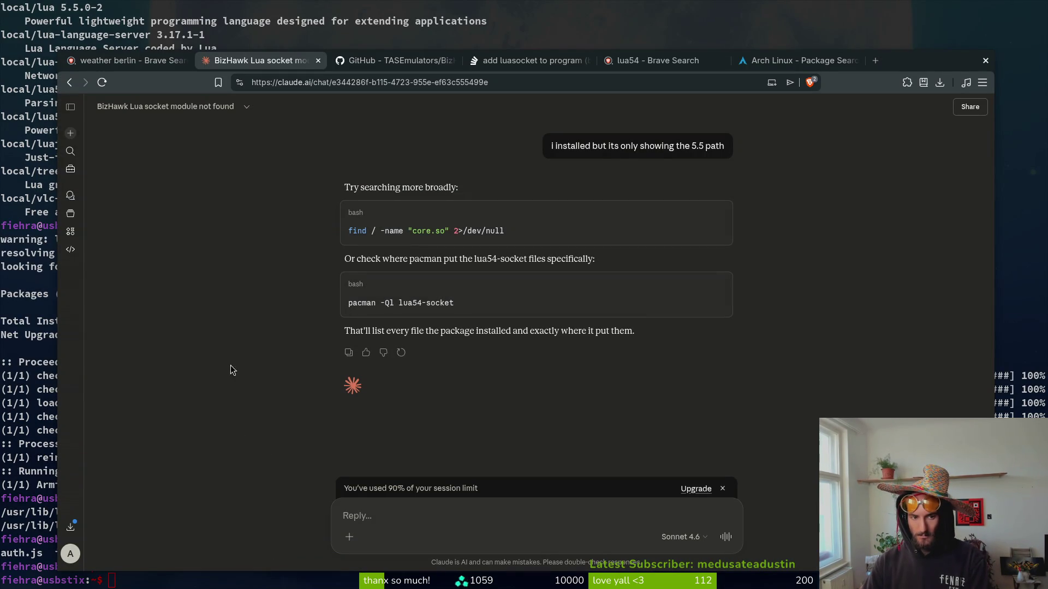
pyautogui.click(727, 215)
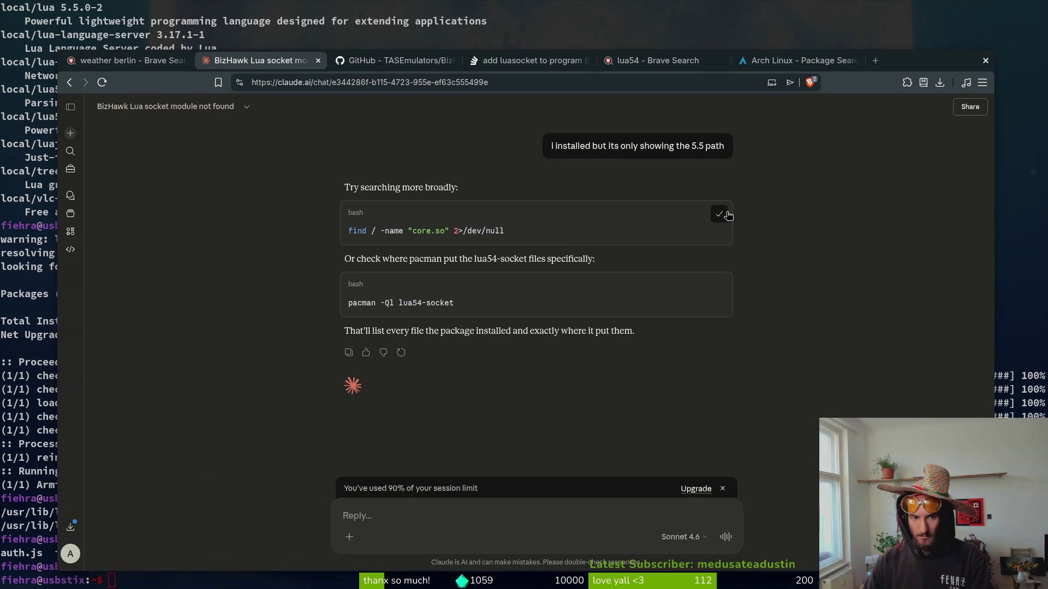
pyautogui.hotkey('alt', 'Tab')
pyautogui.hotkey('ctrl', 'shift', 'v')
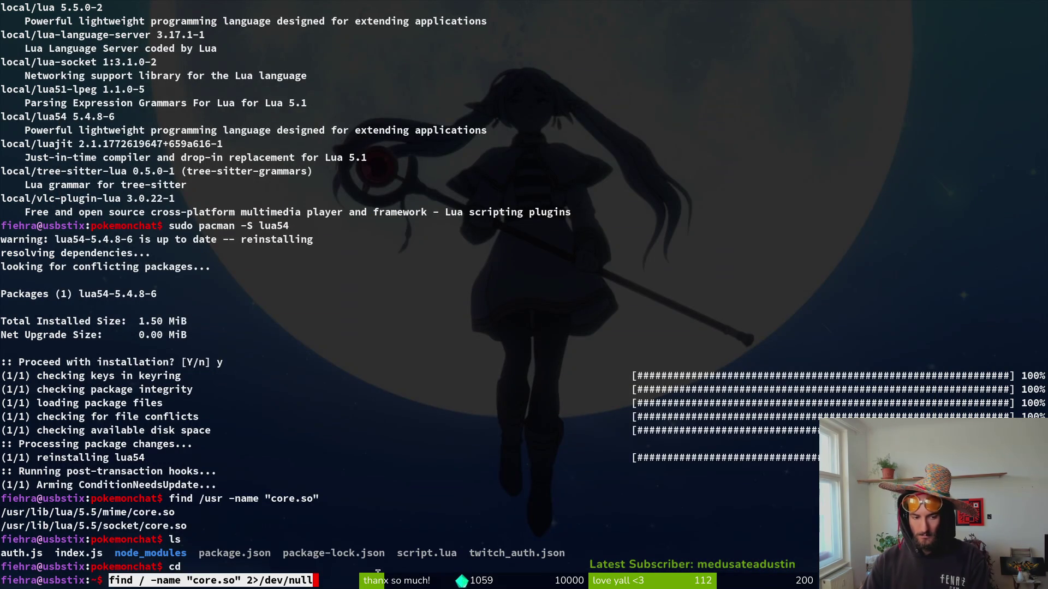
pyautogui.press('Return')
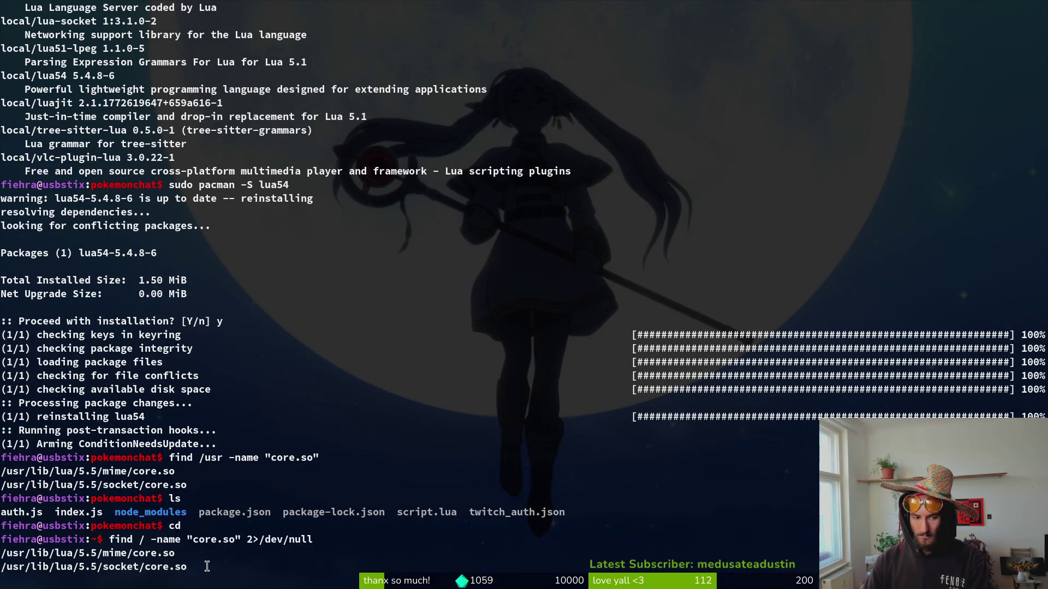
# Run Claude's 'pacman -Ql lua54-socket' command, which reports the package isn't installed.
pyautogui.hotkey('alt', 'Tab')
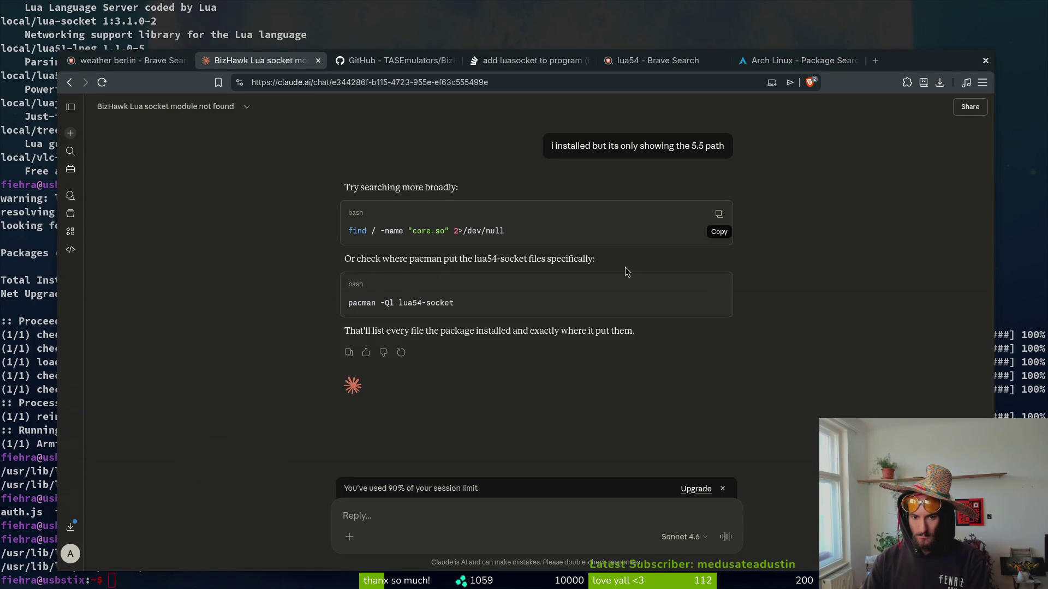
pyautogui.click(719, 286)
pyautogui.hotkey('alt', 'Tab')
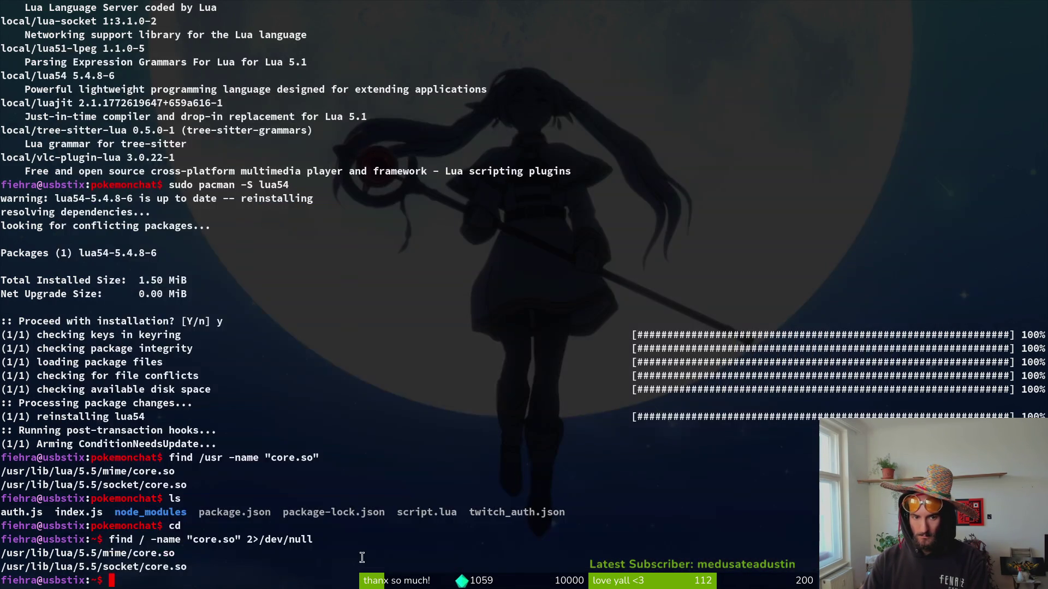
pyautogui.hotkey('ctrl', 'shift', 'v')
pyautogui.press('Return')
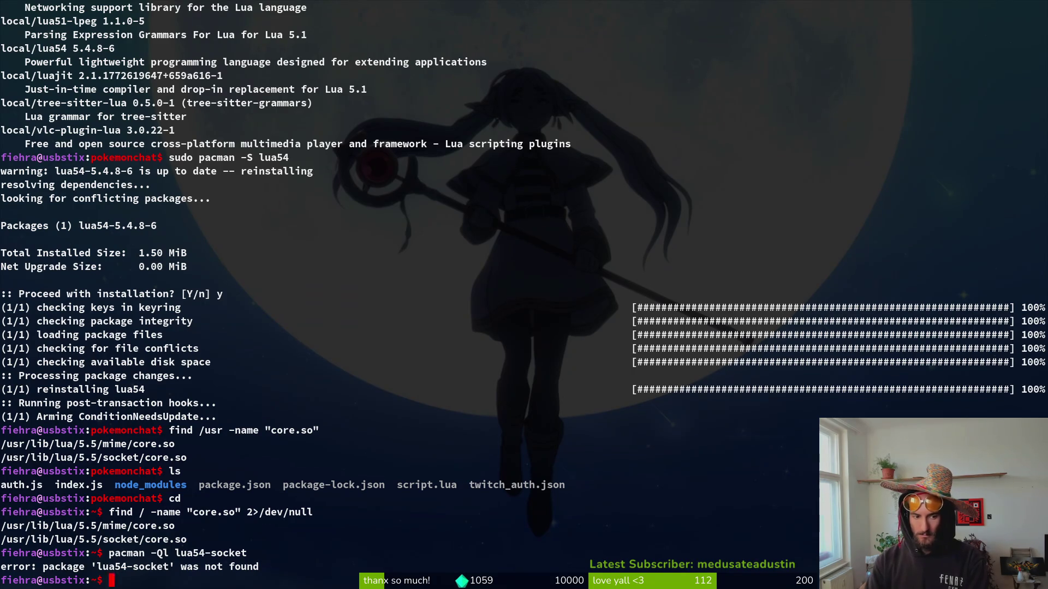
pyautogui.hotkey('alt', 'Tab')
pyautogui.click(764, 61)
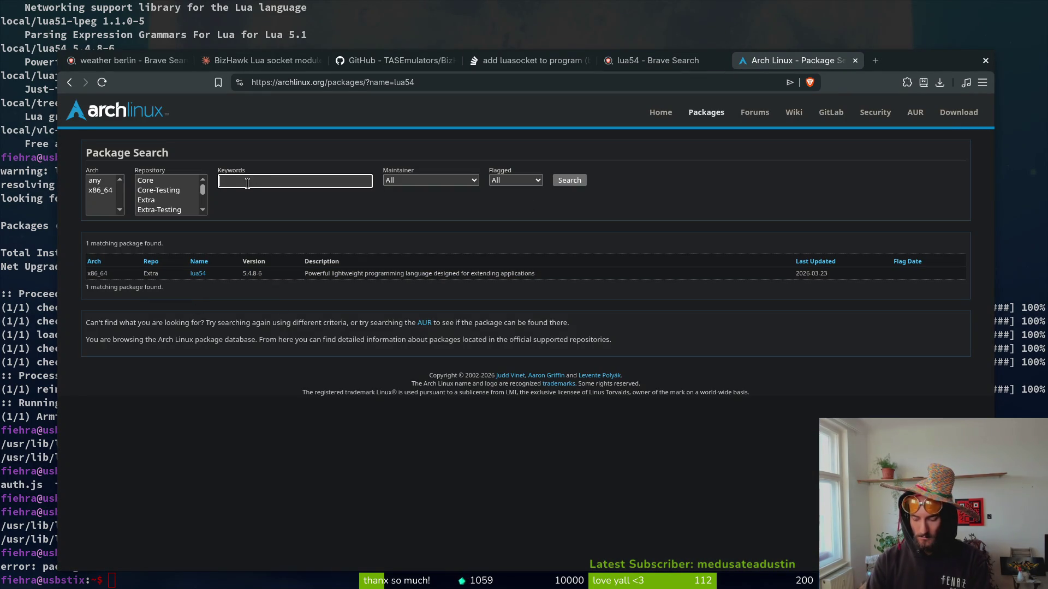
# Find lua54-socket 1:3.1.0-2 in Arch's Extra repository and type 'sudo pacman -S lua54-socket'.
pyautogui.write('lua')
pyautogui.press('Return')
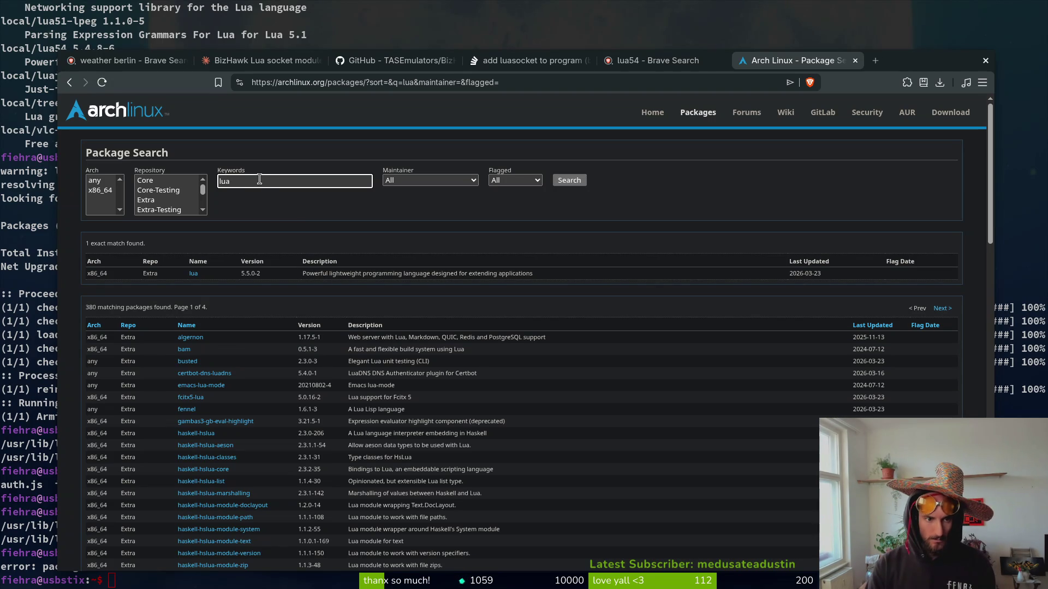
pyautogui.write('et')
pyautogui.press('Return')
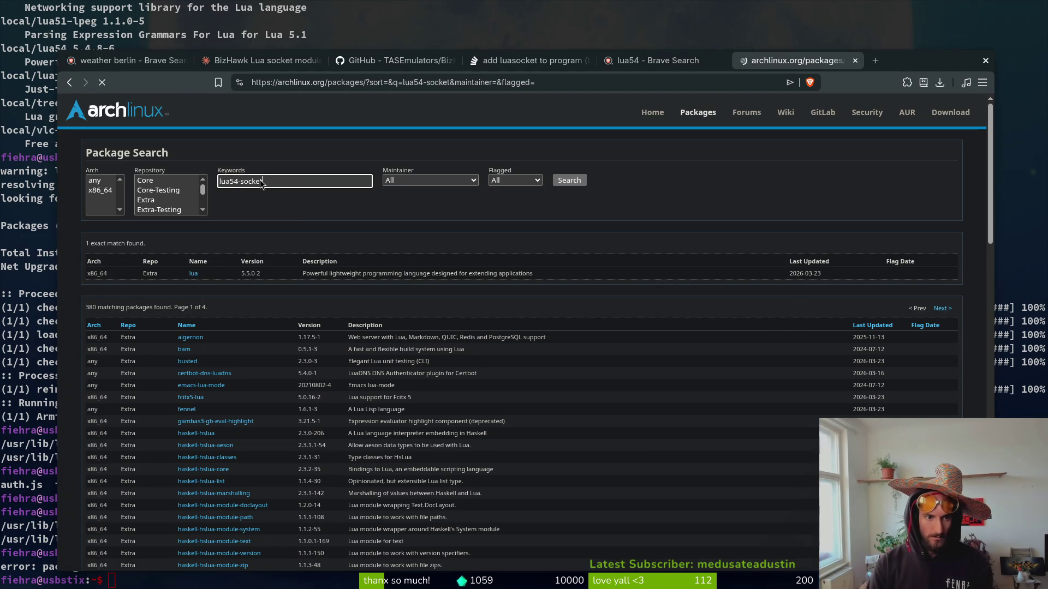
pyautogui.click(242, 274)
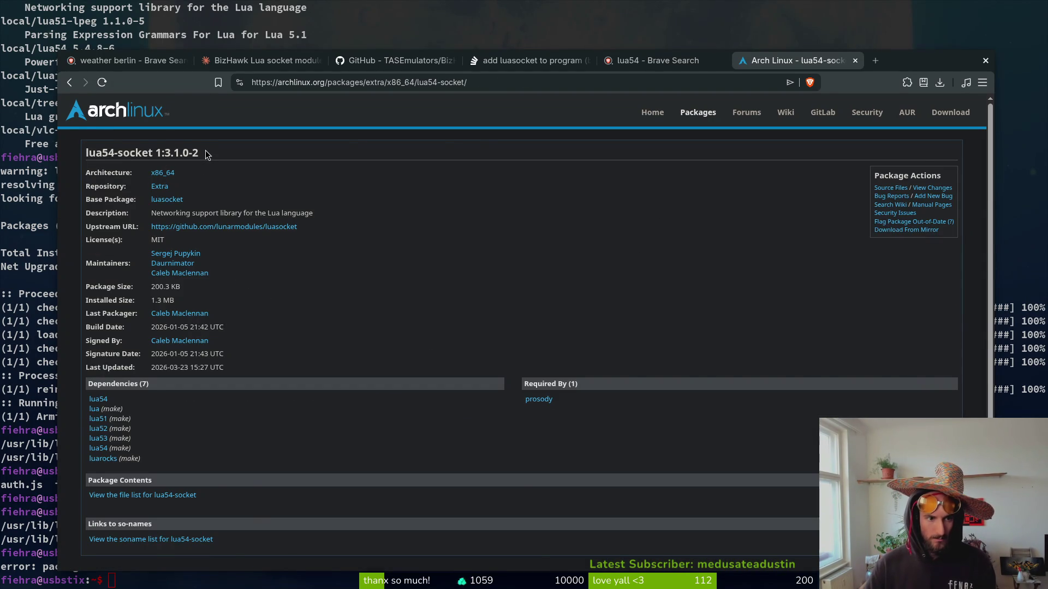
pyautogui.hotkey('alt', 'Tab')
pyautogui.write('sudo pacman -')
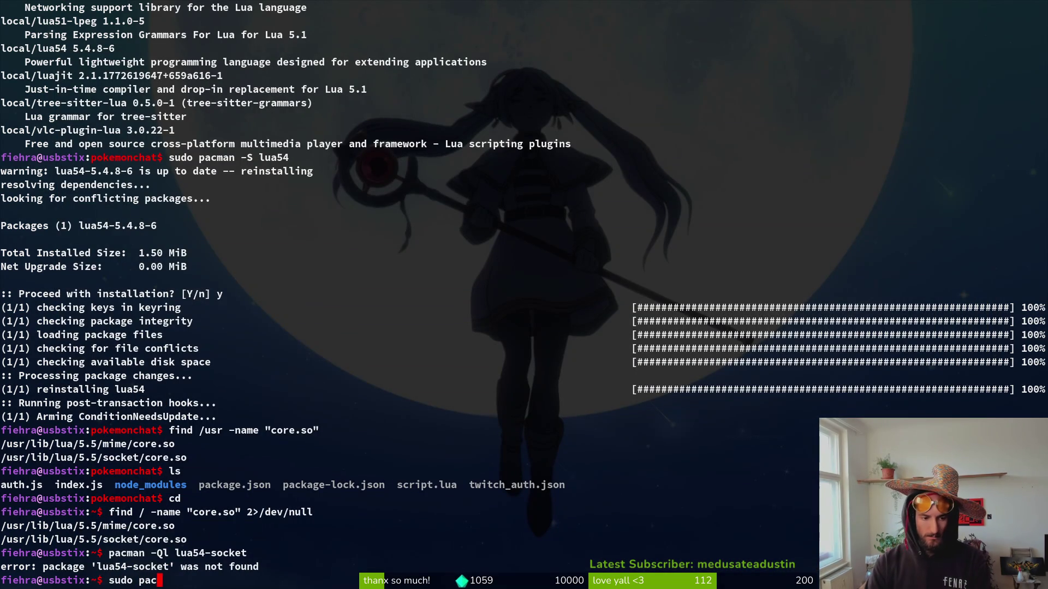
pyautogui.write('S lua5')
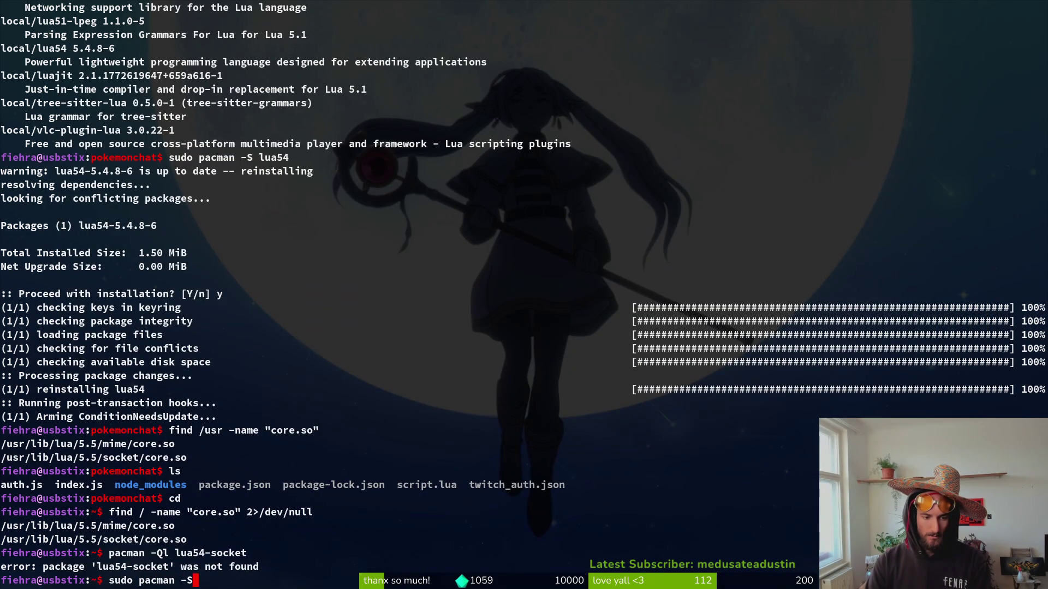
pyautogui.write('4-socket')
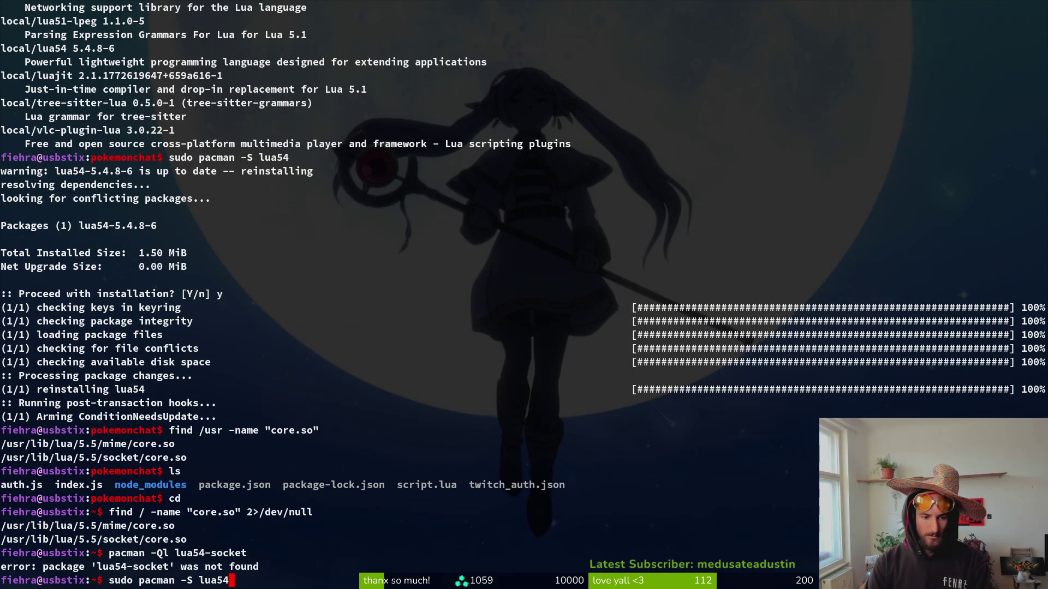
# Install lua54-socket, confirming with y.
pyautogui.press('Return')
pyautogui.write('y')
pyautogui.press('Return')
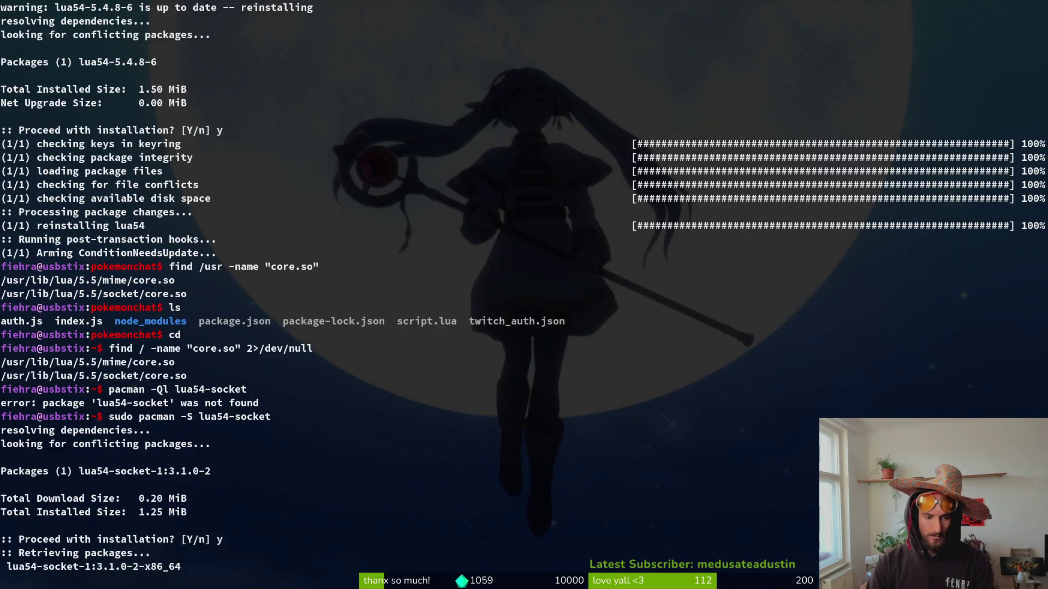
# Rerun the system-wide core.so search and select its output, now including /usr/lib/lua/5.4 paths.
pyautogui.press('Up')
pyautogui.press('Up')
pyautogui.press('Up')
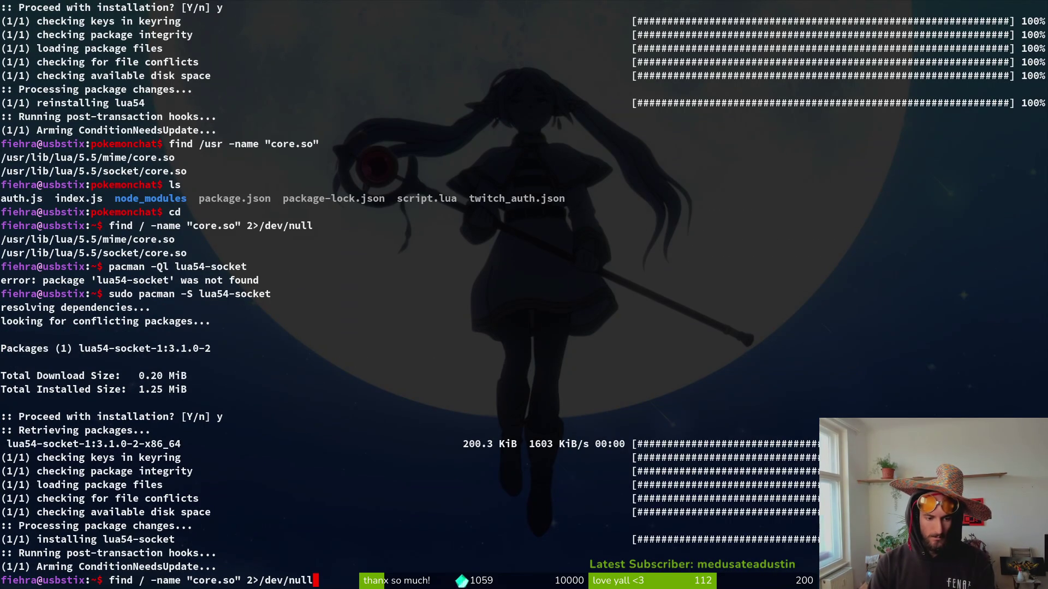
pyautogui.press('Return')
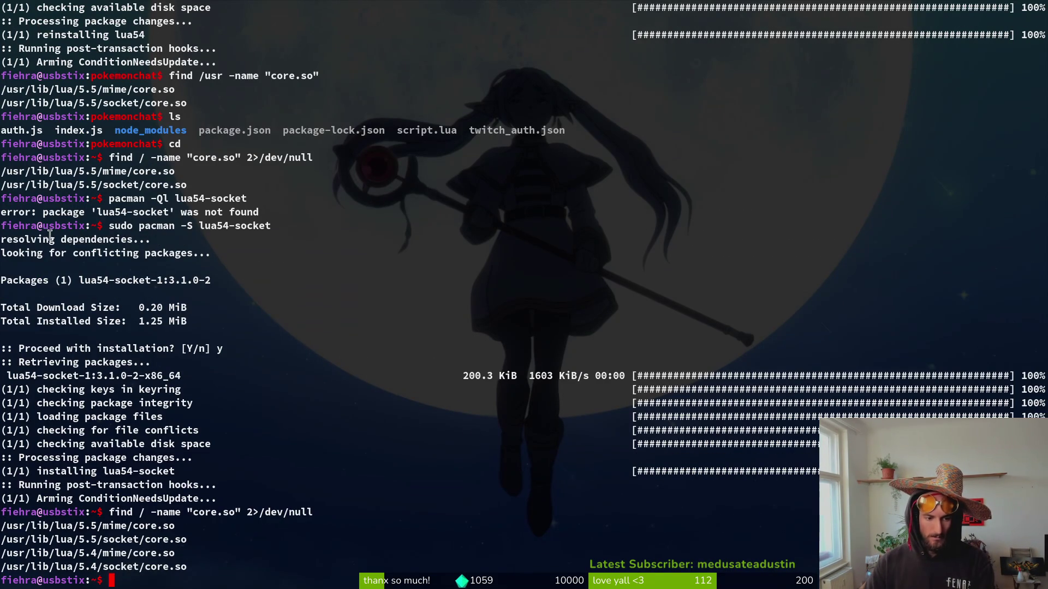
pyautogui.tripleClick(207, 567)
pyautogui.moveTo(210, 550)
pyautogui.mouseDown()
pyautogui.moveTo(234, 511)
pyautogui.moveTo(1, 505)
pyautogui.mouseUp()
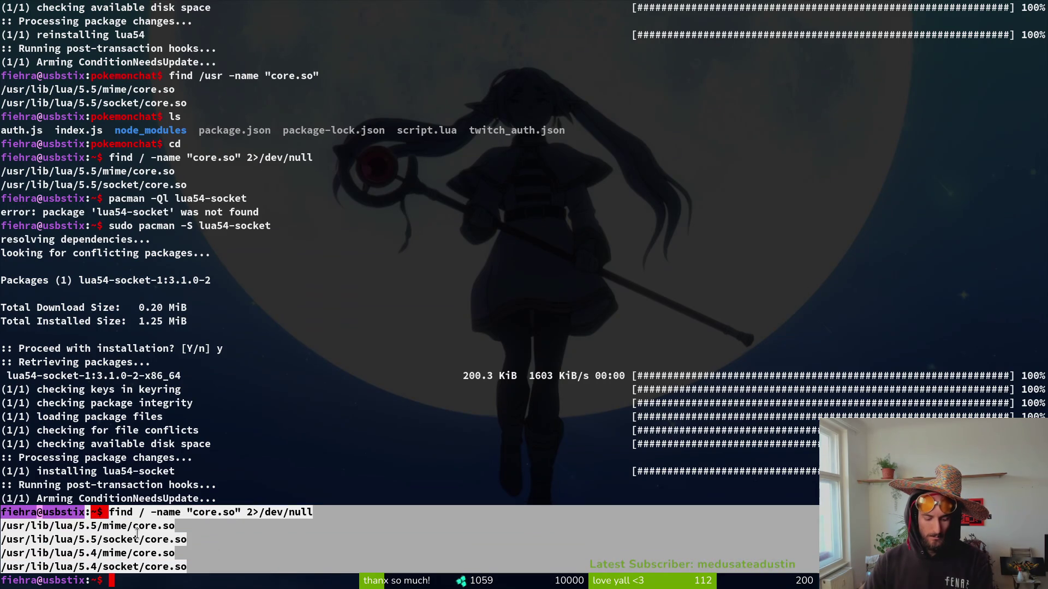
pyautogui.hotkey('alt', 'Tab')
# Send the new core.so search results to Claude in the reply box.
pyautogui.click(239, 61)
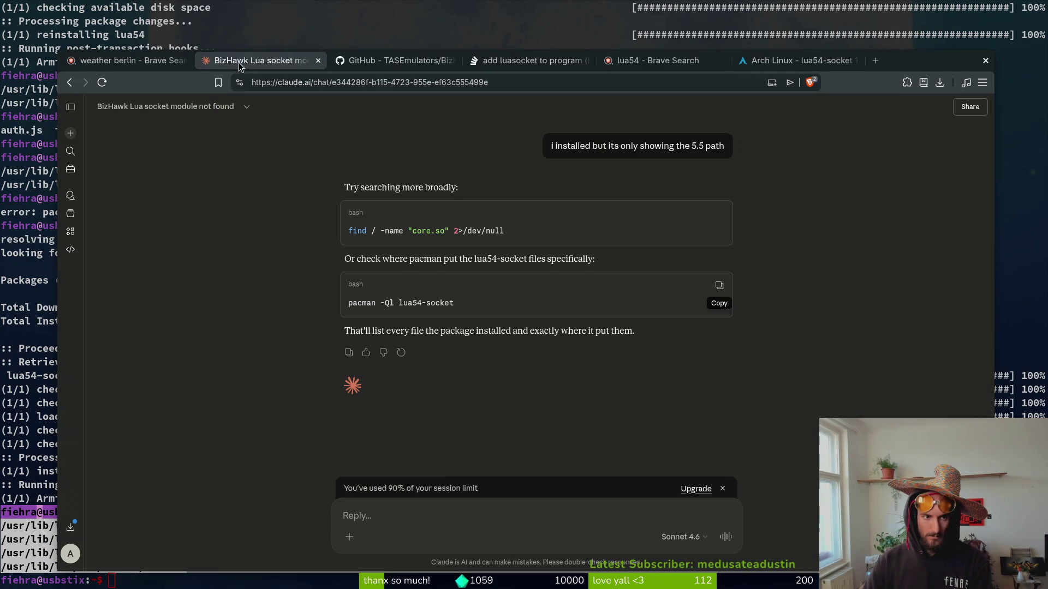
pyautogui.middleClick(389, 515)
pyautogui.press('Return')
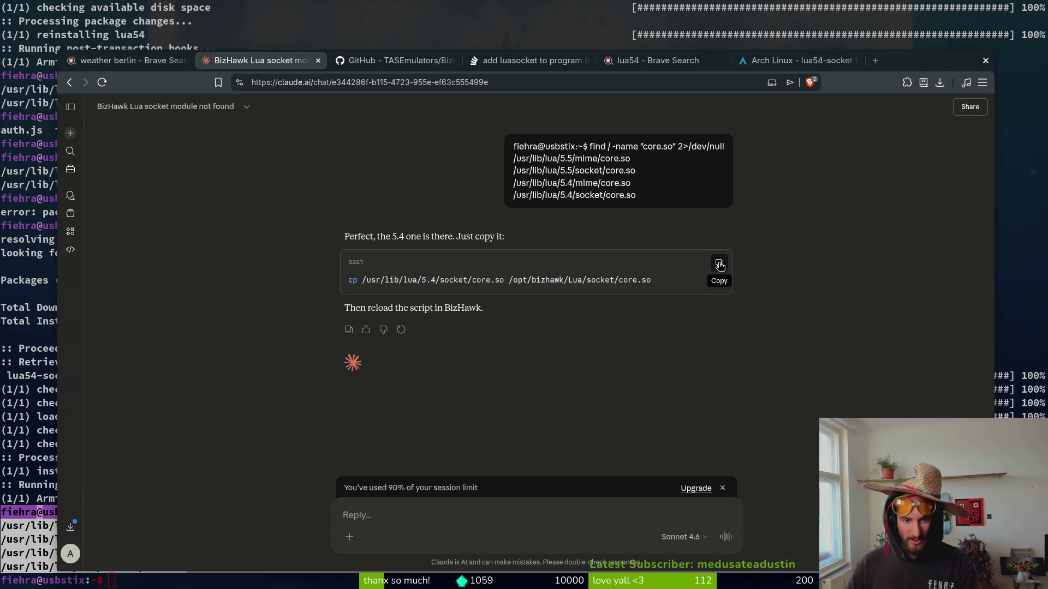
# Run Claude's suggested cp command to copy the 5.4 socket core.so into /opt/bizhawk/Lua/socket.
pyautogui.click(719, 266)
pyautogui.hotkey('alt', 'Tab')
pyautogui.hotkey('ctrl', 'shift', 'v')
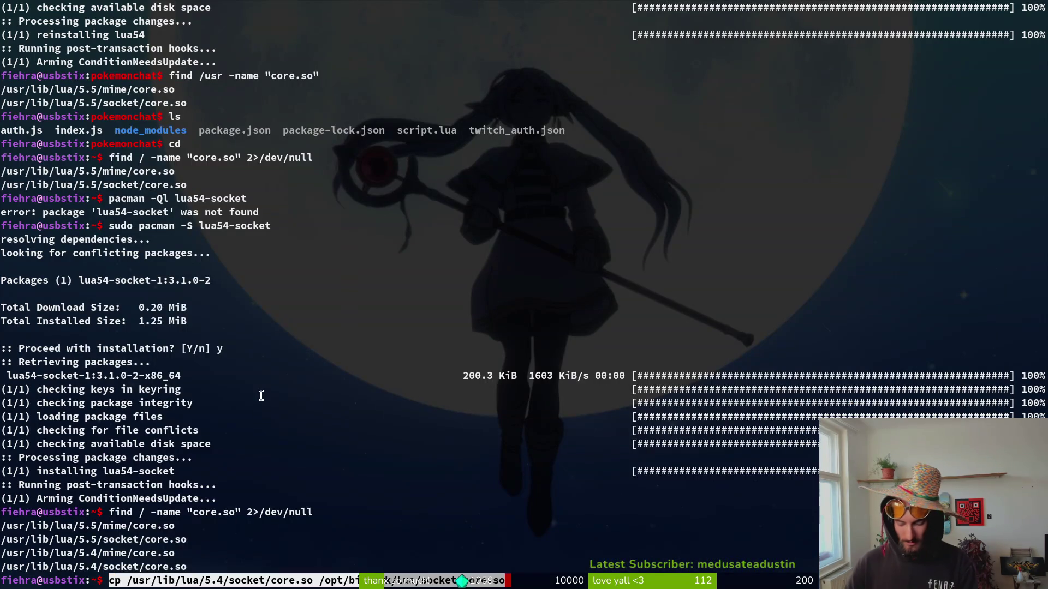
pyautogui.press('Return')
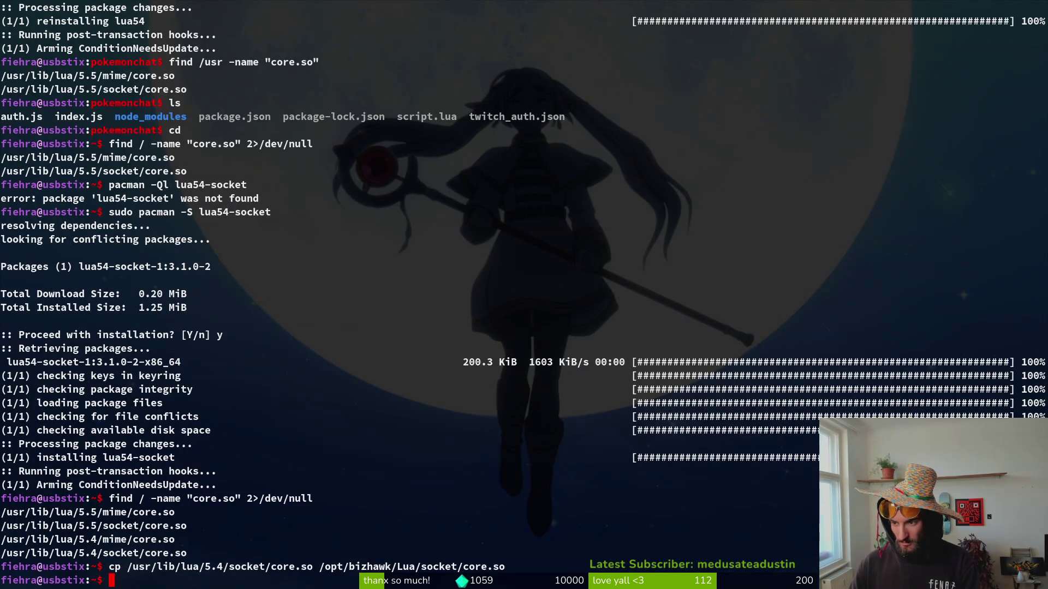
pyautogui.hotkey('alt', 'Tab')
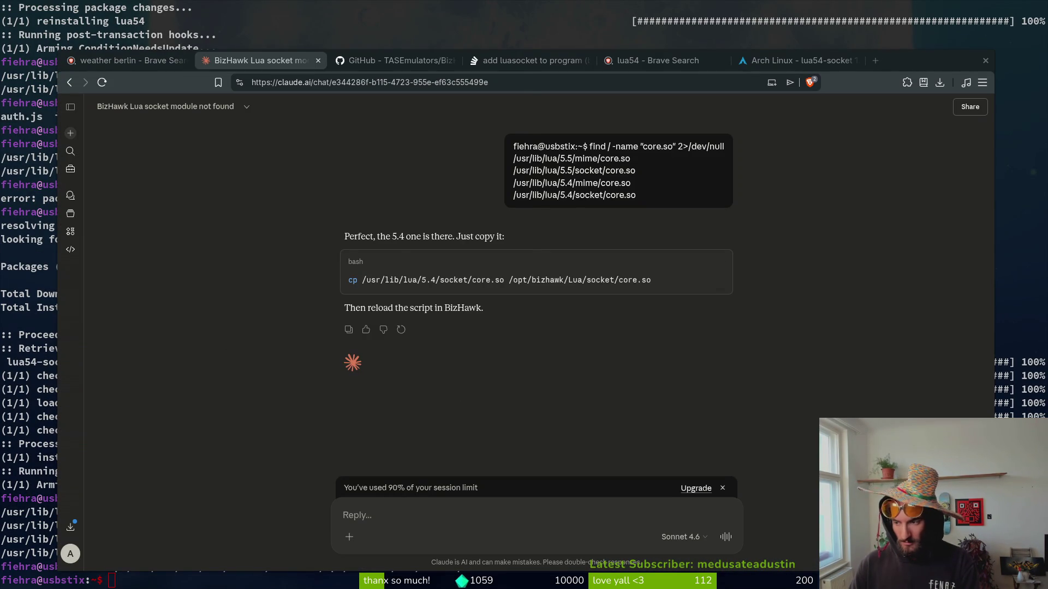
pyautogui.hotkey('alt', 'Tab')
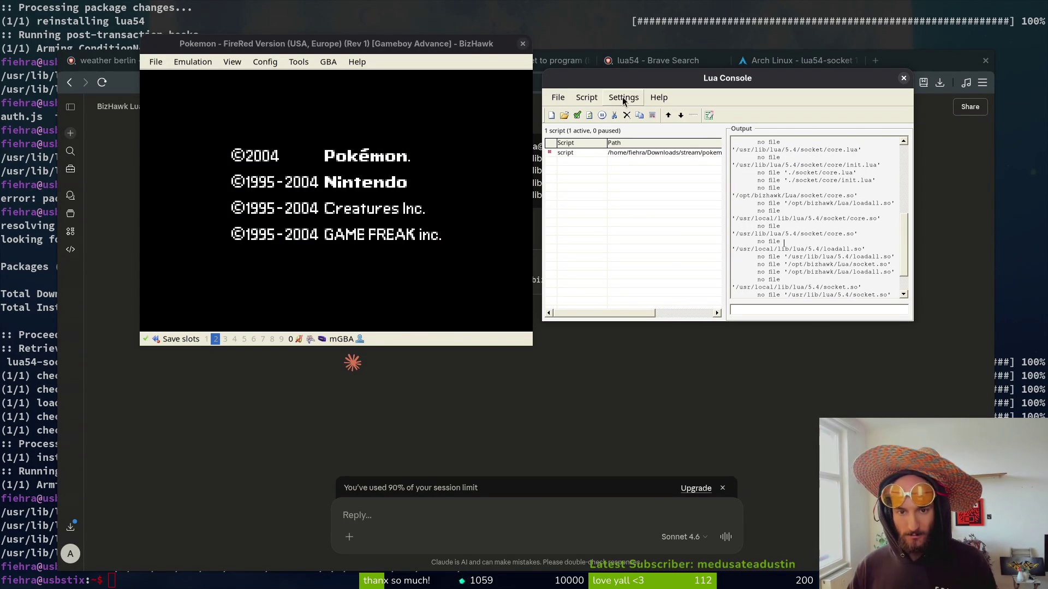
# Clear the Lua Console output and reload script.lua from Recent Scripts.
pyautogui.click(586, 97)
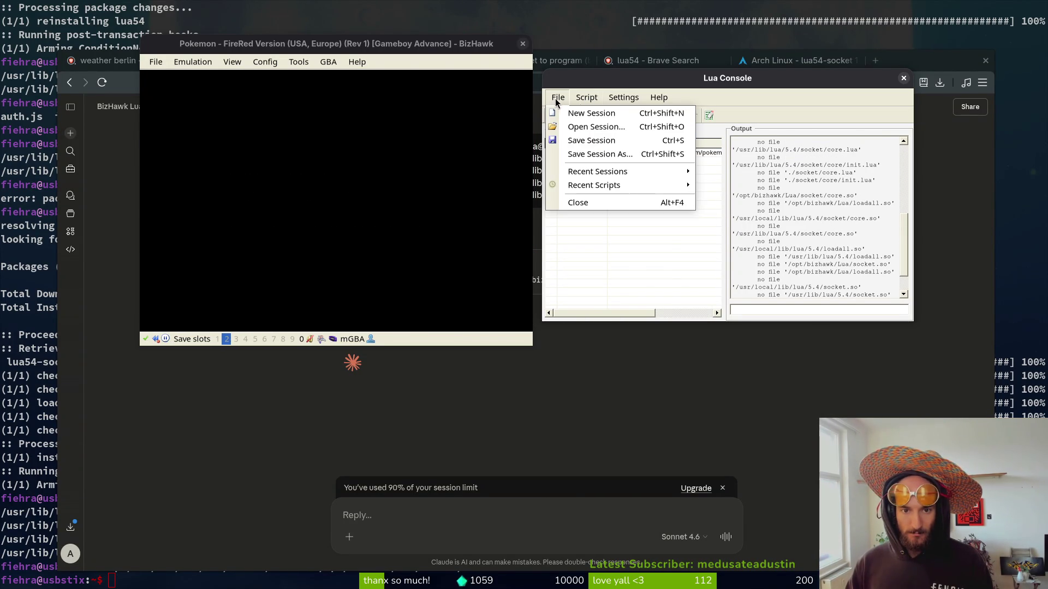
pyautogui.click(606, 140)
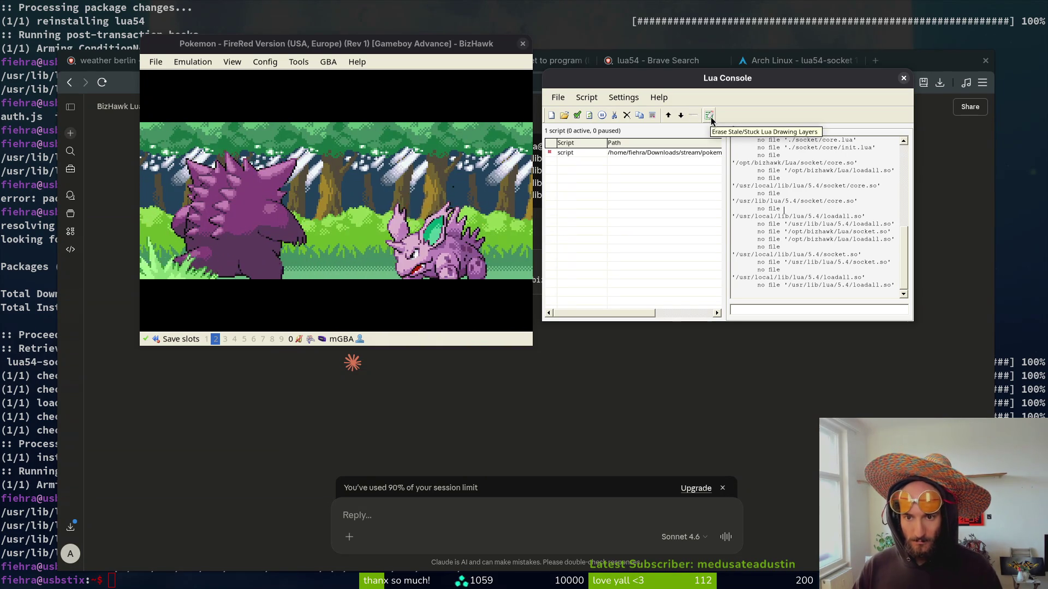
pyautogui.click(653, 117)
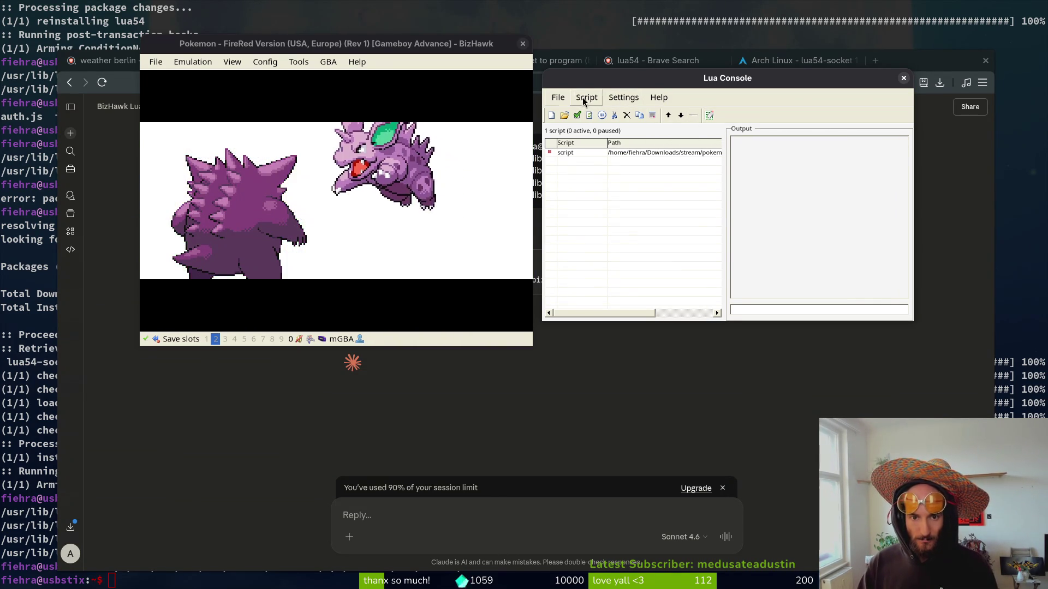
pyautogui.click(558, 98)
pyautogui.moveTo(642, 187)
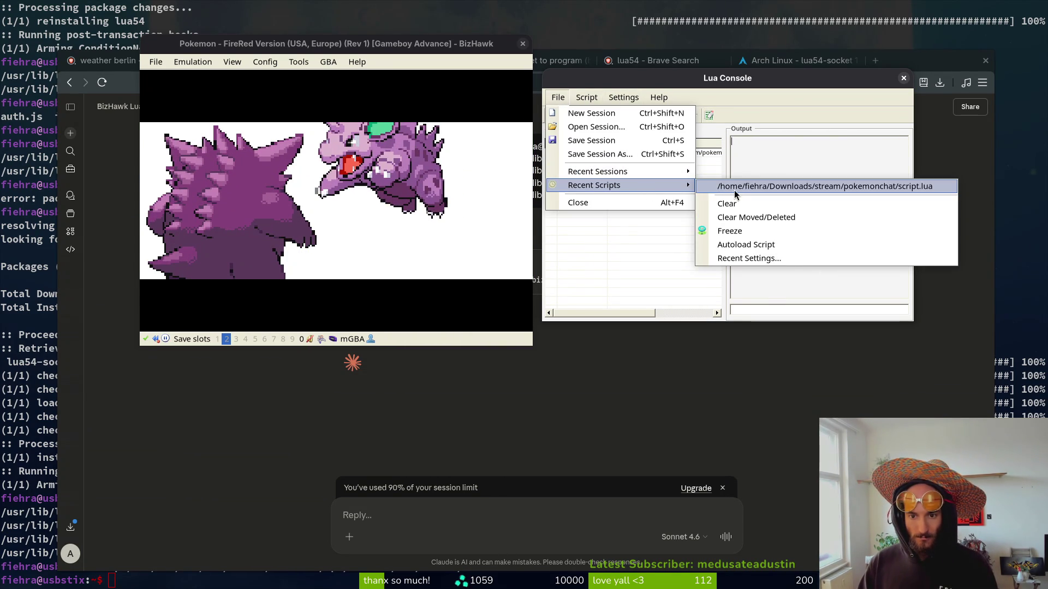
pyautogui.click(729, 187)
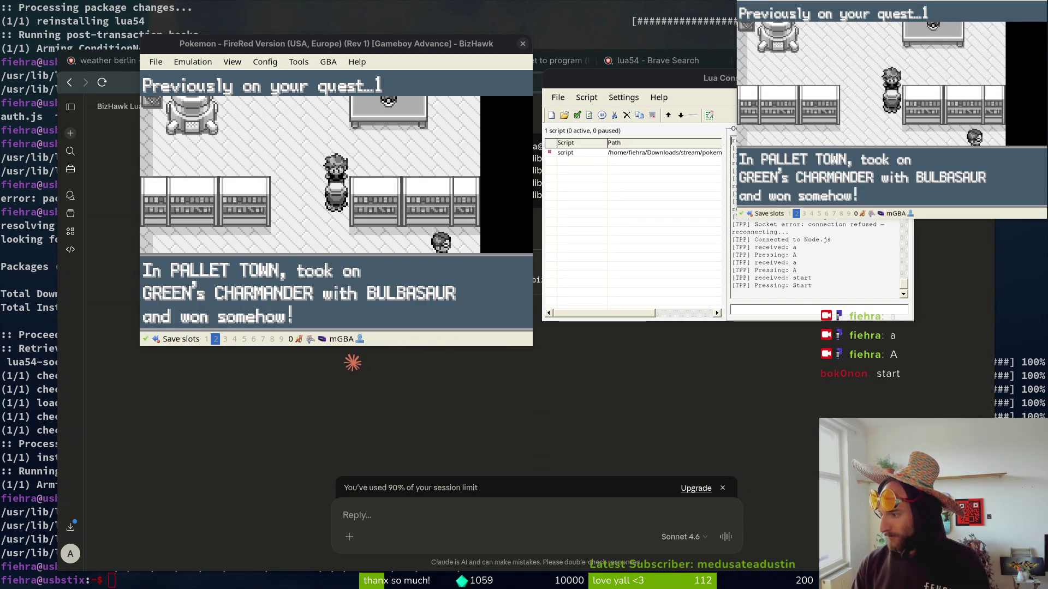
pyautogui.hotkey('alt', 'Tab')
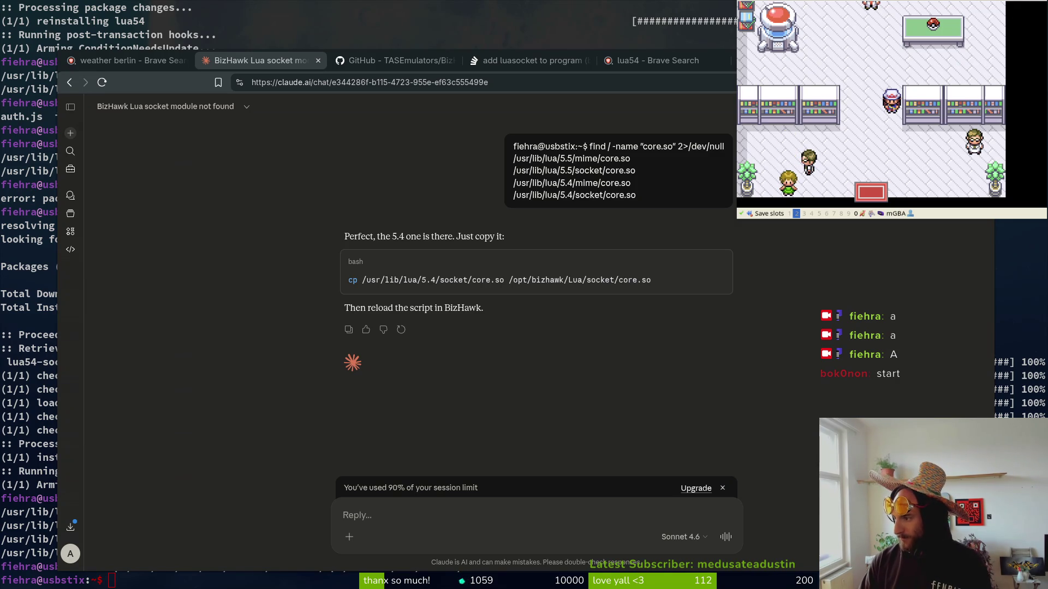
# Close all five Brave tabs, shutting the browser, and clear the terminal with Ctrl+L.
pyautogui.hotkey('alt', 'Tab')
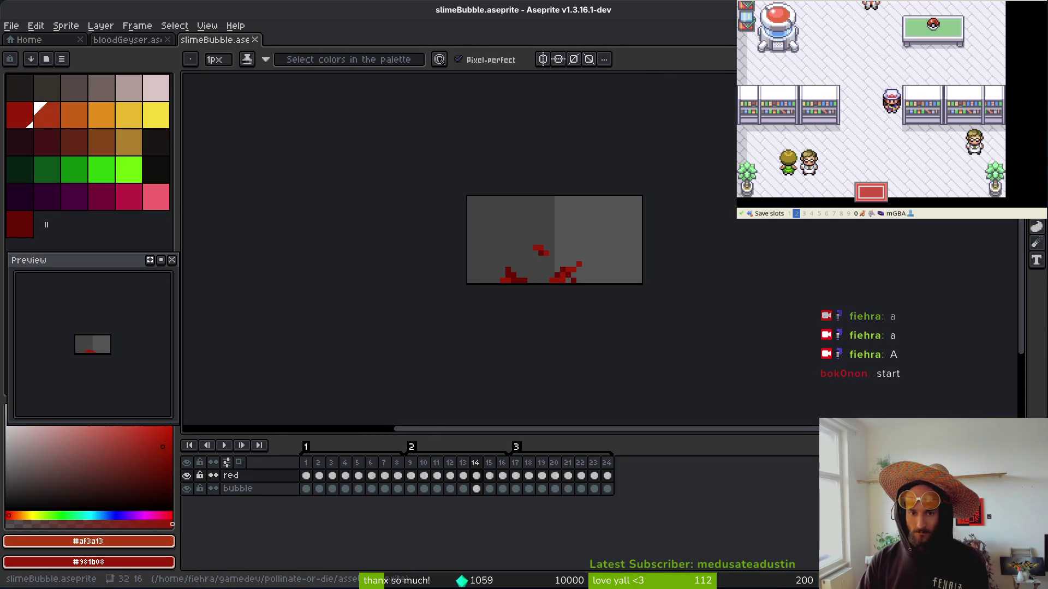
pyautogui.hotkey('alt', 'Tab')
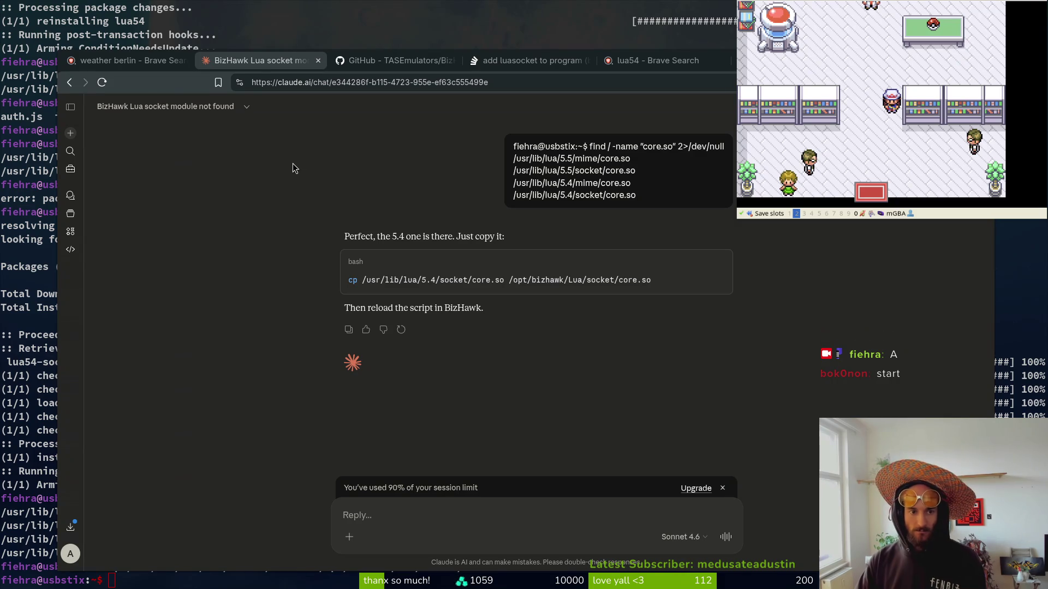
pyautogui.middleClick(296, 67)
pyautogui.middleClick(297, 66)
pyautogui.middleClick(296, 67)
pyautogui.middleClick(302, 70)
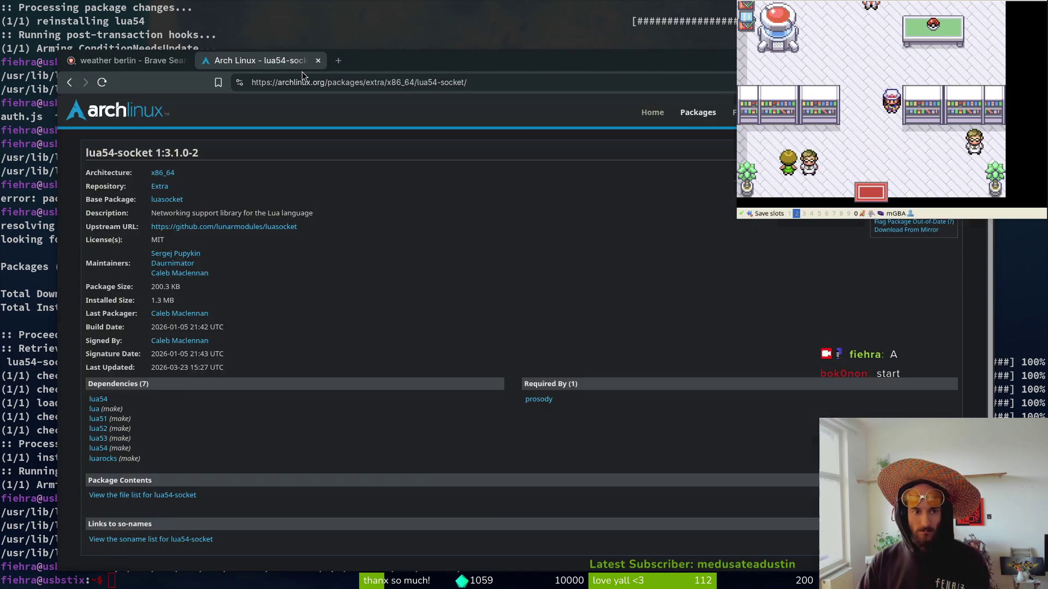
pyautogui.middleClick(303, 70)
pyautogui.middleClick(302, 70)
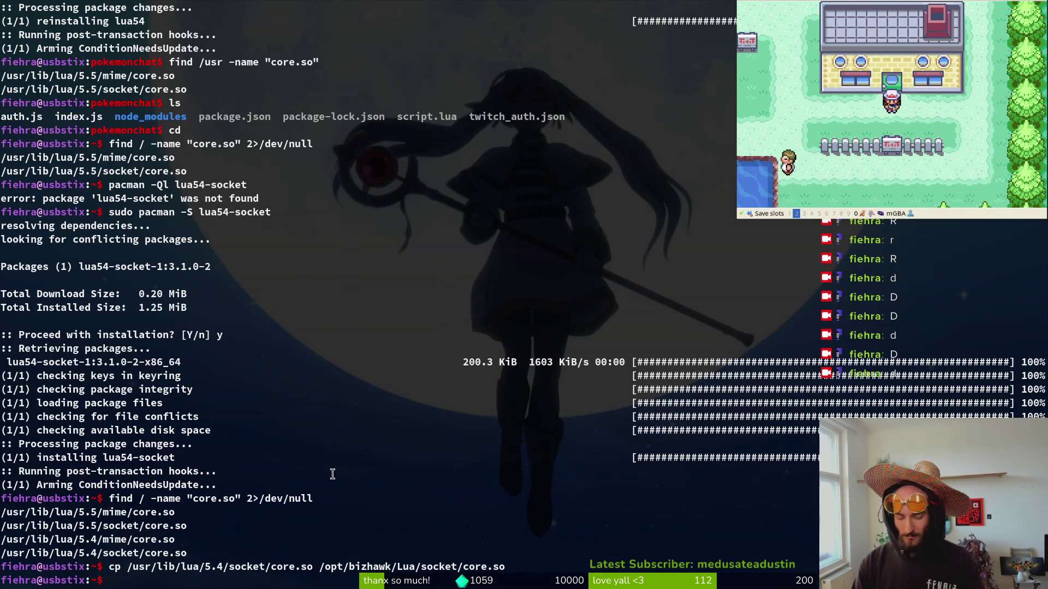
pyautogui.hotkey('ctrl', 'l')
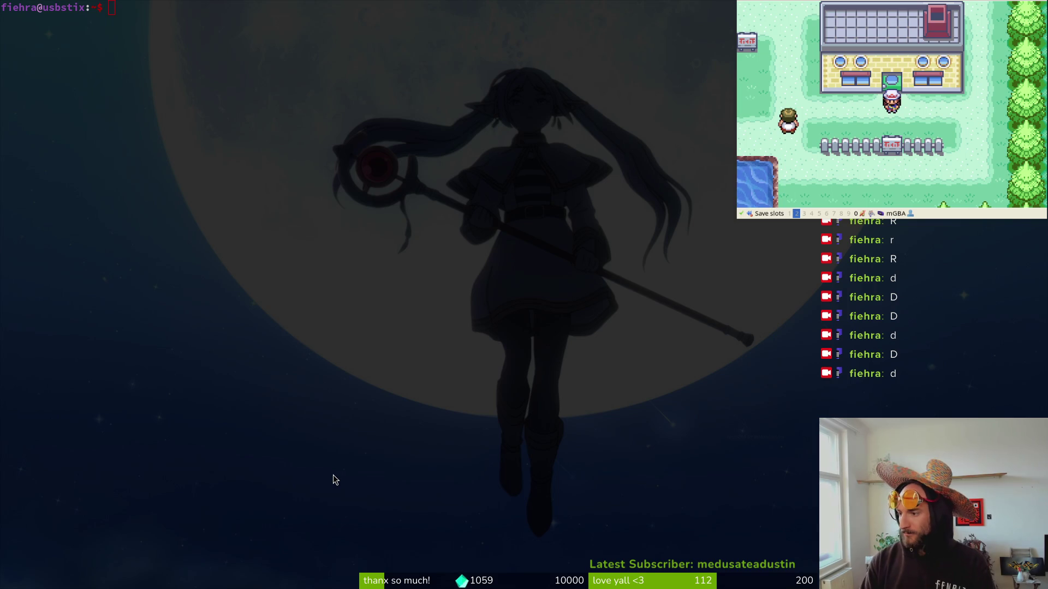
# Check the Debugger errors, save the game controller scene with managers collapsed, and return to the terminal.
pyautogui.press('super+2')
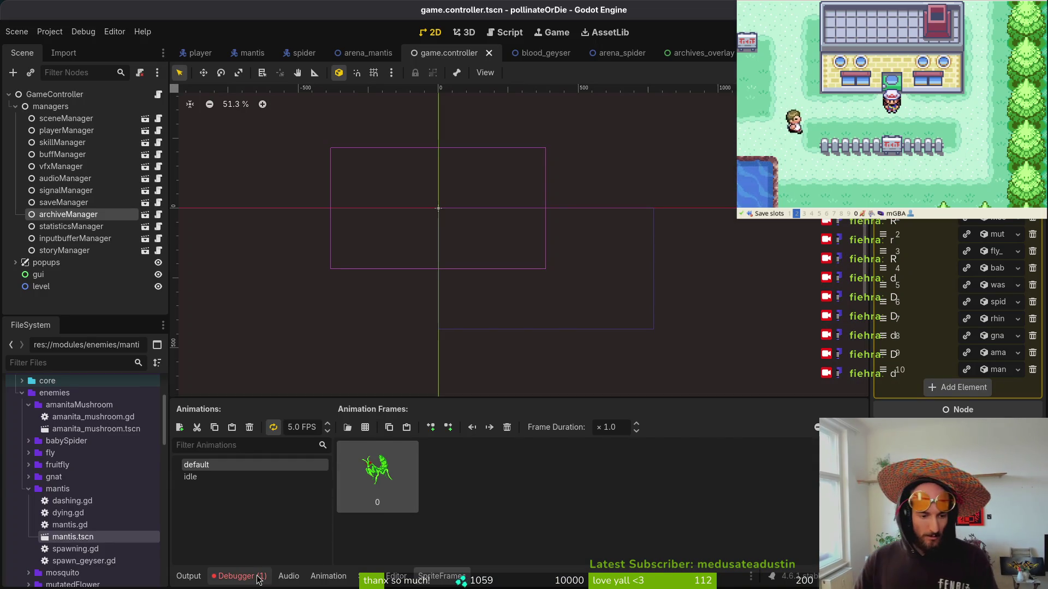
pyautogui.click(239, 576)
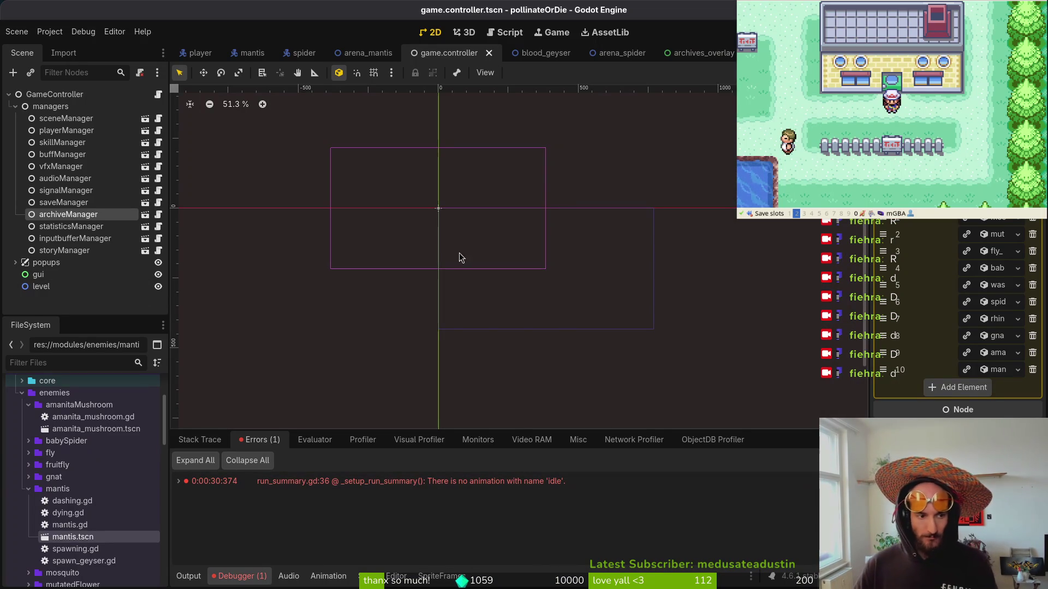
pyautogui.hotkey('ctrl', 's')
pyautogui.click(15, 106)
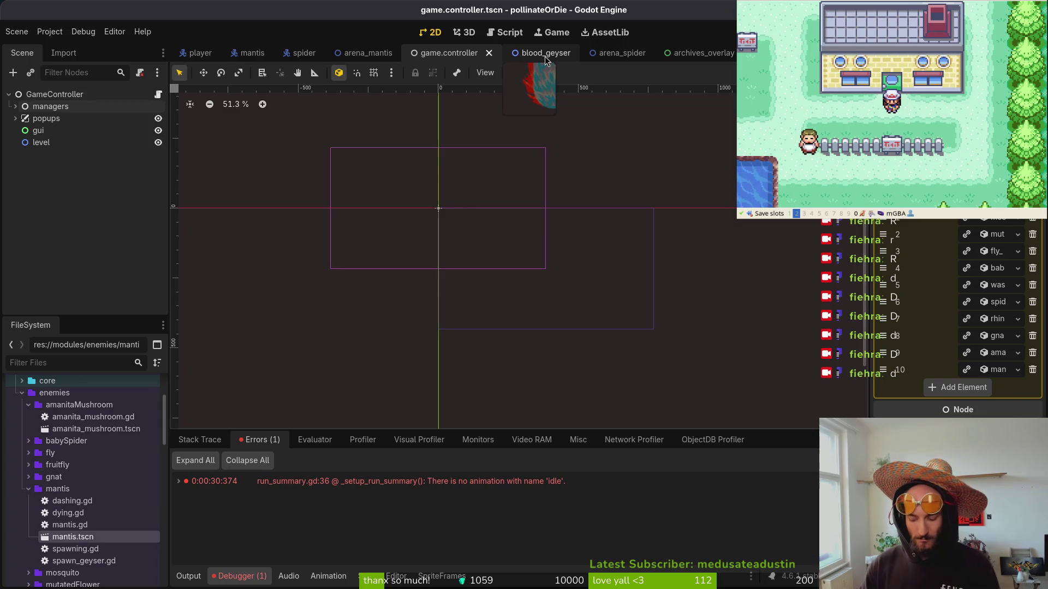
pyautogui.press('super')
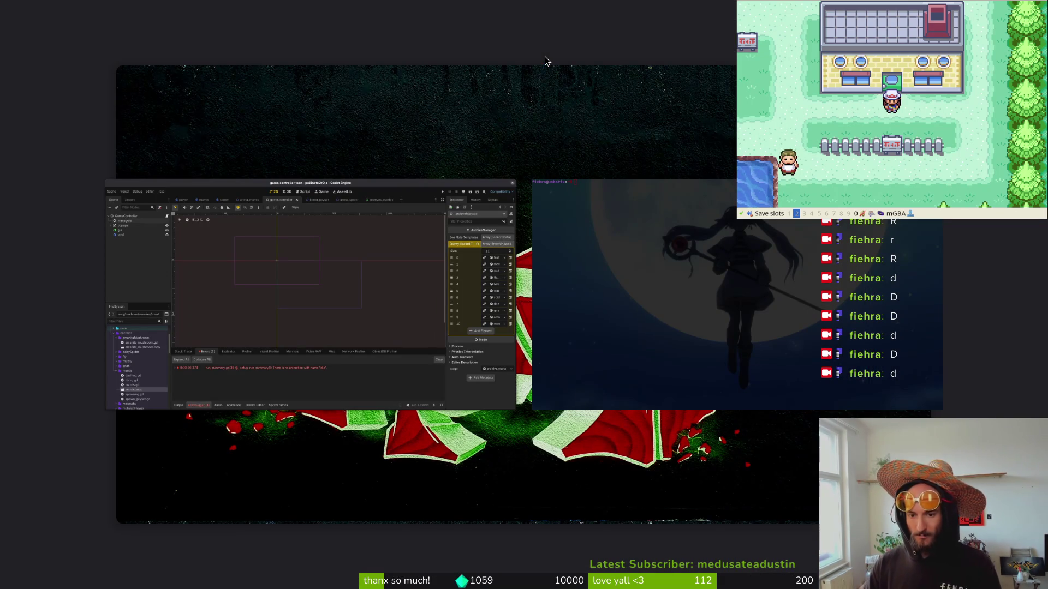
pyautogui.click(620, 260)
pyautogui.write('cd gamedev/pollinate-or-die/t')
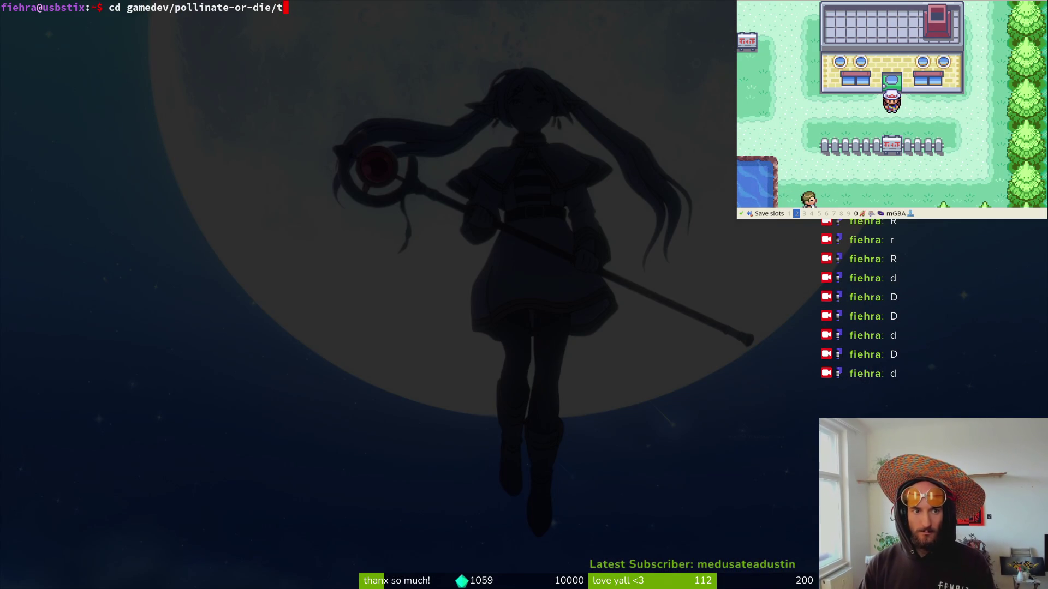
# Go into the pollinate-or-die project folder and launch tig.
pyautogui.press('BackSpace')
pyautogui.press('Return')
pyautogui.write('tig')
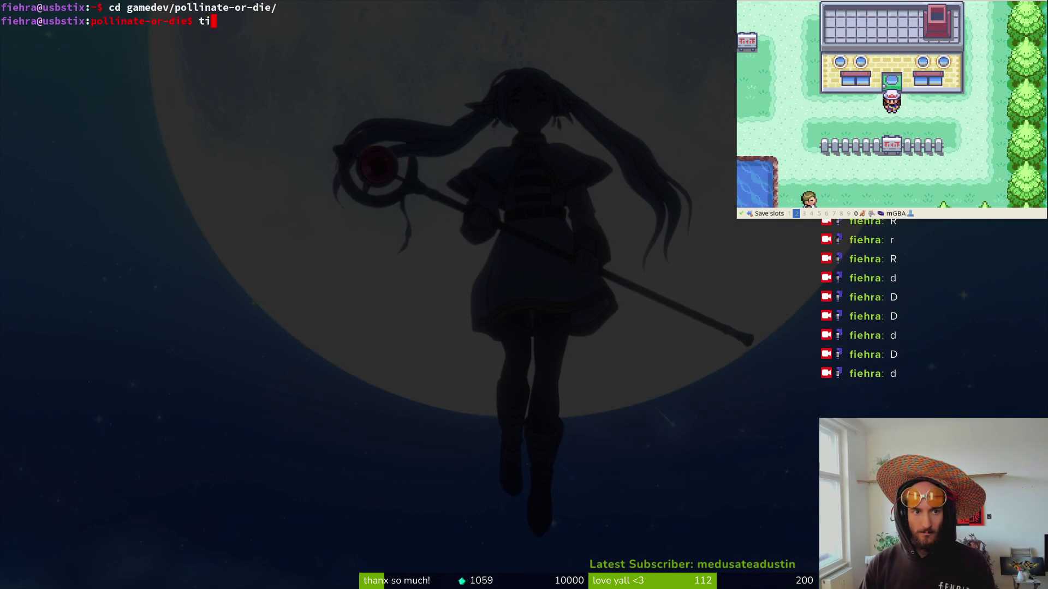
pyautogui.press('Return')
# Stage mantis_data.tres, mantis.gd, mantis.tscn and the spawn scripts, skipping debug.helper and game.controller.
pyautogui.press('Down')
pyautogui.press('Down')
pyautogui.press('Return')
pyautogui.press('u')
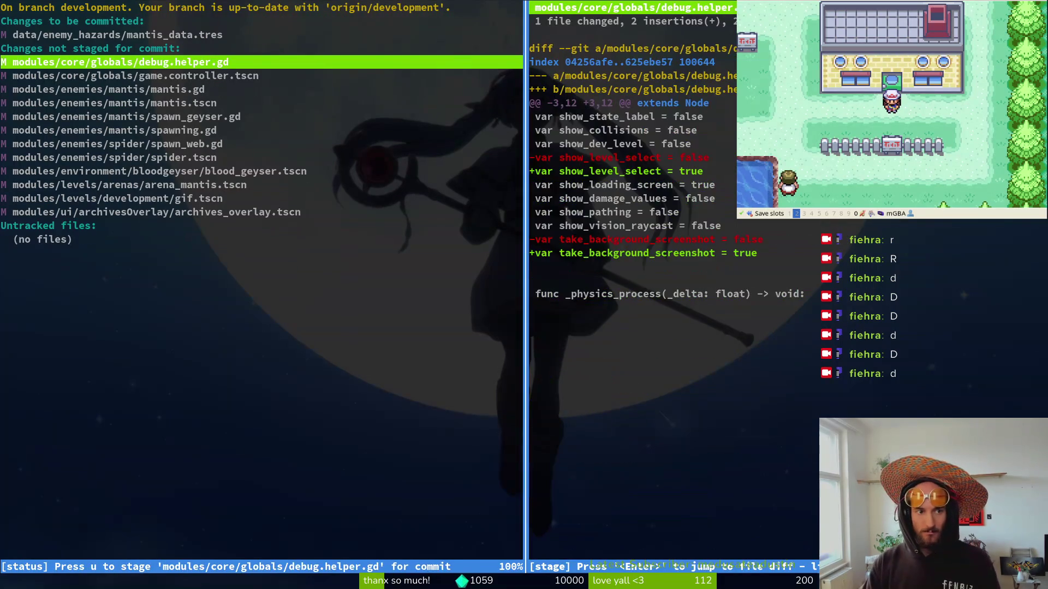
pyautogui.press('Down')
pyautogui.press('Down')
pyautogui.press('u')
pyautogui.press('Down')
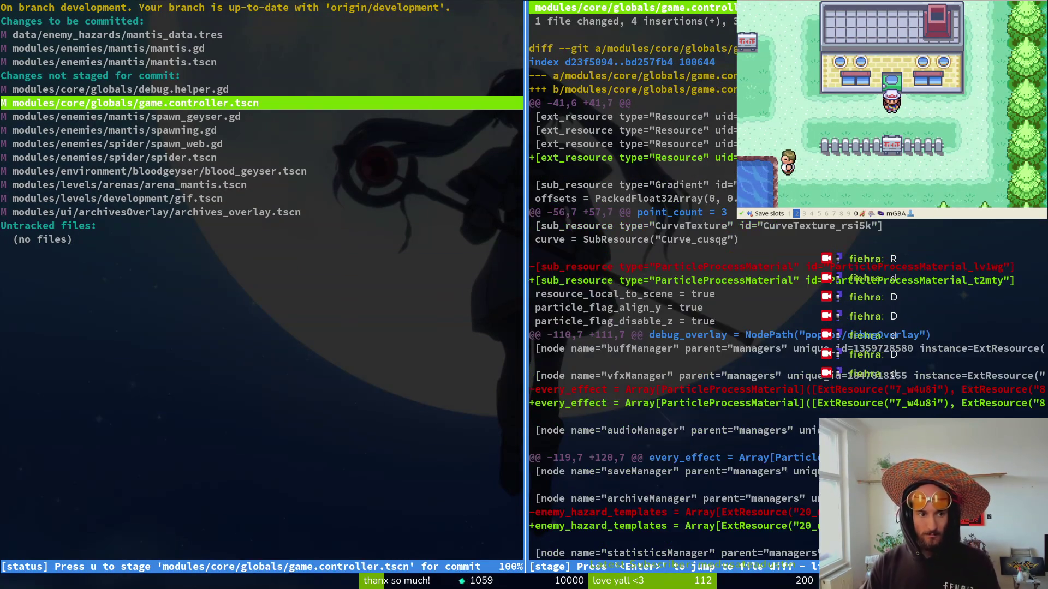
pyautogui.press('u')
pyautogui.press('u')
pyautogui.press('u')
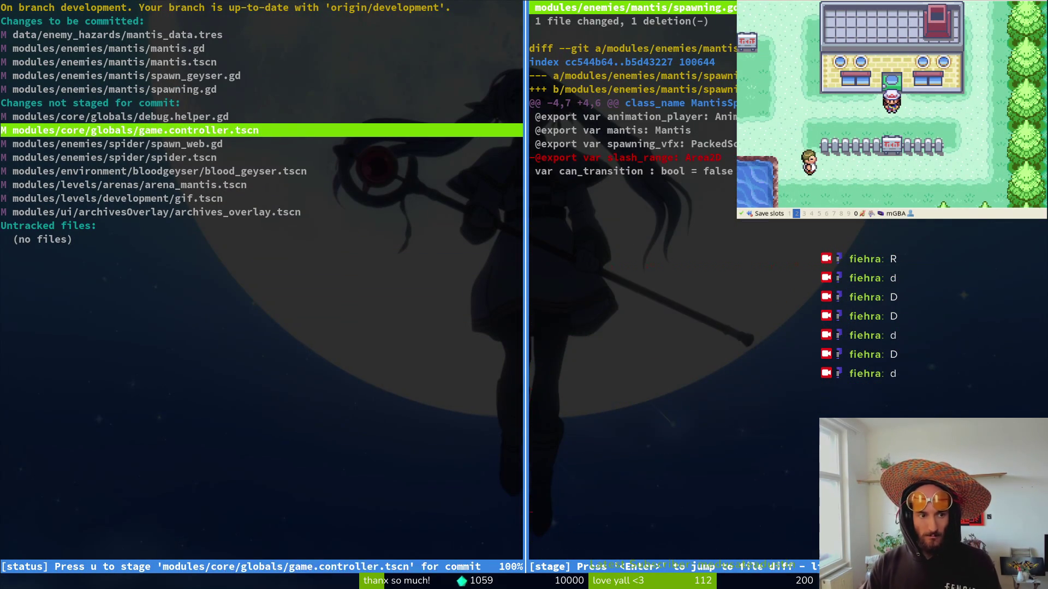
pyautogui.press('Down')
pyautogui.press('u')
pyautogui.press('Down')
pyautogui.press('u')
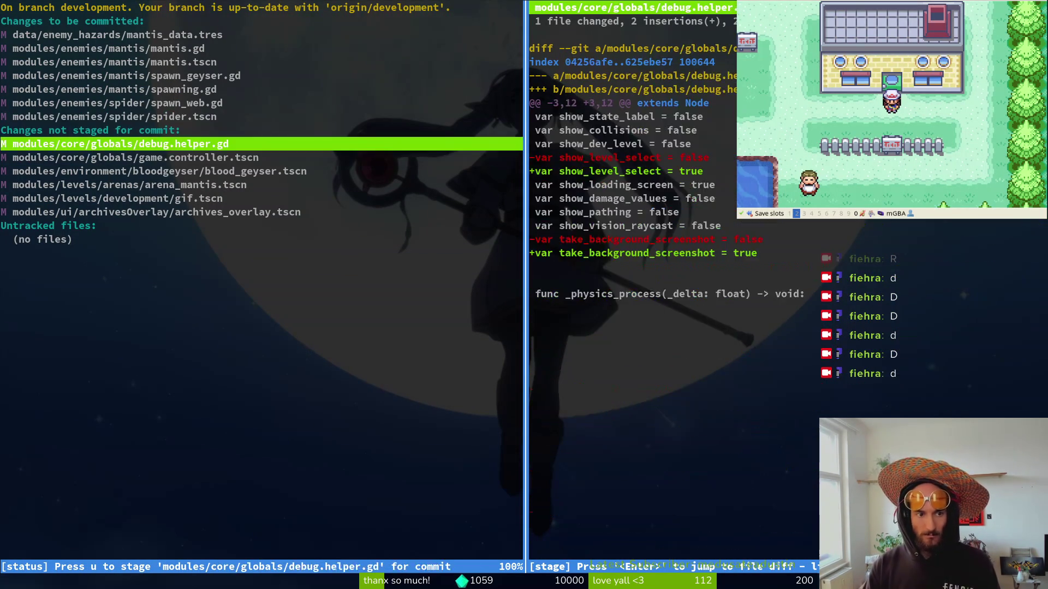
# Stage spider.tscn, blood_geyser.tscn and arena_mantis.tscn, leave archives_overlay unstaged, and quit tig.
pyautogui.press('Up')
pyautogui.press('Up')
pyautogui.press('Up')
pyautogui.press('Down')
pyautogui.press('Down')
pyautogui.press('Down')
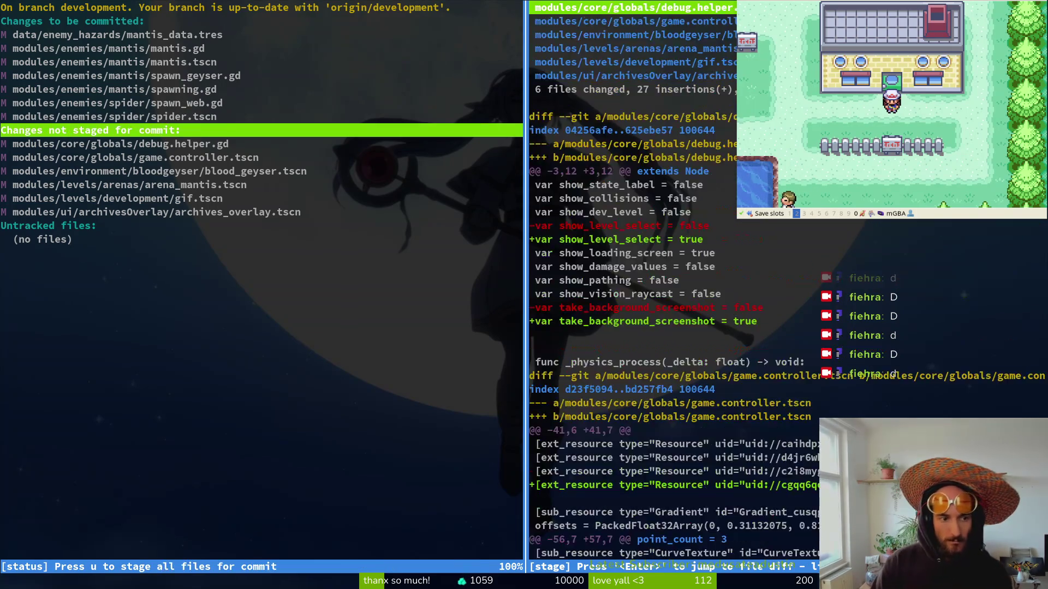
pyautogui.press('u')
pyautogui.press('Down')
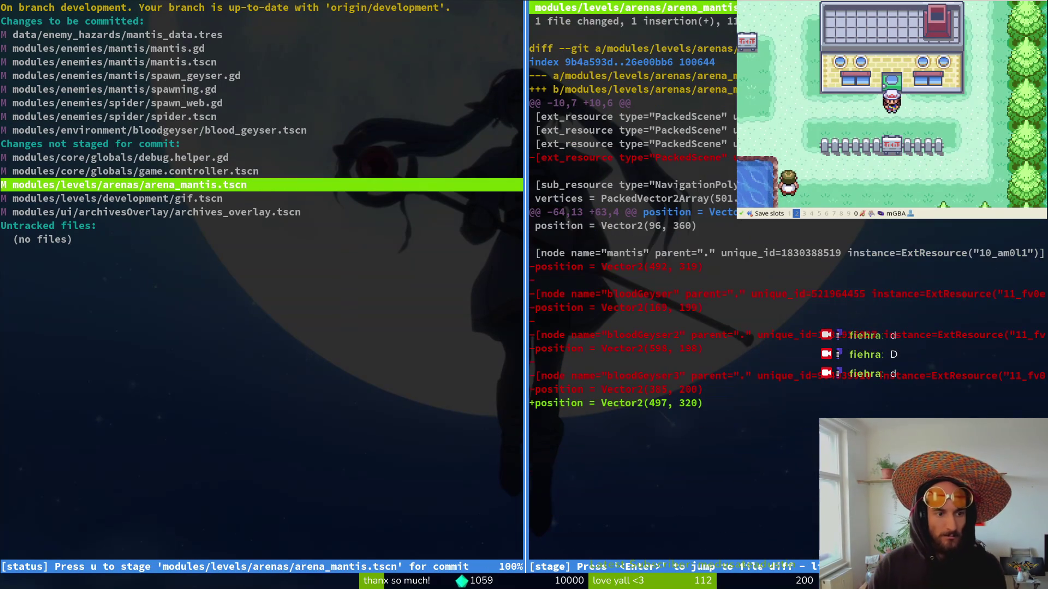
pyautogui.press('u')
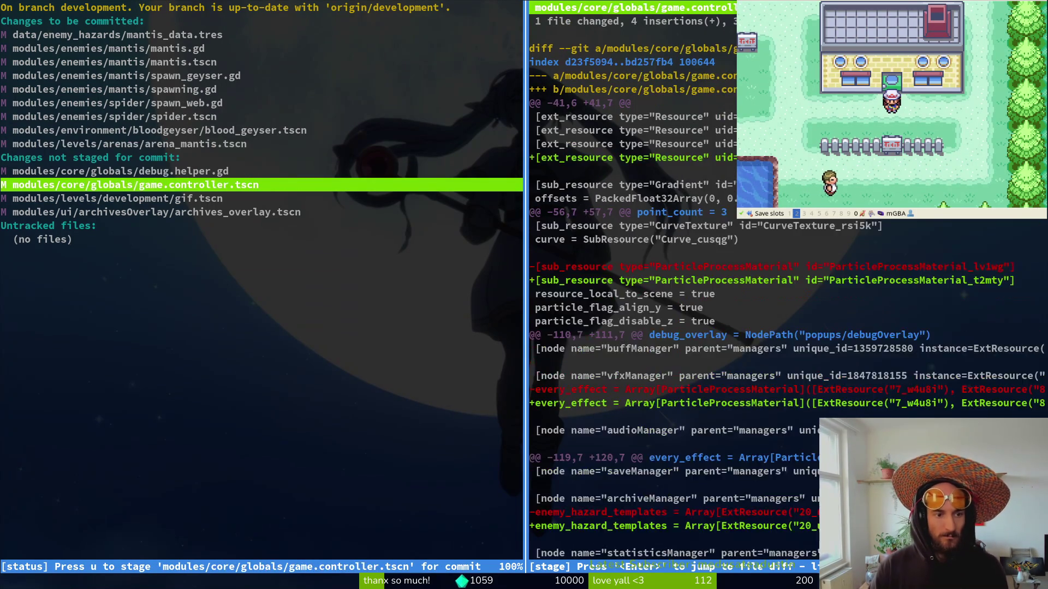
pyautogui.press('Down')
pyautogui.press('Down')
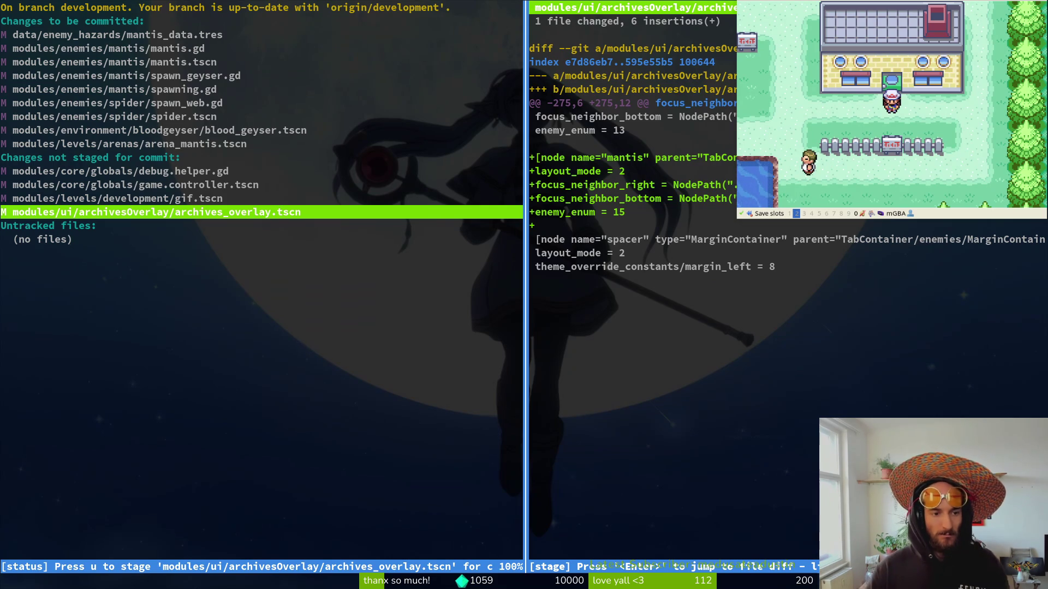
pyautogui.press('q')
pyautogui.hotkey('alt', 'Tab')
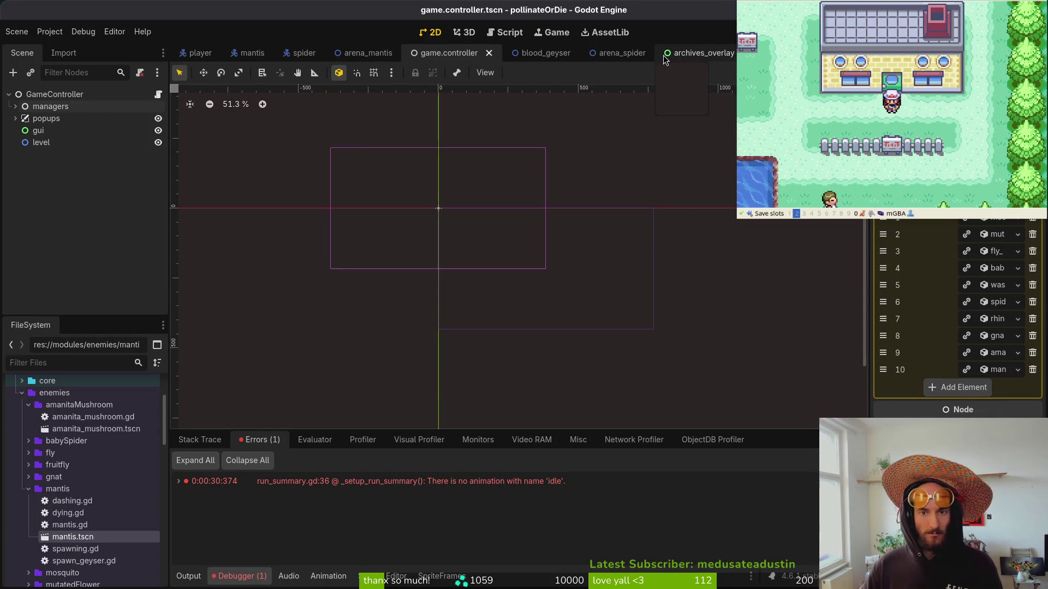
# Open archives_overlay.tscn, check the mantis entry's Enemy Enum is Mantis, and run the game.
pyautogui.click(698, 53)
pyautogui.click(92, 249)
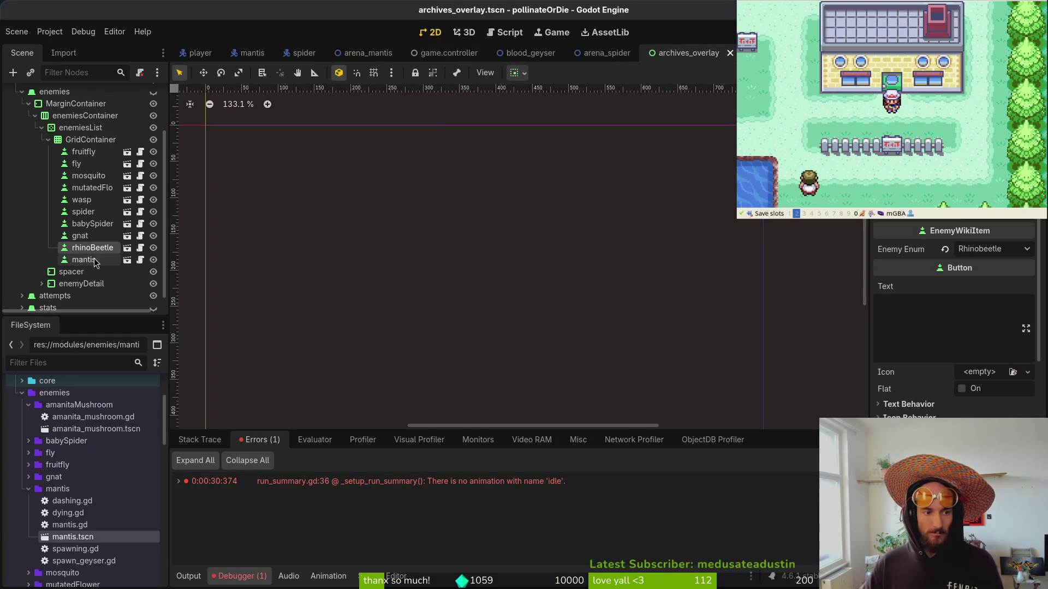
pyautogui.click(85, 260)
pyautogui.press('F5')
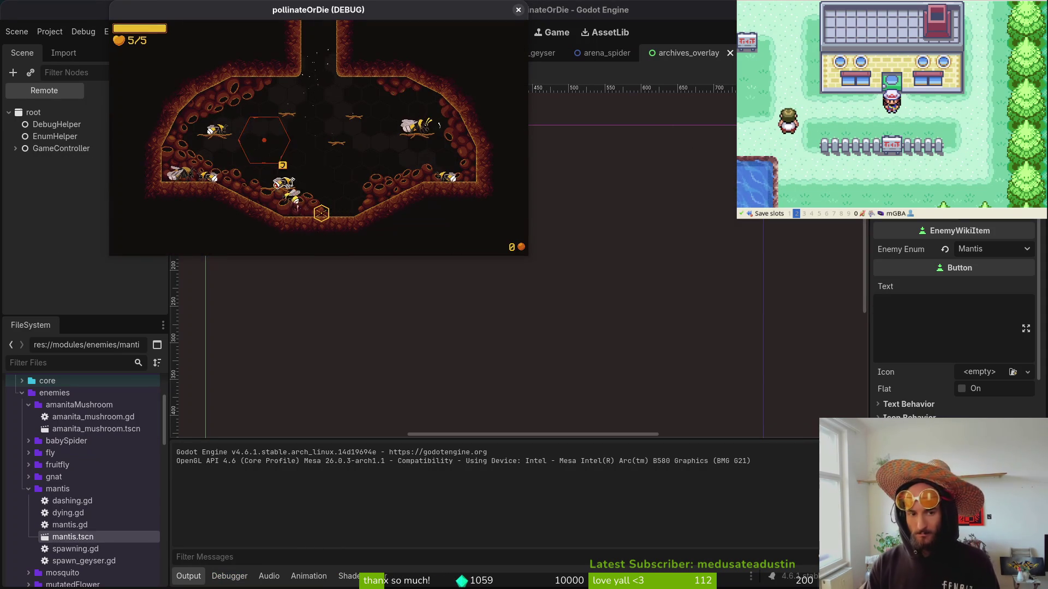
# Browse the in-game archive to the enemies grid to find the mantis, then close the game.
pyautogui.press('Tab')
pyautogui.press('Right')
pyautogui.press('Right')
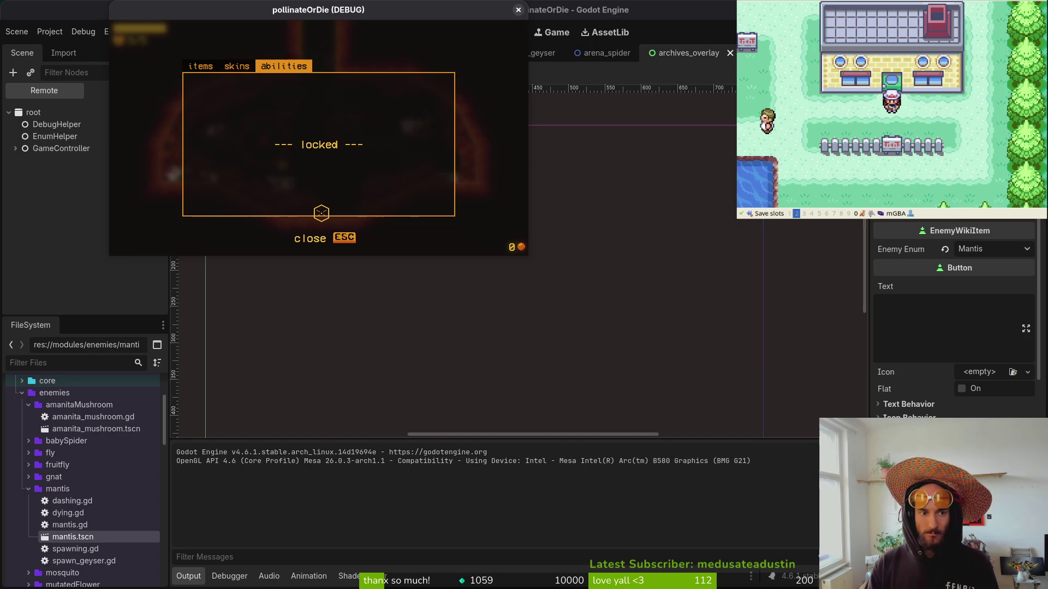
pyautogui.press('Right')
pyautogui.press('Escape')
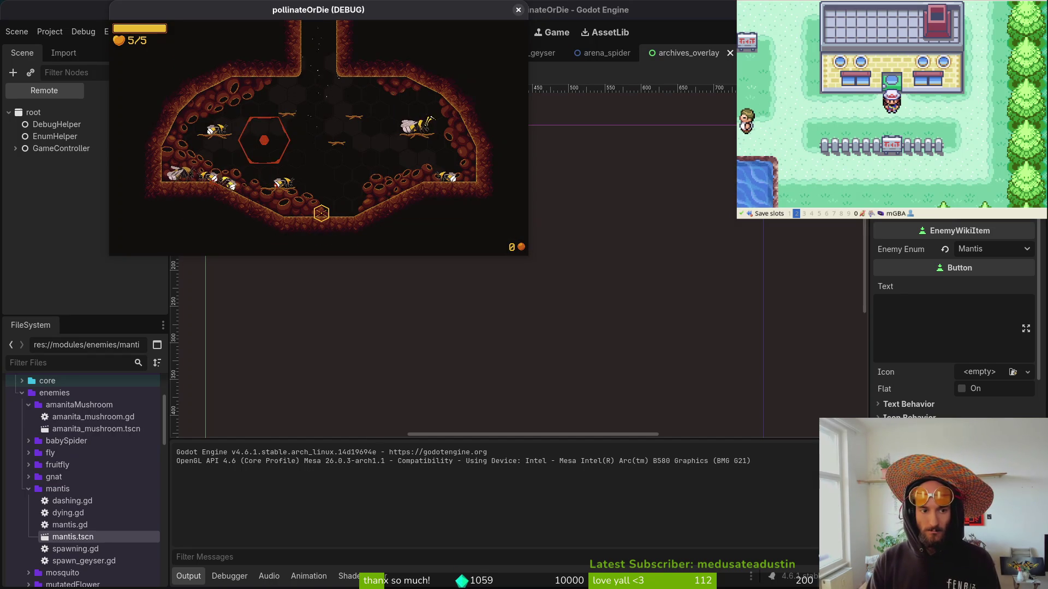
pyautogui.press('Tab')
pyautogui.press('Right')
pyautogui.press('Right')
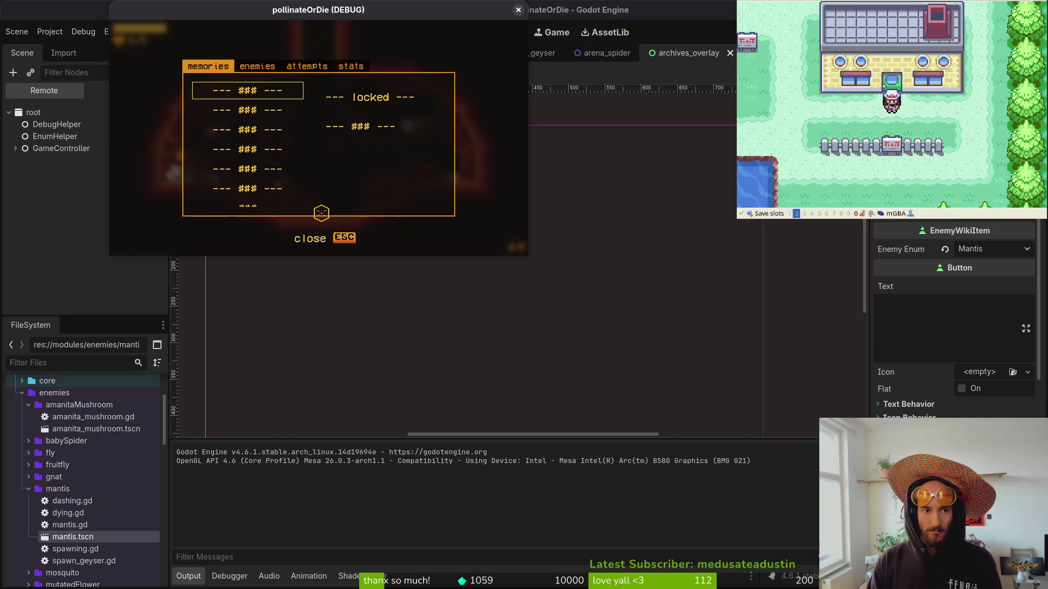
pyautogui.press('Right')
pyautogui.press('Down')
pyautogui.press('Down')
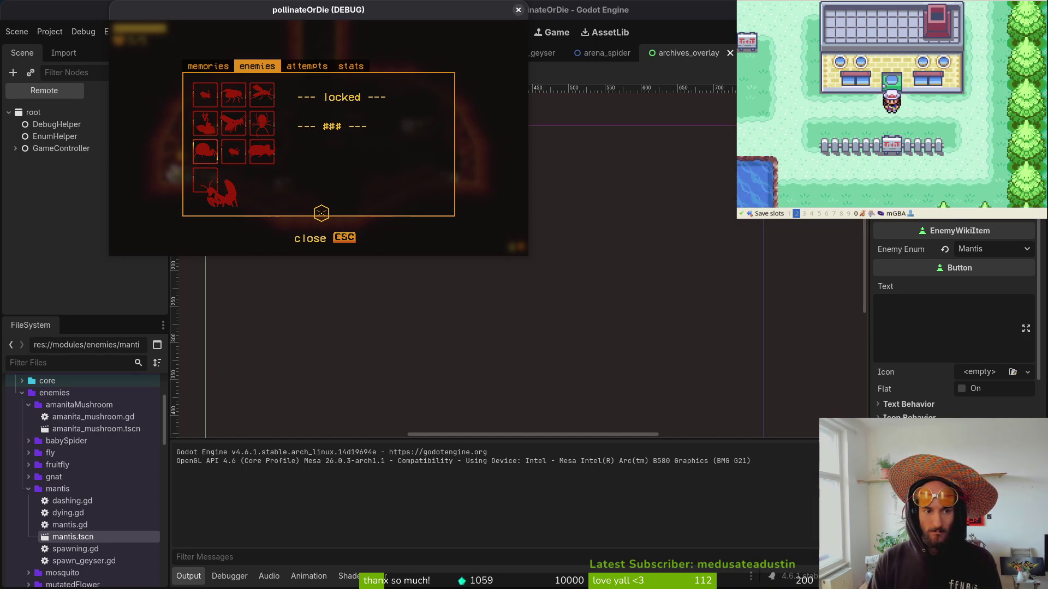
pyautogui.click(345, 240)
pyautogui.click(113, 91)
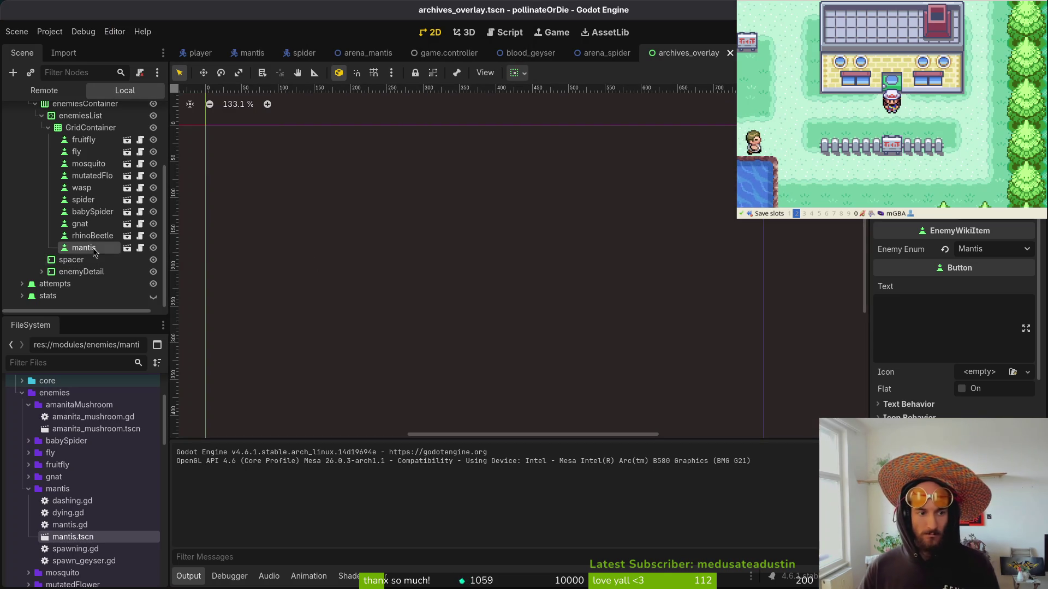
# Set babySpider's Focus Neighbor Bottom to mantis and save the archives overlay scene.
pyautogui.click(90, 212)
pyautogui.click(991, 224)
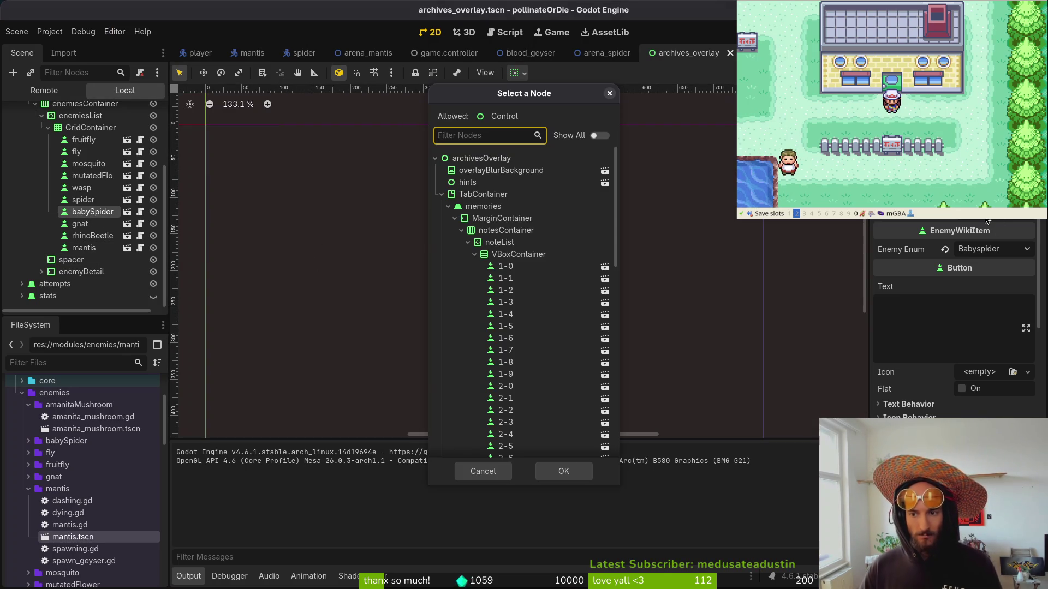
pyautogui.scroll(-10, 549, 323)
pyautogui.click(510, 297)
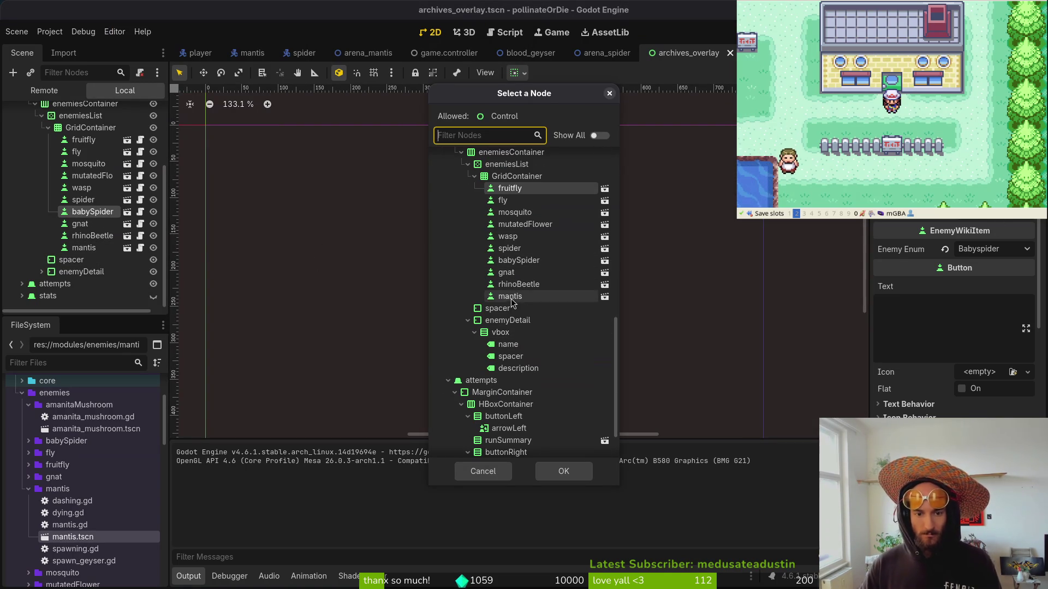
pyautogui.click(570, 472)
pyautogui.hotkey('ctrl', 's')
# Set the mantis entry's left and top focus neighbours.
pyautogui.click(513, 282)
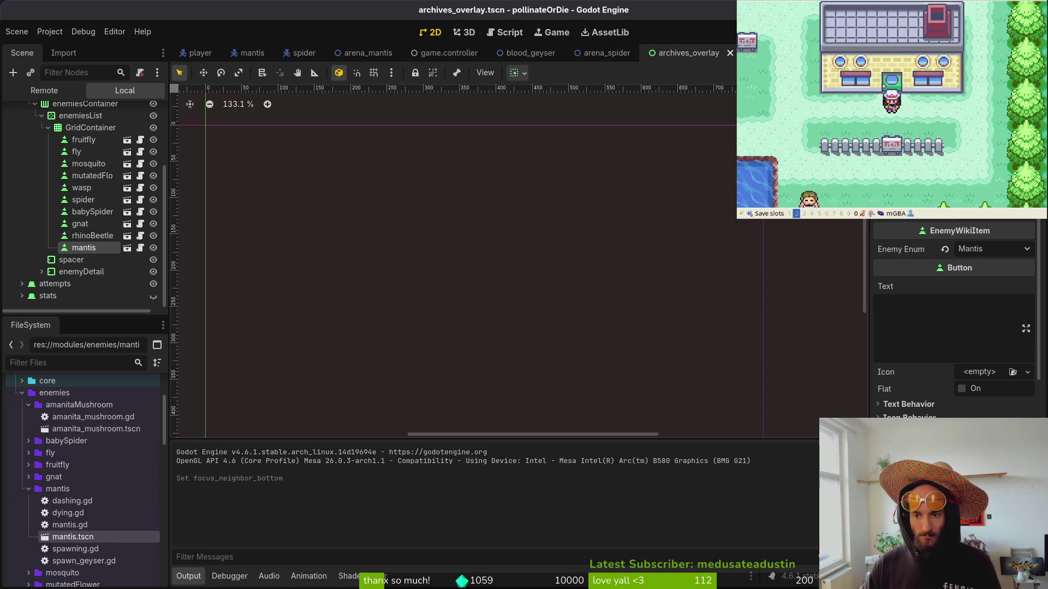
pyautogui.click(990, 224)
pyautogui.scroll(-10, 548, 323)
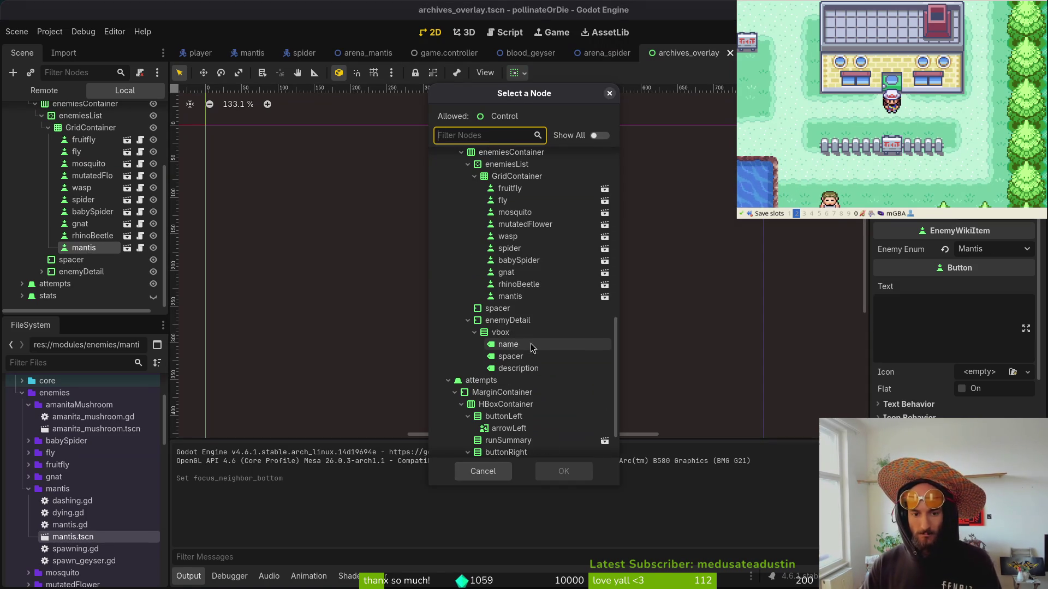
pyautogui.click(511, 296)
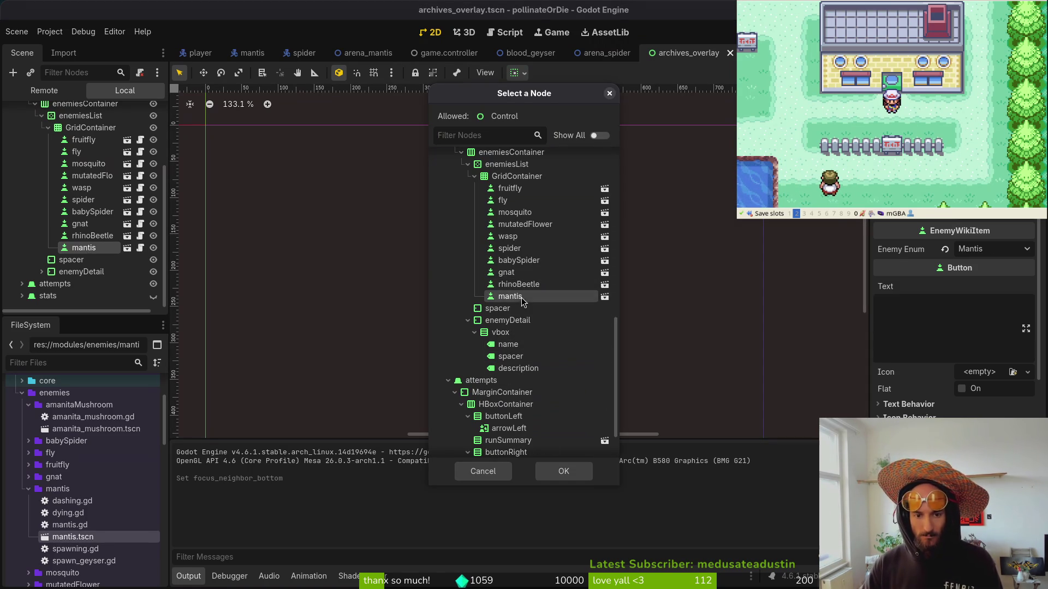
pyautogui.click(564, 471)
pyautogui.rightClick(868, 173)
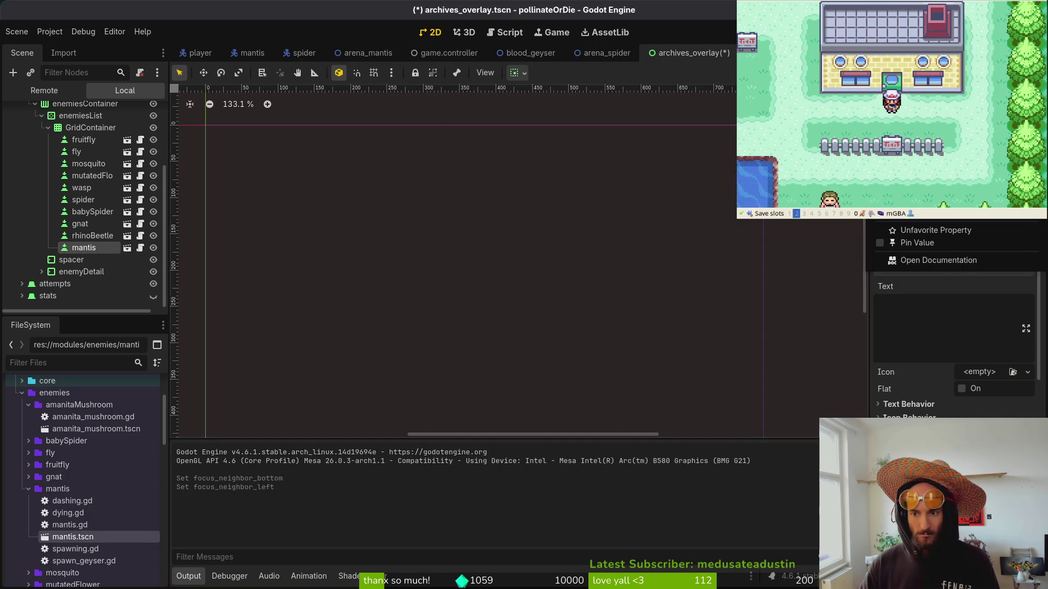
pyautogui.click(900, 200)
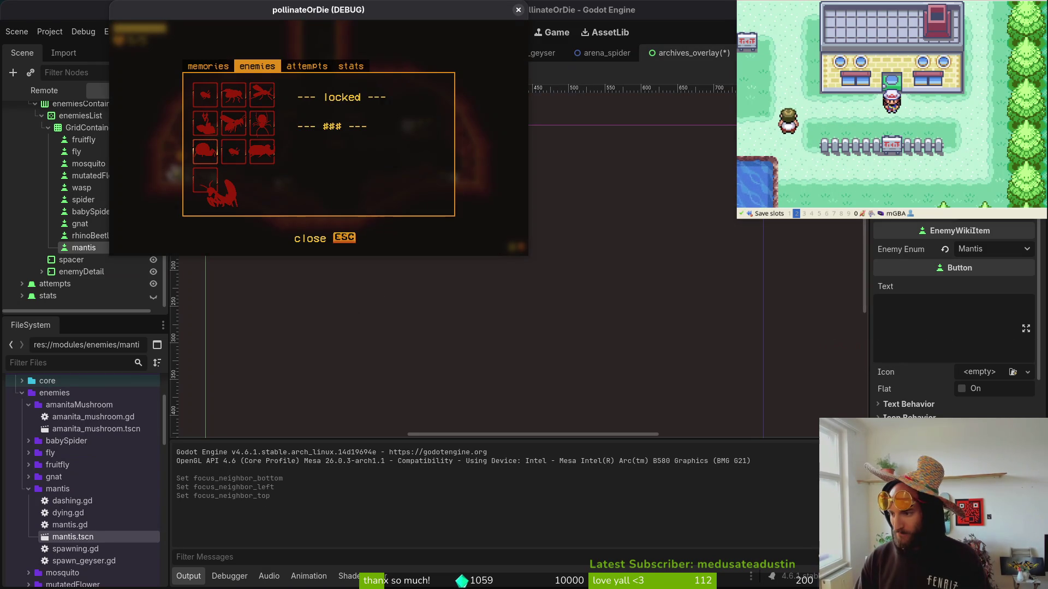
# Stop the running pollinateOrDie game with F8.
pyautogui.press('F8')
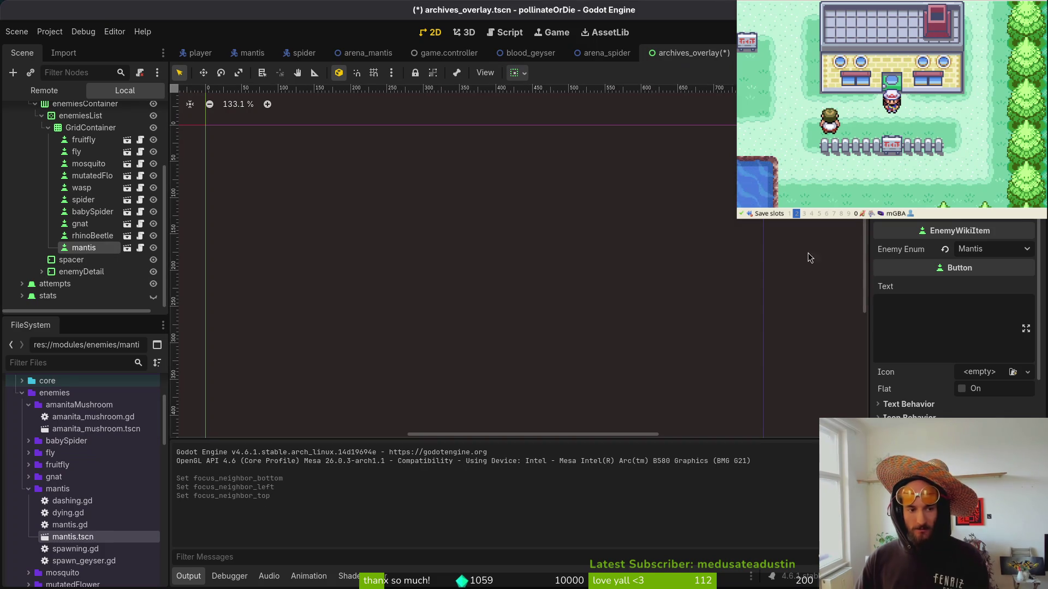
# On the mantis entry, adjust Focus Neighbor Right, set Top to babySpider and Bottom to fruitfly.
pyautogui.rightClick(901, 249)
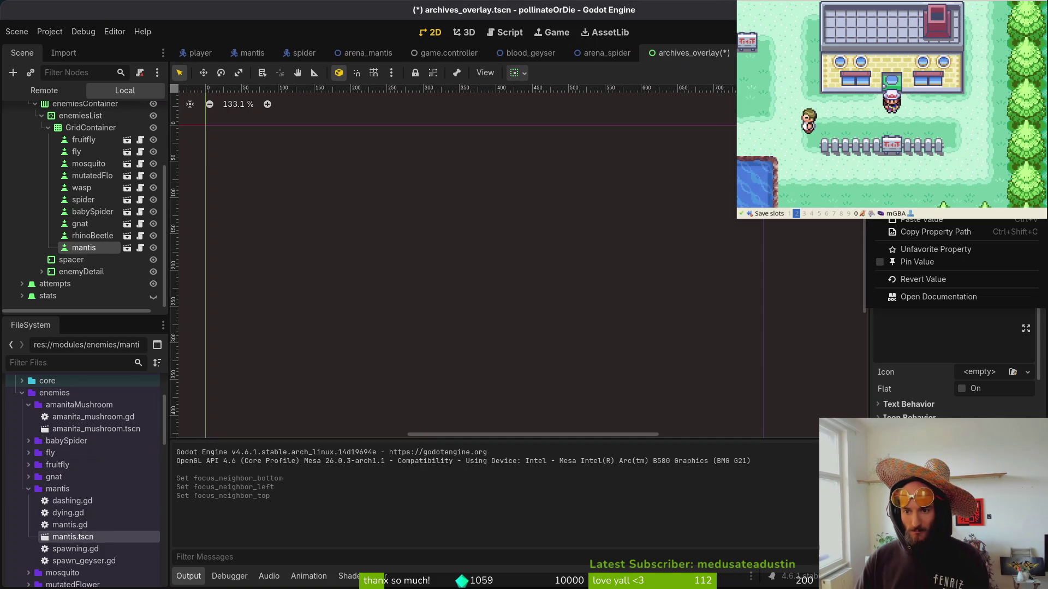
pyautogui.press('Escape')
pyautogui.click(993, 447)
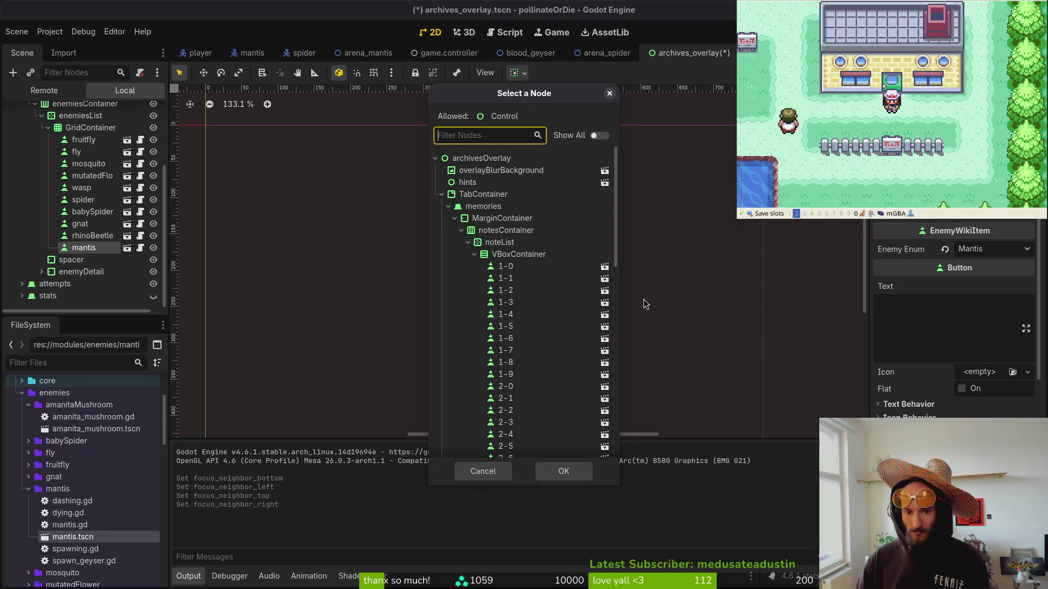
pyautogui.scroll(-10, 530, 311)
pyautogui.click(535, 223)
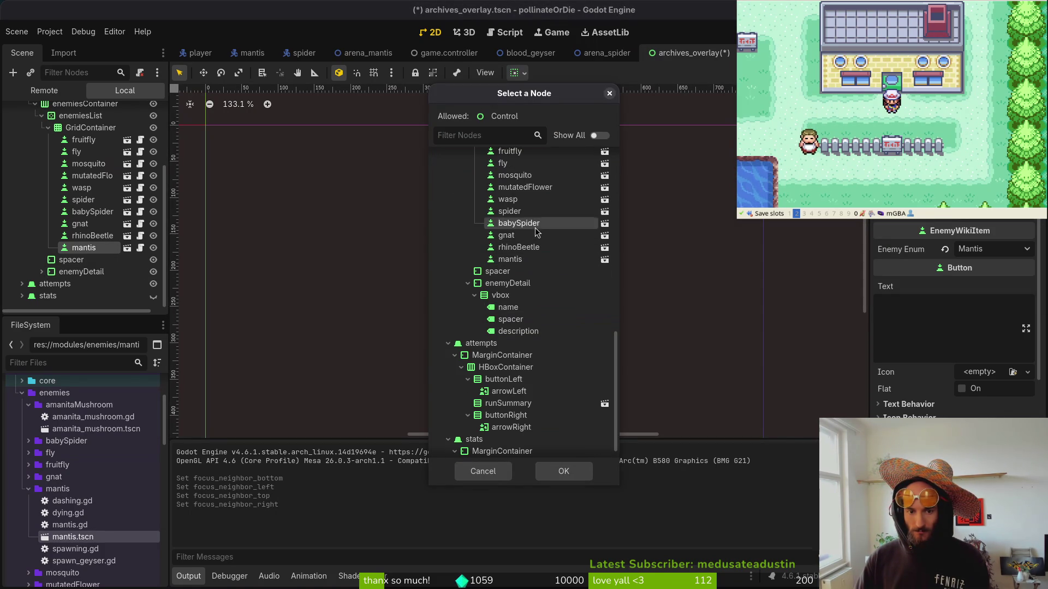
pyautogui.click(559, 472)
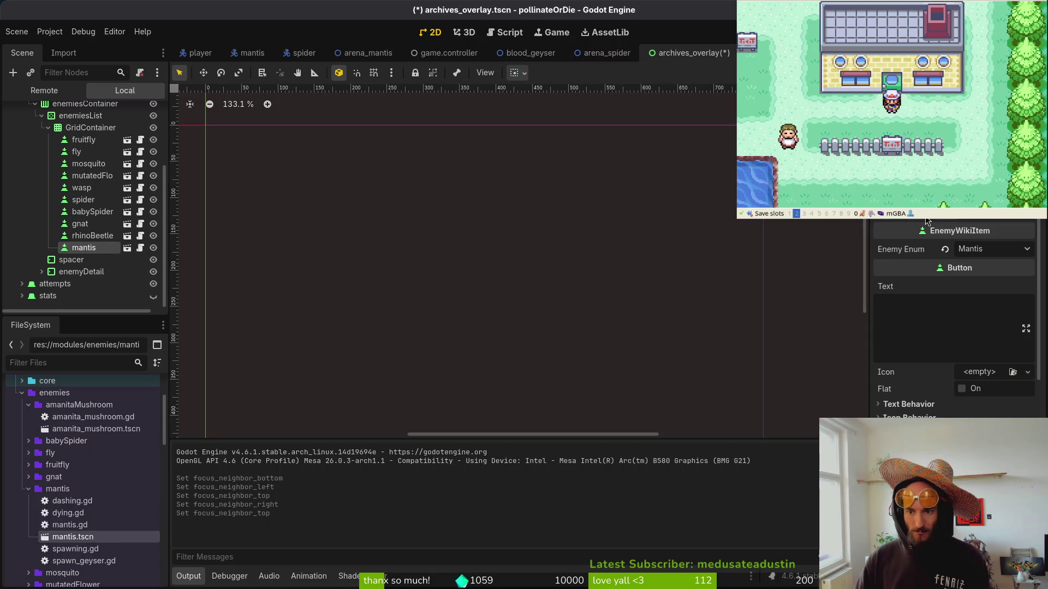
pyautogui.click(993, 448)
pyautogui.scroll(5, 565, 224)
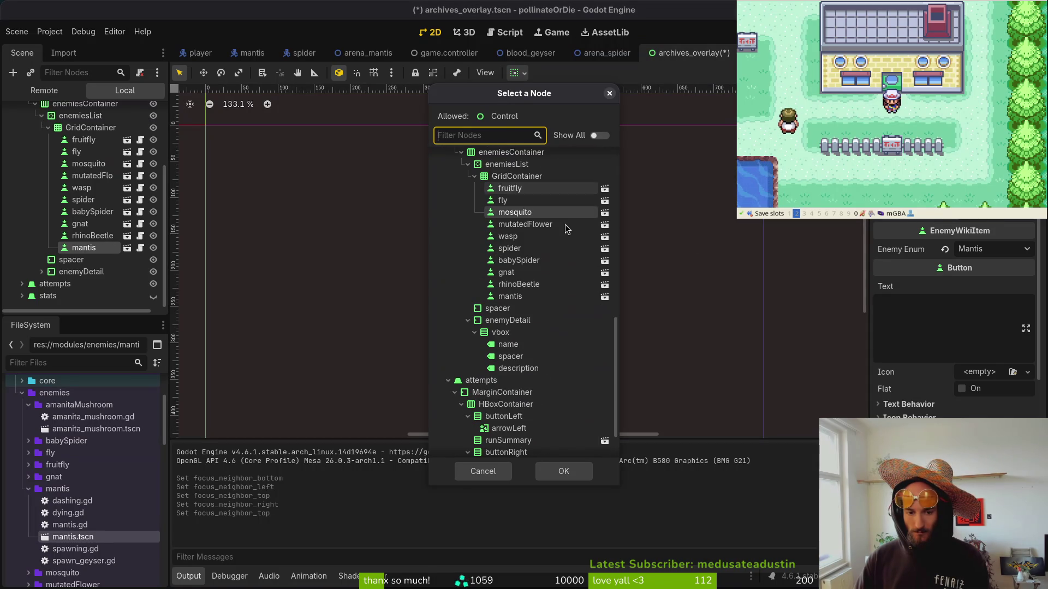
pyautogui.click(532, 191)
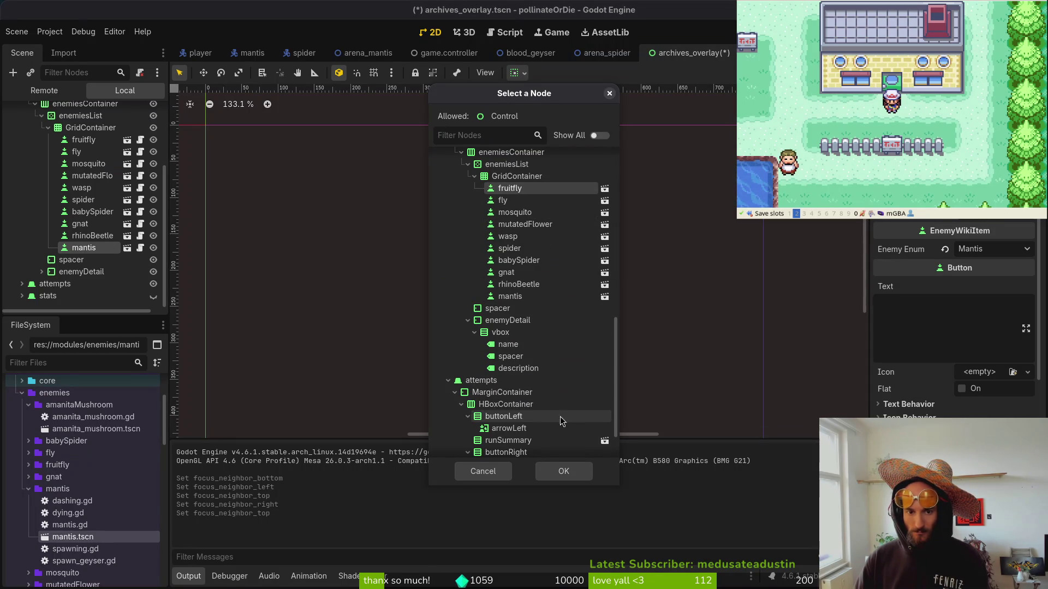
pyautogui.click(551, 476)
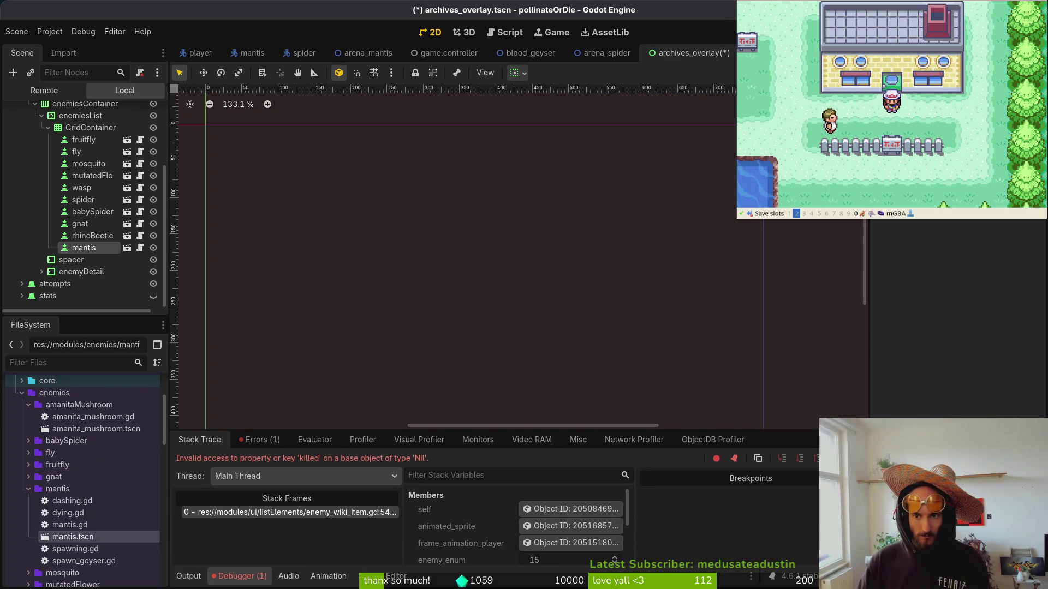
# Stop the crashed game, save archives_overlay, and rerun to check the archive's enemies tab.
pyautogui.press('F8')
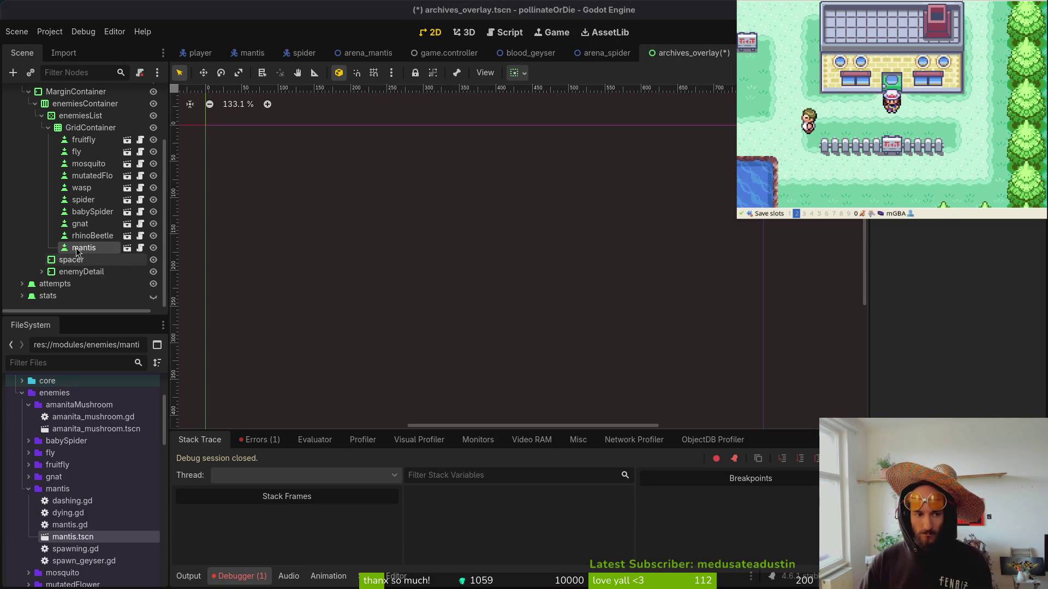
pyautogui.click(93, 248)
pyautogui.hotkey('ctrl', 's')
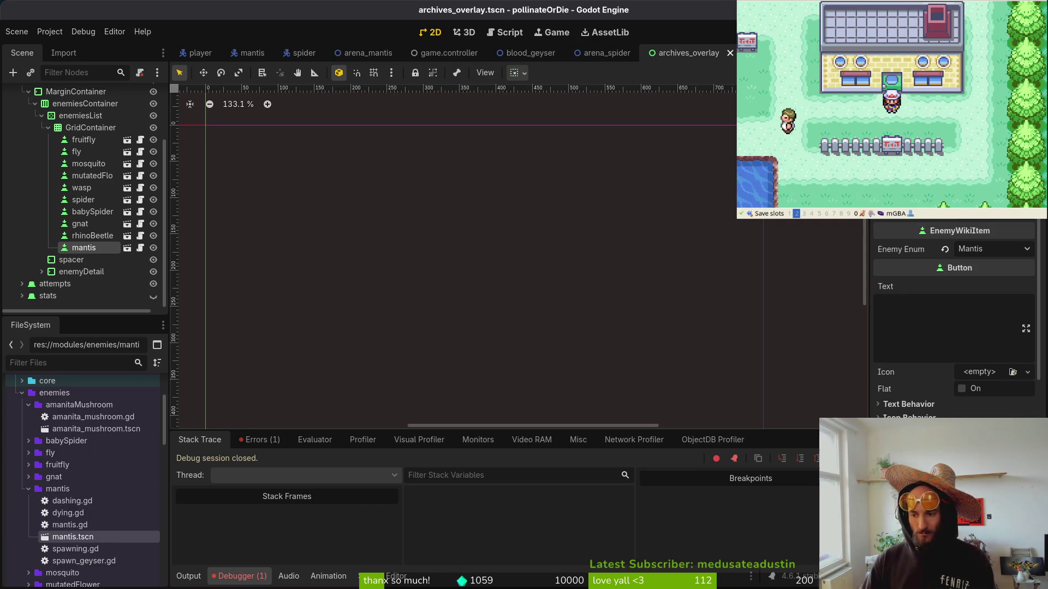
pyautogui.press('F5')
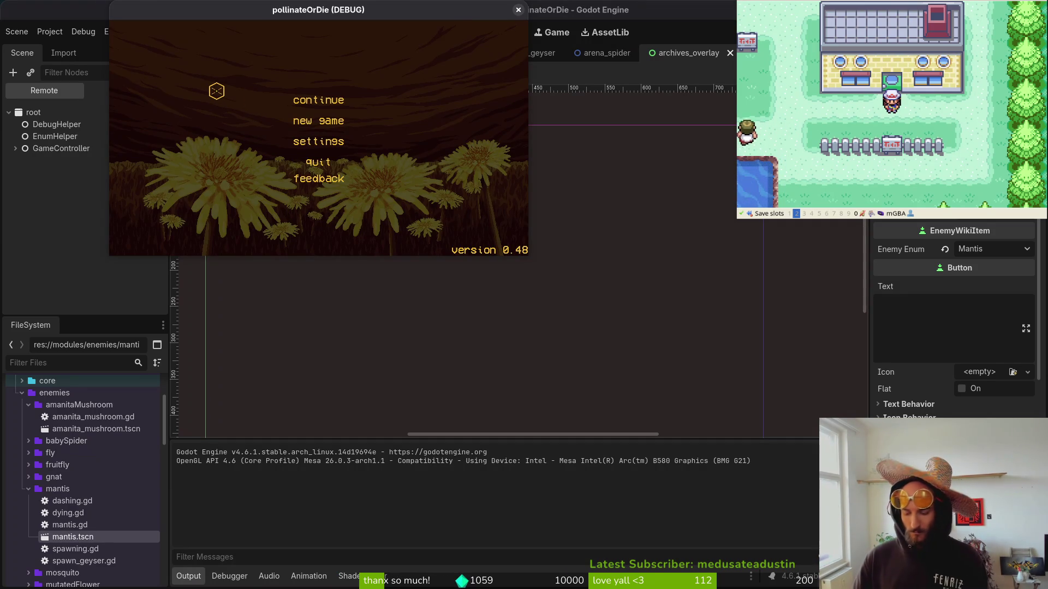
pyautogui.press('Up')
pyautogui.press('Up')
pyautogui.press('Up')
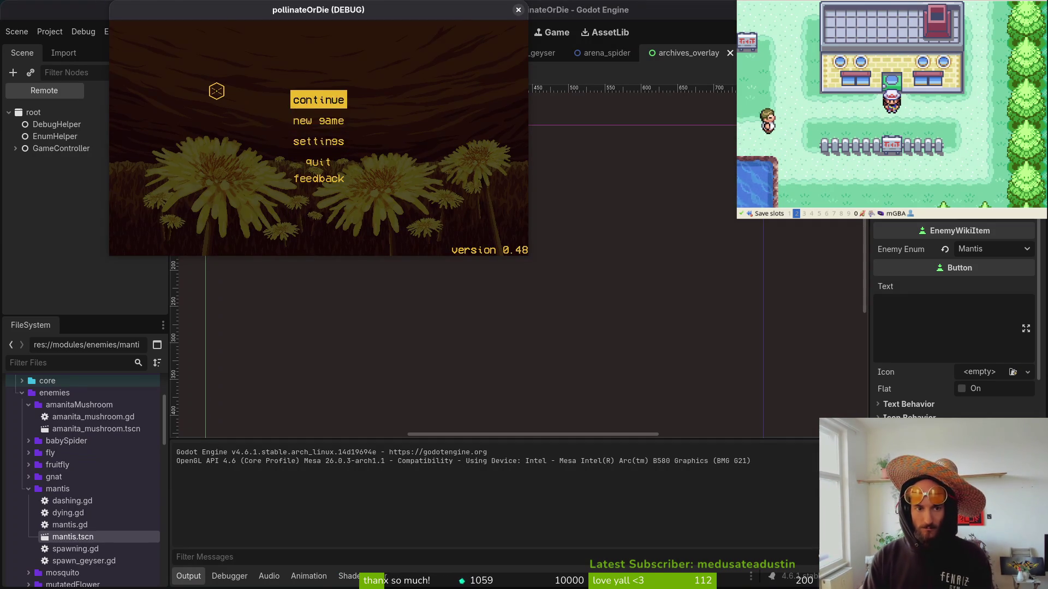
pyautogui.press('Return')
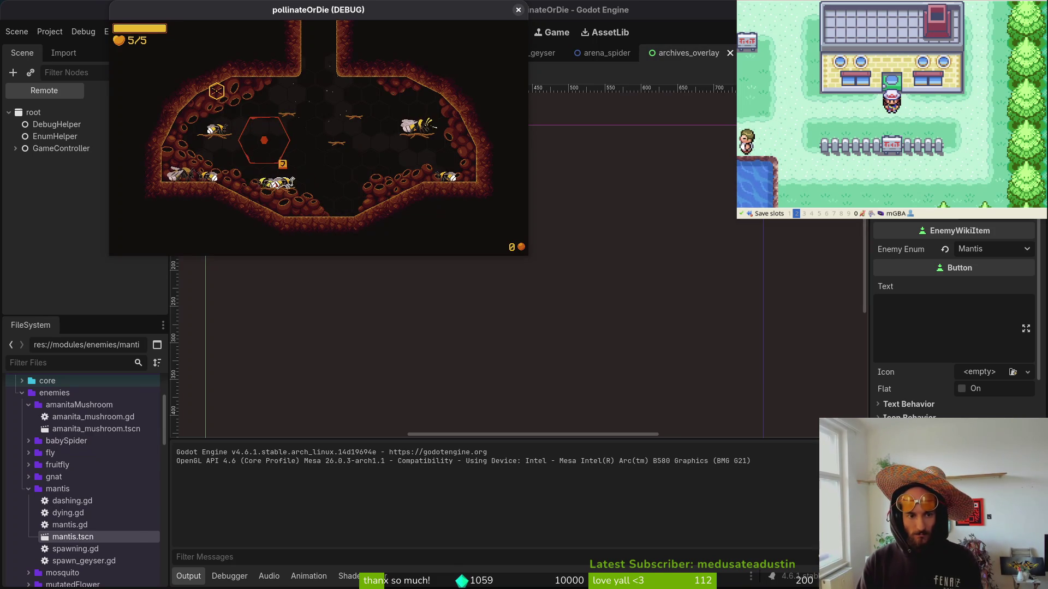
pyautogui.press('Tab')
pyautogui.press('1')
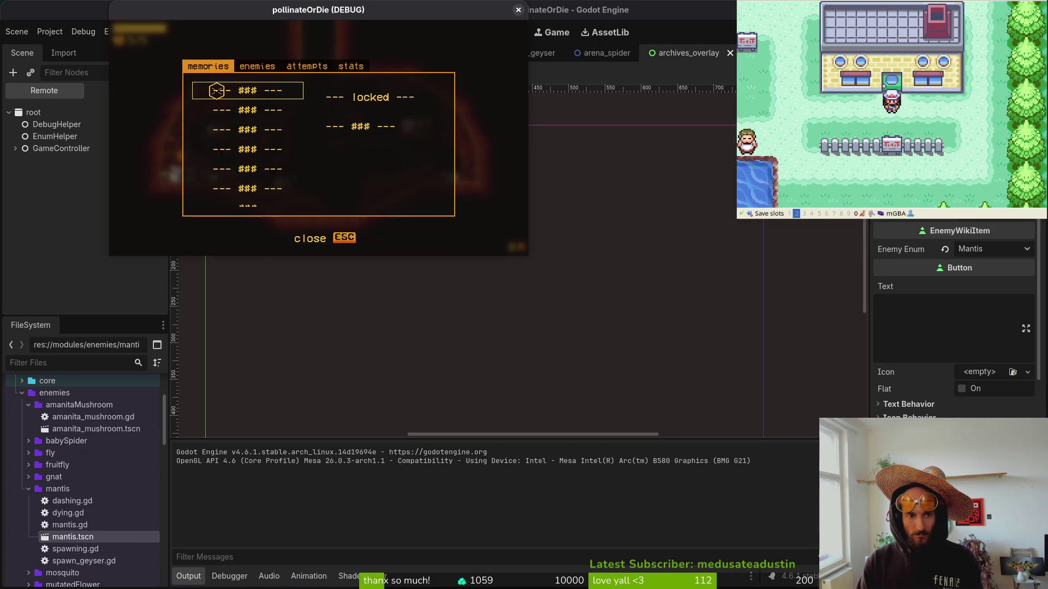
pyautogui.press('2')
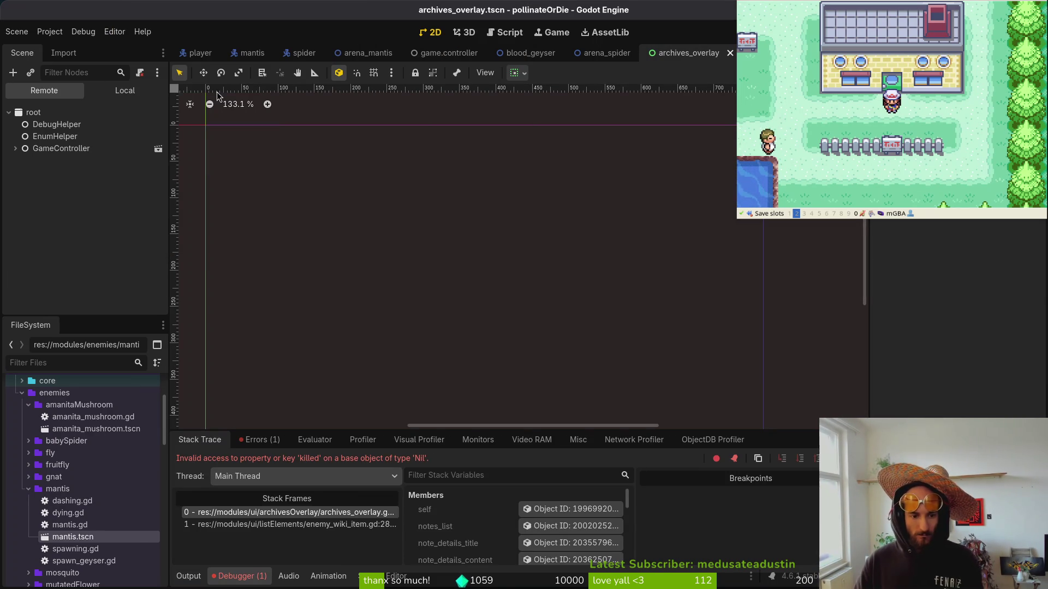
# Save the mantis entry again and inspect the mantis entry in the archive manager's enemy list.
pyautogui.click(125, 90)
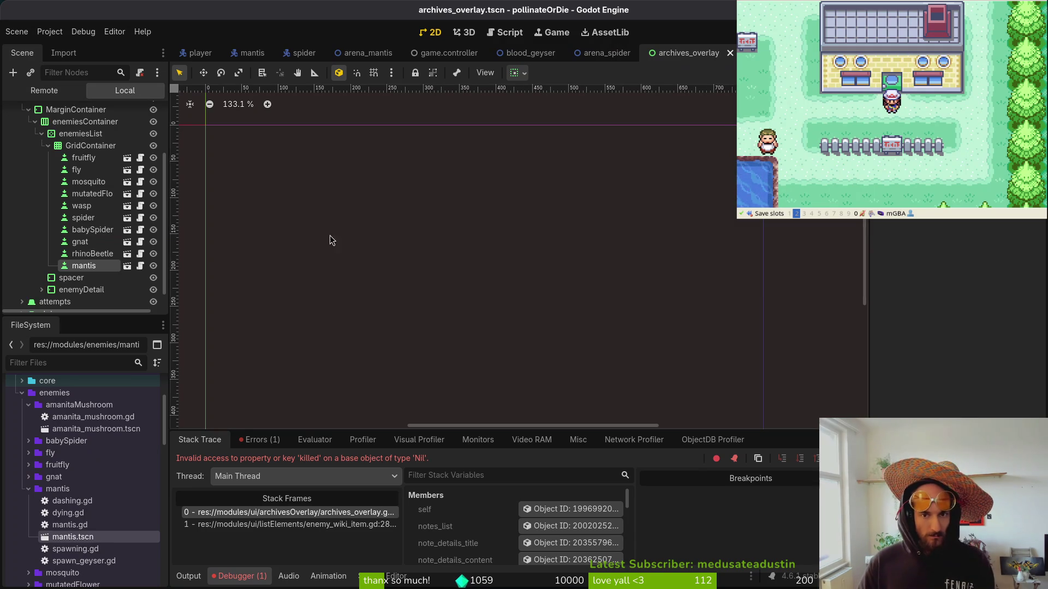
pyautogui.click(105, 267)
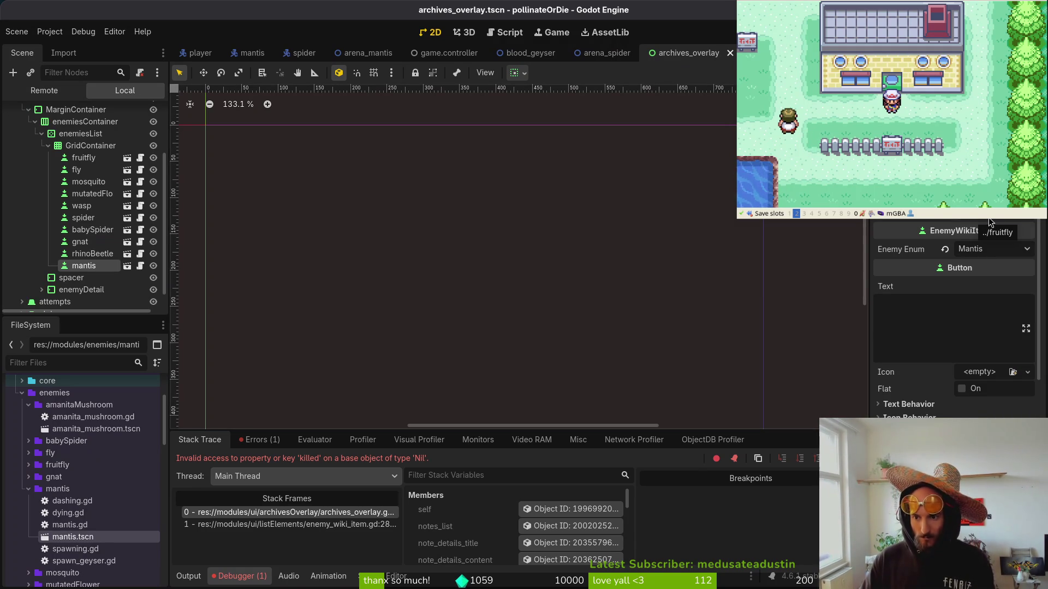
pyautogui.hotkey('ctrl', 's')
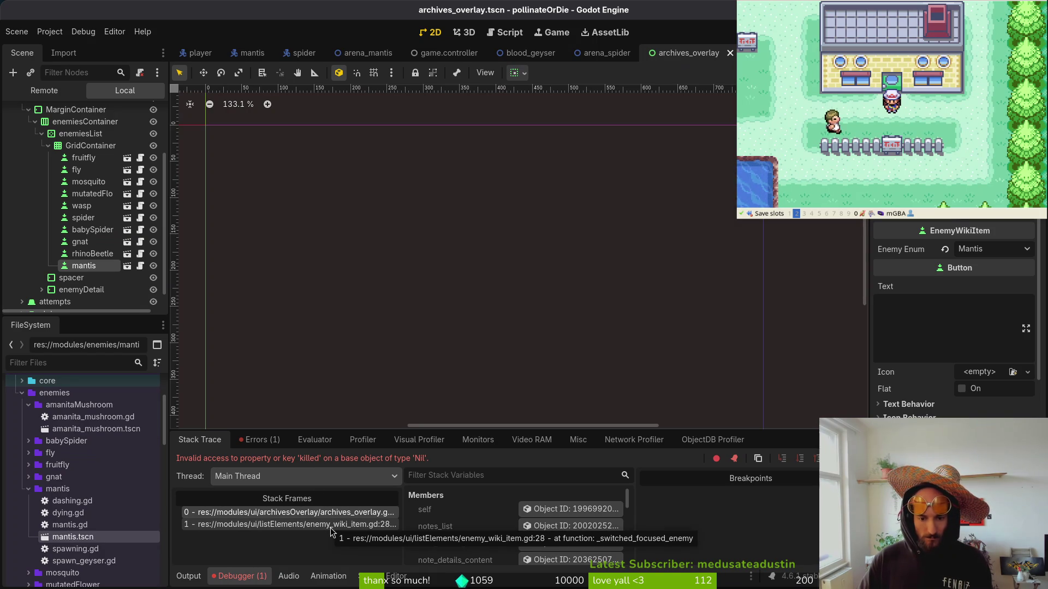
pyautogui.scroll(3, 94, 139)
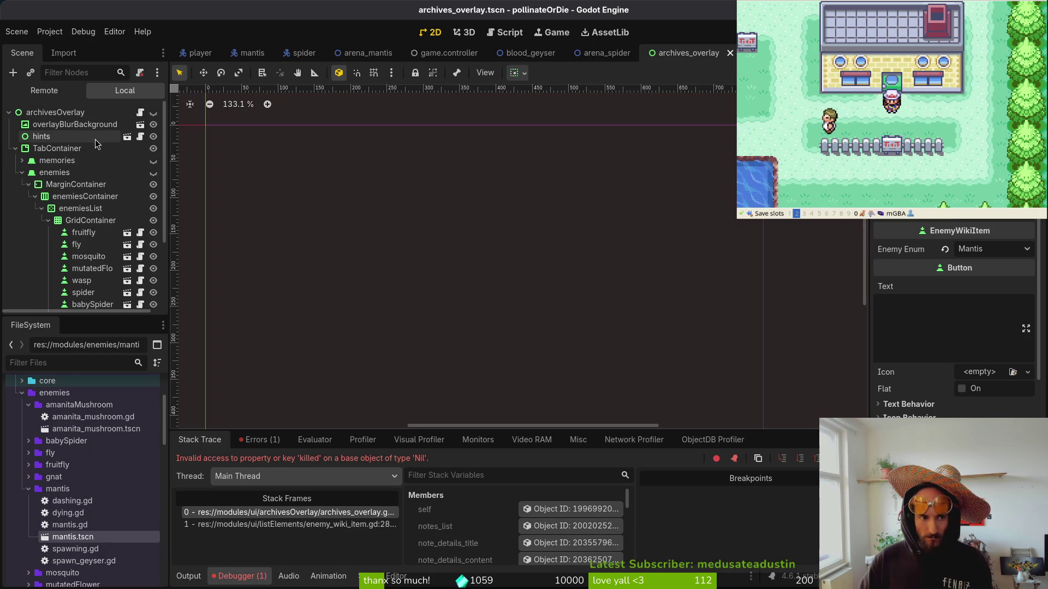
pyautogui.click(444, 52)
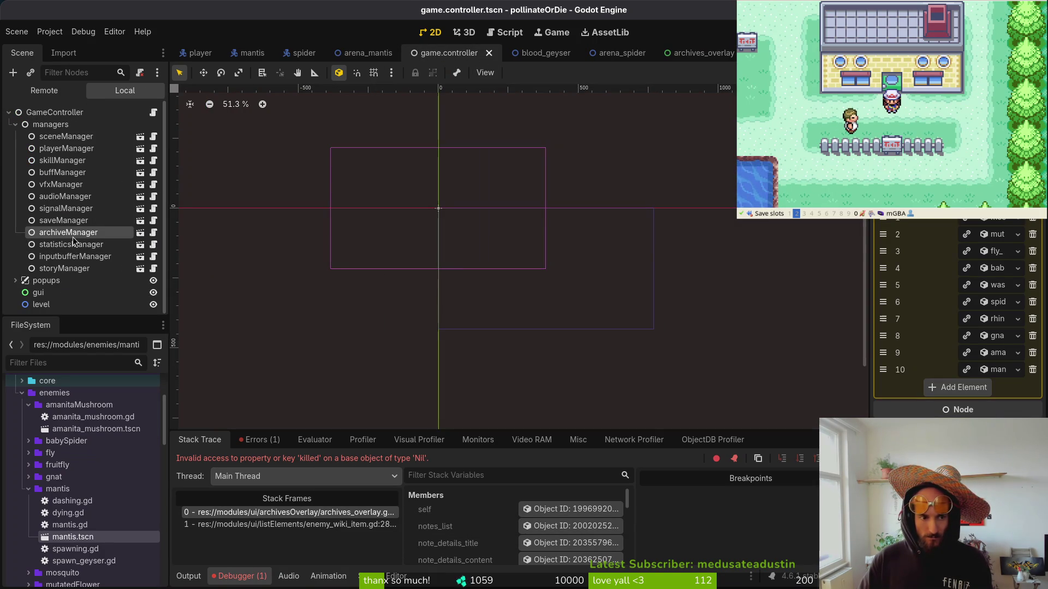
pyautogui.click(986, 370)
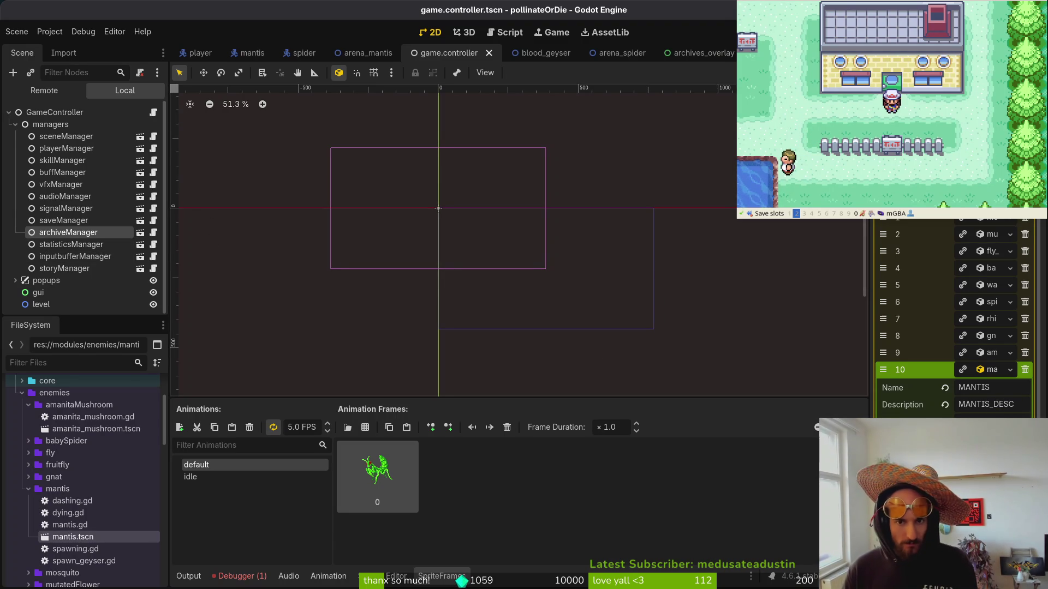
pyautogui.click(708, 54)
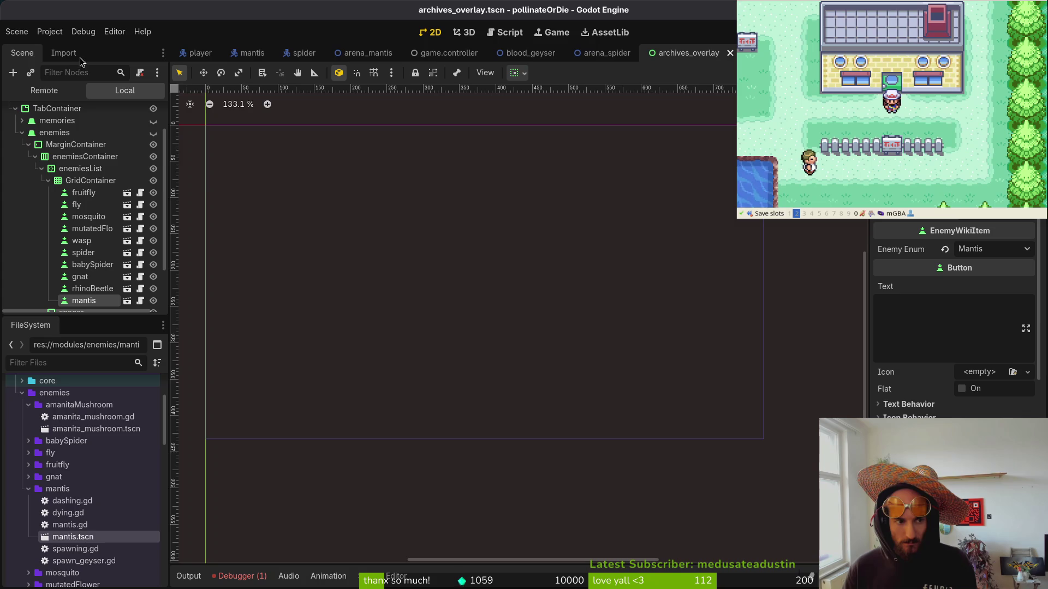
# Delete the five files in the pollinateOrDie user-data folder and run the project again.
pyautogui.click(49, 33)
pyautogui.click(87, 134)
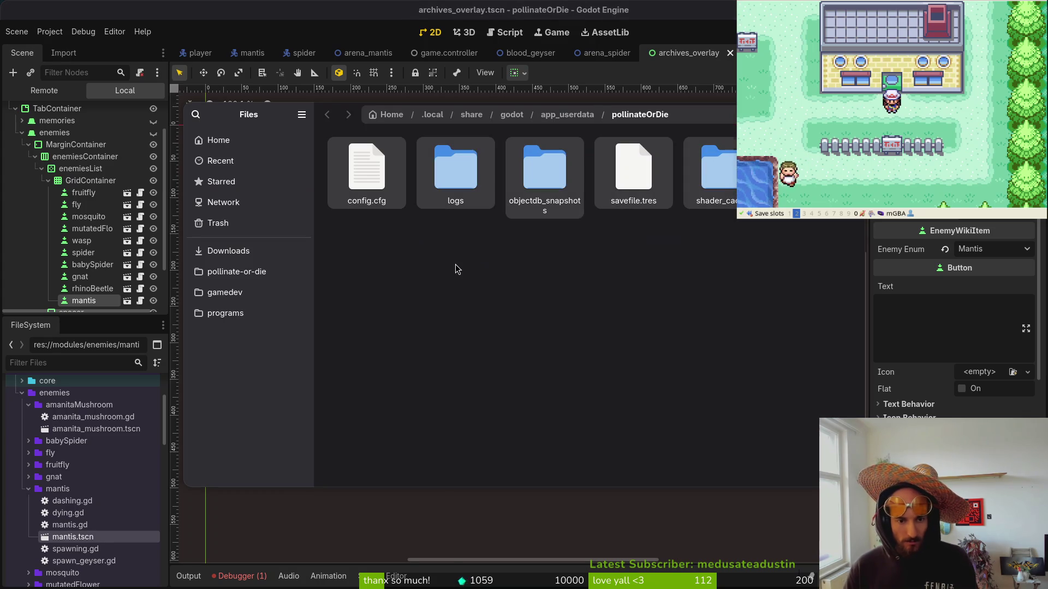
pyautogui.press('Delete')
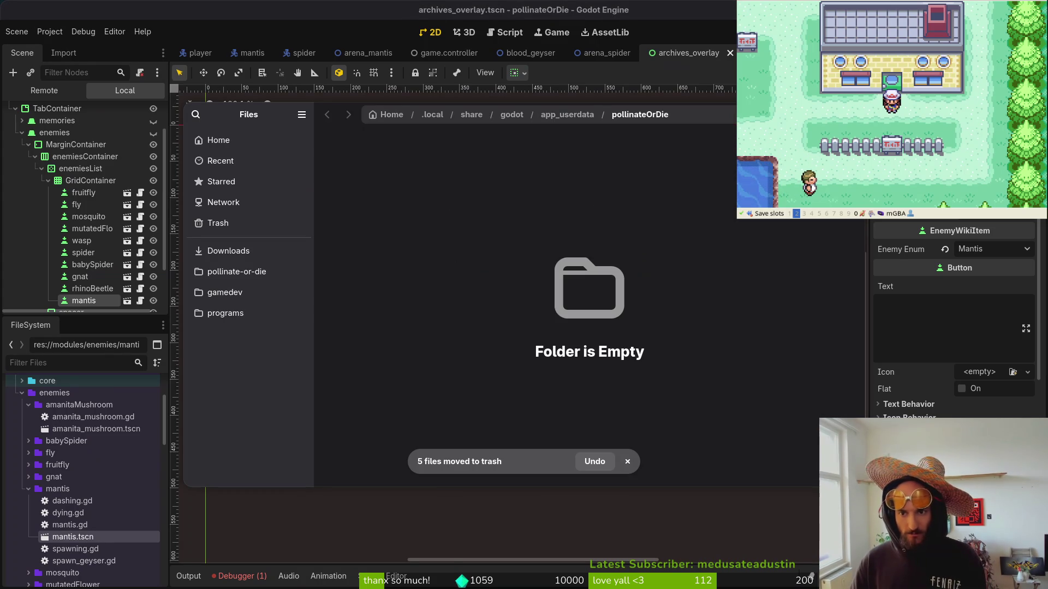
pyautogui.hotkey('ctrl', 'w')
pyautogui.press('F5')
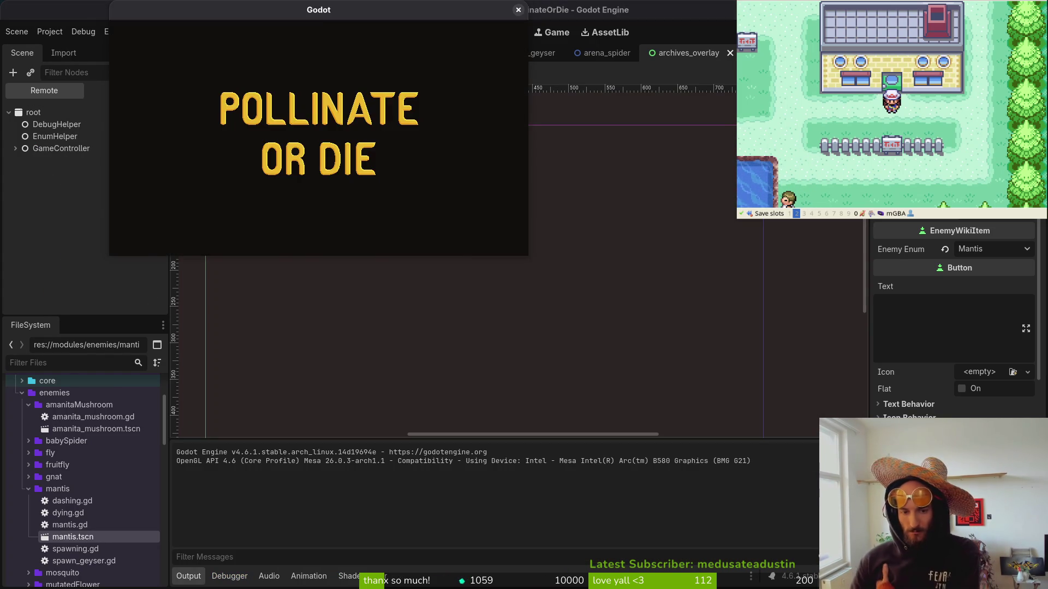
# Playtest a new game through the hive and enemy archives into the Mantis arena, then open the debugger.
pyautogui.press('Return')
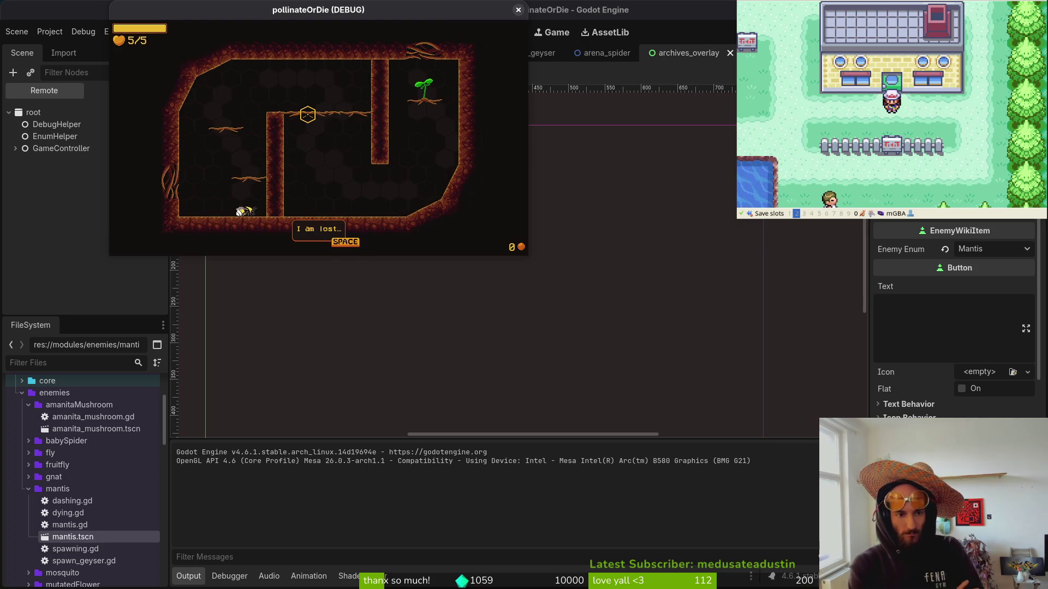
pyautogui.press('space')
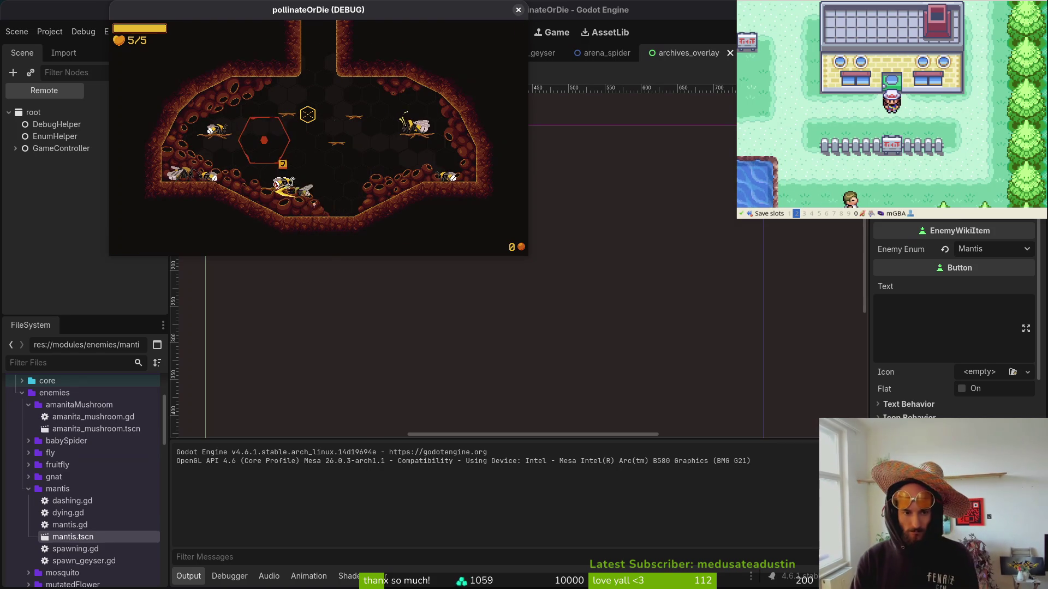
pyautogui.press('Tab')
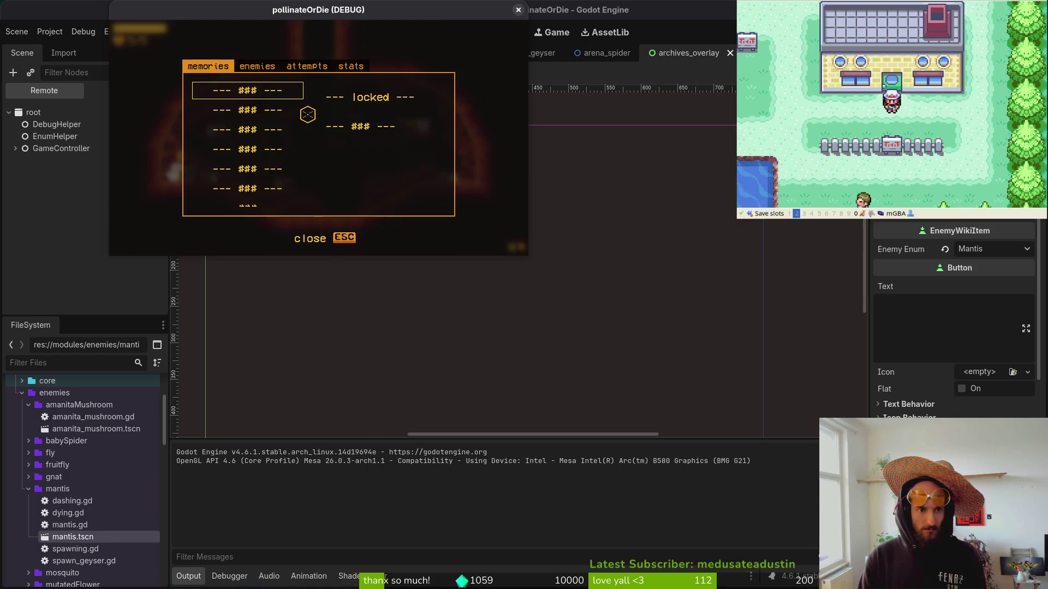
pyautogui.press('e')
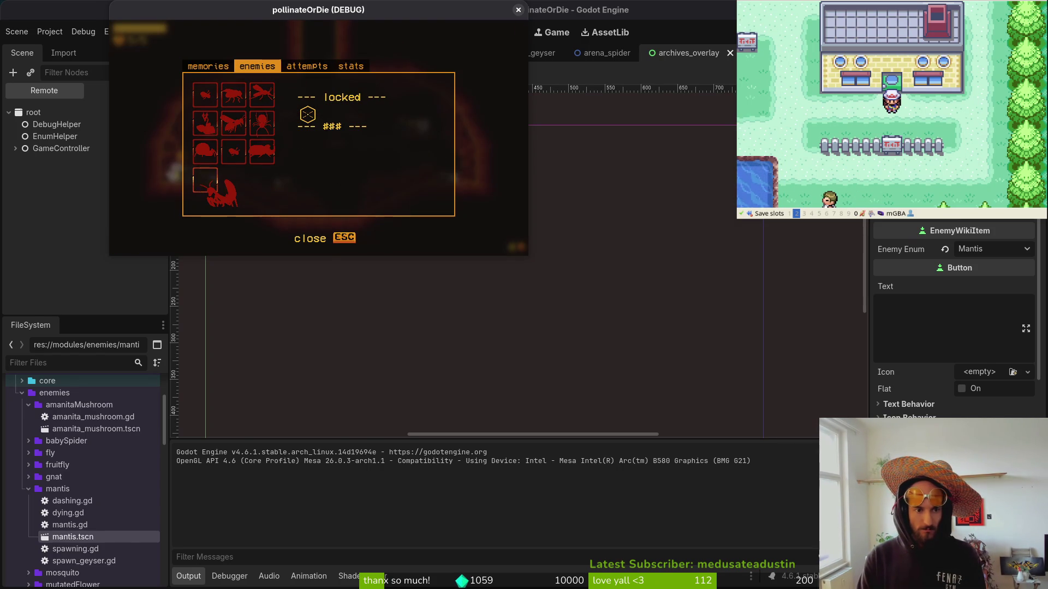
pyautogui.press('Escape')
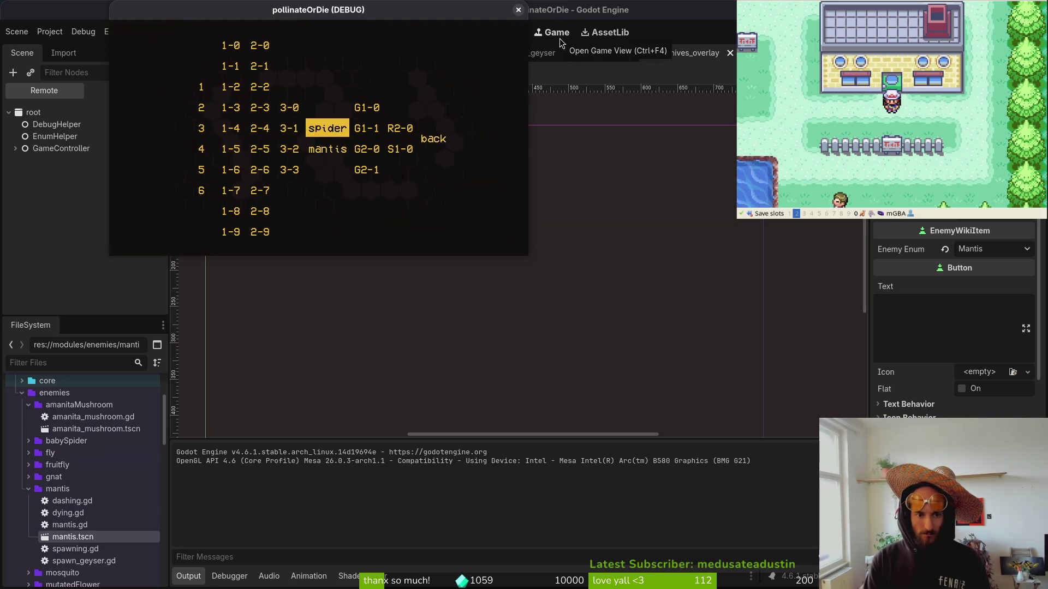
pyautogui.press('Return')
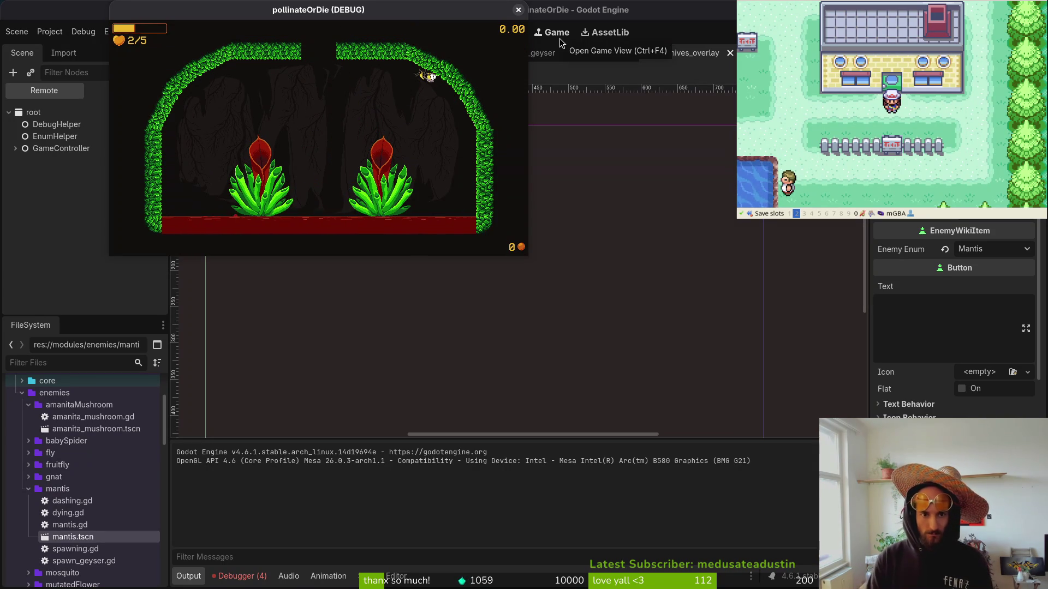
pyautogui.click(255, 578)
# Show the four dying.gd runtime errors, then resume the game and play on to the spider arena.
pyautogui.click(261, 440)
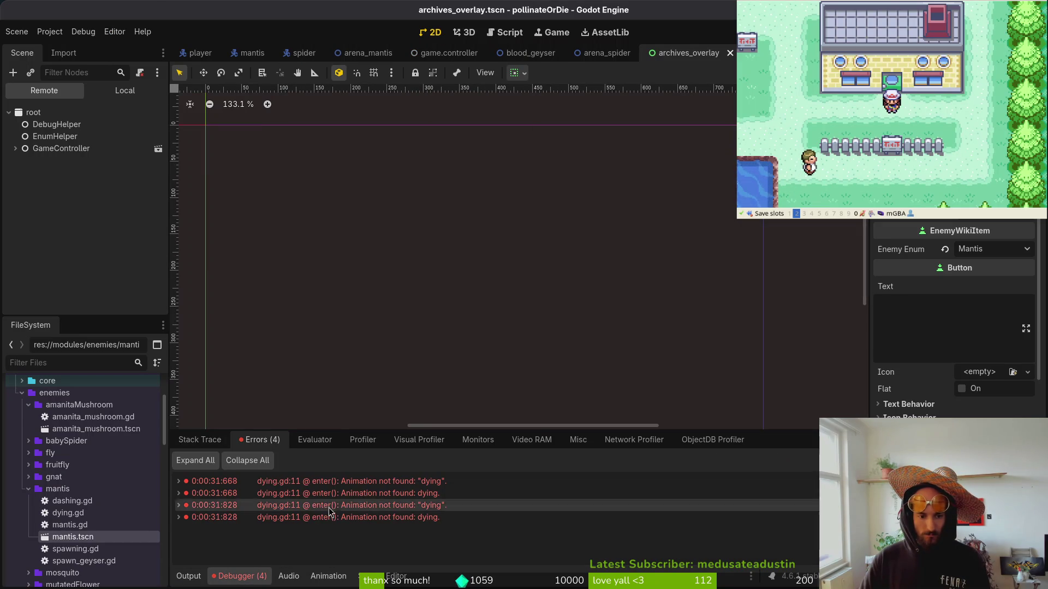
pyautogui.hotkey('alt', 'Tab')
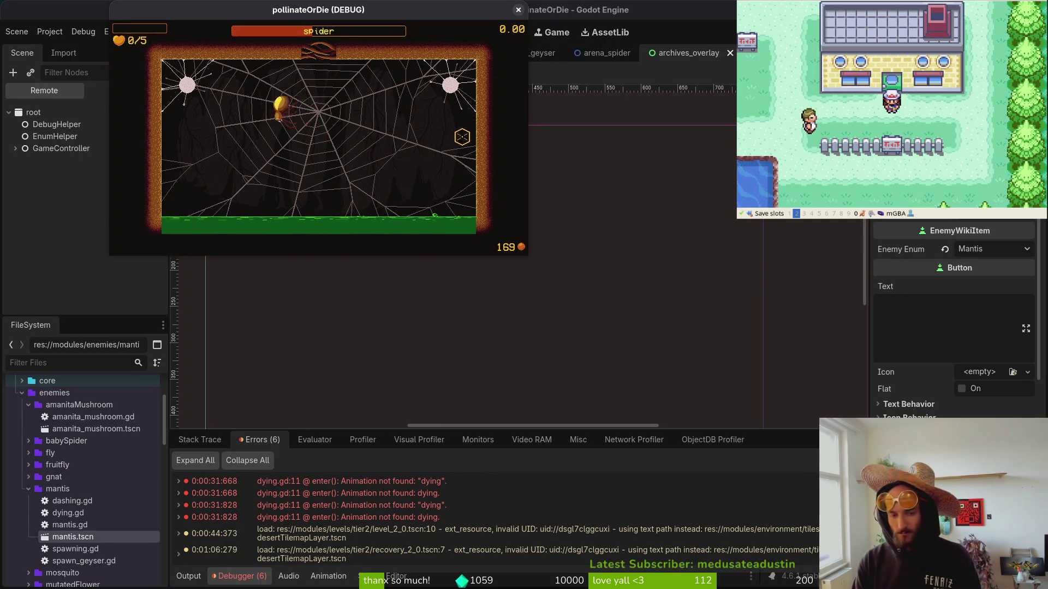
# After dying, browse the enemies archive to the mantis entry showing MANTIS_DESC, then close the game.
pyautogui.press('Return')
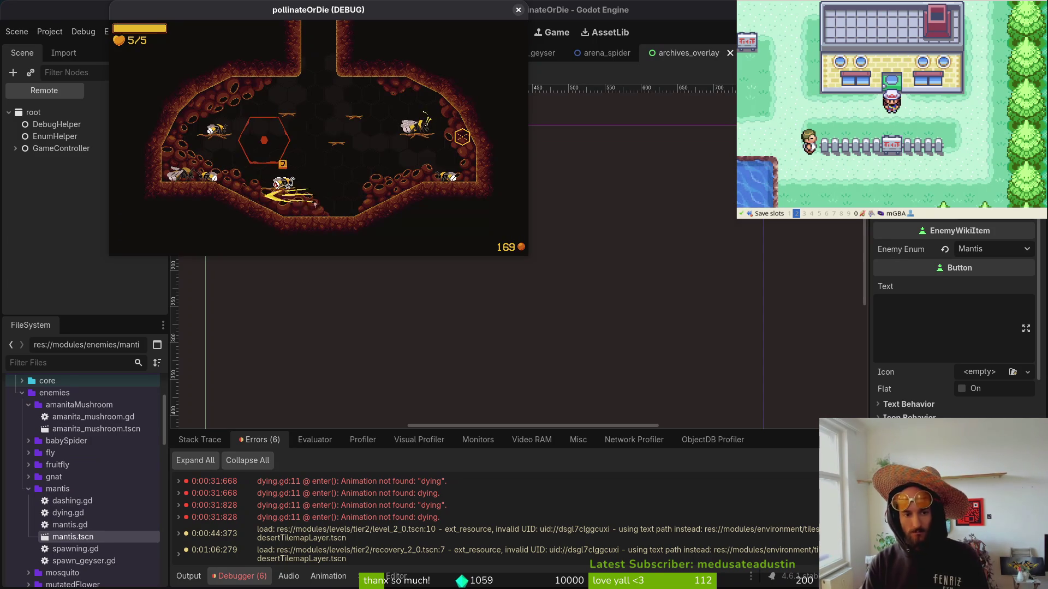
pyautogui.press('e')
pyautogui.press('Down')
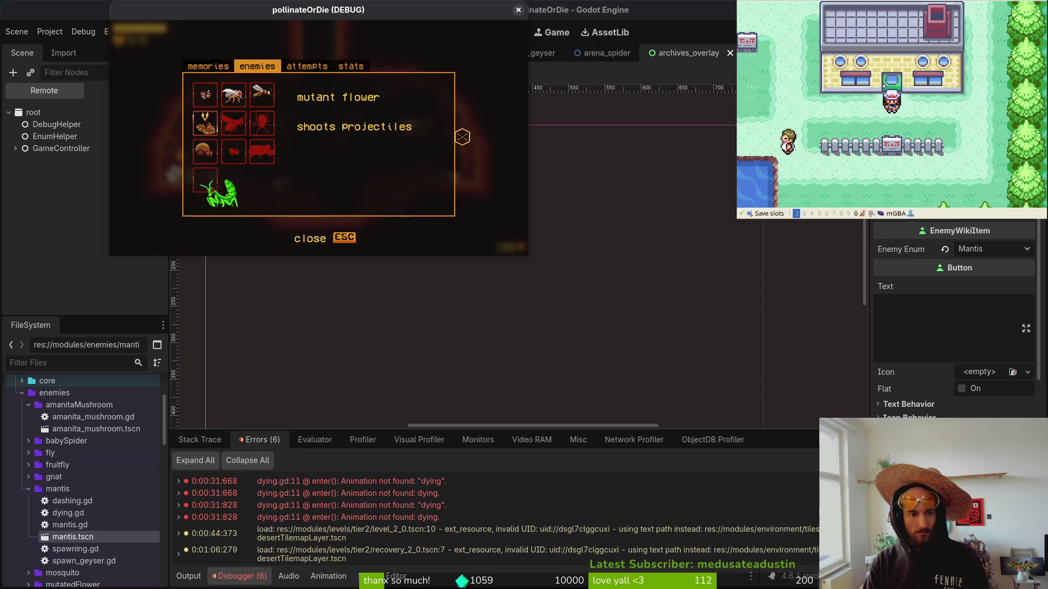
pyautogui.press('Down')
pyautogui.press('Down')
pyautogui.press('Up')
pyautogui.press('Down')
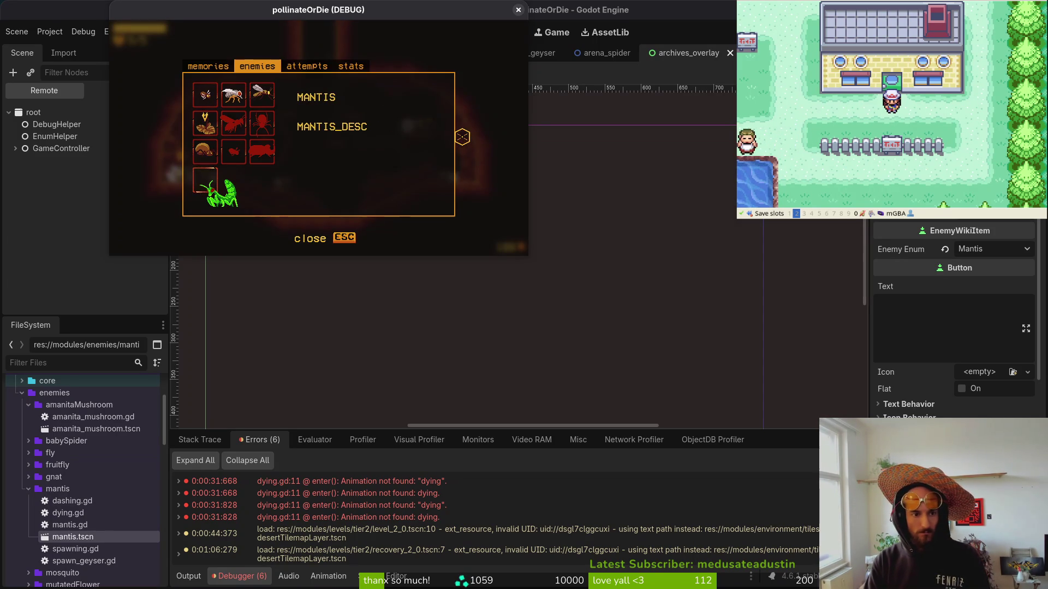
pyautogui.press('Down')
pyautogui.press('Up')
pyautogui.press('Up')
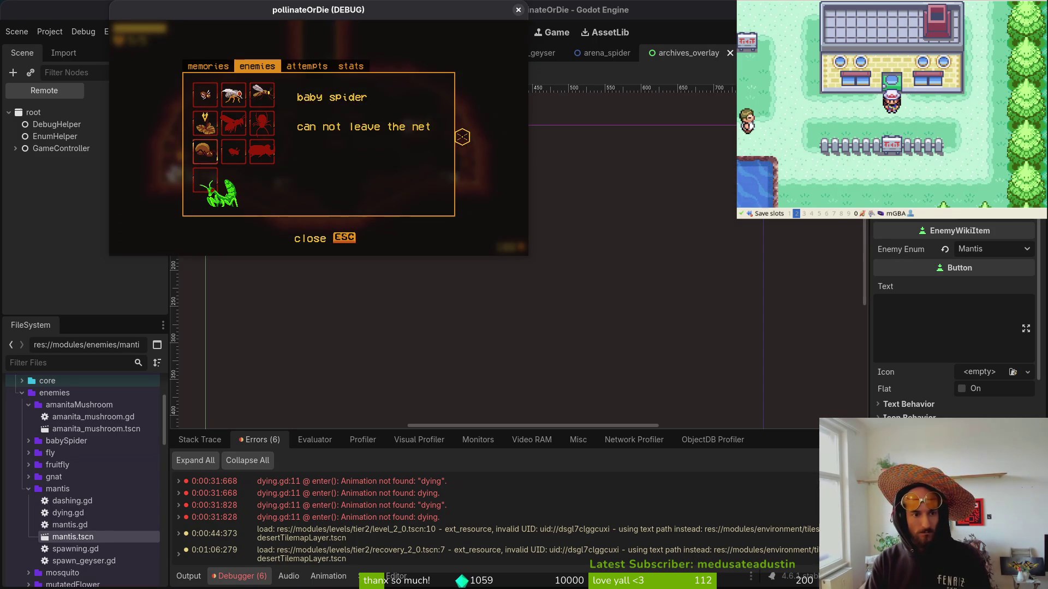
pyautogui.press('Down')
pyautogui.press('Down')
pyautogui.press('Up')
pyautogui.press('Up')
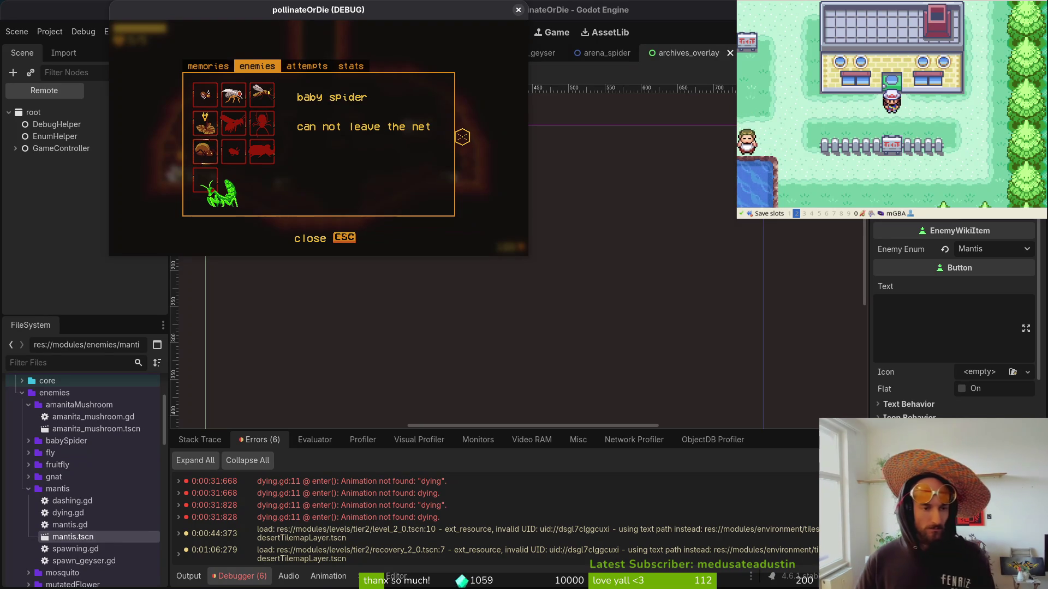
pyautogui.press('Up')
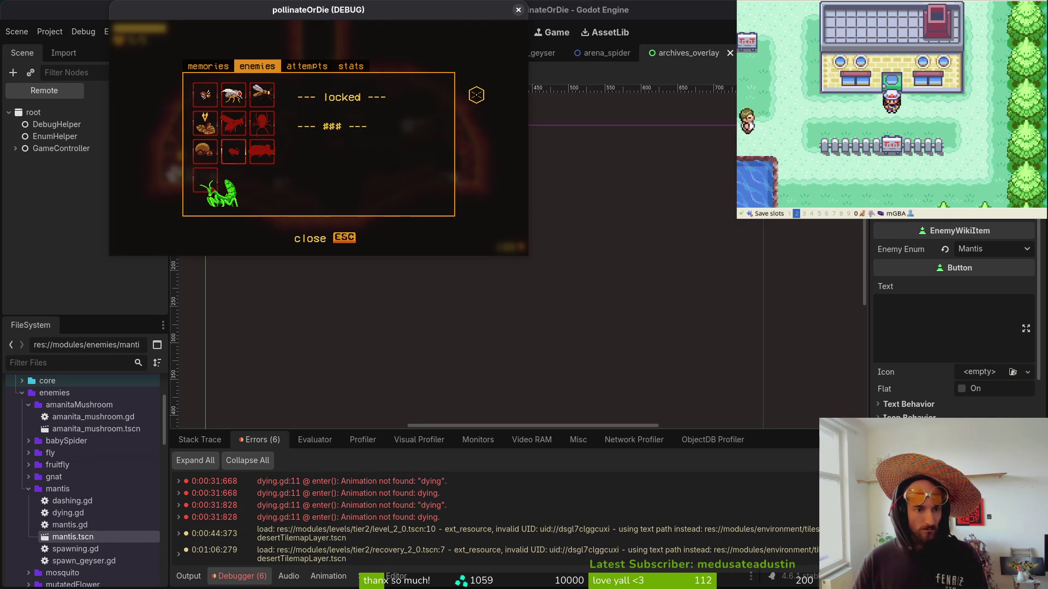
pyautogui.press('Down')
pyautogui.press('Down')
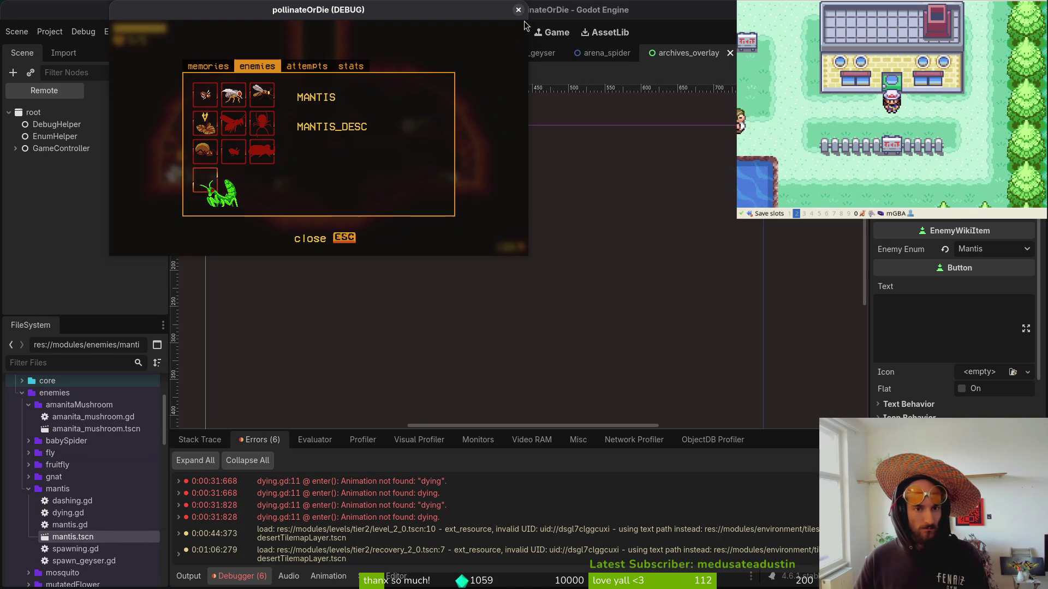
pyautogui.click(518, 10)
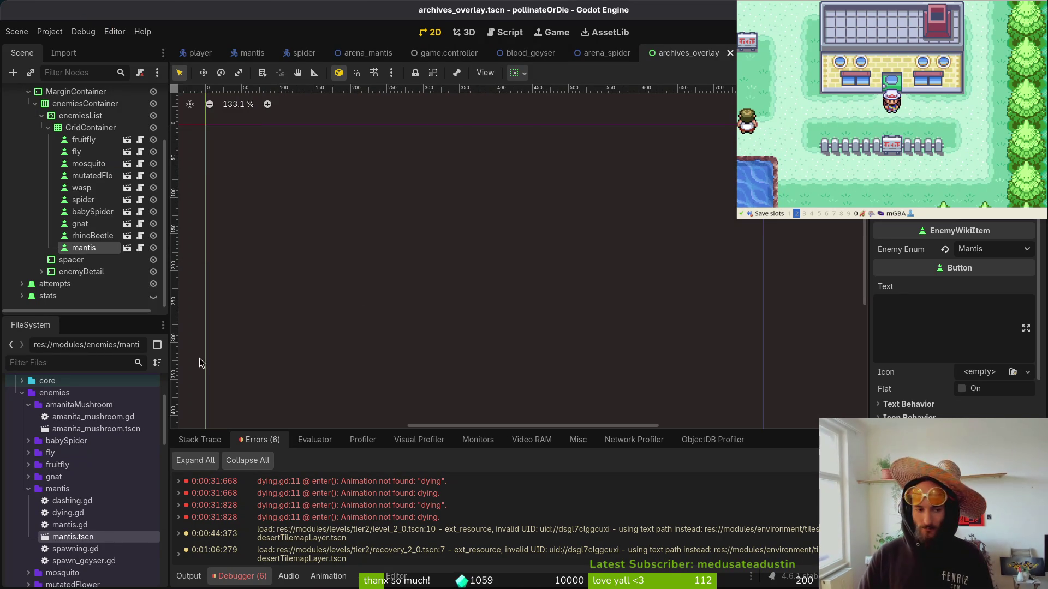
# Collapse the GridContainer and enemiesList branches and close the archives_overlay, arena_spider, game.controller, spider, mantis and player tabs.
pyautogui.click(48, 127)
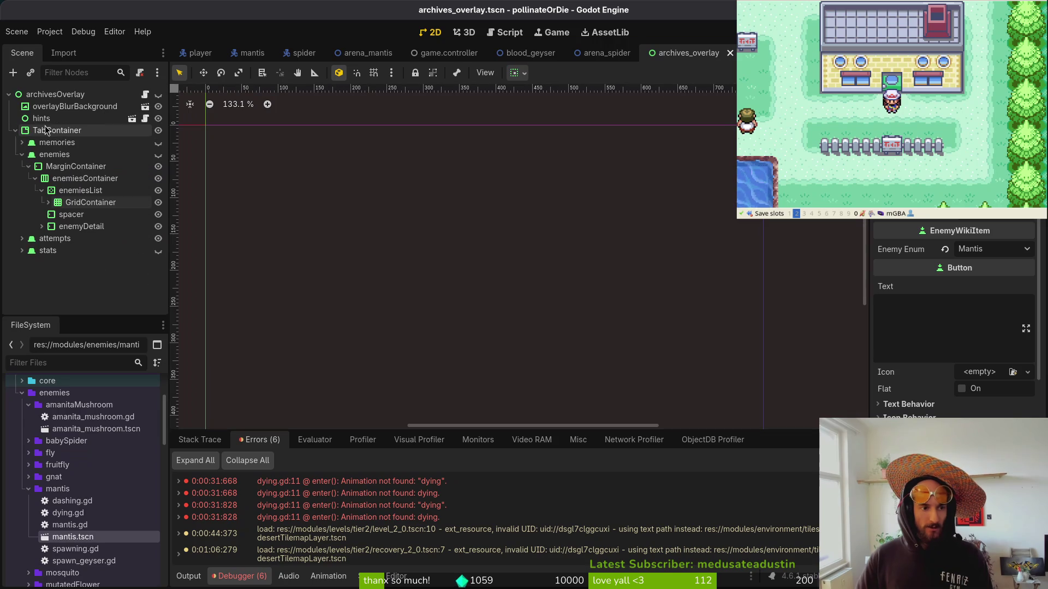
pyautogui.click(42, 190)
pyautogui.click(730, 53)
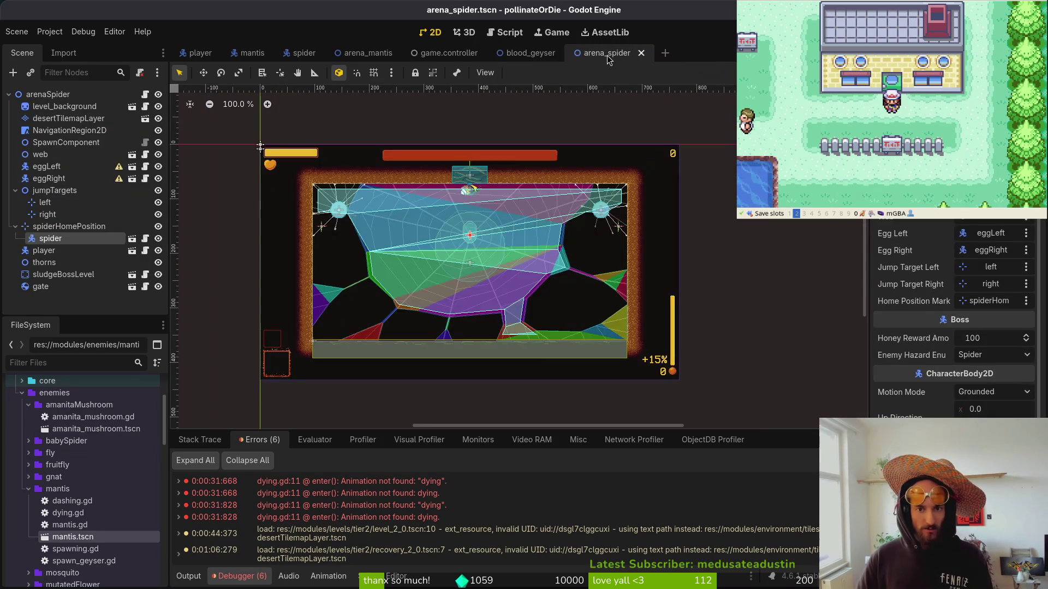
pyautogui.click(642, 53)
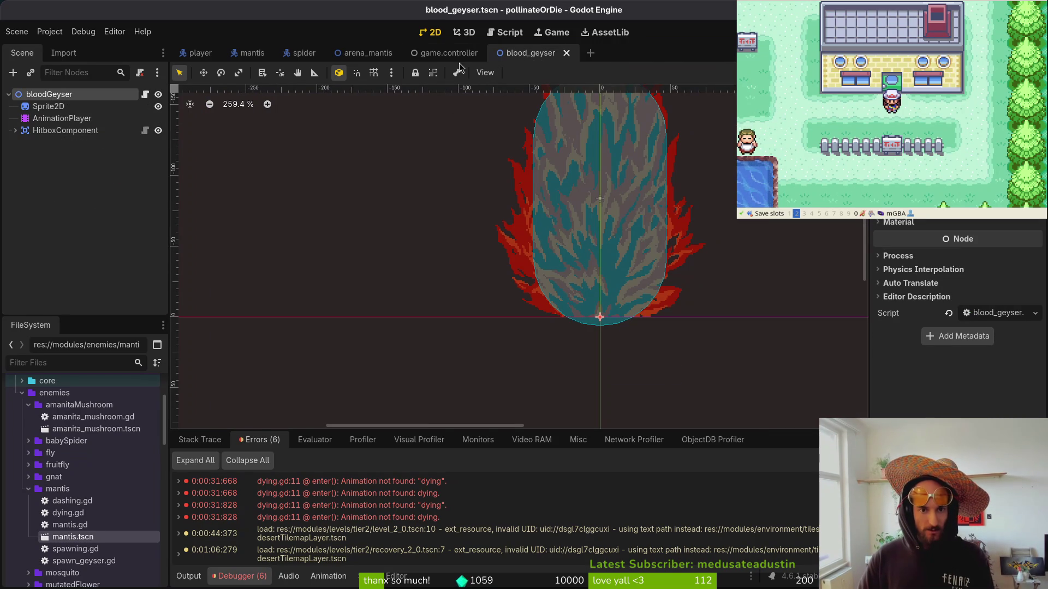
pyautogui.click(488, 52)
pyautogui.click(326, 53)
pyautogui.click(276, 53)
pyautogui.click(223, 53)
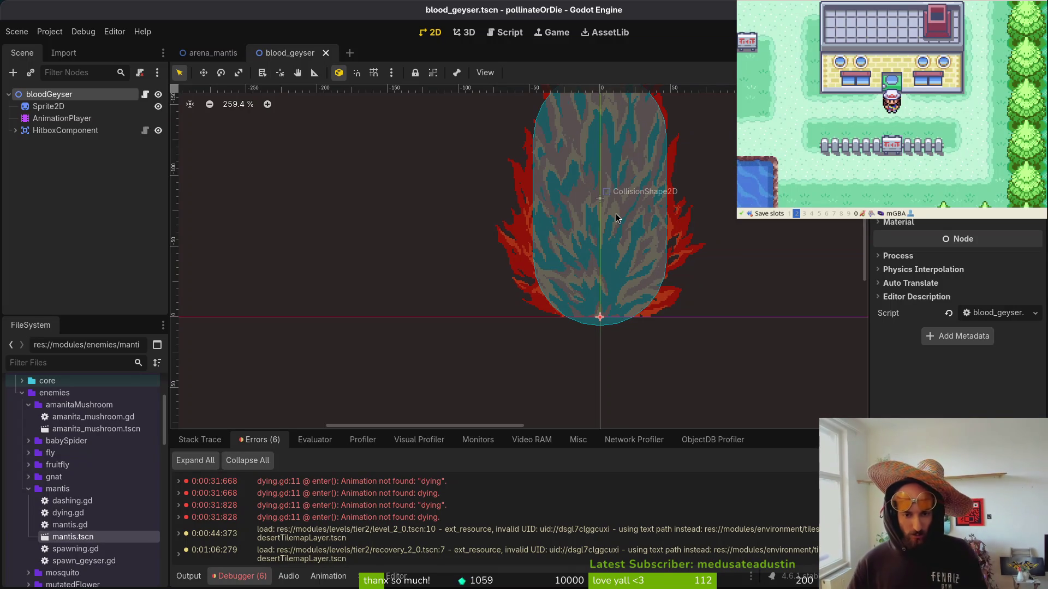
# Switch between arena_mantis and blood_geyser, ending on the blood_geyser scene.
pyautogui.click(212, 53)
pyautogui.click(290, 53)
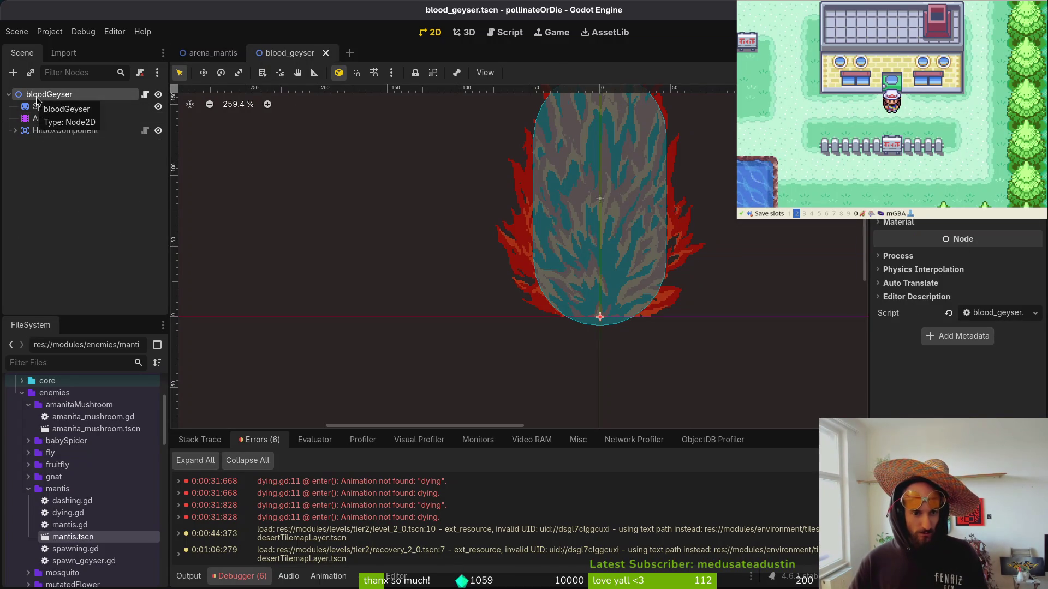
pyautogui.scroll(-1, 580, 284)
pyautogui.scroll(3, 583, 303)
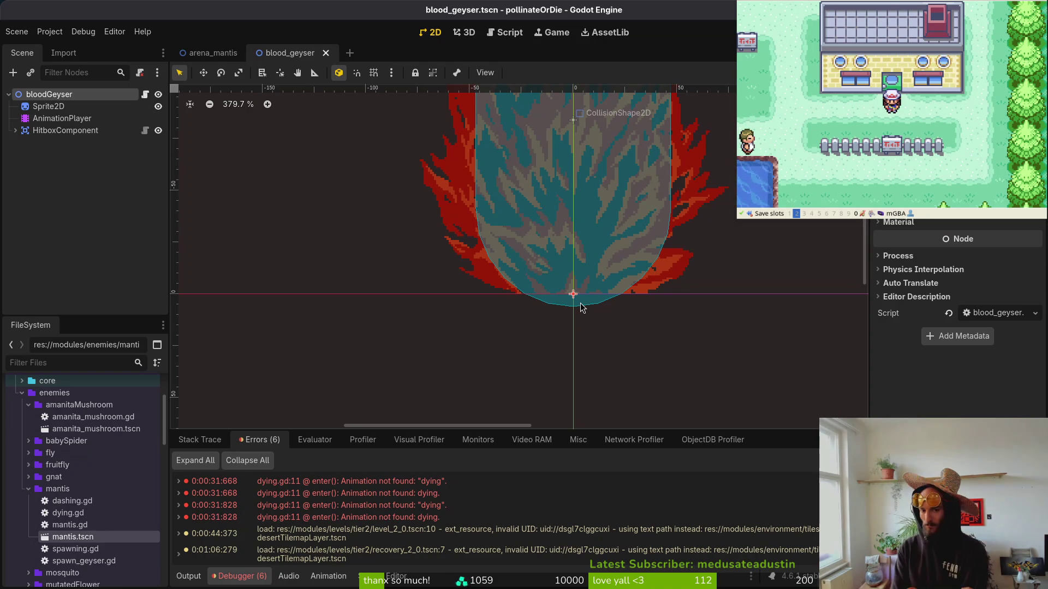
# Add a Timer node under bloodGeyser and rename it bubbleFrequency.
pyautogui.hotkey('ctrl', 'a')
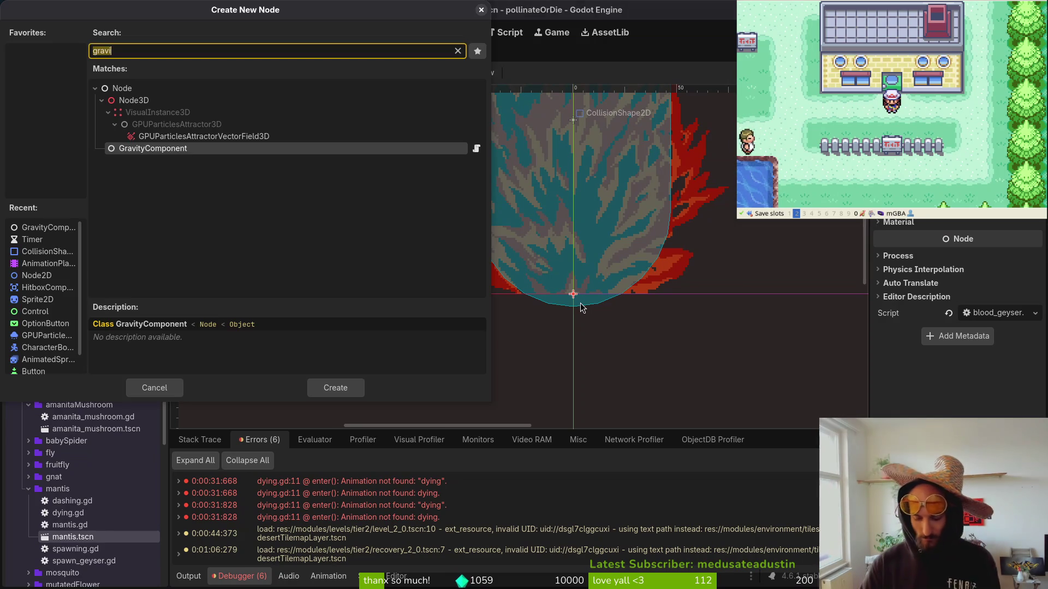
pyautogui.write('time')
pyautogui.press('Escape')
pyautogui.hotkey('ctrl', 'a')
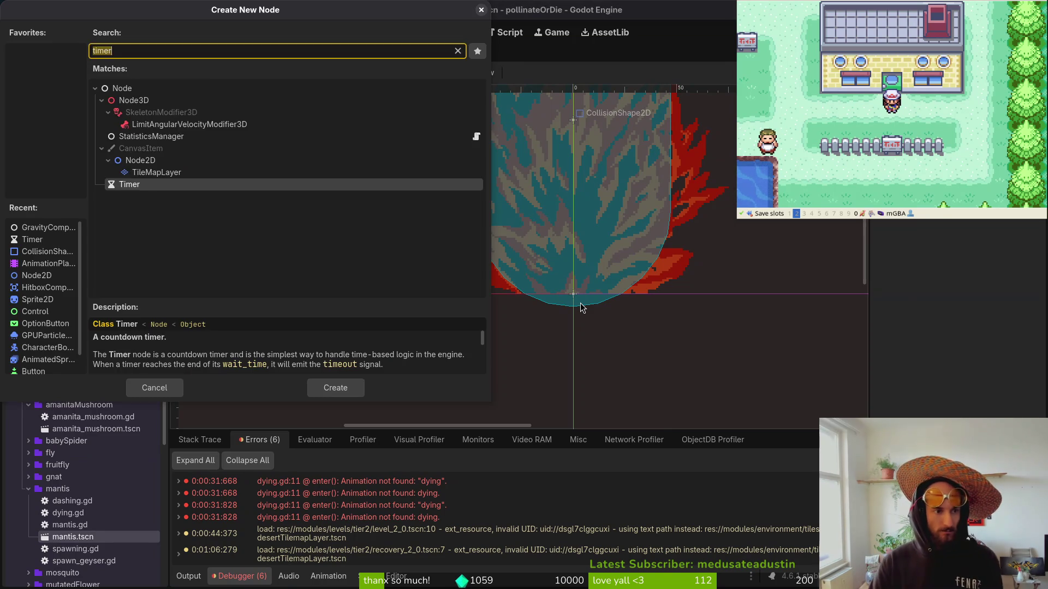
pyautogui.write('timer')
pyautogui.press('Return')
pyautogui.press('F2')
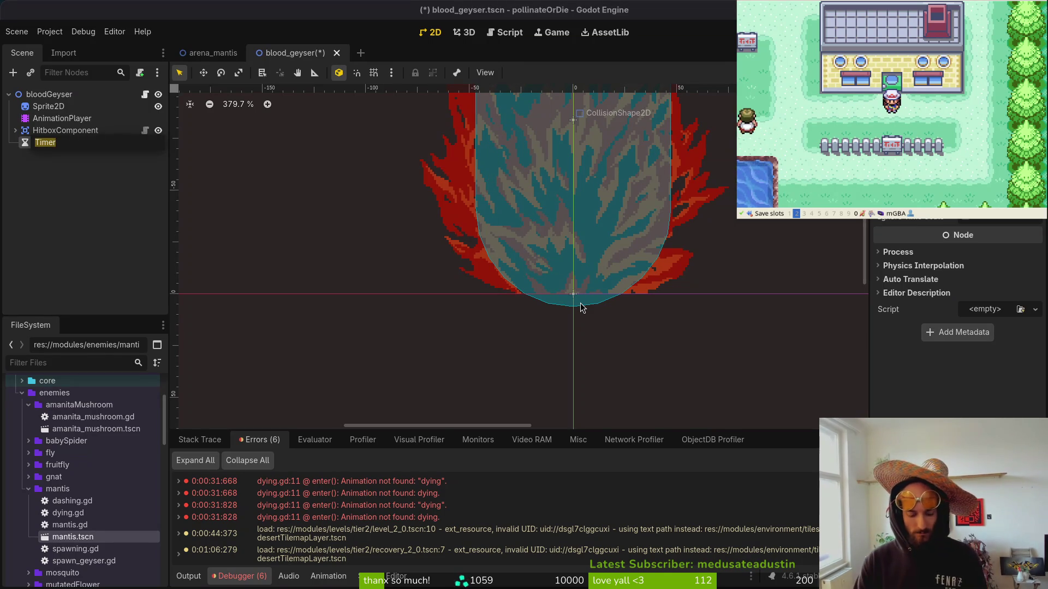
pyautogui.write('bubbleFrequency')
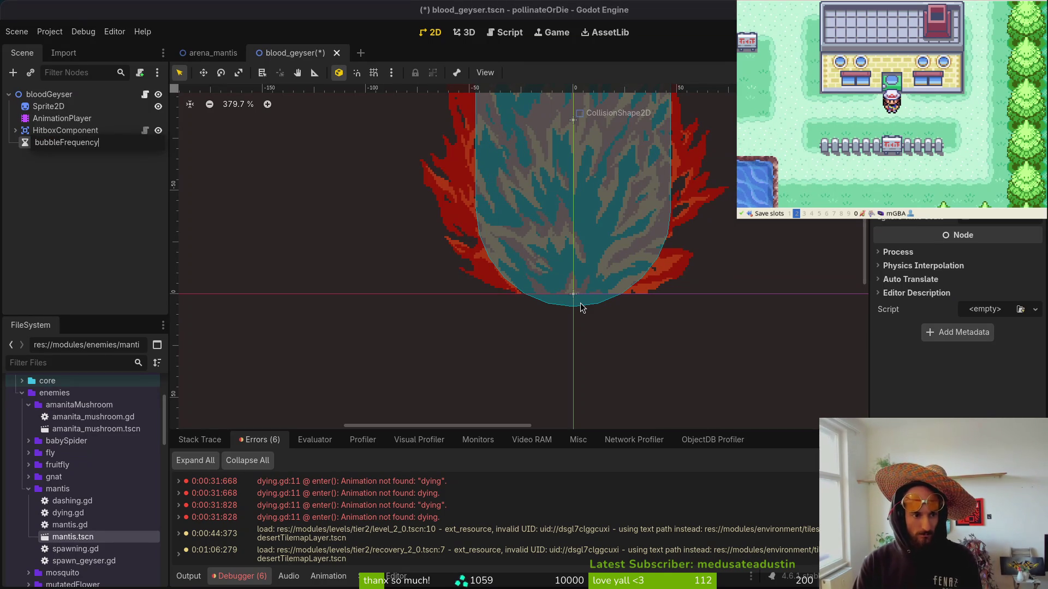
pyautogui.press('Return')
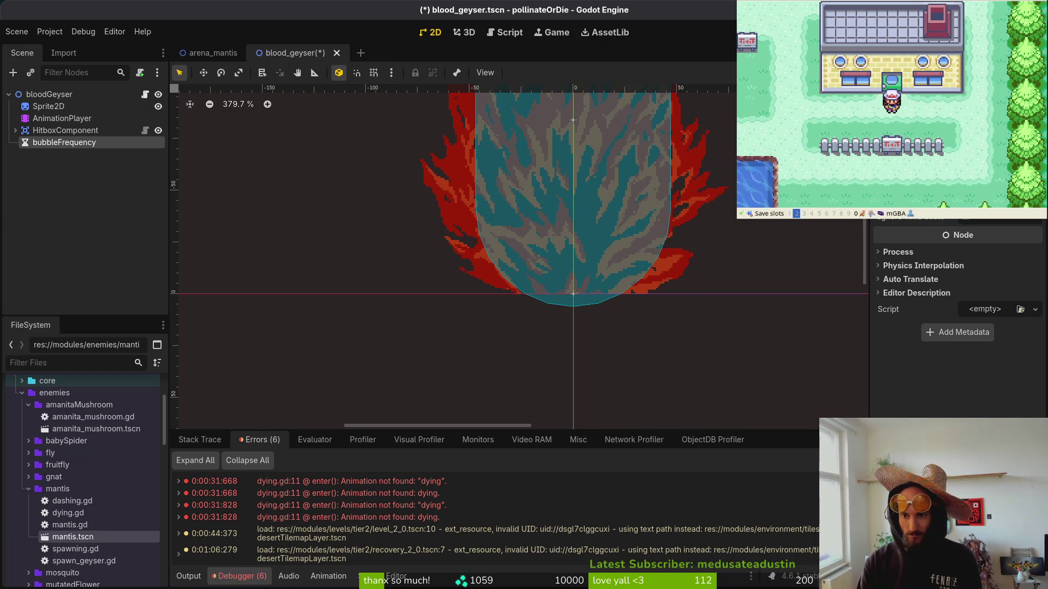
# Save the blood_geyser scene and reselect the bubbleFrequency node.
pyautogui.hotkey('ctrl', 's')
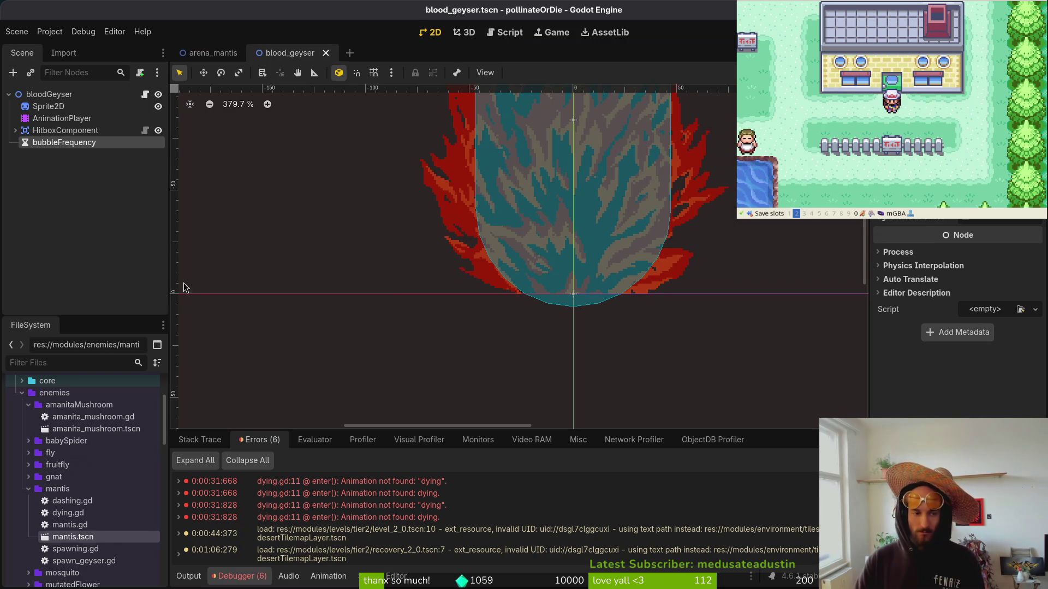
pyautogui.click(670, 313)
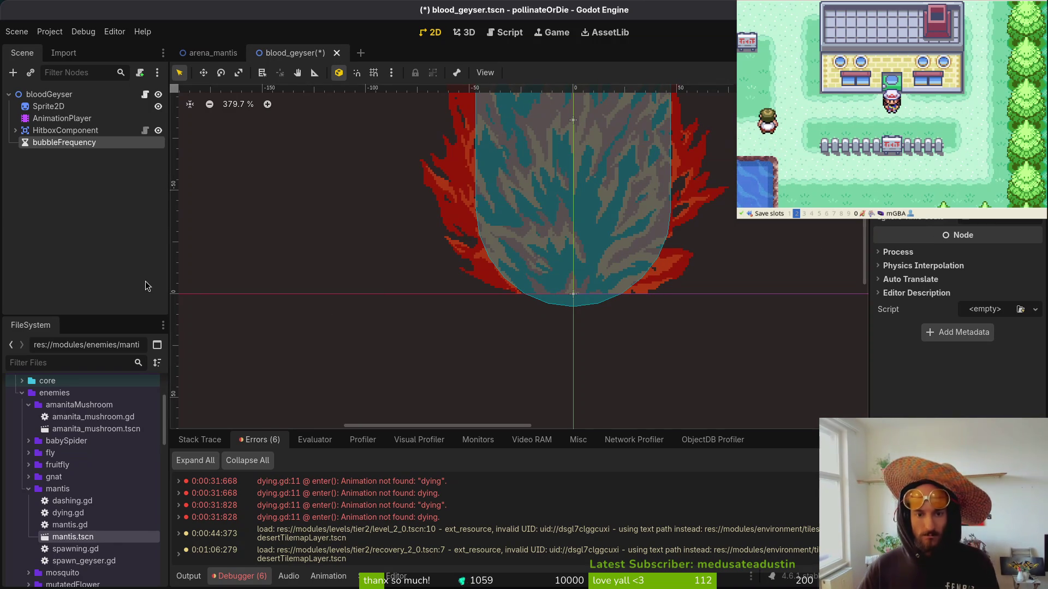
pyautogui.click(65, 181)
pyautogui.click(59, 143)
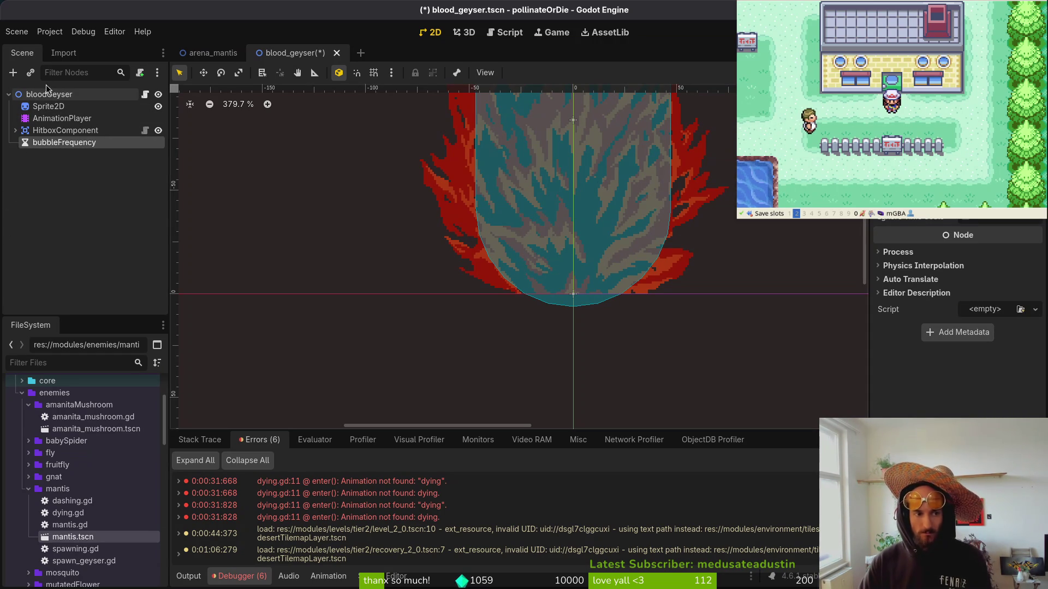
# Launch Neovim in the project folder with 'nvim .' and open blood_geyser.gd.
pyautogui.hotkey('alt', 'Tab')
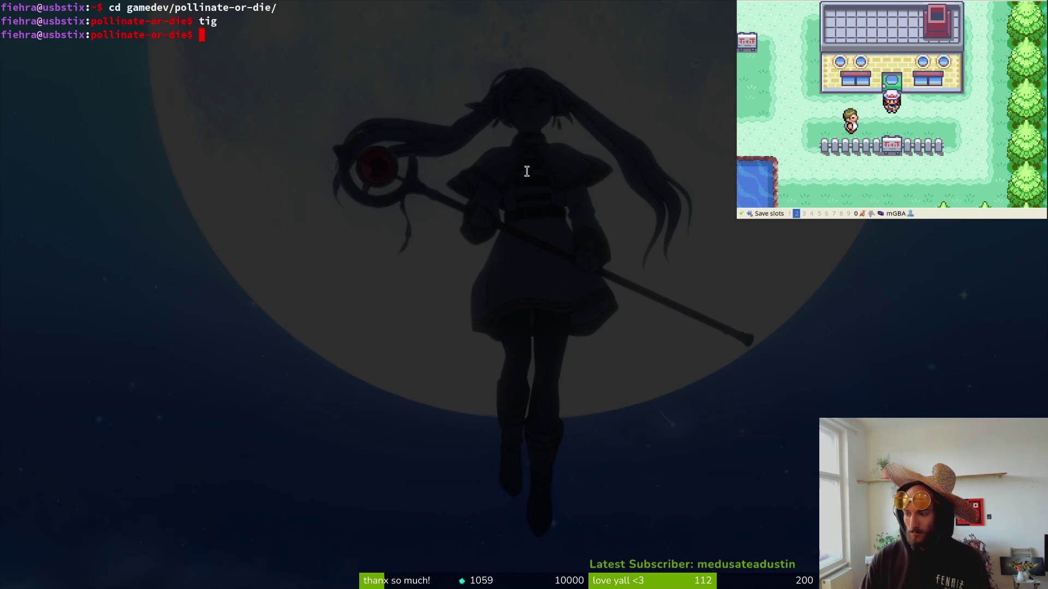
pyautogui.hotkey('ctrl', 'l')
pyautogui.write('nvim .')
pyautogui.press('Return')
pyautogui.write('bloodg')
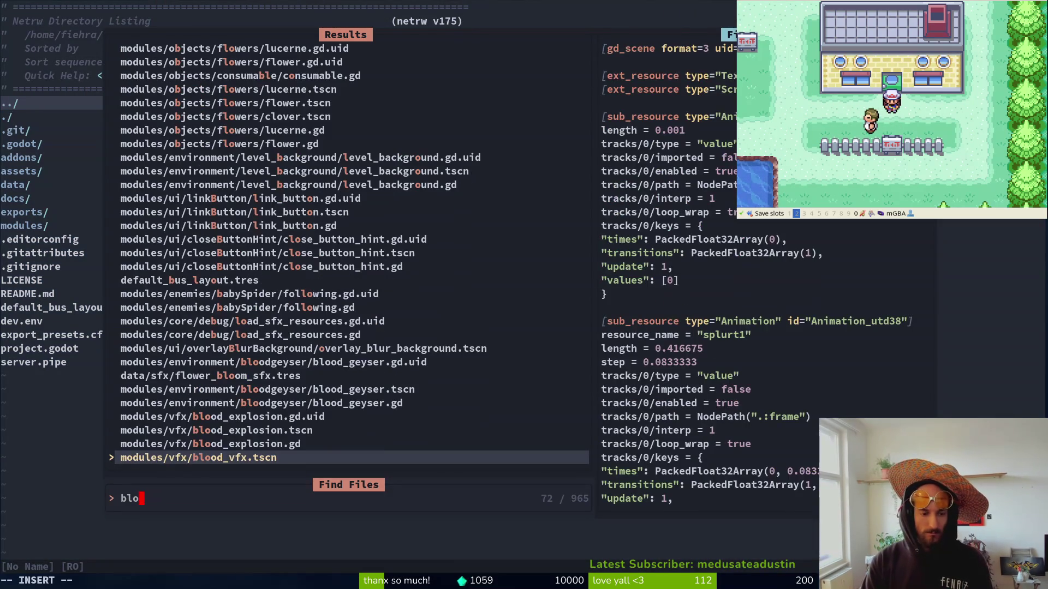
pyautogui.write('ey')
pyautogui.press('Return')
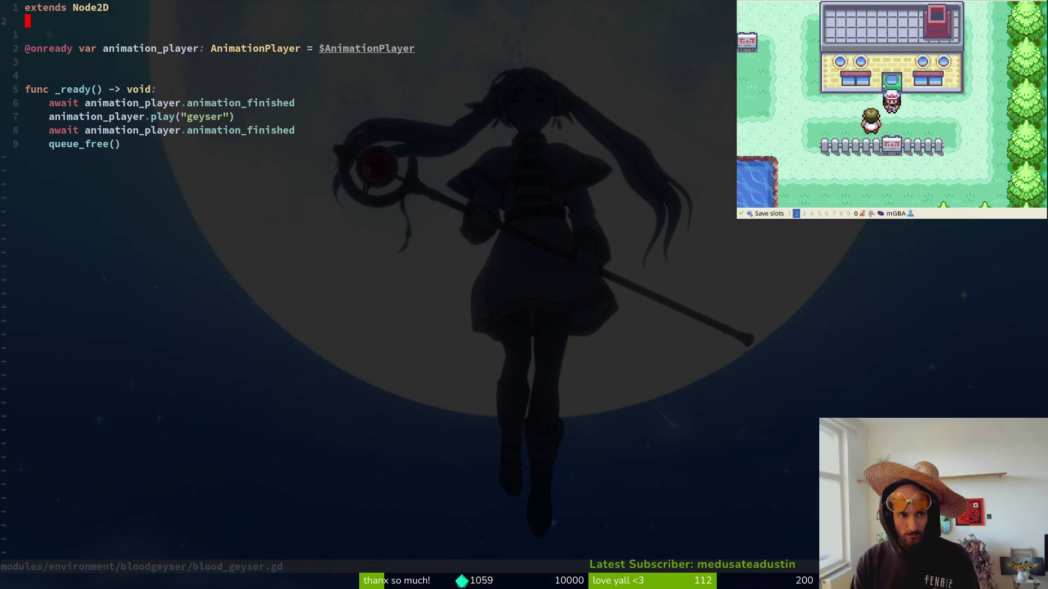
pyautogui.press('y')
pyautogui.press('y')
pyautogui.write('p')
pyautogui.write('cwexport')
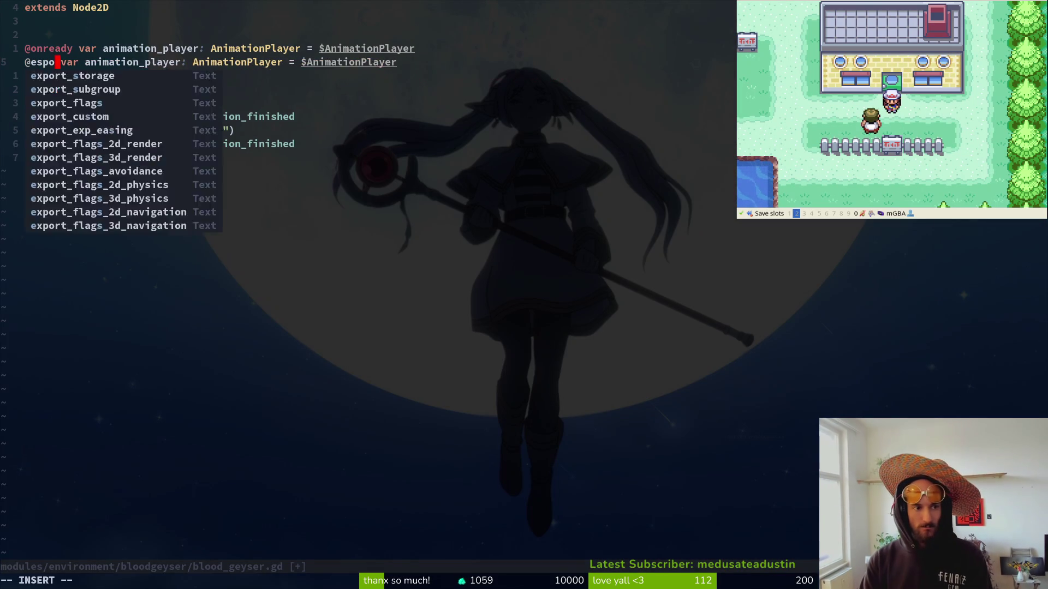
pyautogui.press('Escape')
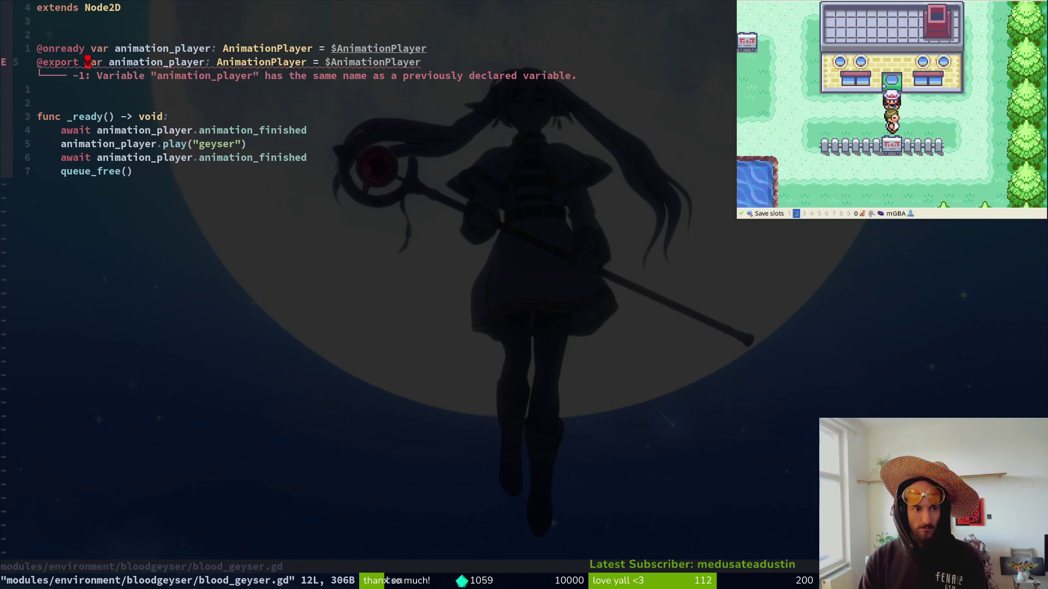
pyautogui.press('w')
pyautogui.press('w')
pyautogui.write('cw')
pyautogui.write('bubble_sc')
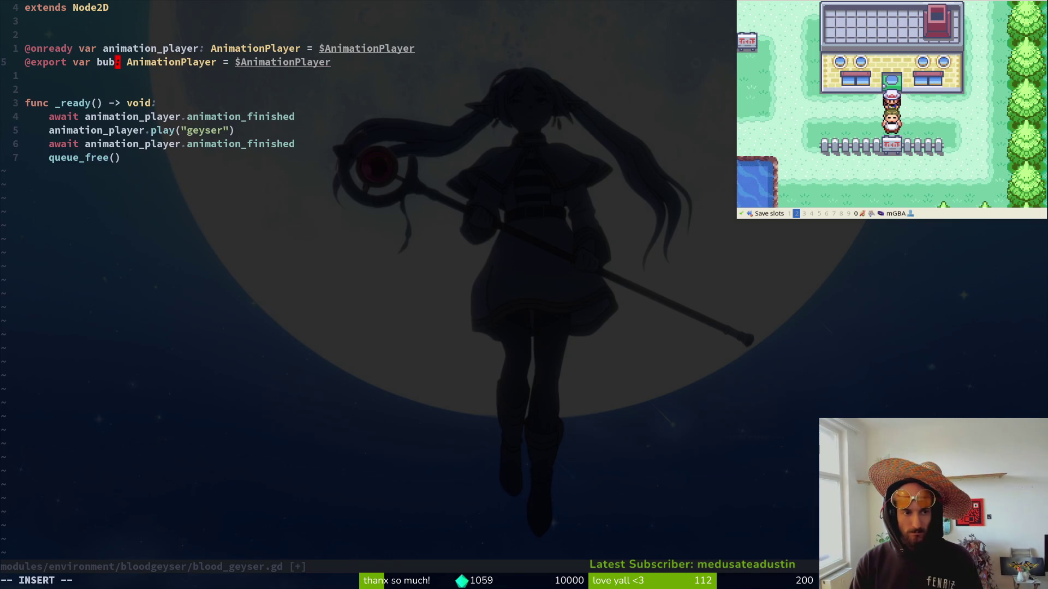
pyautogui.write('ene')
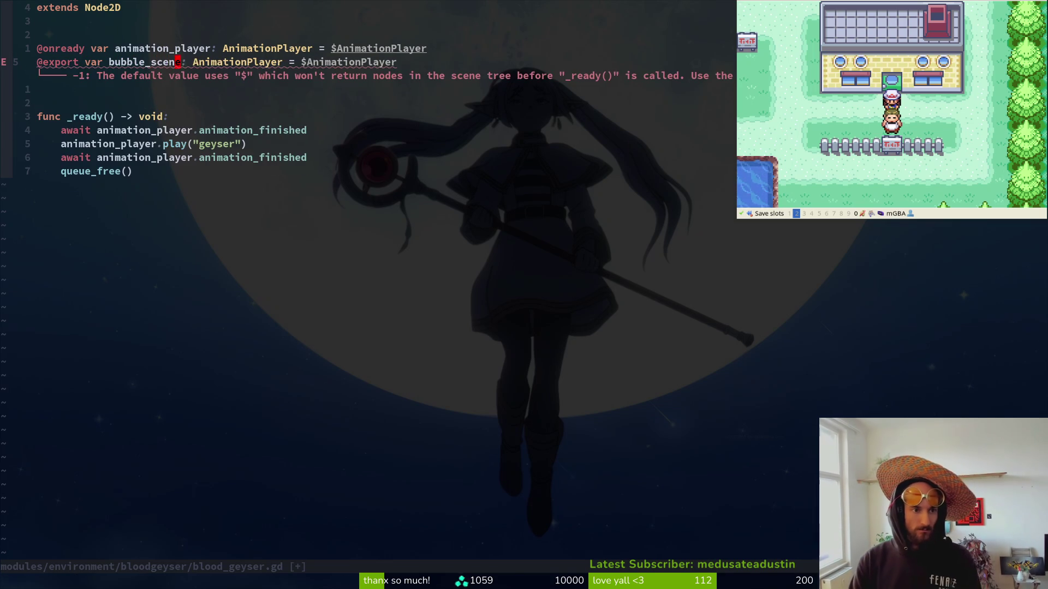
pyautogui.press('Escape')
pyautogui.press('w')
pyautogui.press('w')
pyautogui.write('cwPackedS')
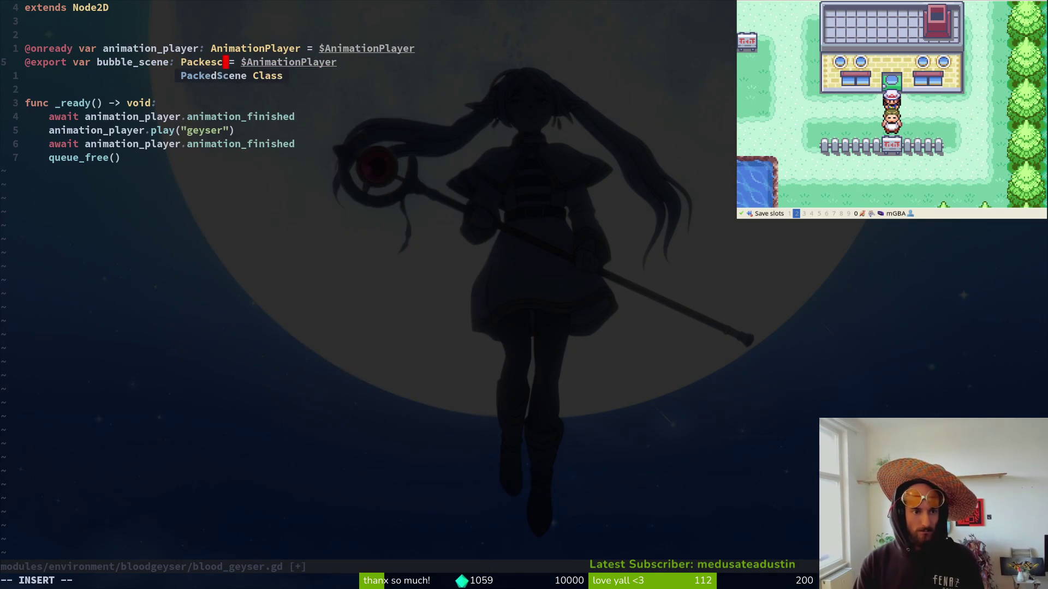
pyautogui.press('Return')
# Delete the leftover $AnimationPlayer default value, save the script with :w, and return to Godot.
pyautogui.press('Escape')
pyautogui.press('w')
pyautogui.press('w')
pyautogui.press('w')
pyautogui.press('c')
pyautogui.press('w')
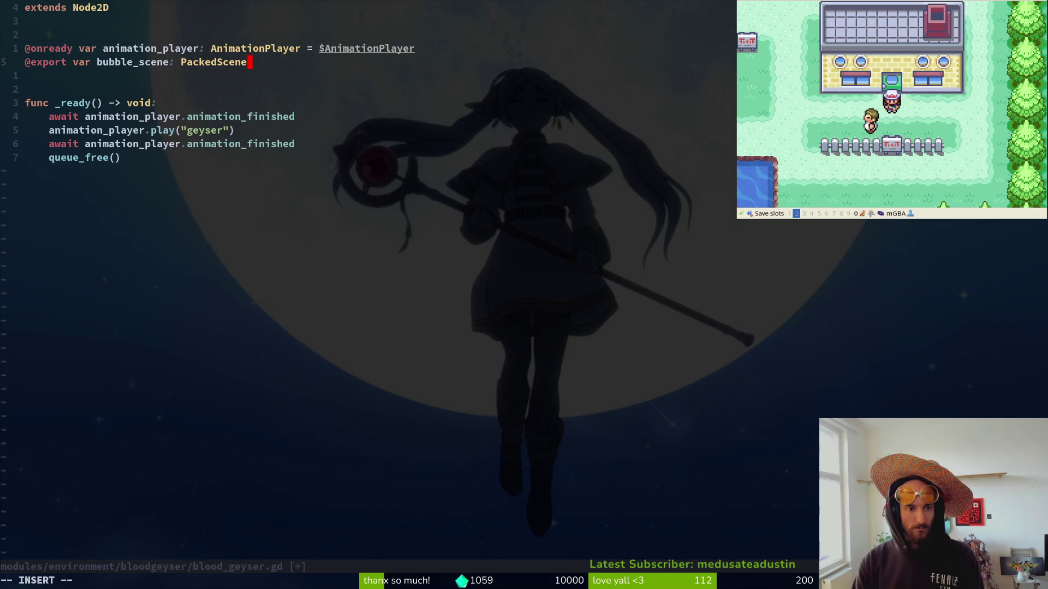
pyautogui.press('Escape')
pyautogui.write(':w')
pyautogui.press('Return')
pyautogui.hotkey('alt', 'Tab')
# Look up the slime bubble scene name with 'slimbu', save the blood_geyser scene, and return to Neovim.
pyautogui.click(49, 94)
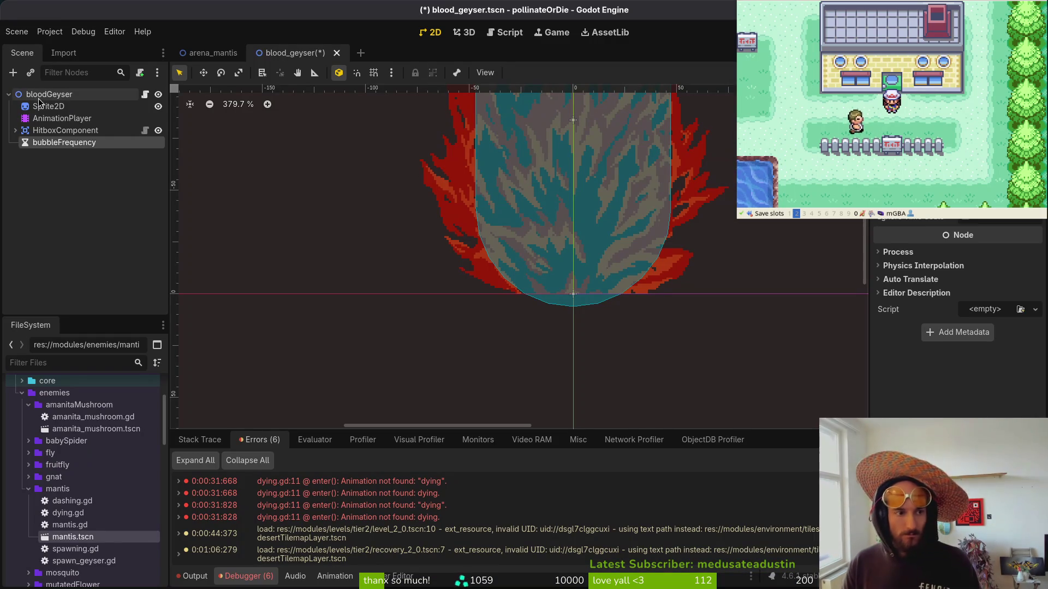
pyautogui.hotkey('ctrl', 'shift', 'o')
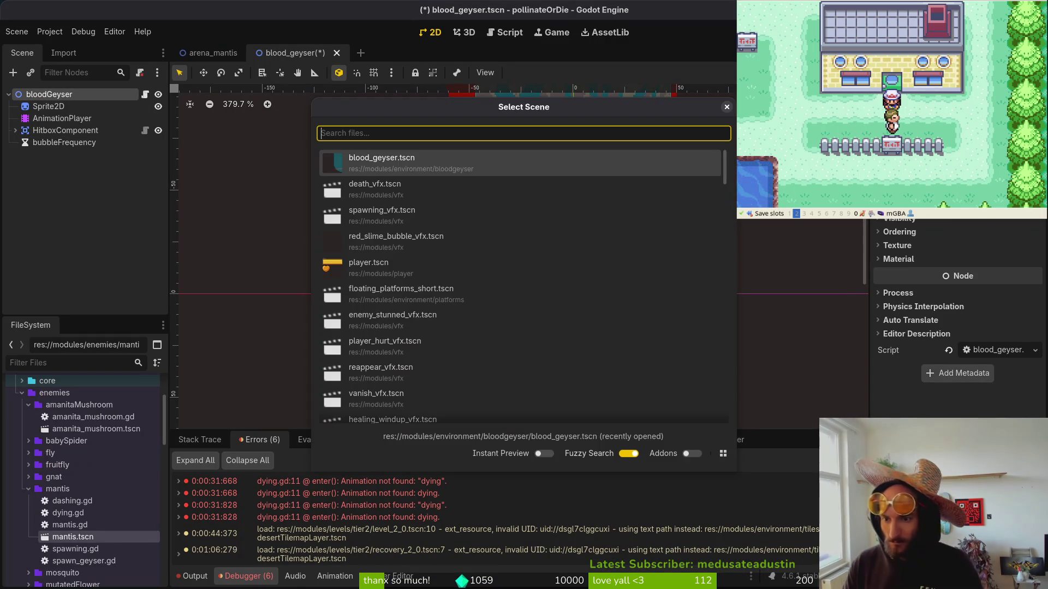
pyautogui.write('slimbu')
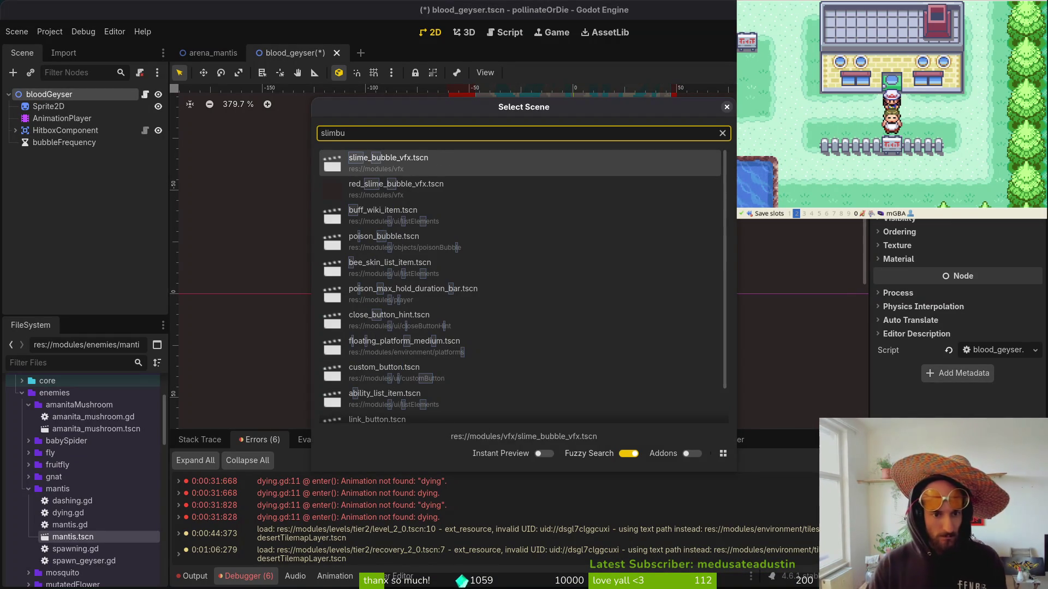
pyautogui.press('Escape')
pyautogui.hotkey('ctrl', 's')
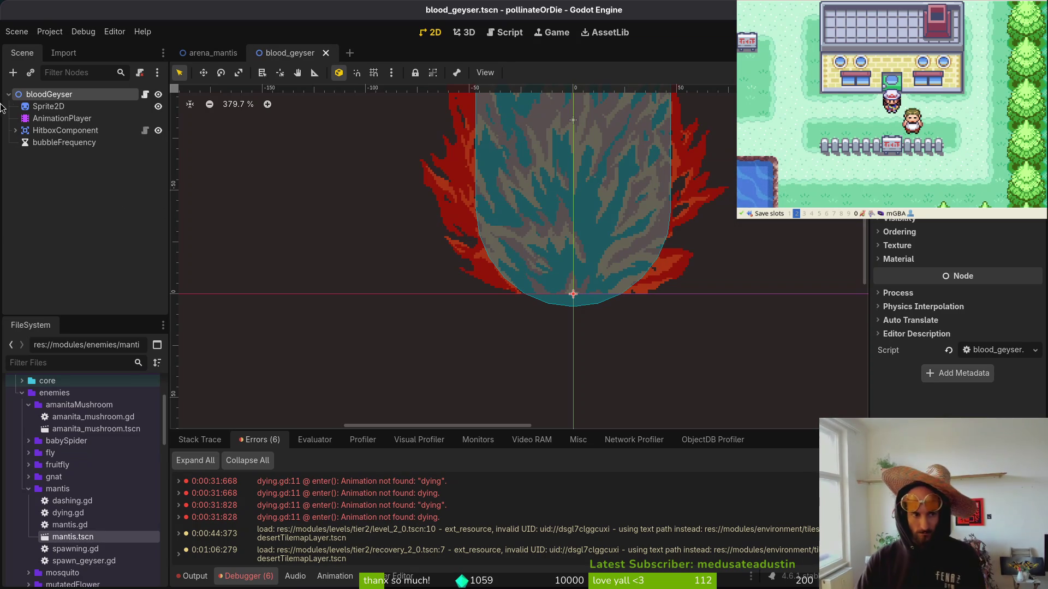
pyautogui.hotkey('alt', 'Tab')
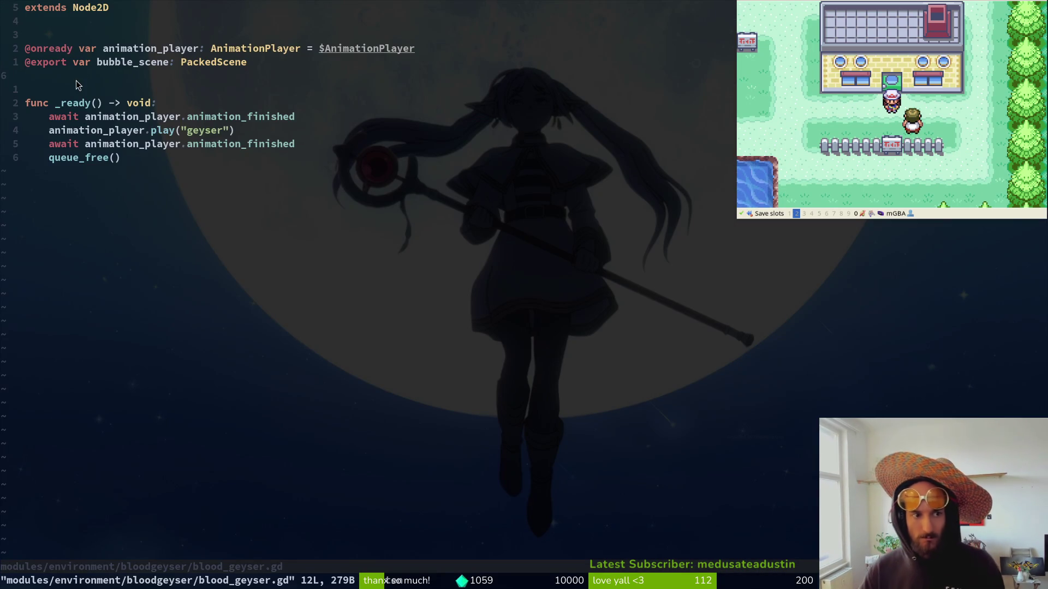
pyautogui.press('o')
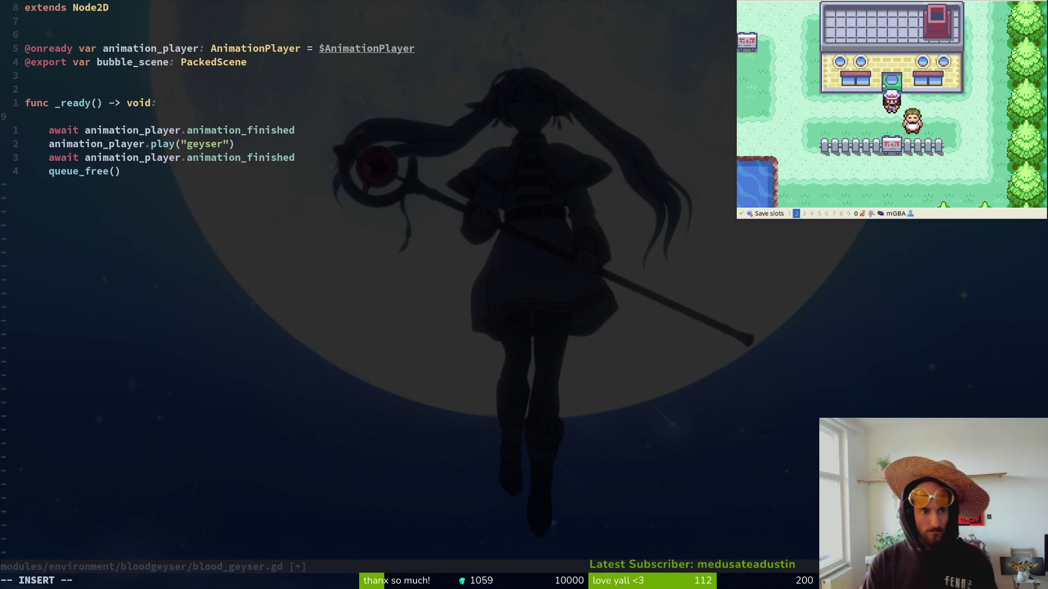
pyautogui.press('3')
pyautogui.press('k')
pyautogui.hotkey('shift', 'v')
pyautogui.press('y')
pyautogui.press('p')
pyautogui.press('w')
pyautogui.press('w')
pyautogui.press('w')
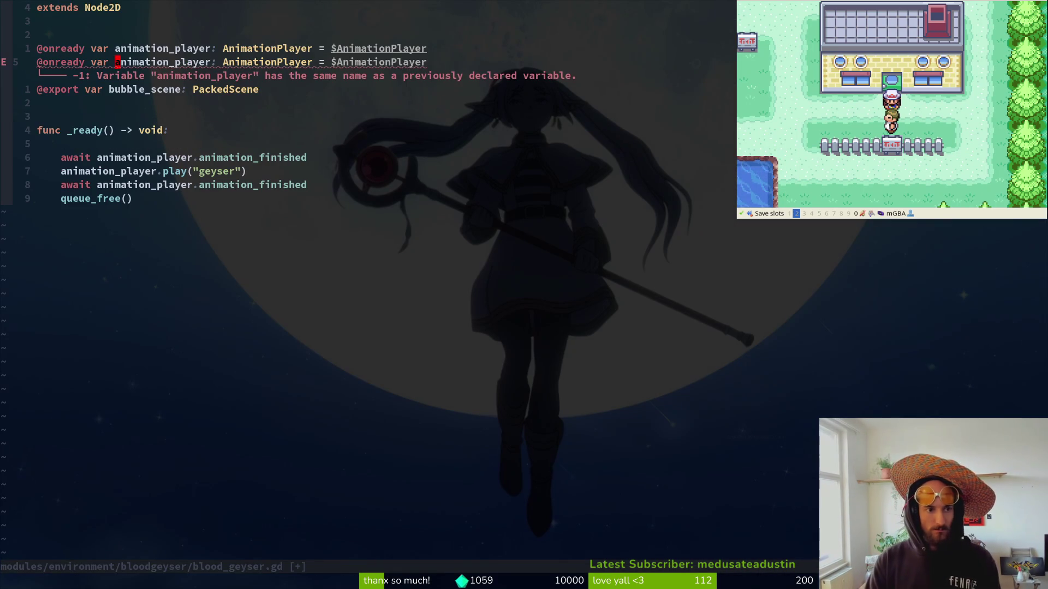
pyautogui.write('cwf')
pyautogui.press('BackSpace')
pyautogui.write('bubble_fre')
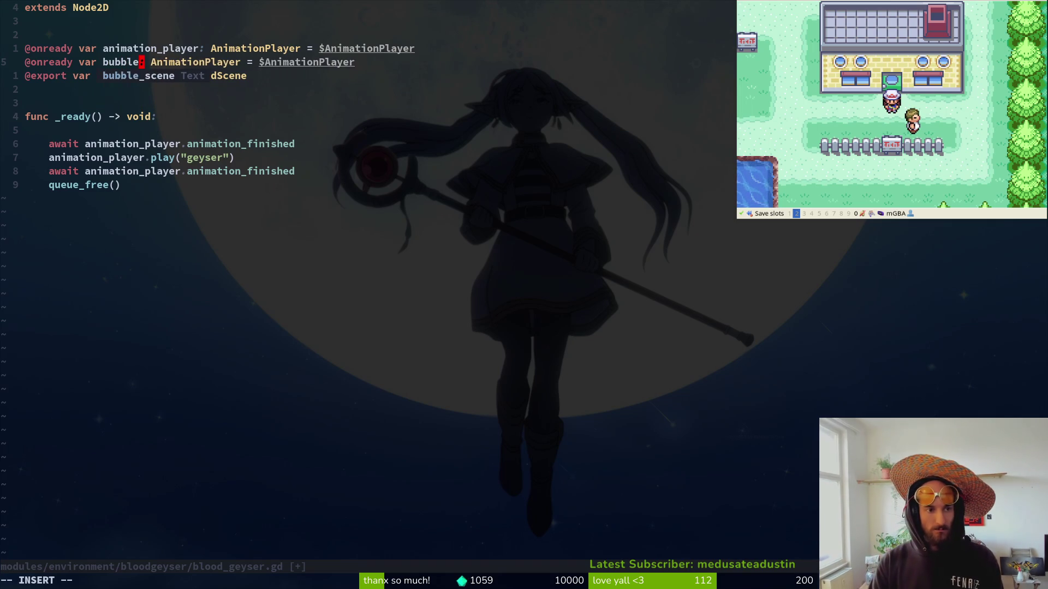
pyautogui.write('quency')
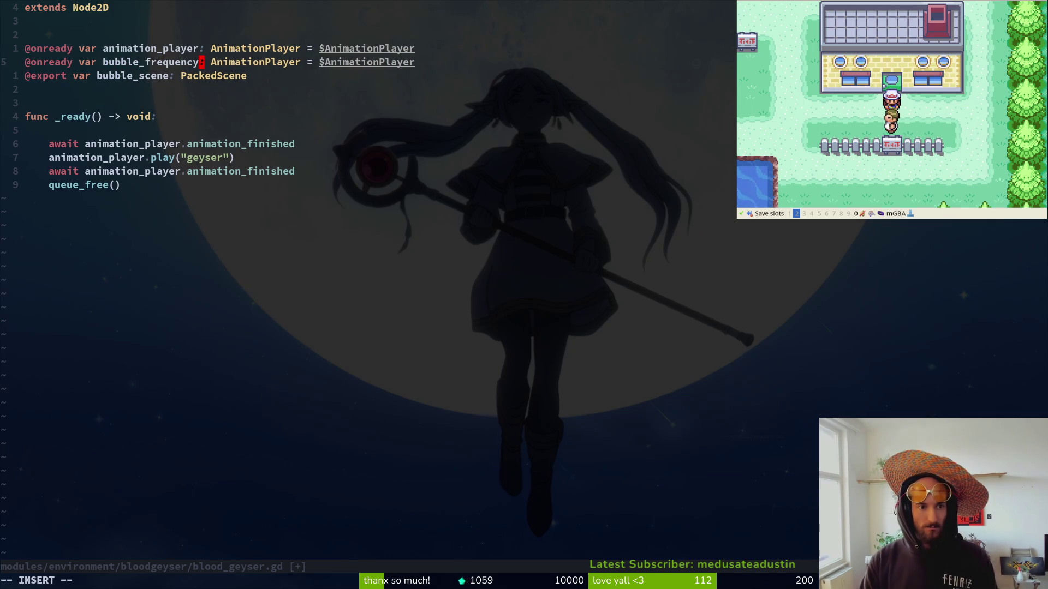
pyautogui.press('Escape')
pyautogui.write('wcwTi')
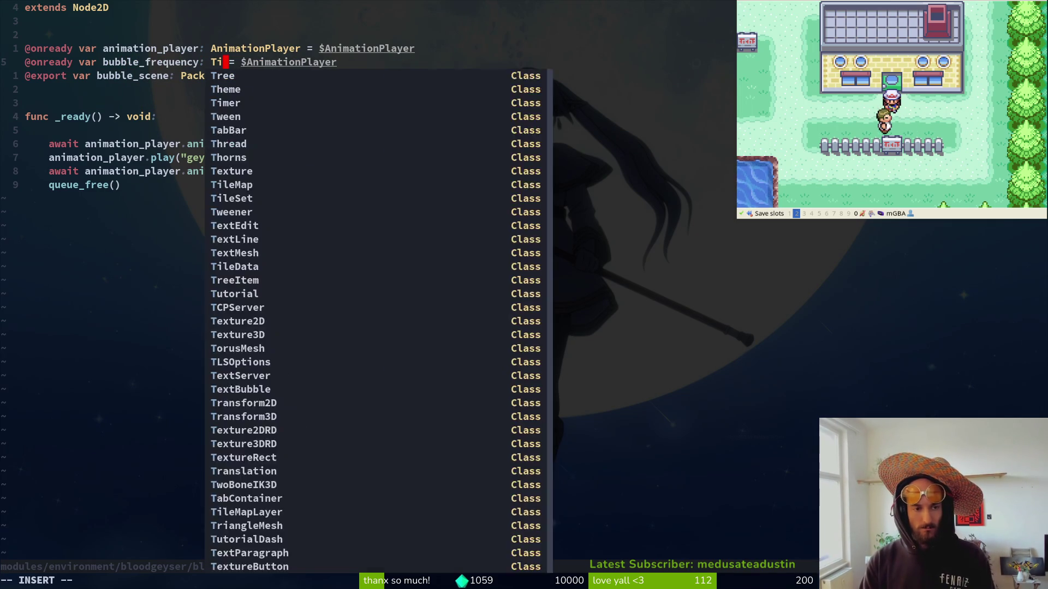
pyautogui.write('mer')
pyautogui.press('Return')
pyautogui.write('wcW$bub')
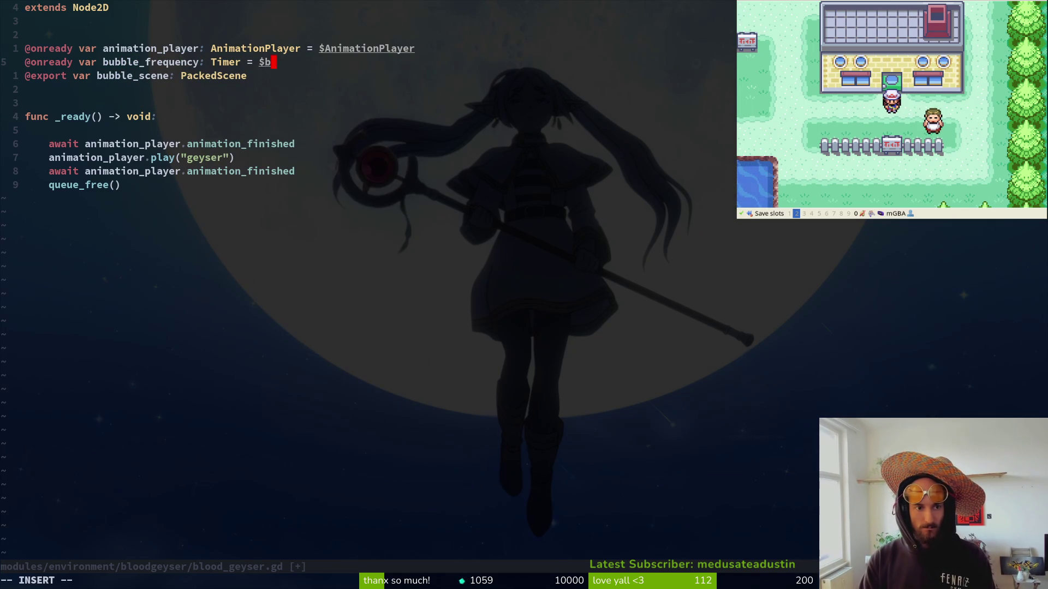
pyautogui.press('Return')
pyautogui.press('Escape')
pyautogui.write(':w')
# Insert 'bubble_frequency.timeout.connect(_spawn_bubble)' above the first await in _ready and save.
pyautogui.press('Return')
pyautogui.press('j')
pyautogui.press('j')
pyautogui.press('j')
pyautogui.hotkey('shift', 'o')
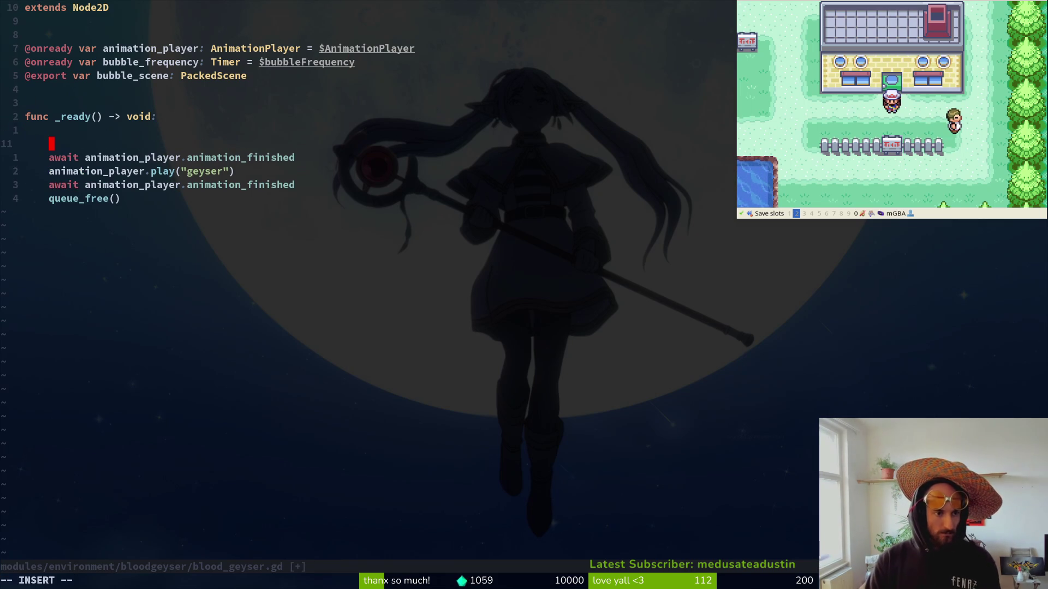
pyautogui.write('bub')
pyautogui.press('Down')
pyautogui.press('Return')
pyautogui.write('.')
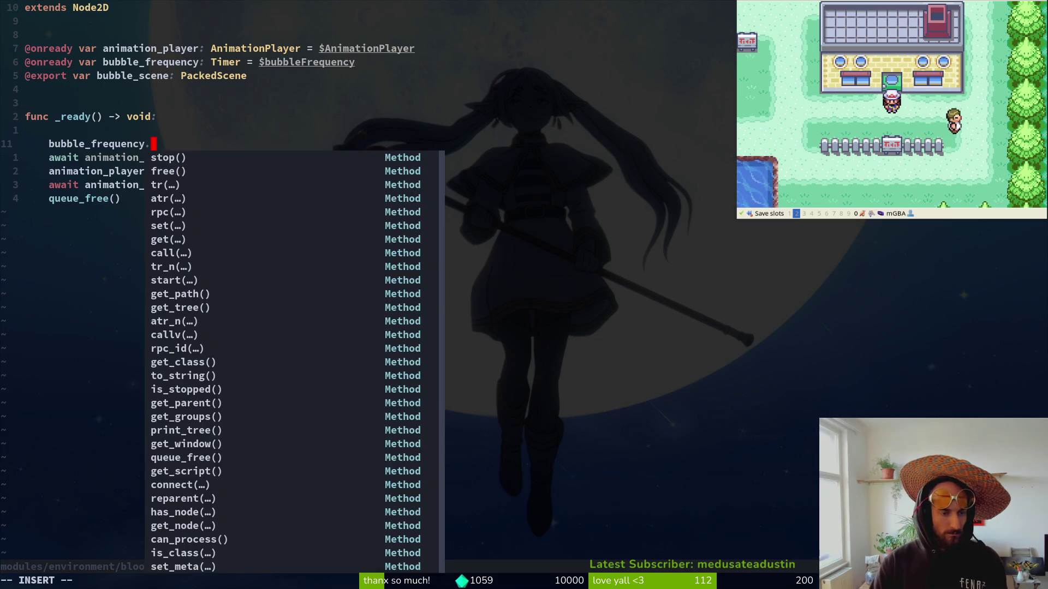
pyautogui.write('tim')
pyautogui.press('Down')
pyautogui.press('Return')
pyautogui.write('.conn')
pyautogui.press('Return')
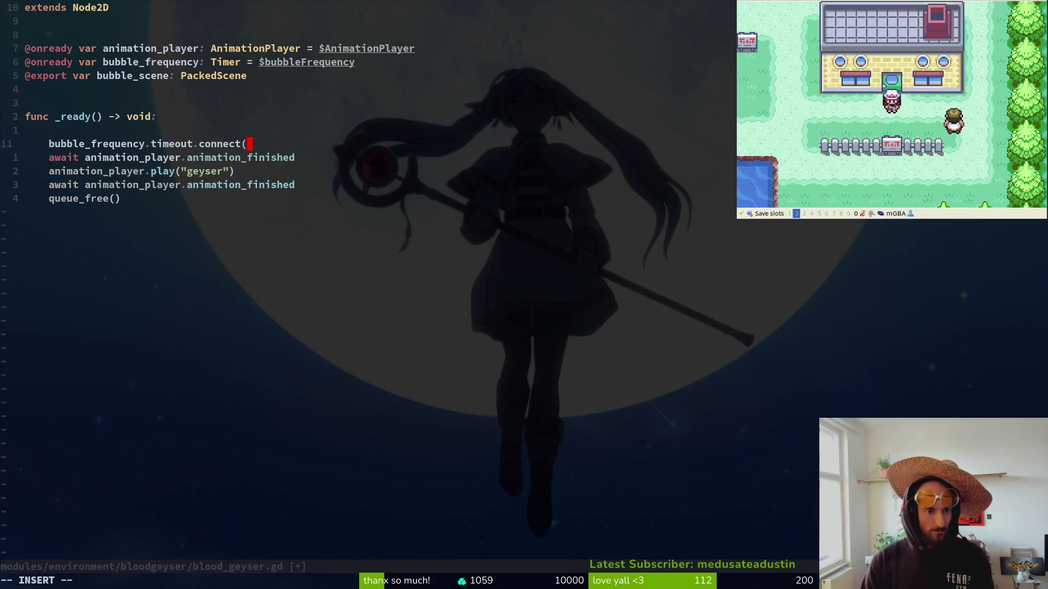
pyautogui.write('"')
pyautogui.press('BackSpace')
pyautogui.write('_spawn')
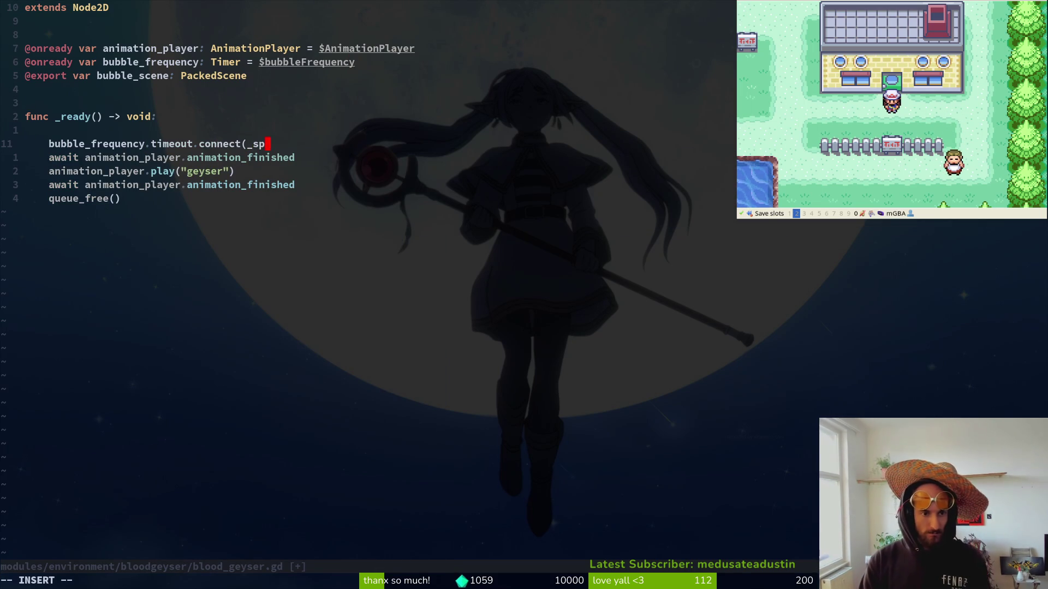
pyautogui.write('_bubble-')
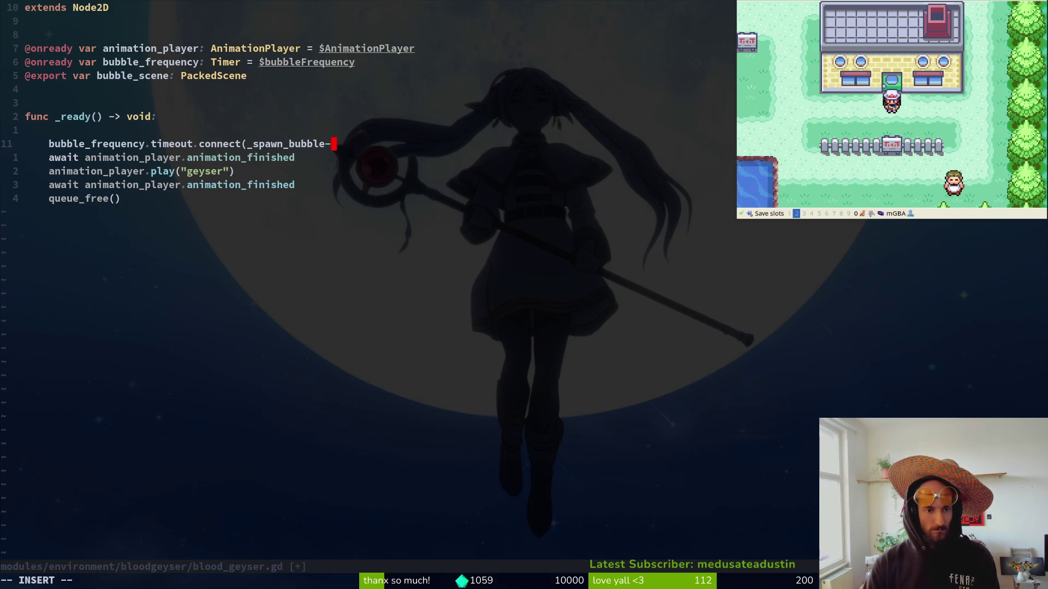
pyautogui.press('BackSpace')
pyautogui.press('Escape')
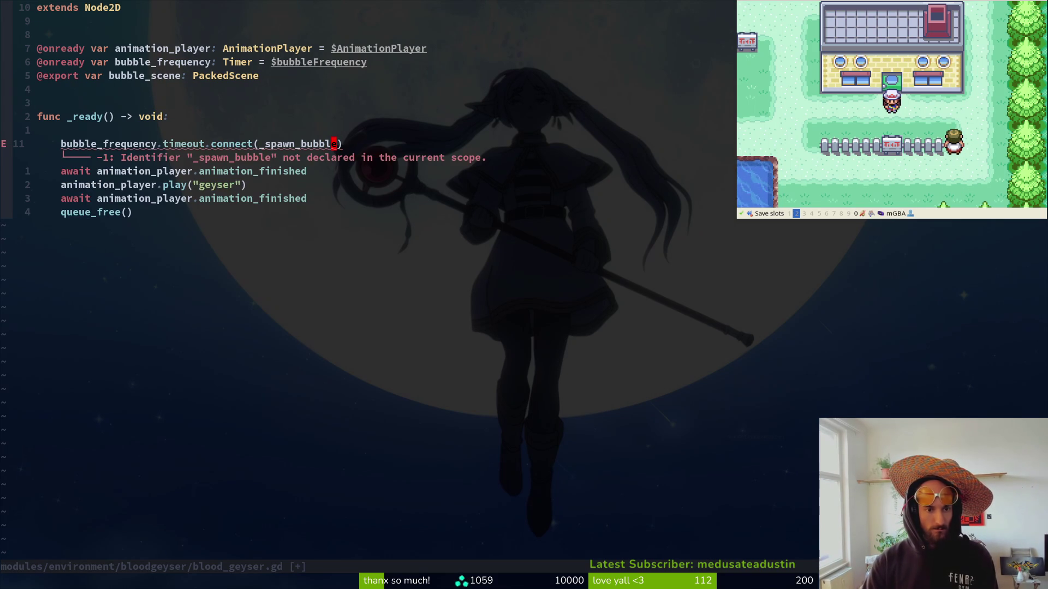
pyautogui.write(':w')
pyautogui.press('Return')
# Begin a new 'func _spawn_bubble()' definition at the end of the file.
pyautogui.press('G')
pyautogui.press('$')
pyautogui.press('A')
pyautogui.press('Return')
pyautogui.press('Return')
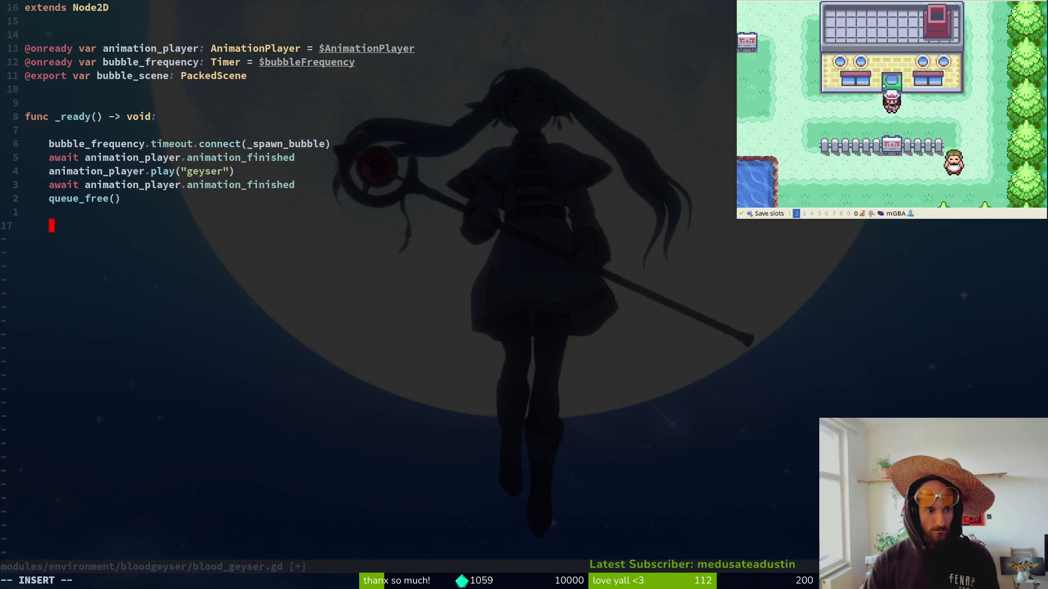
pyautogui.press('BackSpace')
pyautogui.write('func ')
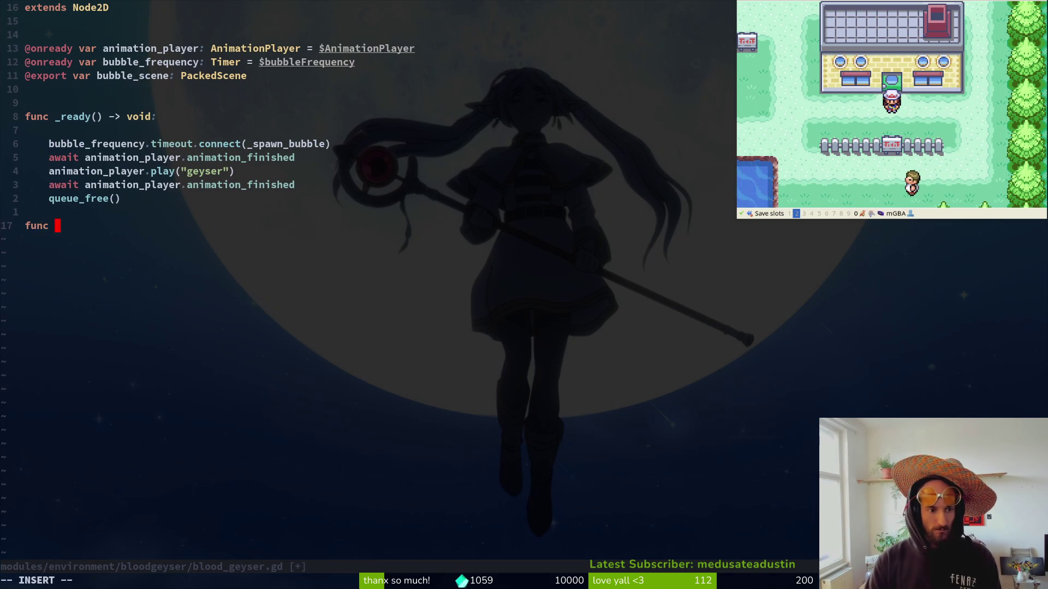
pyautogui.write('_spawn_bubble')
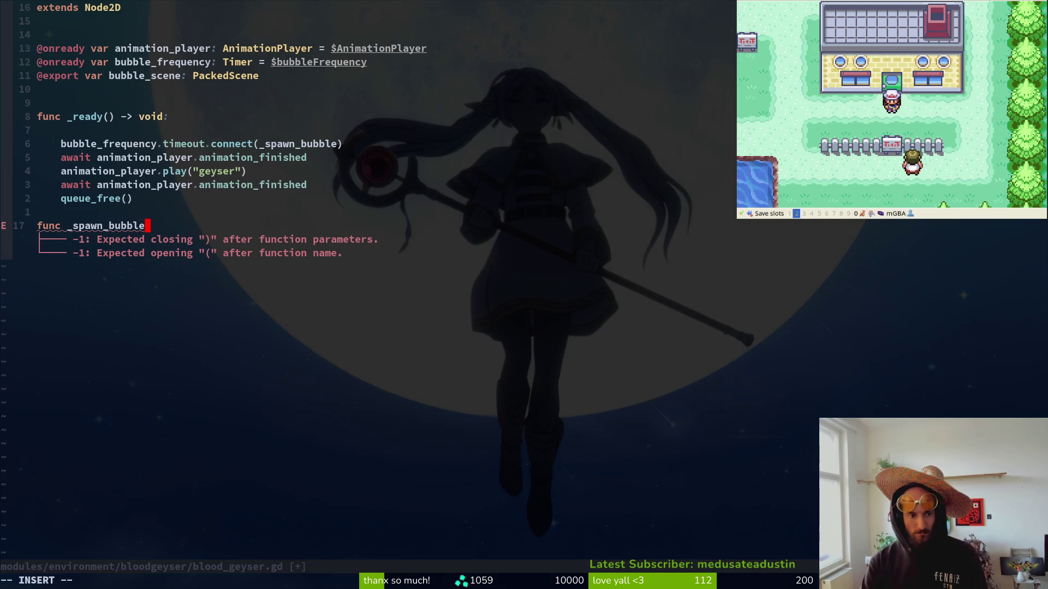
pyautogui.write('()')
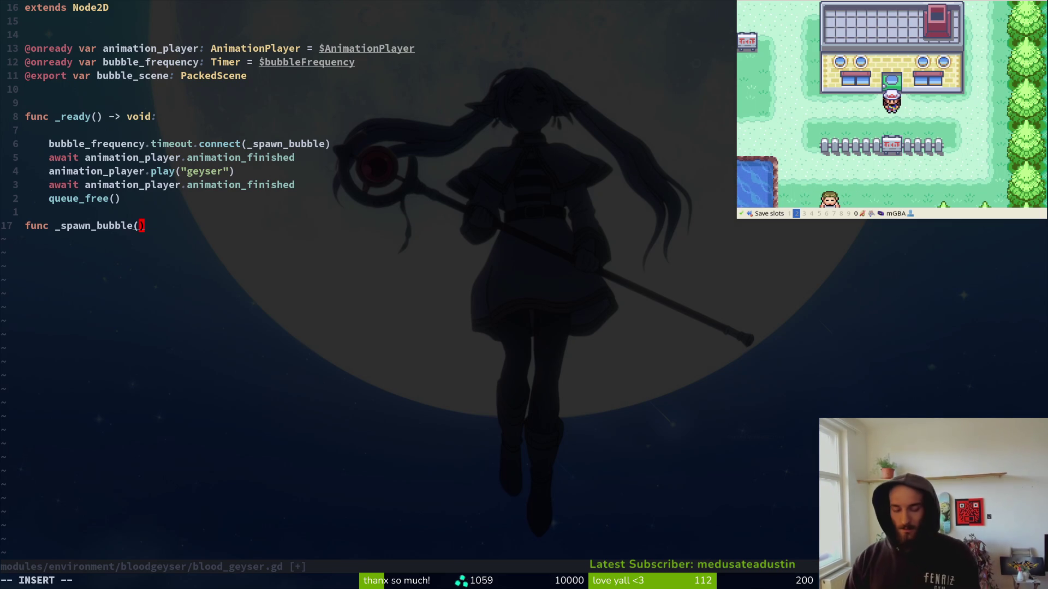
# Save blood_geyser.gd and open sludge.gd through the project file search.
pyautogui.press('Escape')
pyautogui.hotkey('ctrl', 's')
pyautogui.press('space')
pyautogui.press('f')
pyautogui.press('f')
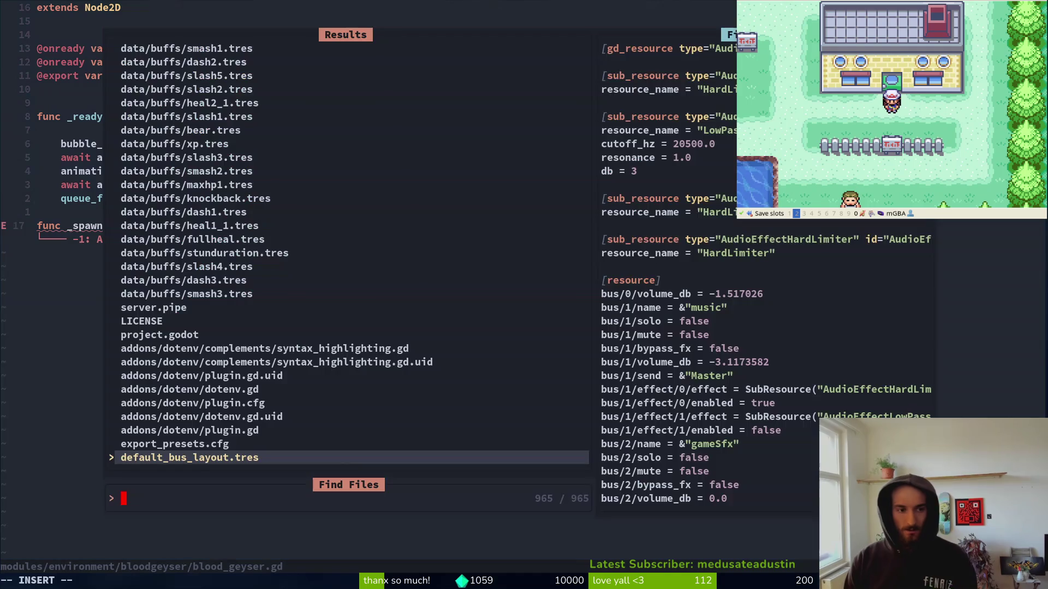
pyautogui.write('sludge')
pyautogui.press('Return')
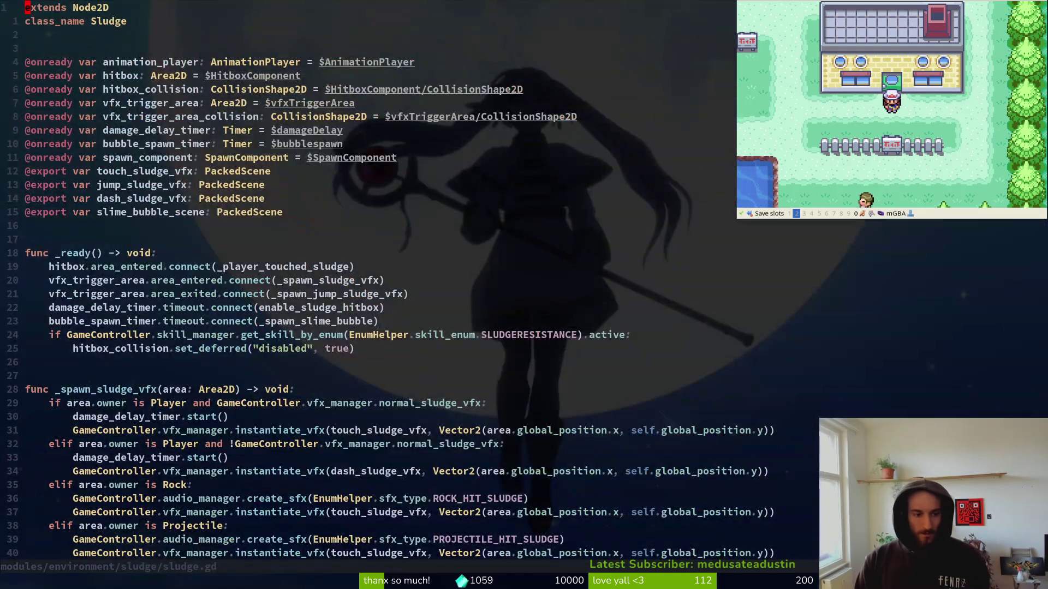
# Yank the _spawn_slime_bubble and _randomize_spawn_location functions from sludge.gd.
pyautogui.hotkey('ctrl', 'd')
pyautogui.hotkey('ctrl', 'd')
pyautogui.hotkey('ctrl', 'd')
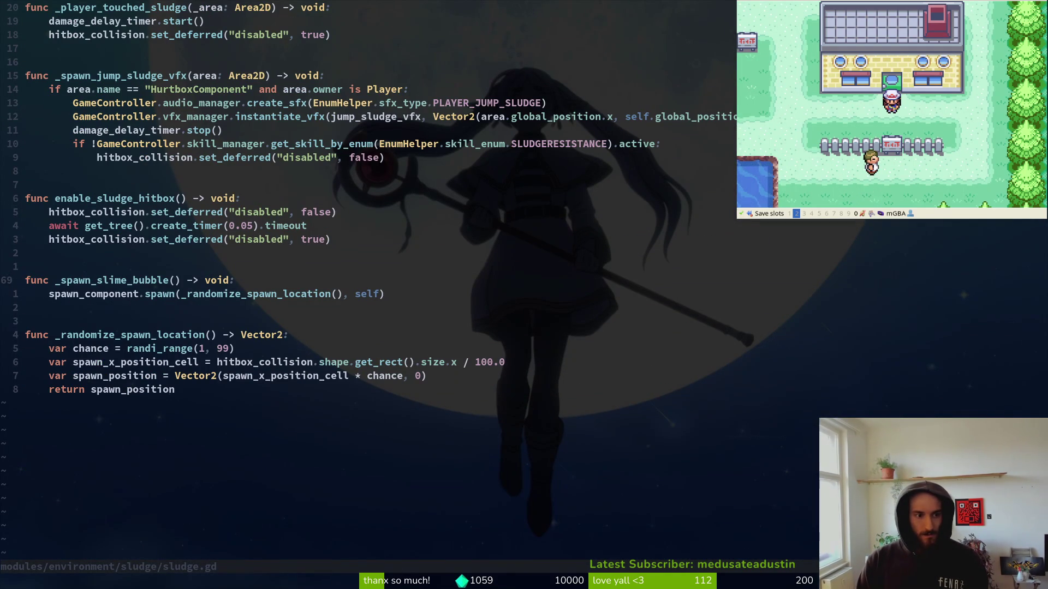
pyautogui.hotkey('shift', 'v')
pyautogui.write('jjGy:w')
pyautogui.press('Return')
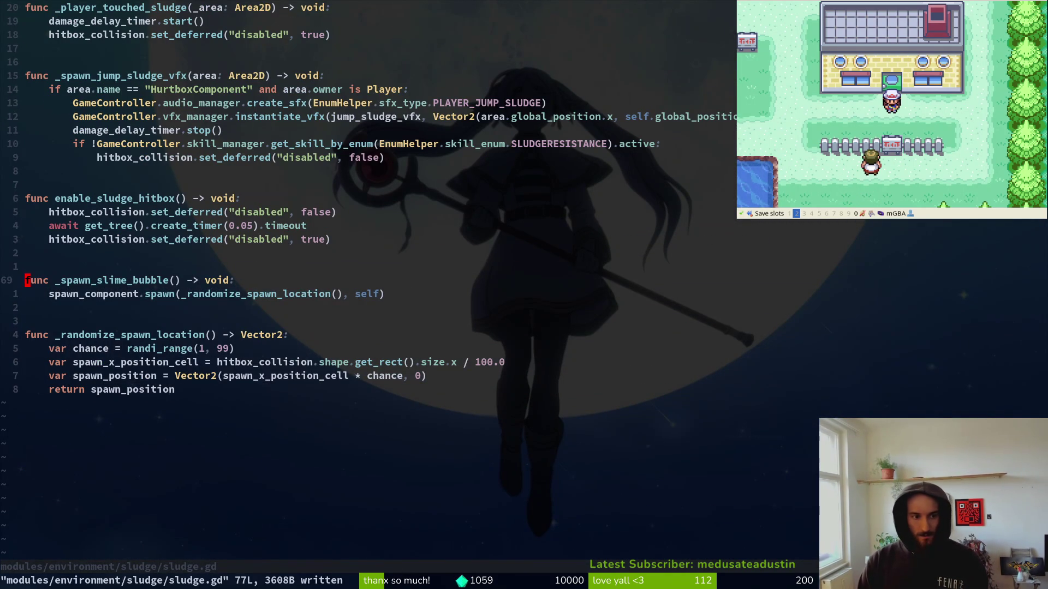
# Paste the functions into blood_geyser.gd, remove the unfinished _spawn_bubble declaration, and save.
pyautogui.hotkey('ctrl', '^')
pyautogui.press('p')
pyautogui.press('O')
pyautogui.press('Escape')
pyautogui.hotkey('shift', 'v')
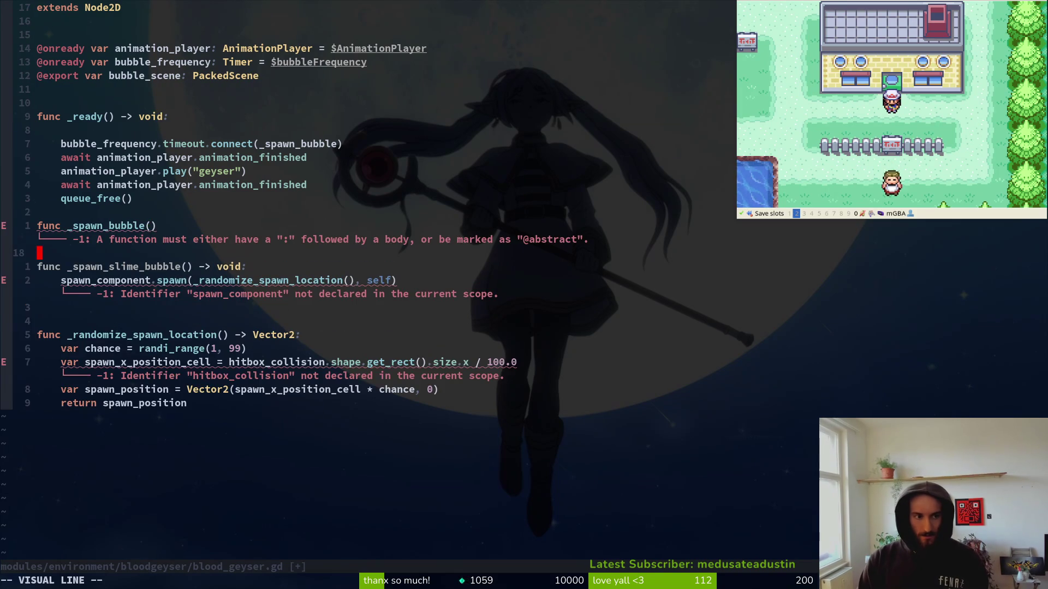
pyautogui.press('Escape')
pyautogui.press('k')
pyautogui.press('d')
pyautogui.press('d')
pyautogui.write(':w')
pyautogui.press('Return')
# Change the bubble timer's connect() callback to _spawn_slime_bubble and save.
pyautogui.press('k')
pyautogui.press('k')
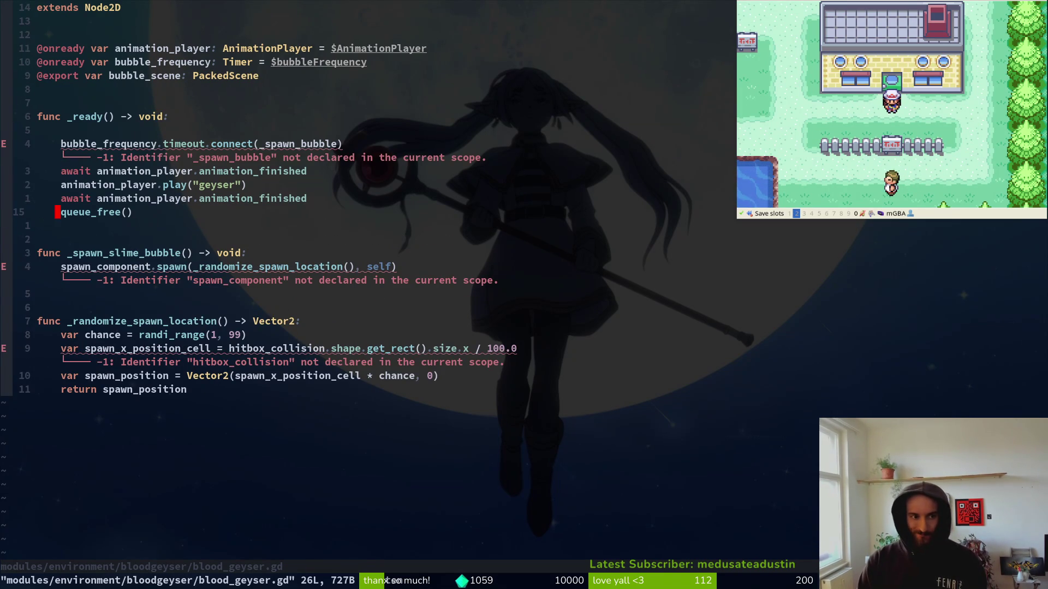
pyautogui.press('k')
pyautogui.press('k')
pyautogui.press('{')
pyautogui.press('j')
pyautogui.press('$')
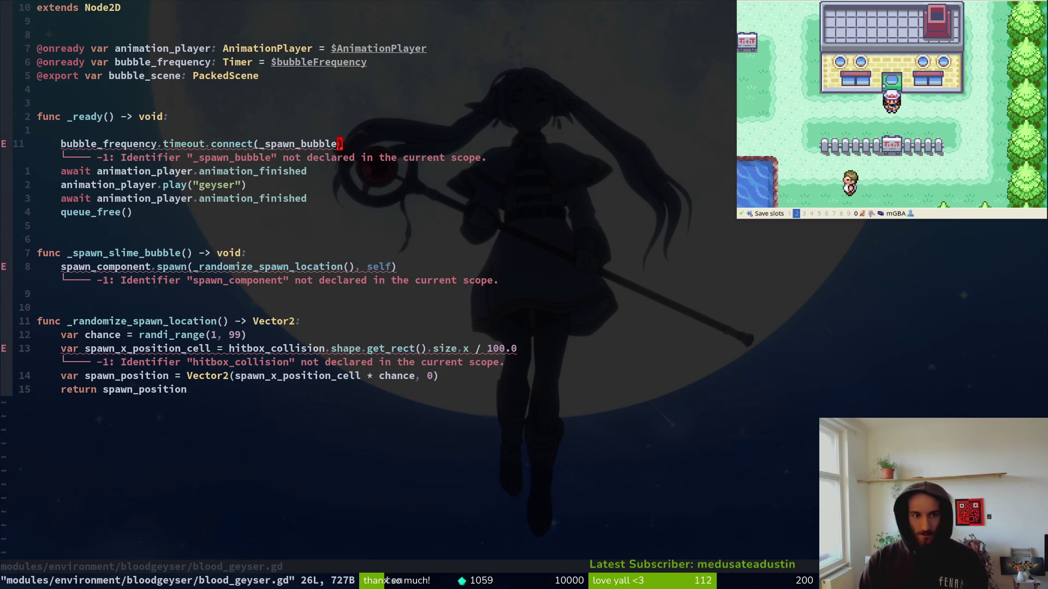
pyautogui.press('c')
pyautogui.press('i')
pyautogui.press('(')
pyautogui.write('spaw')
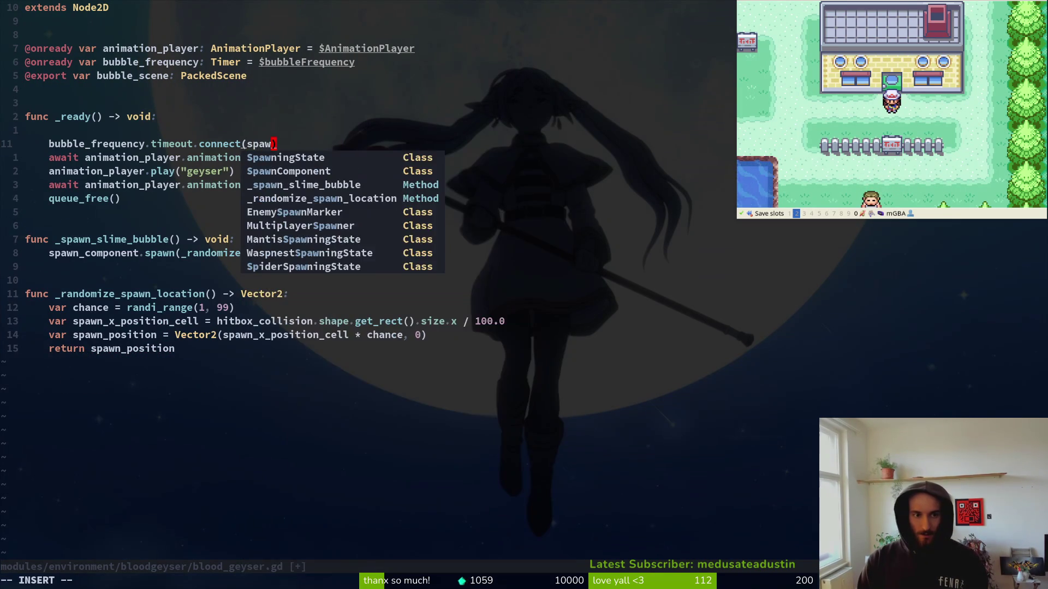
pyautogui.write('n_s')
pyautogui.press('Tab')
pyautogui.press('Escape')
pyautogui.write(':w')
pyautogui.press('Return')
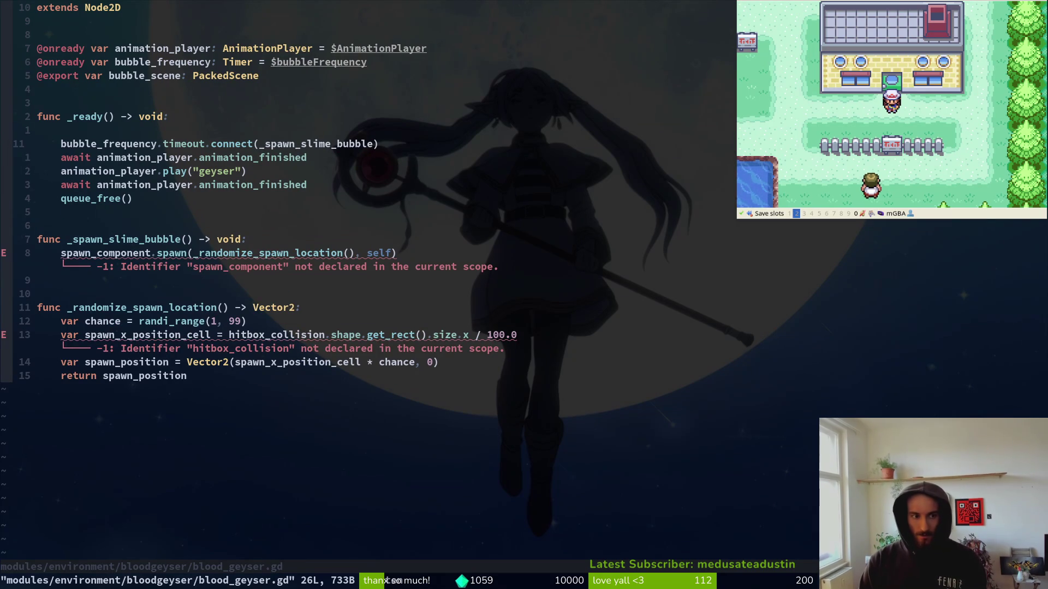
pyautogui.press('8')
pyautogui.press('j')
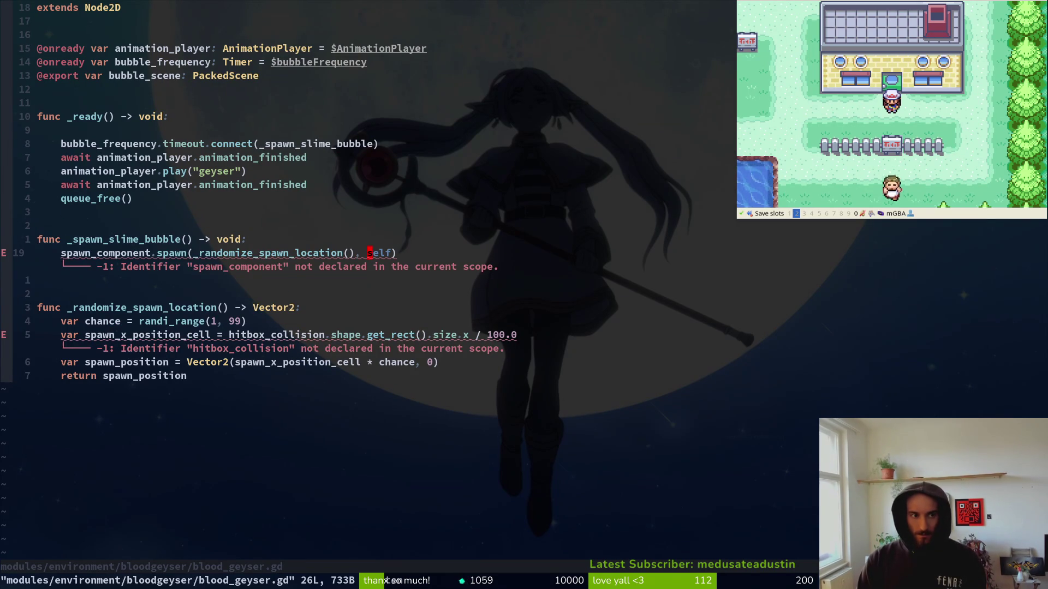
pyautogui.hotkey('ctrl', '6')
pyautogui.hotkey('ctrl', 'u')
pyautogui.hotkey('ctrl', 'u')
pyautogui.hotkey('ctrl', 'u')
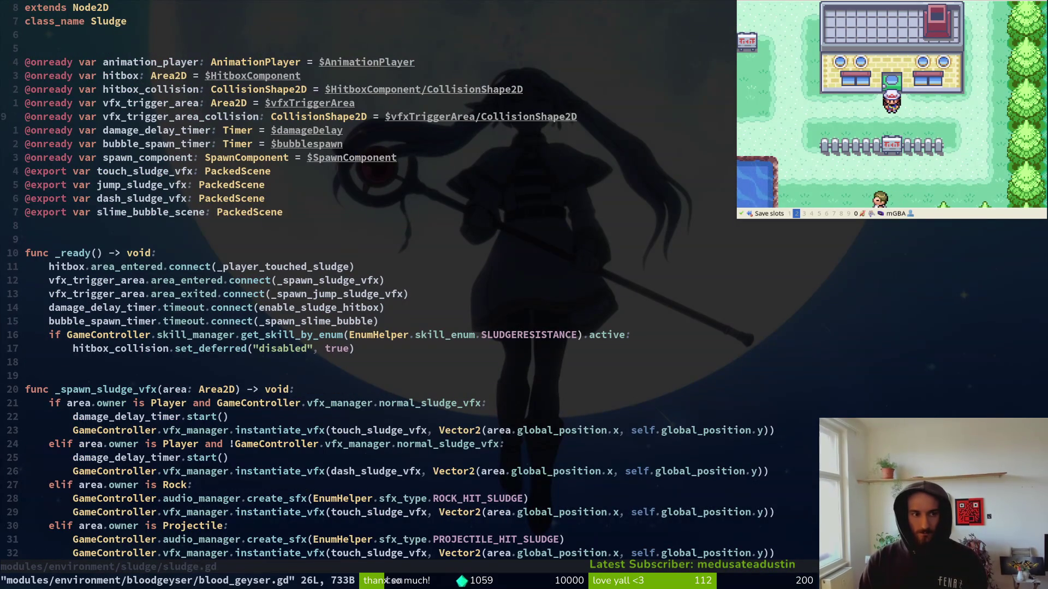
pyautogui.press('j')
pyautogui.press('j')
pyautogui.press('j')
pyautogui.write('yy')
pyautogui.hotkey('ctrl', '6')
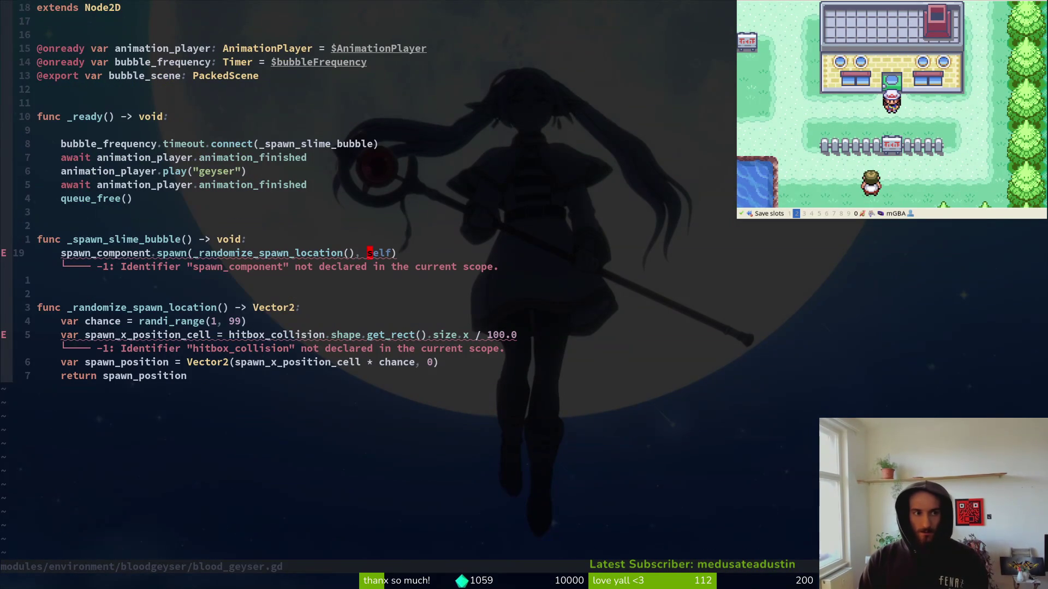
pyautogui.press('g')
pyautogui.press('g')
pyautogui.press('j')
pyautogui.press('j')
pyautogui.press('j')
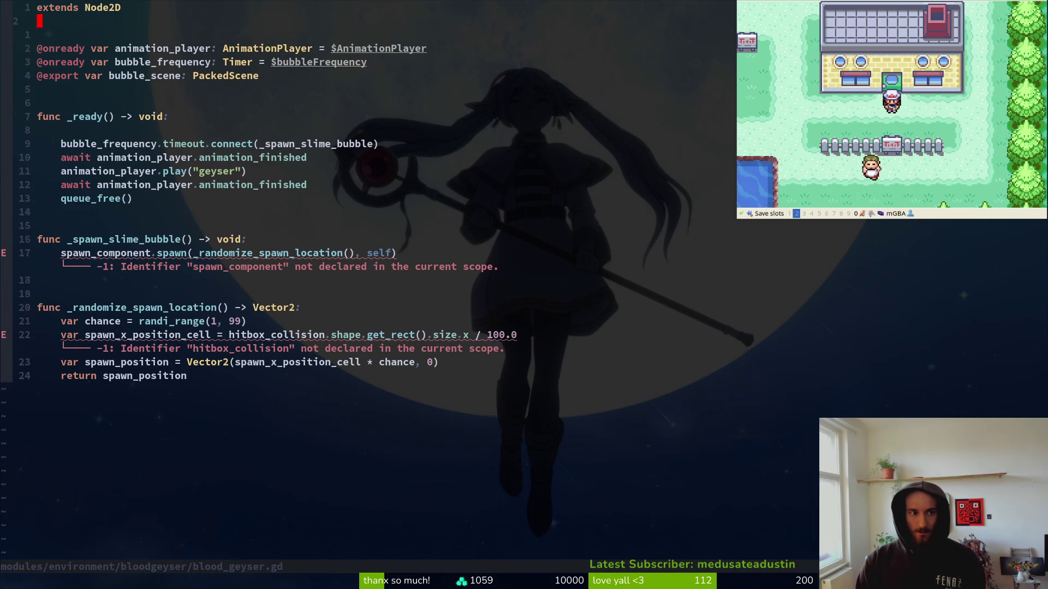
pyautogui.write('jp:w')
pyautogui.press('Return')
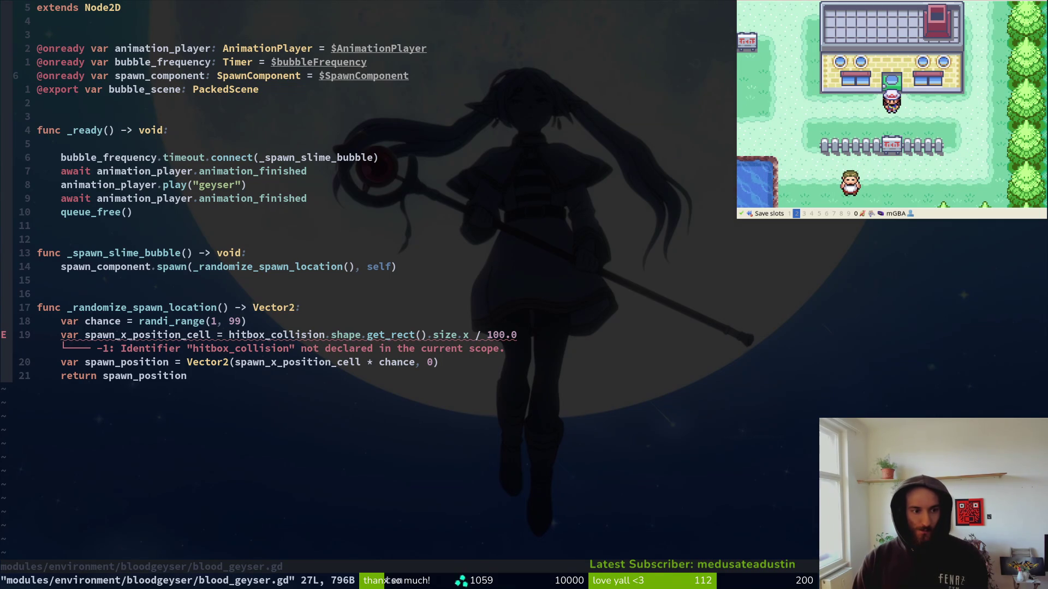
pyautogui.press('1')
pyautogui.press('7')
pyautogui.press('j')
pyautogui.press('j')
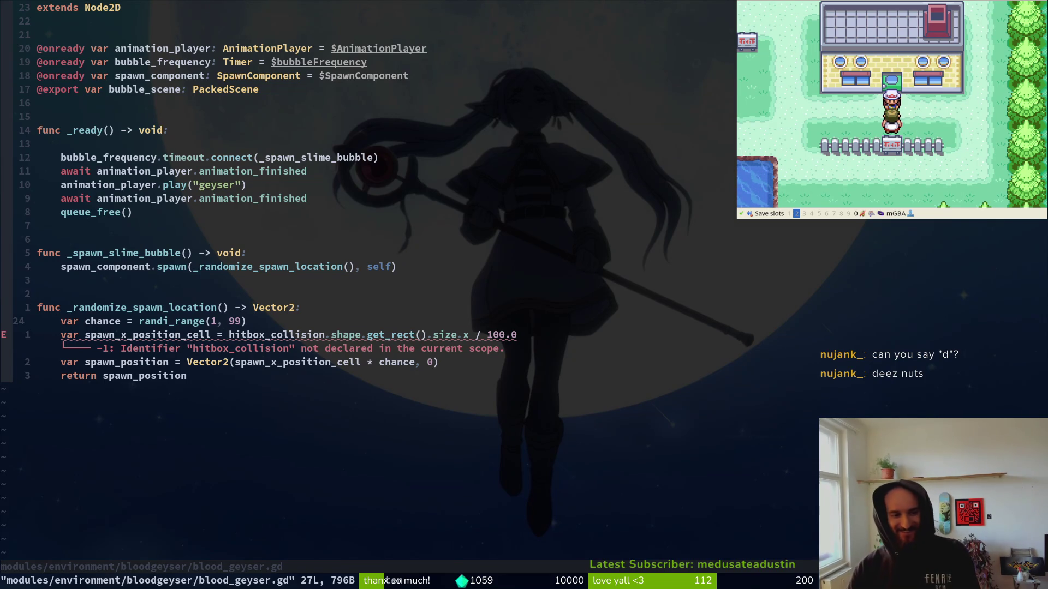
# Review the hitbox_collision error and the spawn position lines in blood_geyser.gd.
pyautogui.press('j')
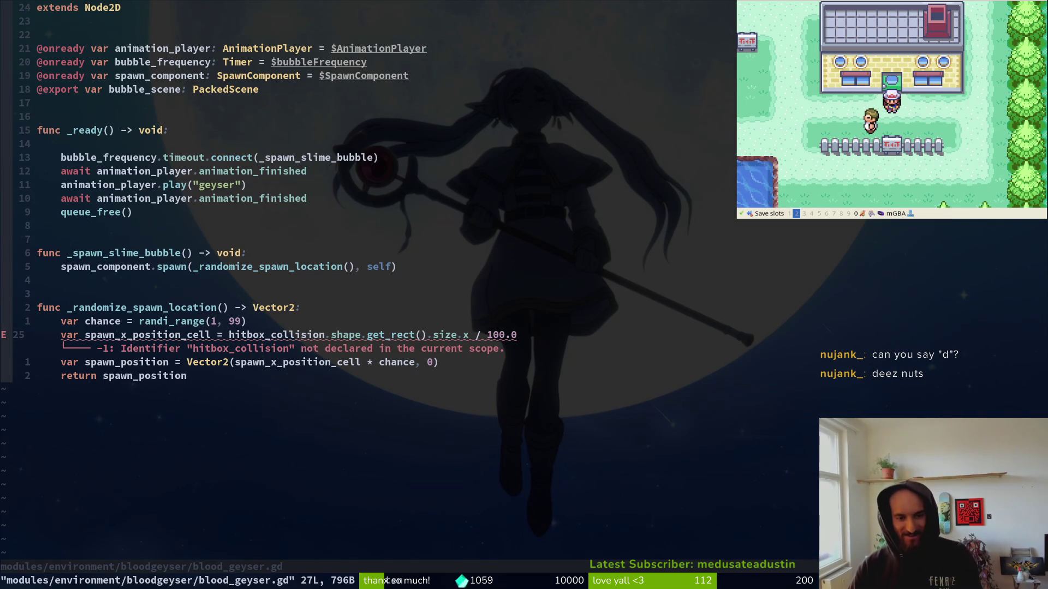
pyautogui.press('j')
pyautogui.press('k')
pyautogui.press('j')
pyautogui.press('j')
pyautogui.press('k')
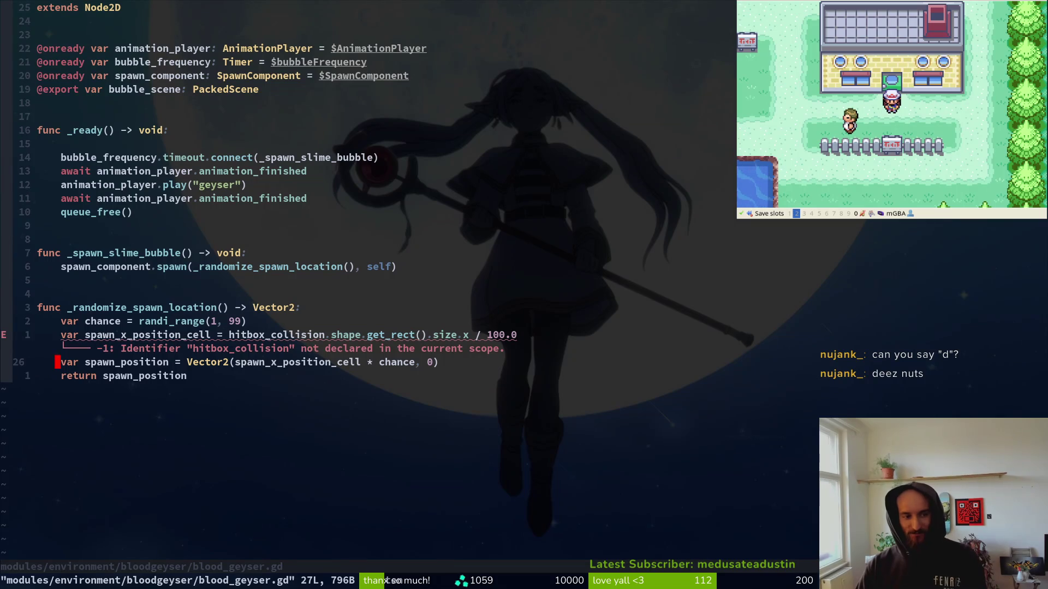
pyautogui.press('k')
pyautogui.press('k')
pyautogui.press('j')
pyautogui.press('k')
pyautogui.press('j')
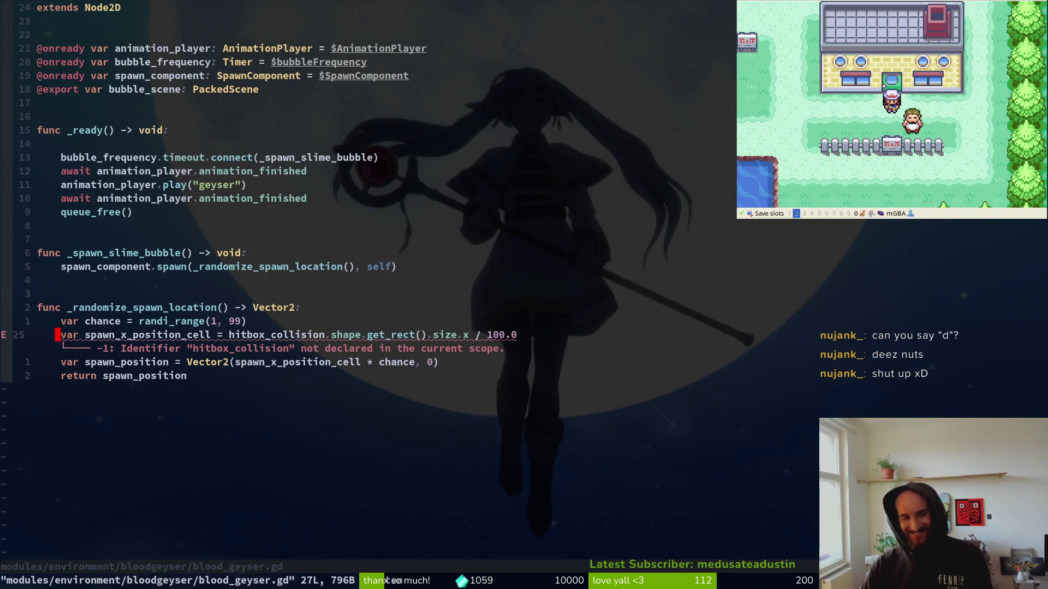
pyautogui.press('j')
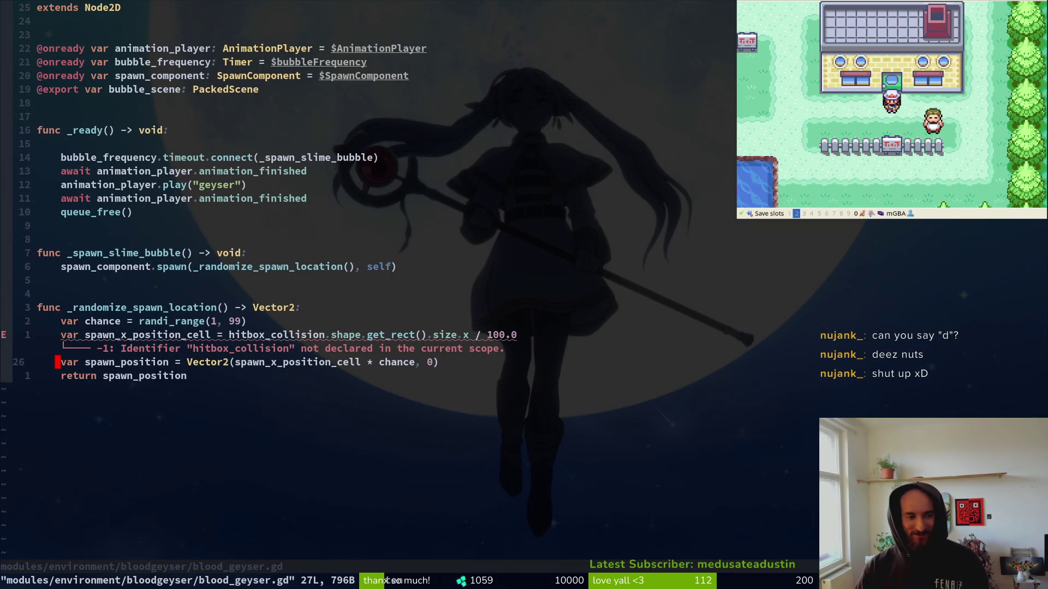
pyautogui.press('k')
pyautogui.press('k')
pyautogui.press('j')
pyautogui.press('j')
pyautogui.press('k')
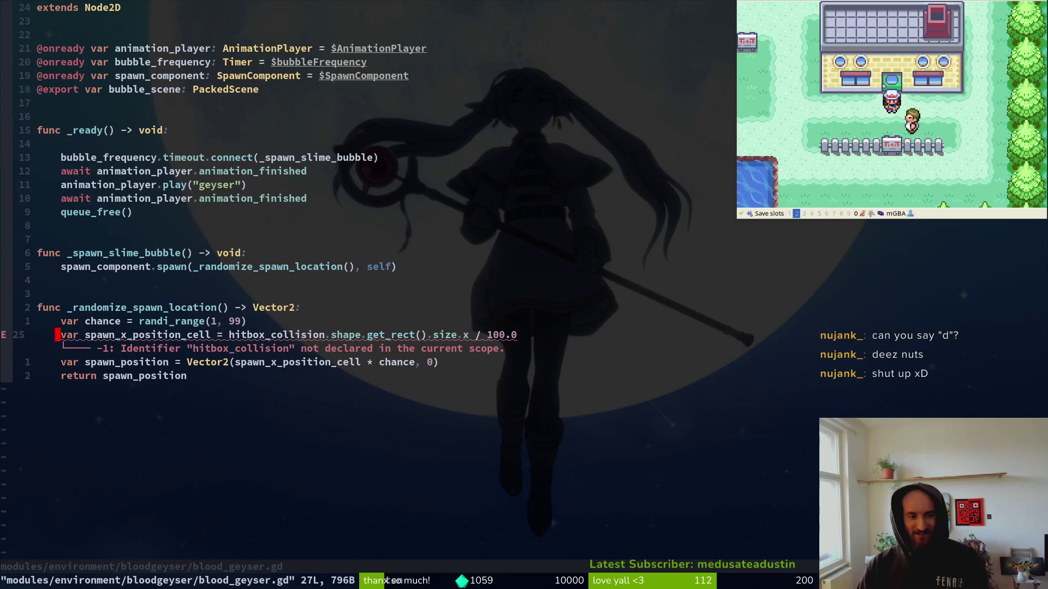
pyautogui.press('j')
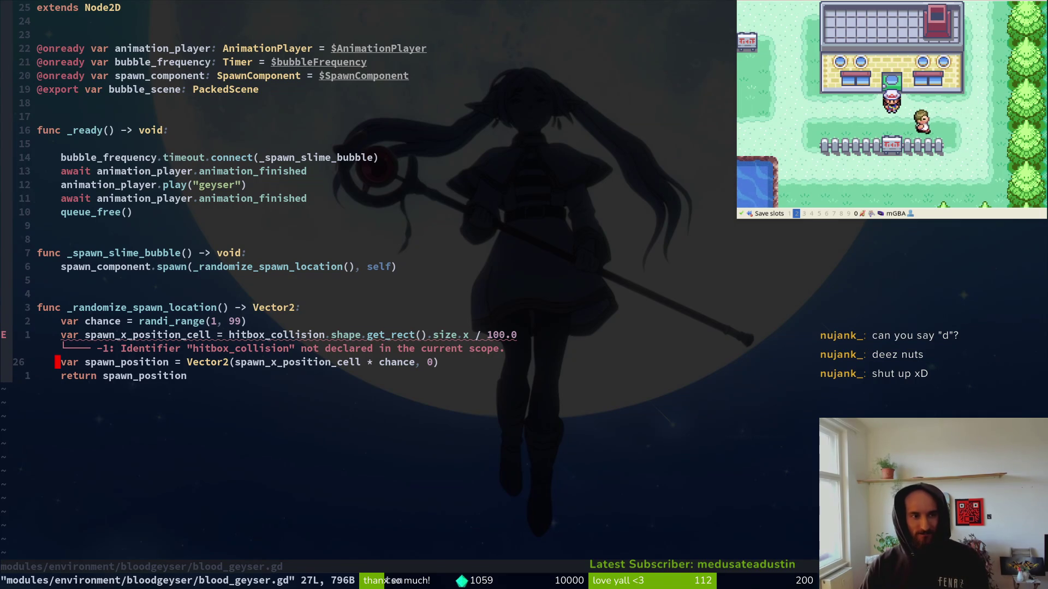
pyautogui.hotkey('alt', 'Tab')
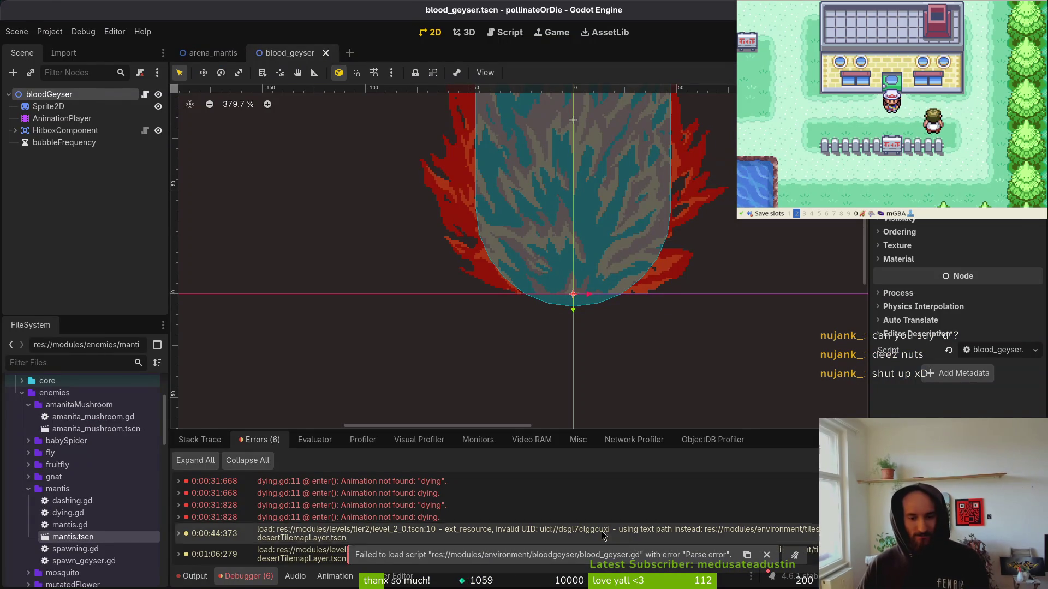
pyautogui.hotkey('alt', 'Tab')
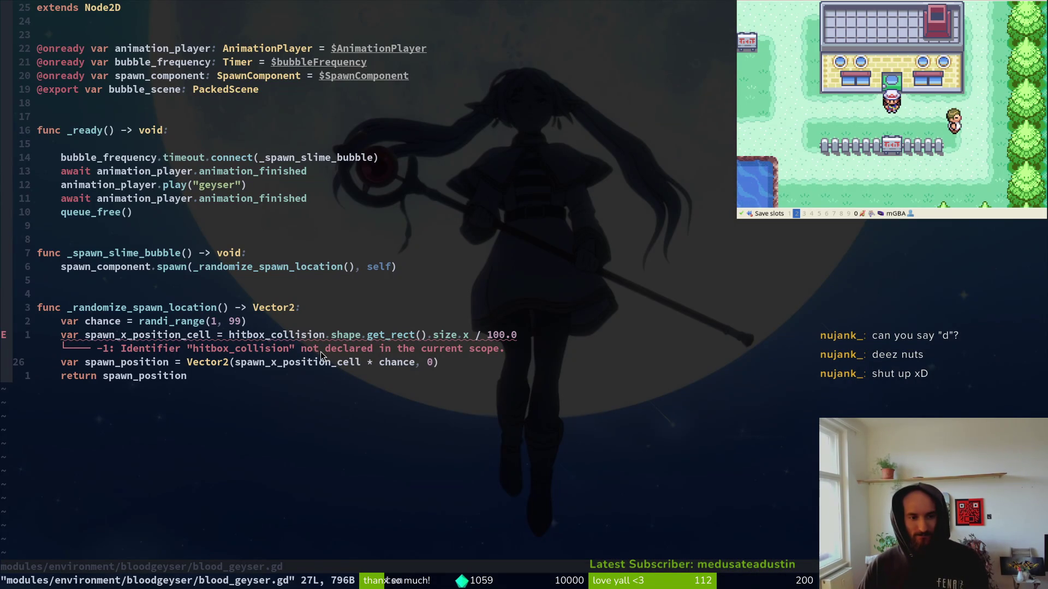
# Copy the hitbox_collision declaration line from sludge.gd.
pyautogui.hotkey('ctrl', 'o')
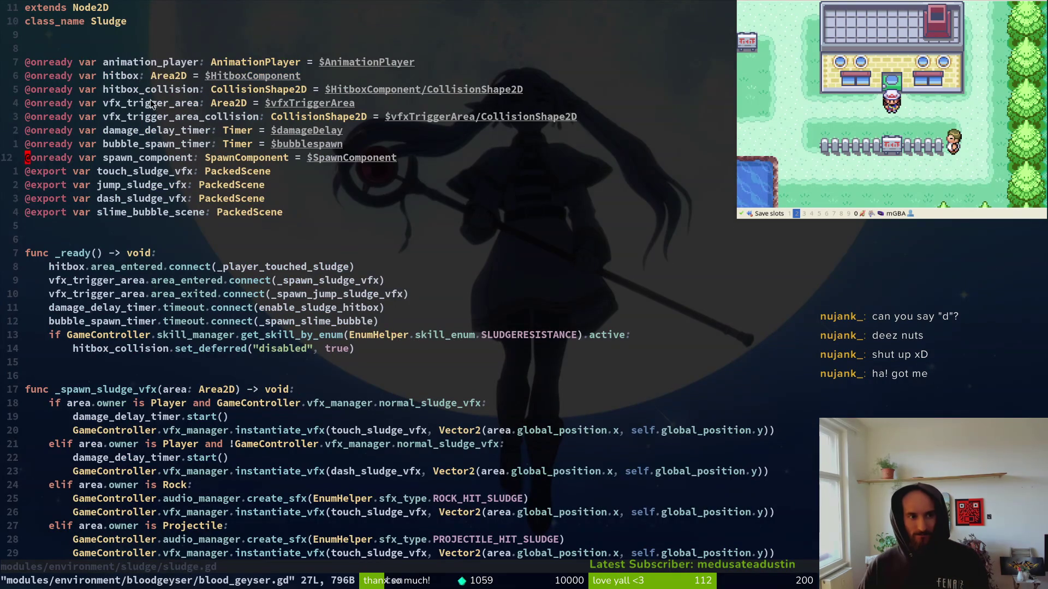
pyautogui.click(147, 89)
pyautogui.write('V')
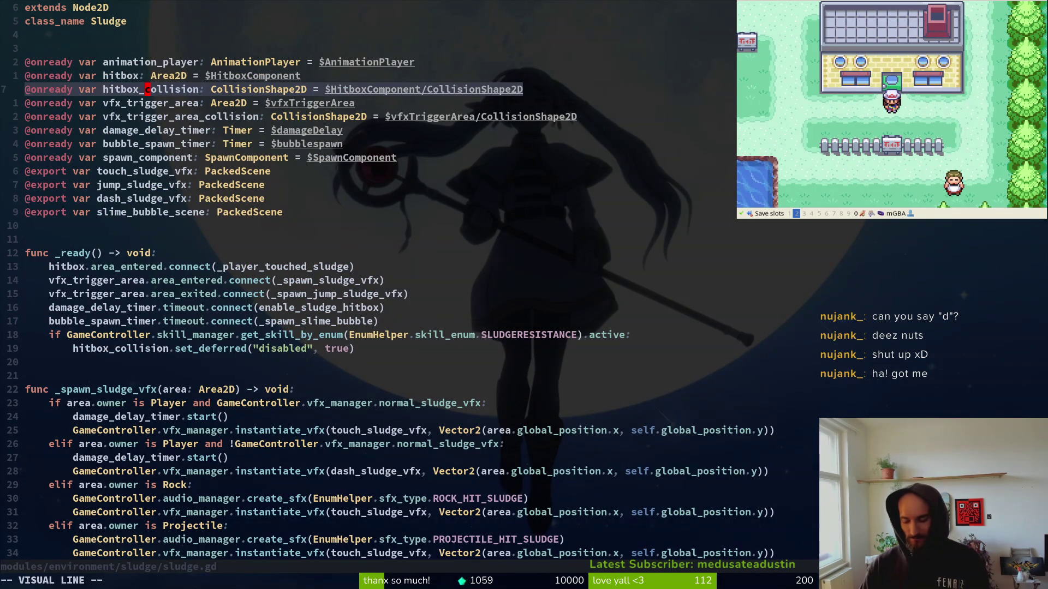
pyautogui.write('y:w')
pyautogui.press('Return')
# Paste hitbox_collision into blood_geyser.gd above the bubble_scene export and save.
pyautogui.hotkey('alt', 'Tab')
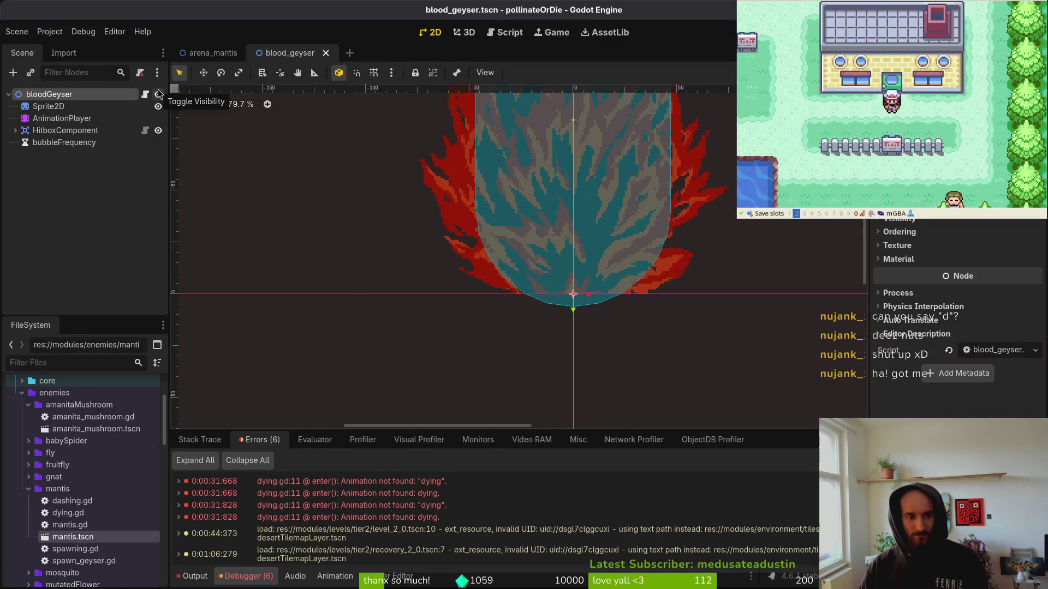
pyautogui.hotkey('alt', 'Tab')
pyautogui.hotkey('ctrl', 'o')
pyautogui.press('k')
pyautogui.press('p')
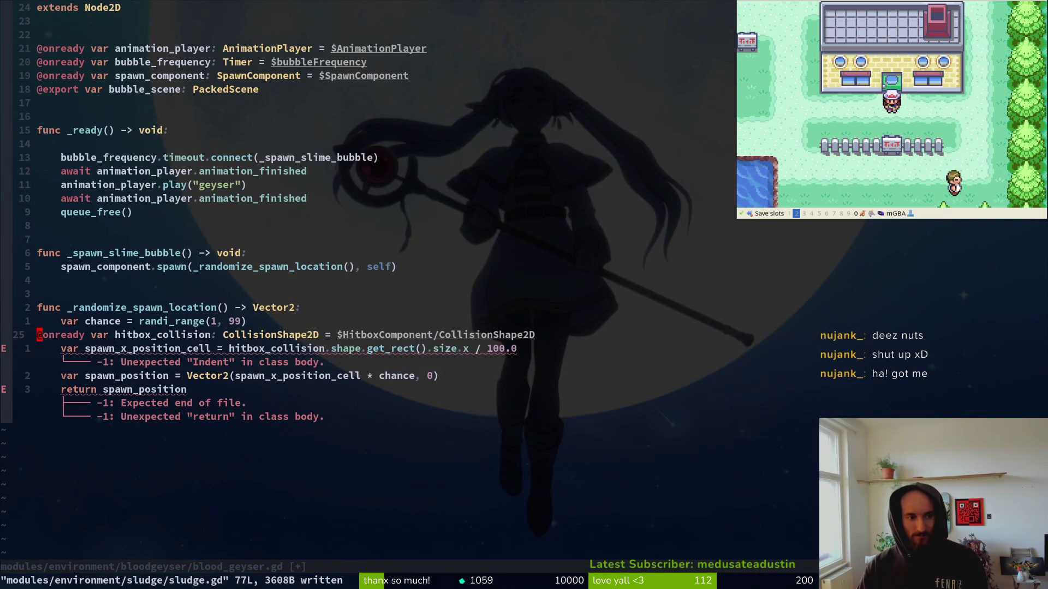
pyautogui.press('V')
pyautogui.press('K')
pyautogui.press('K')
pyautogui.press('K')
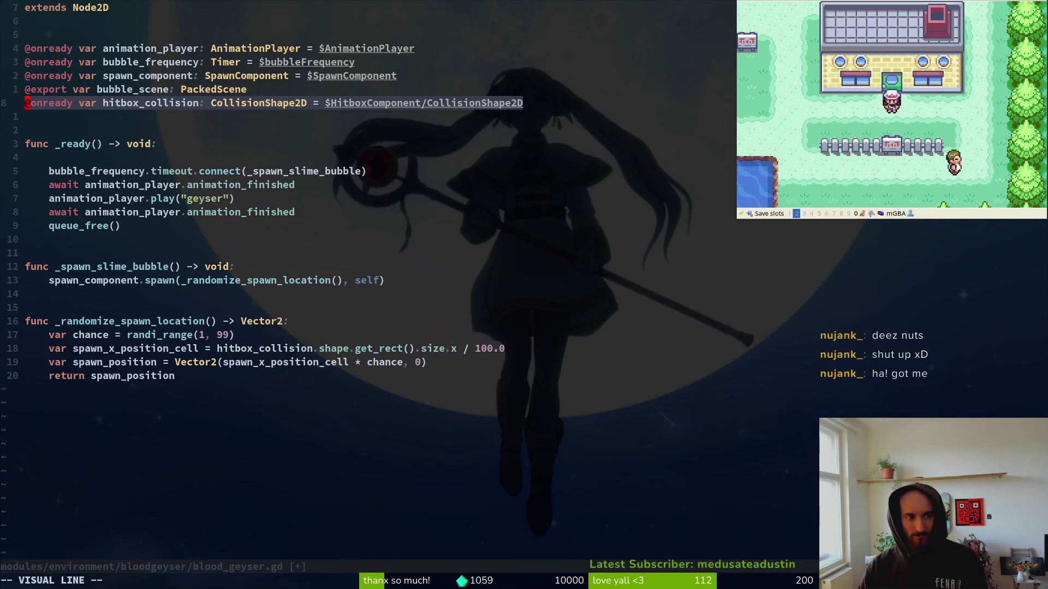
pyautogui.press('K')
pyautogui.press('Escape')
pyautogui.write(':w')
pyautogui.press('Return')
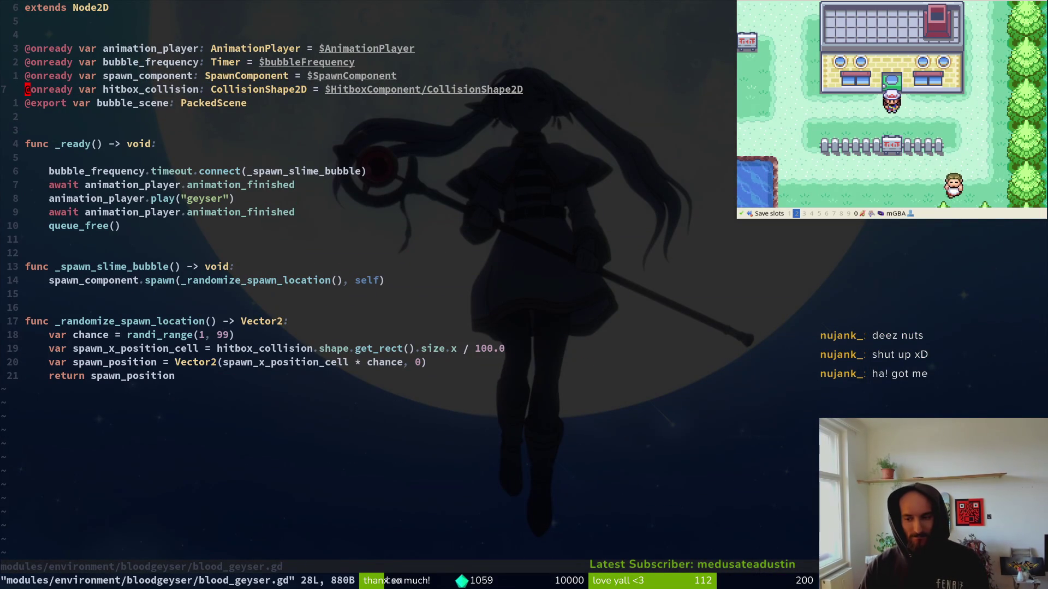
# Check the spawn width calculation's / 100.0 divisor, then return to the Godot editor.
pyautogui.press('1')
pyautogui.press('9')
pyautogui.press('j')
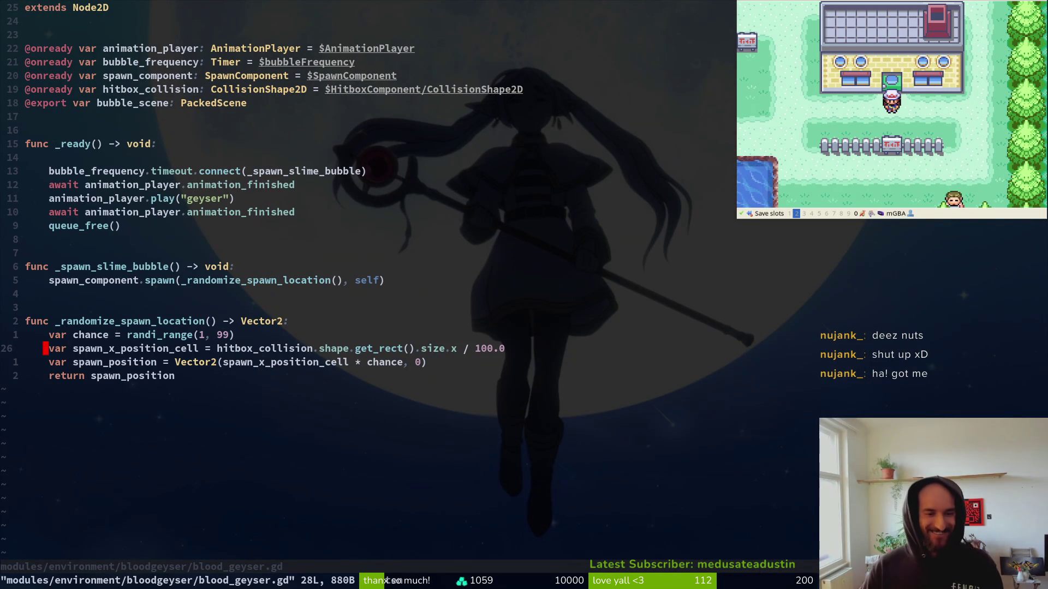
pyautogui.press('j')
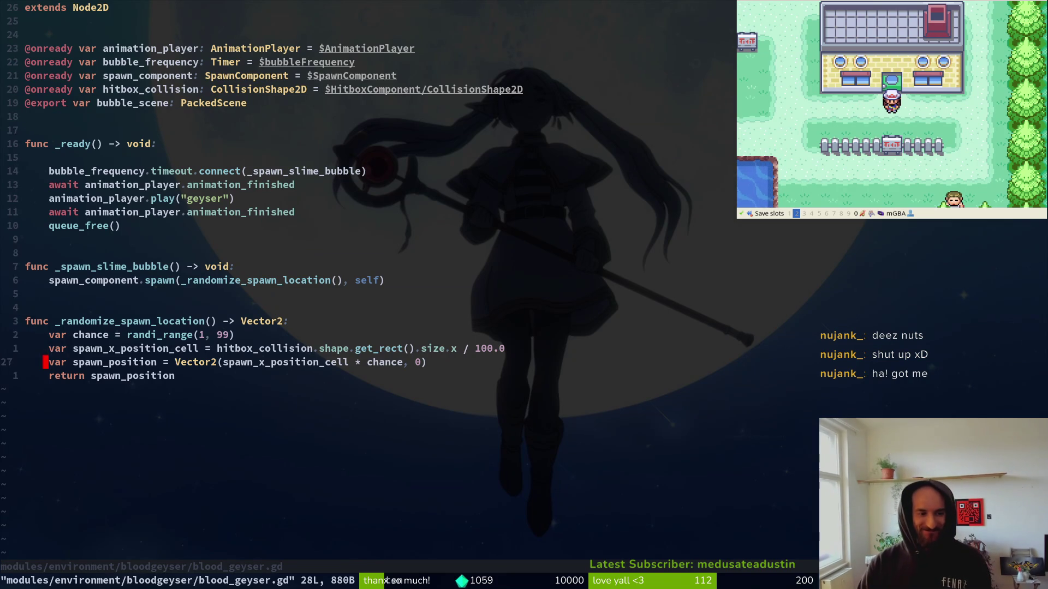
pyautogui.press('k')
pyautogui.press('B')
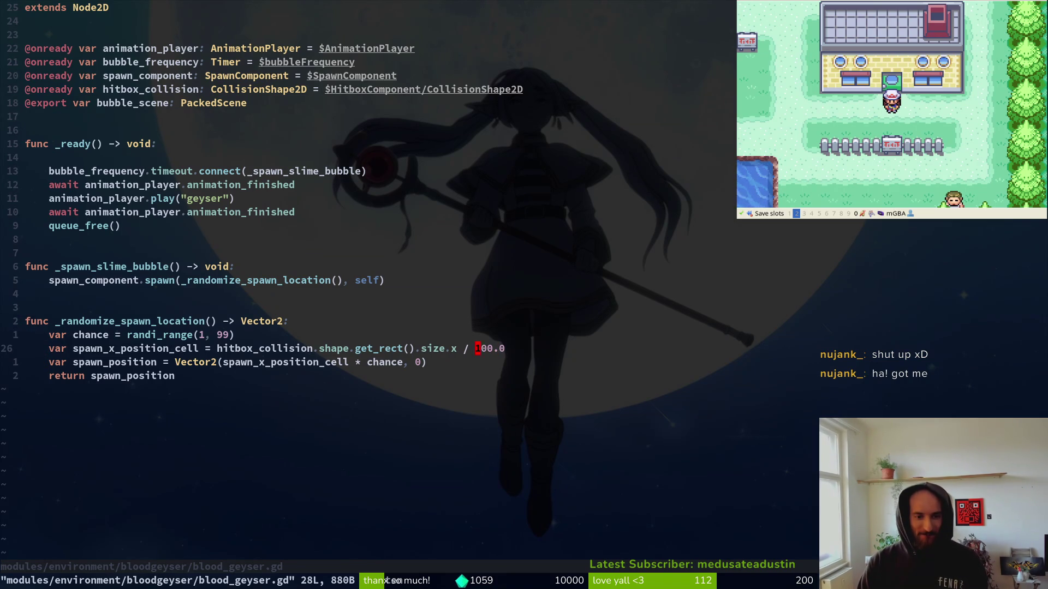
pyautogui.hotkey('alt', 'Tab')
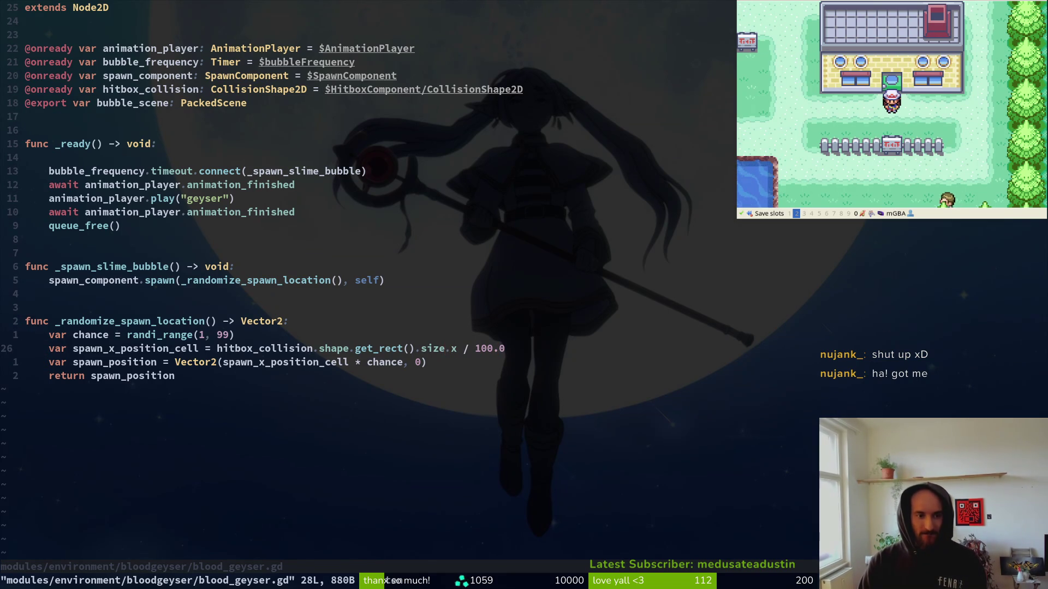
# Run the game and load the MANTIS level, which errors on a null spawn component.
pyautogui.press('F5')
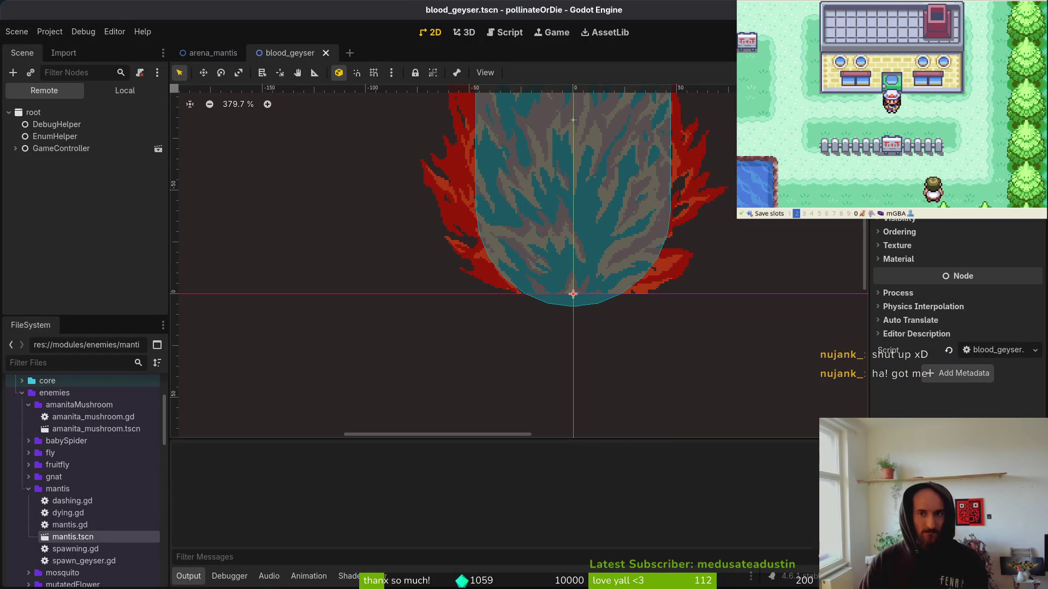
pyautogui.press('Return')
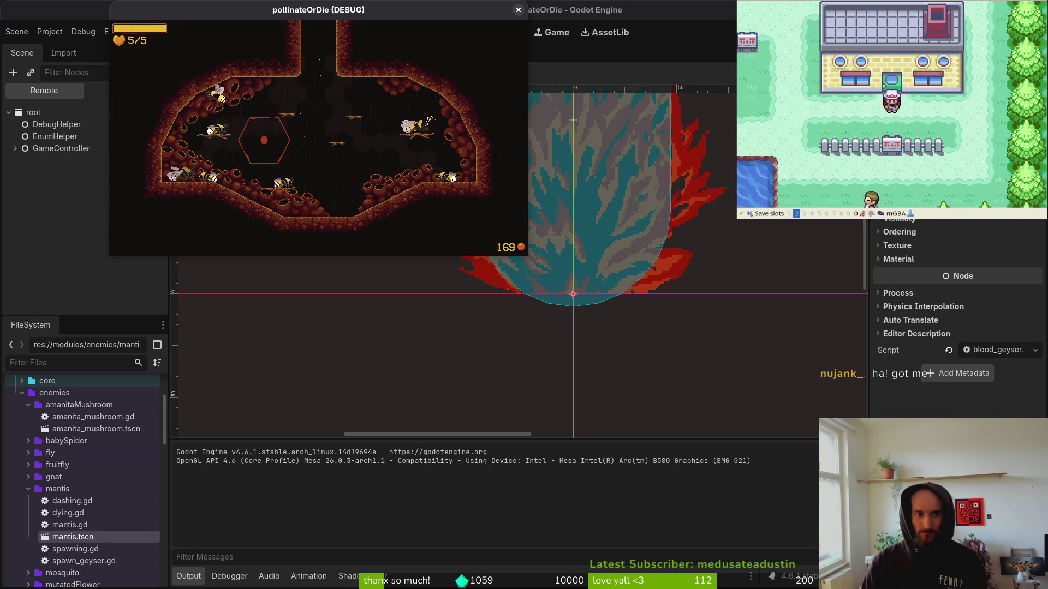
pyautogui.press('F1')
pyautogui.press('Down')
pyautogui.press('Return')
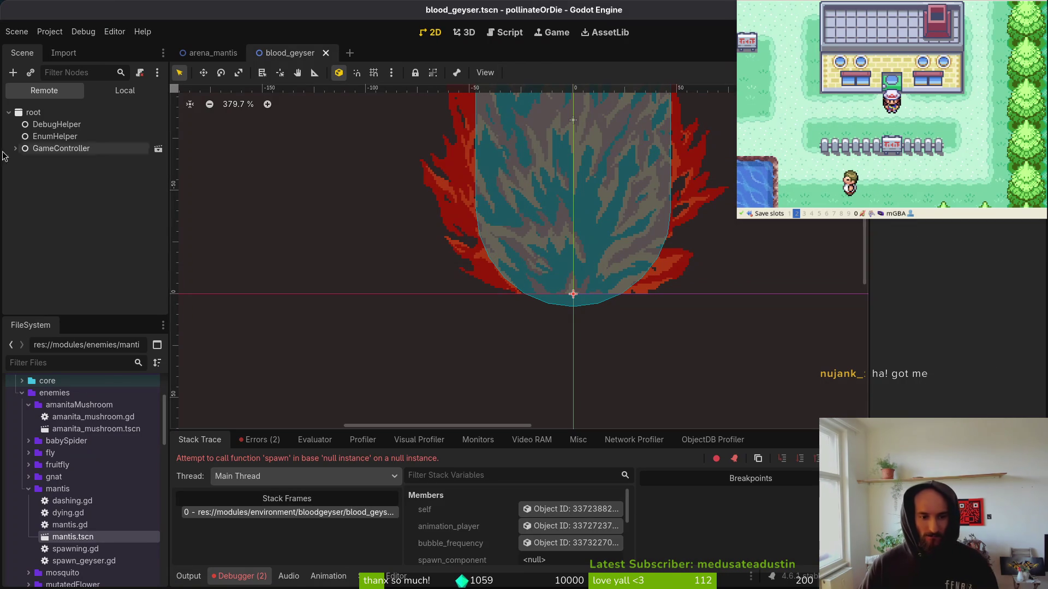
# Add a SpawnComponent node under bloodGeyser in the local scene tree and save.
pyautogui.click(123, 91)
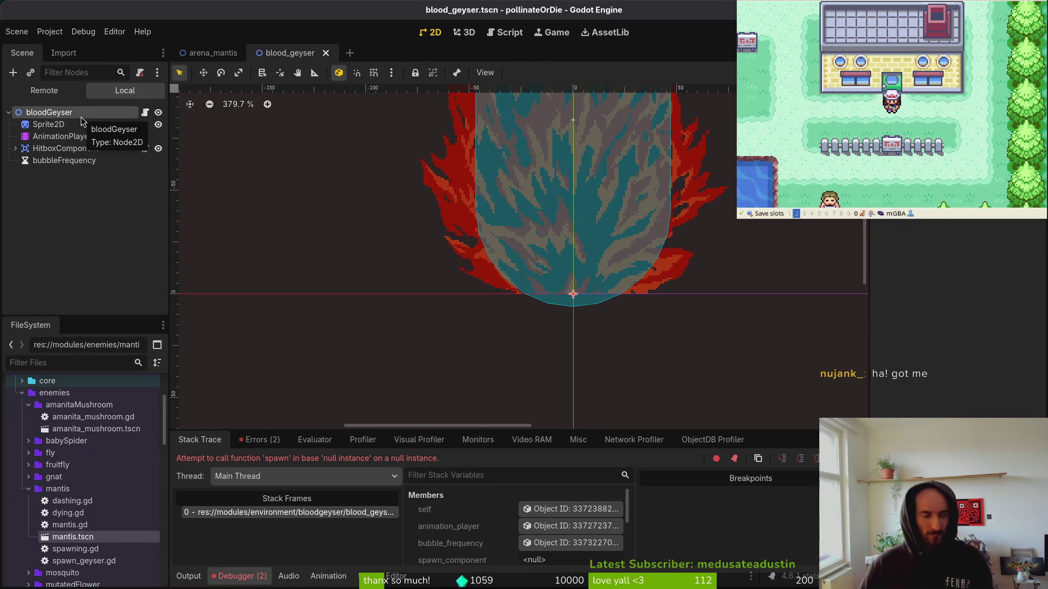
pyautogui.hotkey('ctrl', 'a')
pyautogui.write('spawn')
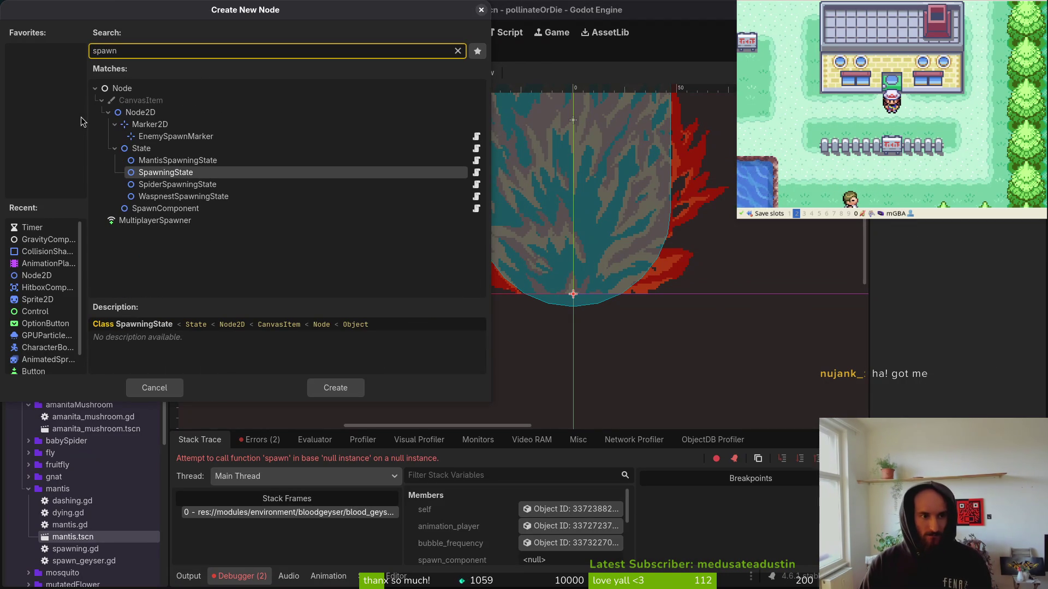
pyautogui.write('component')
pyautogui.press('Return')
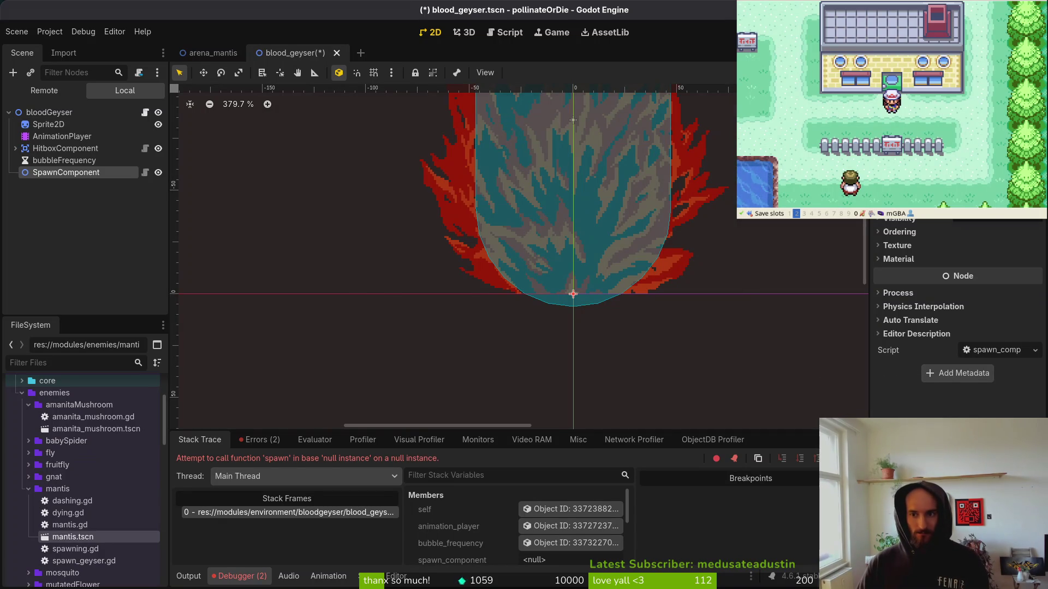
pyautogui.hotkey('ctrl', 's')
pyautogui.click(49, 112)
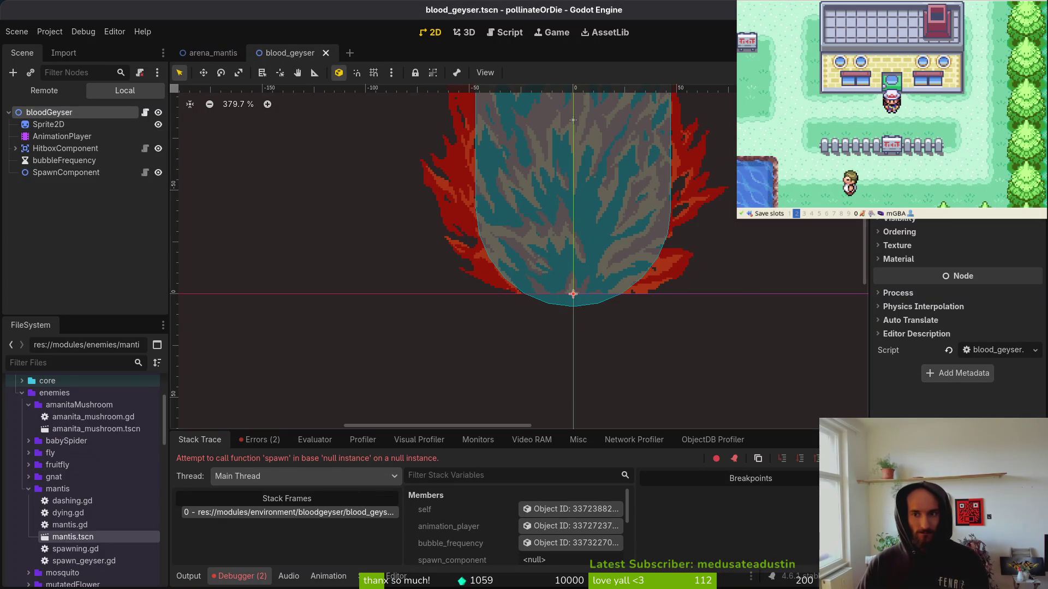
pyautogui.click(77, 171)
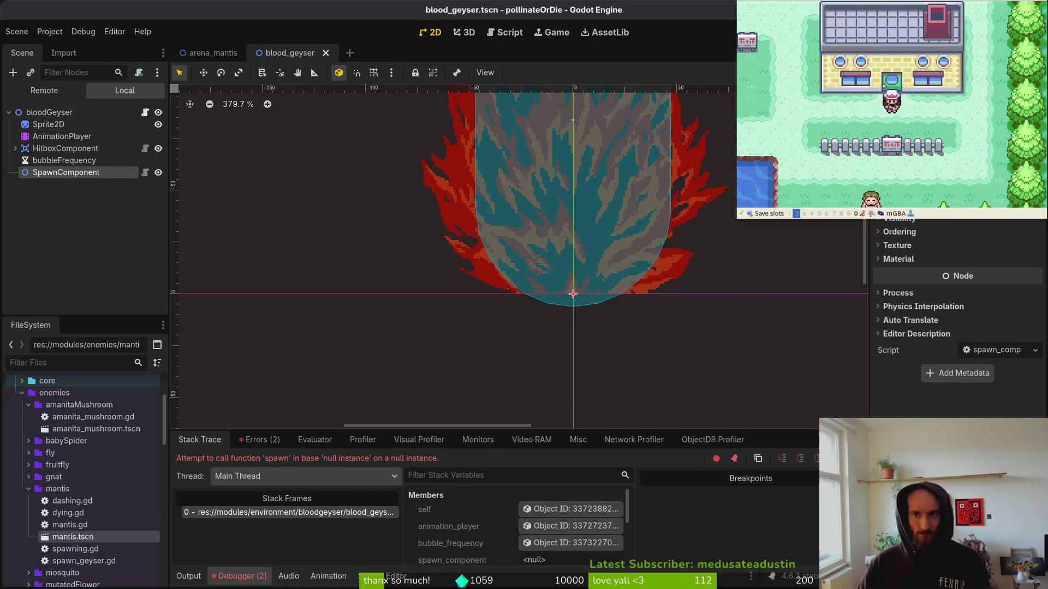
# Rerun the game into the MANTIS level, hitting the unset spawner scene export assertion.
pyautogui.press('F5')
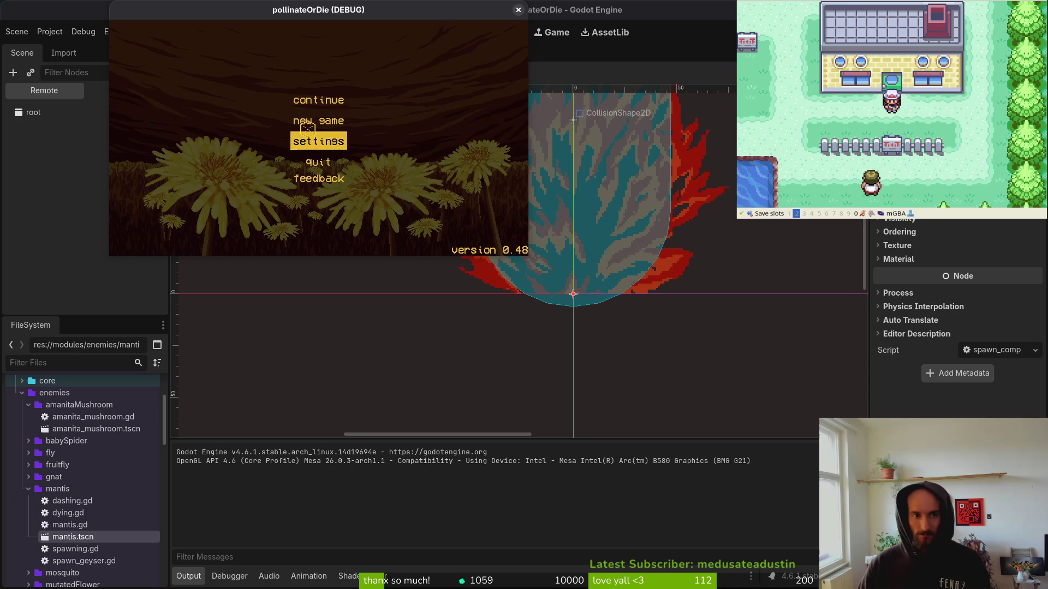
pyautogui.click(313, 102)
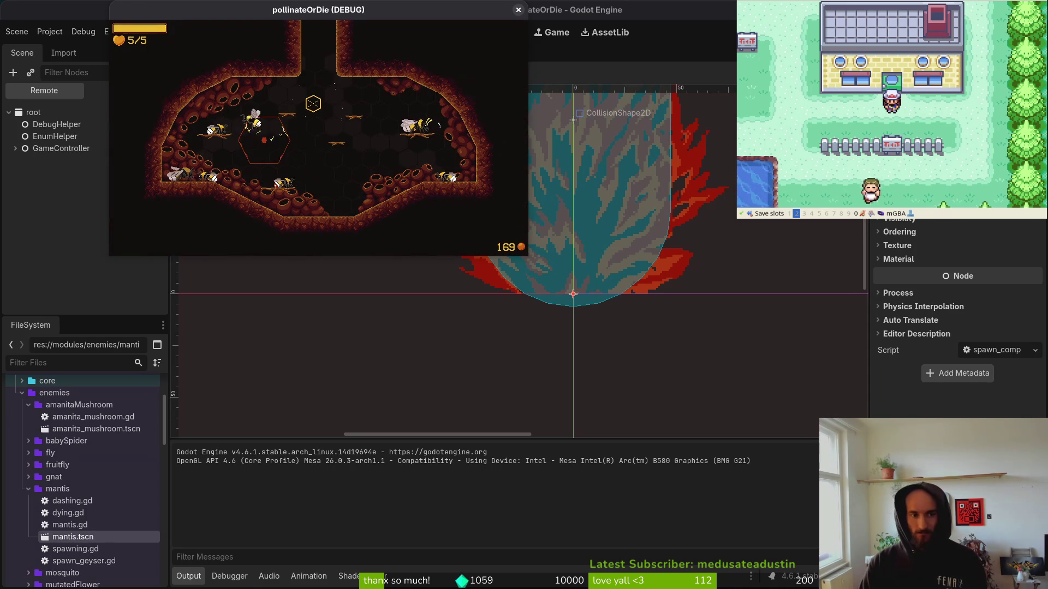
pyautogui.press('Escape')
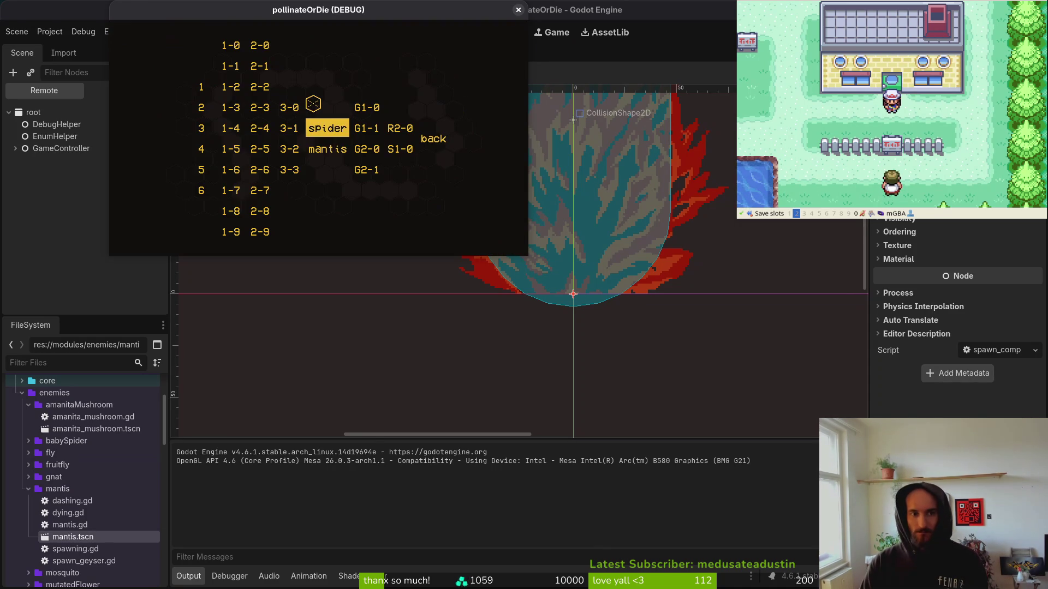
pyautogui.press('Down')
pyautogui.press('Return')
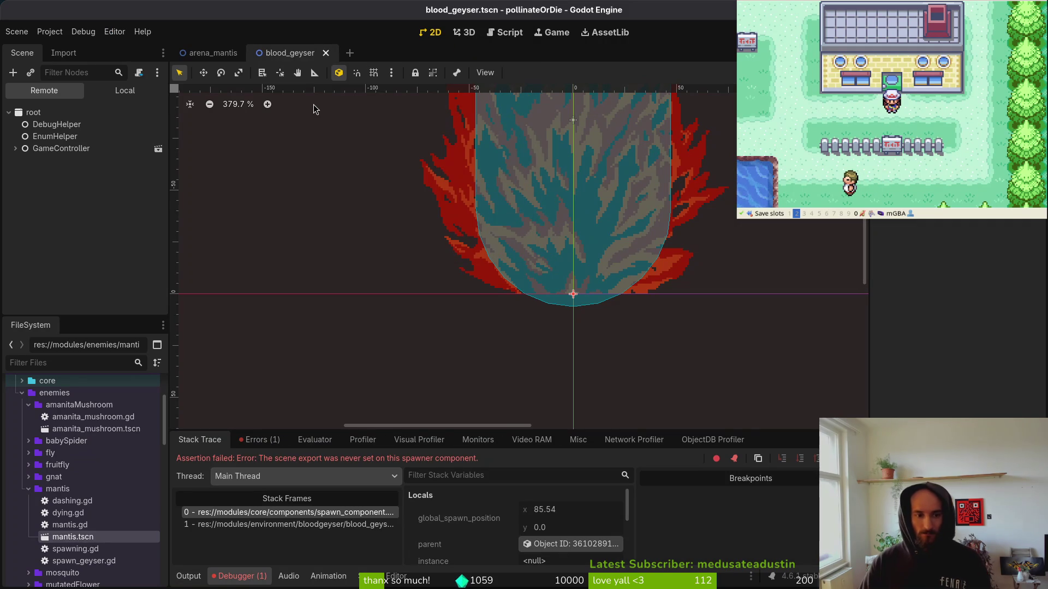
# Return the Scene dock to Local and select the SpawnComponent node.
pyautogui.click(124, 90)
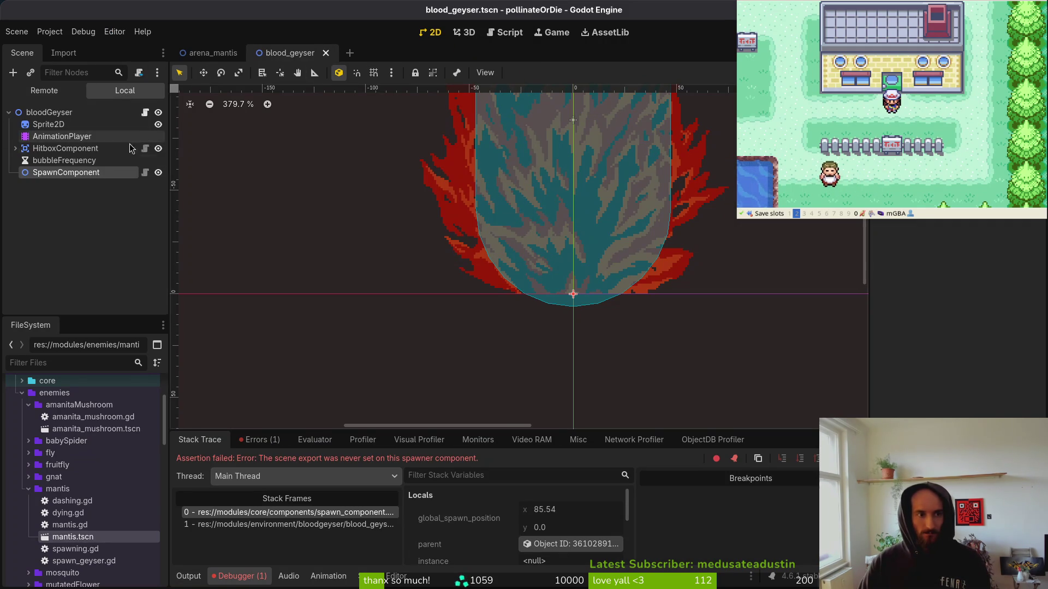
pyautogui.click(49, 112)
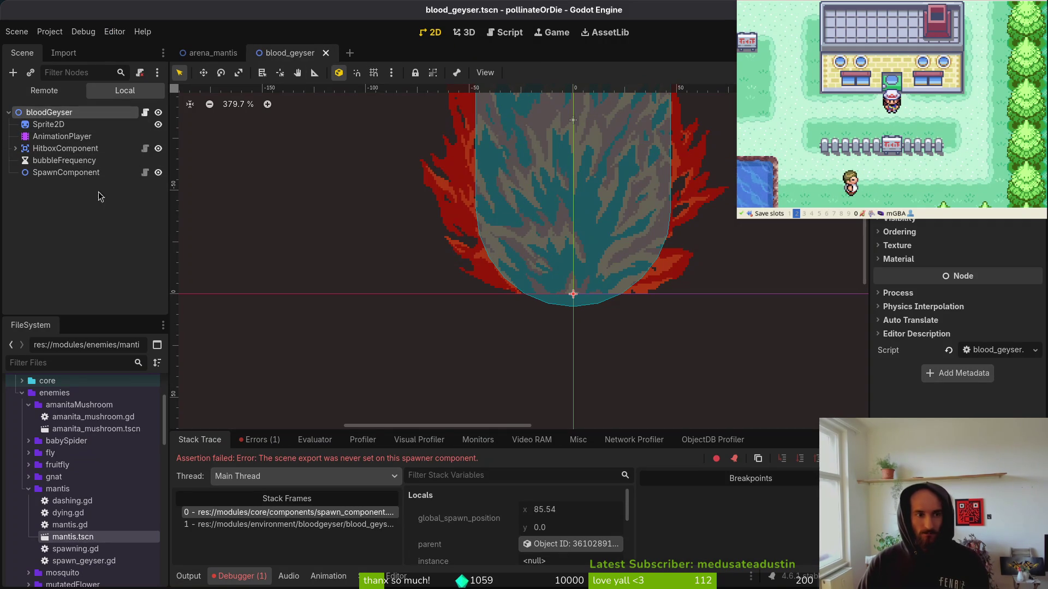
pyautogui.click(73, 172)
pyautogui.click(53, 114)
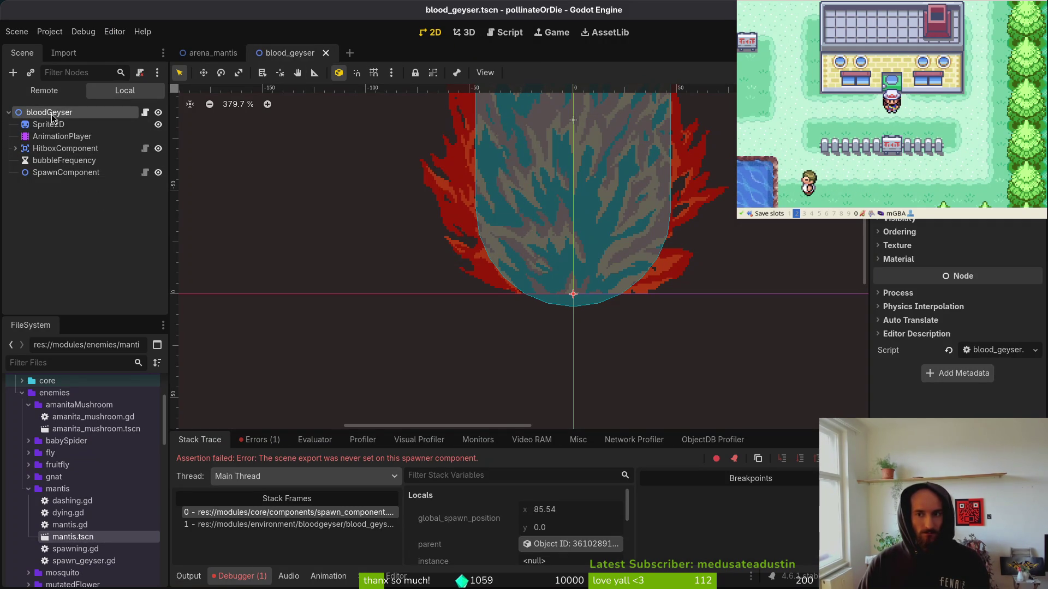
pyautogui.click(89, 173)
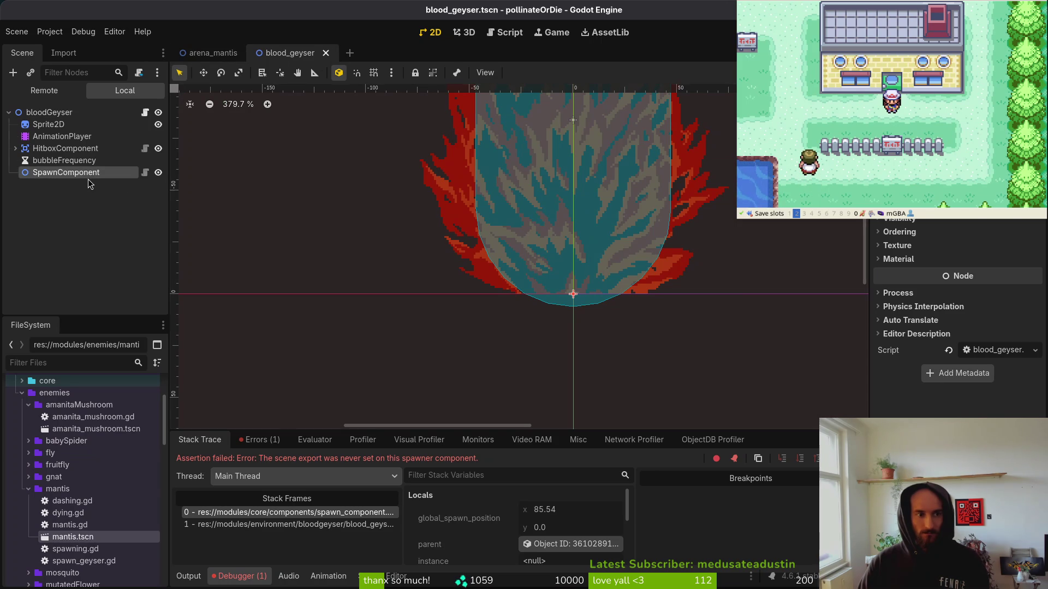
# Open sludge.tscn for reference and inspect its SpawnComponent.
pyautogui.hotkey('alt', 'shift', 'o')
pyautogui.write('slud')
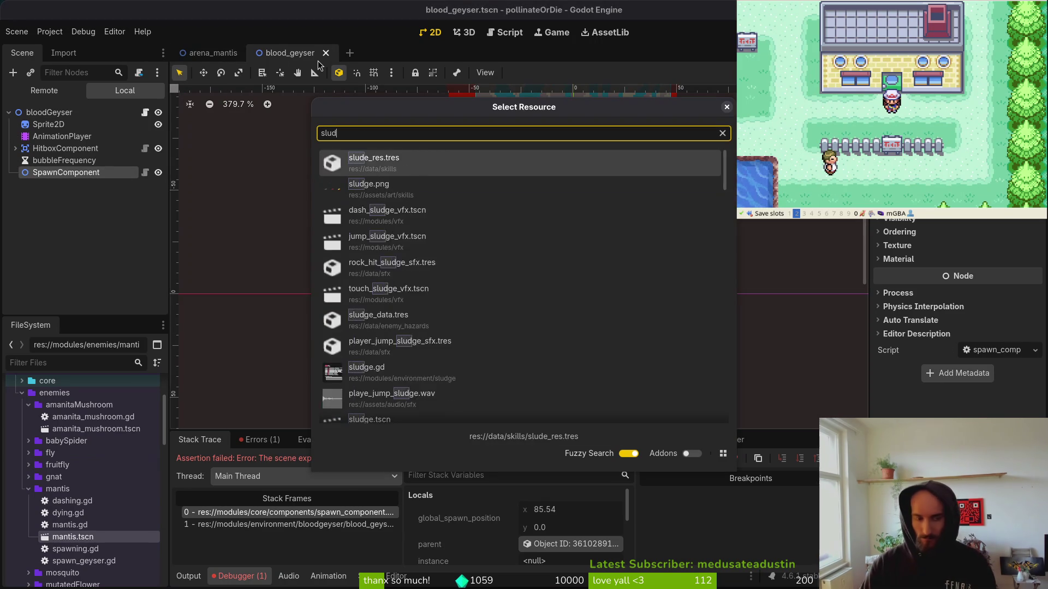
pyautogui.write('ge')
pyautogui.press('Down')
pyautogui.press('Down')
pyautogui.press('Down')
pyautogui.press('Return')
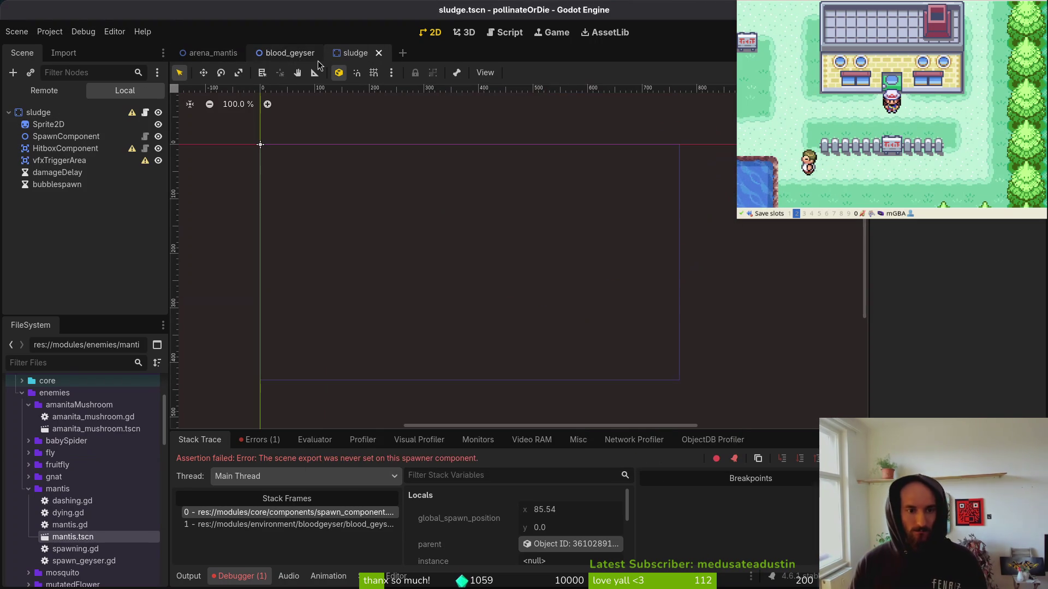
pyautogui.click(66, 137)
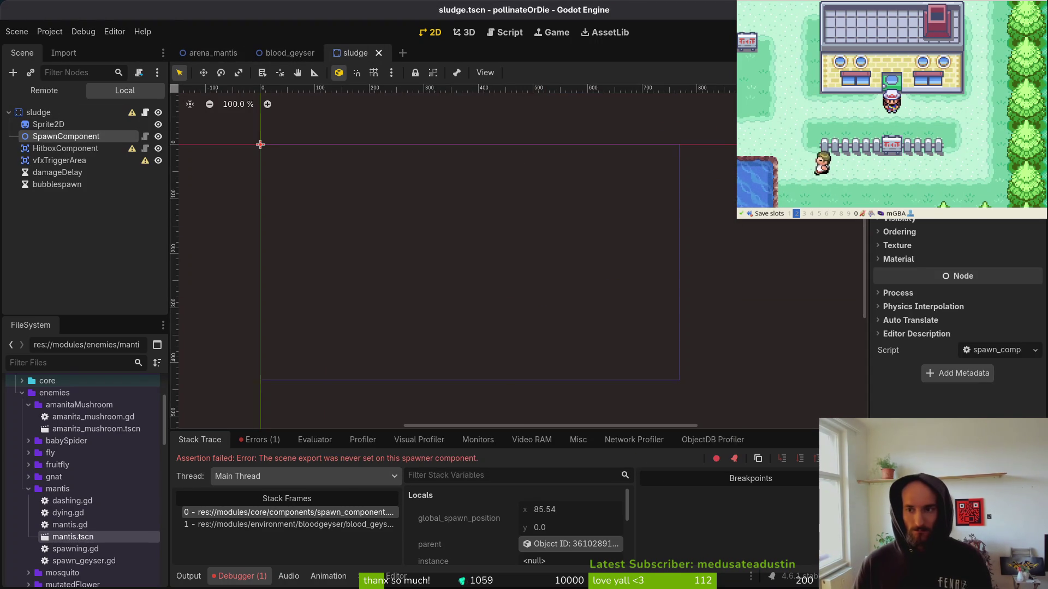
# Back in blood_geyser, set the SpawnComponent scene to slime_bubble_vfx.tscn and save.
pyautogui.click(286, 53)
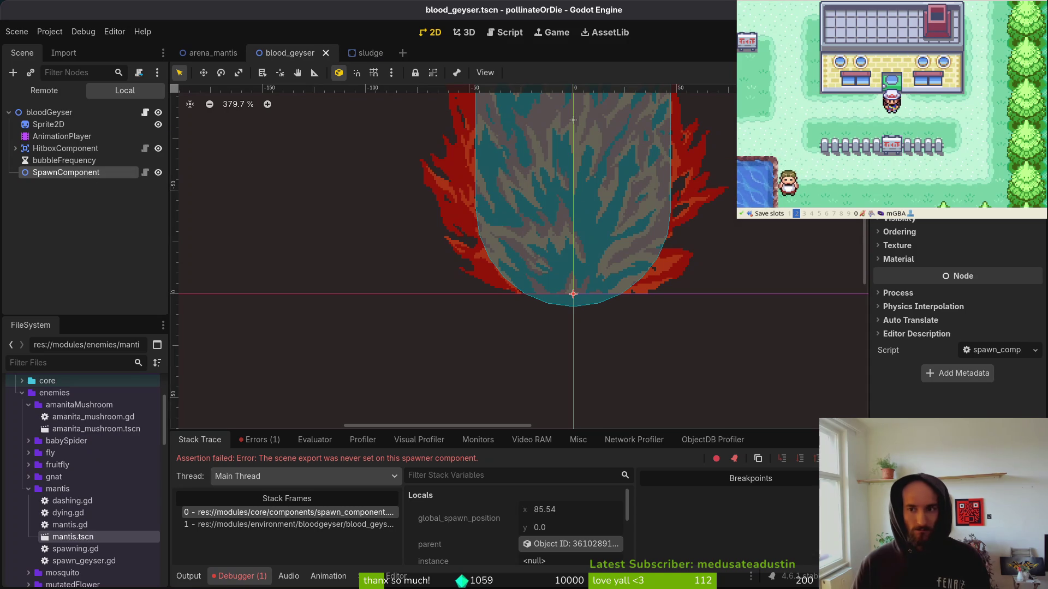
pyautogui.hotkey('ctrl', 'shift', 'o')
pyautogui.write('slime')
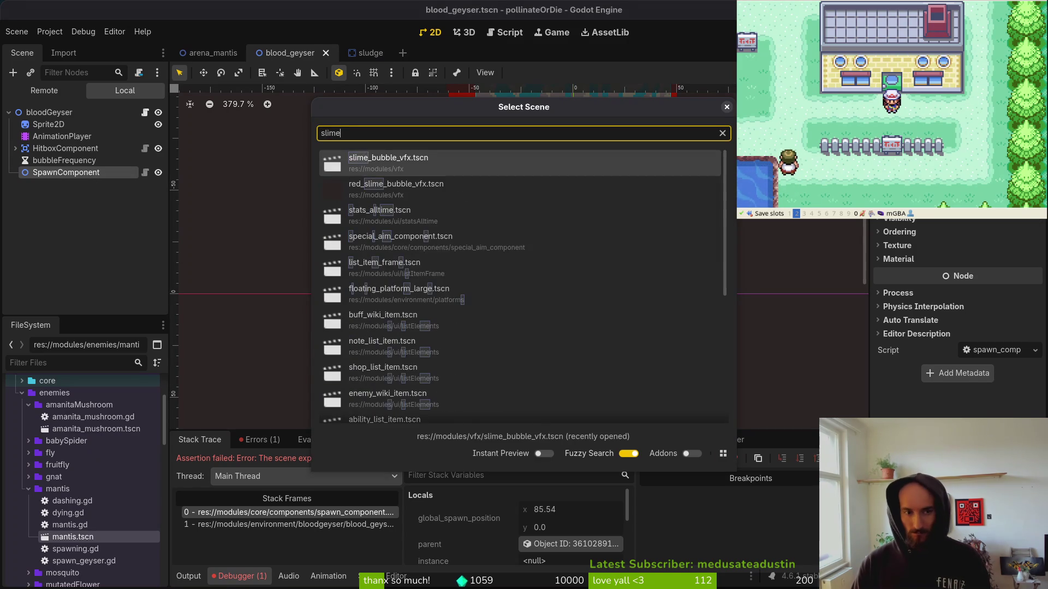
pyautogui.press('Return')
pyautogui.hotkey('ctrl', 's')
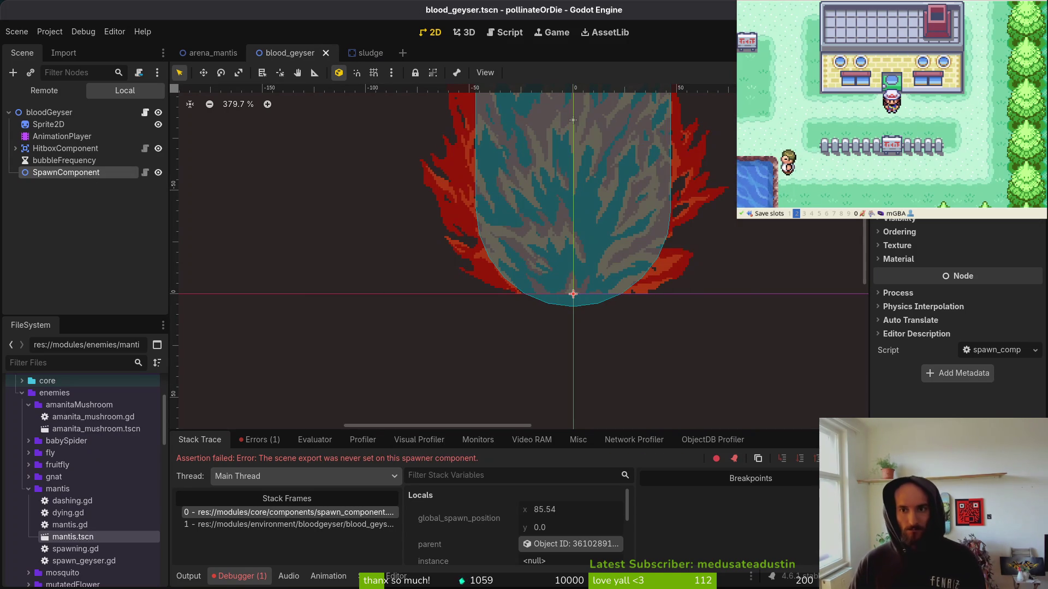
# Run the MANTIS level, watch the blood geysers erupt, then stop the game.
pyautogui.press('F5')
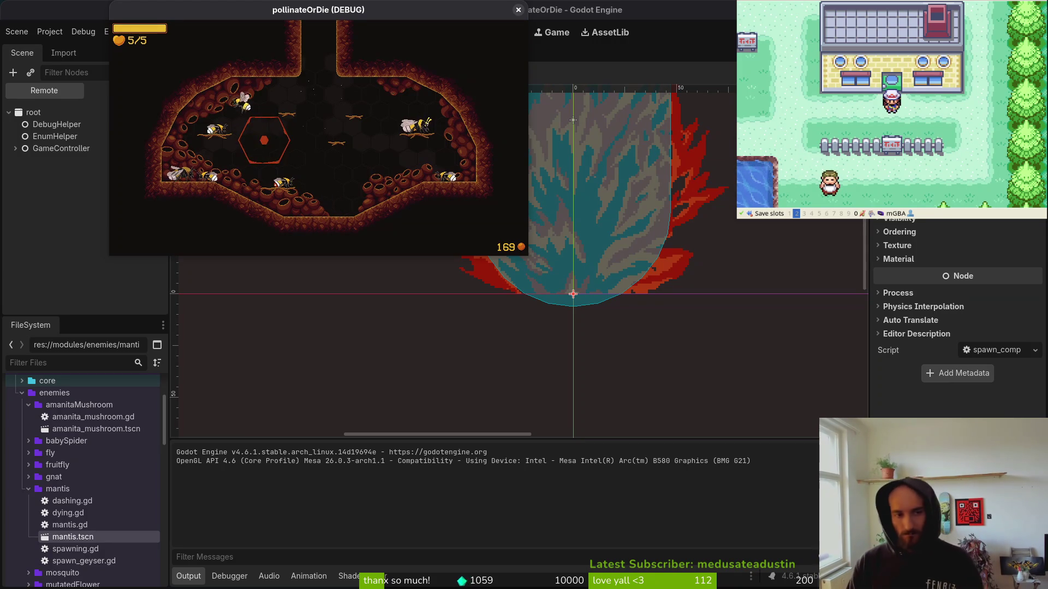
pyautogui.press('Escape')
pyautogui.press('Down')
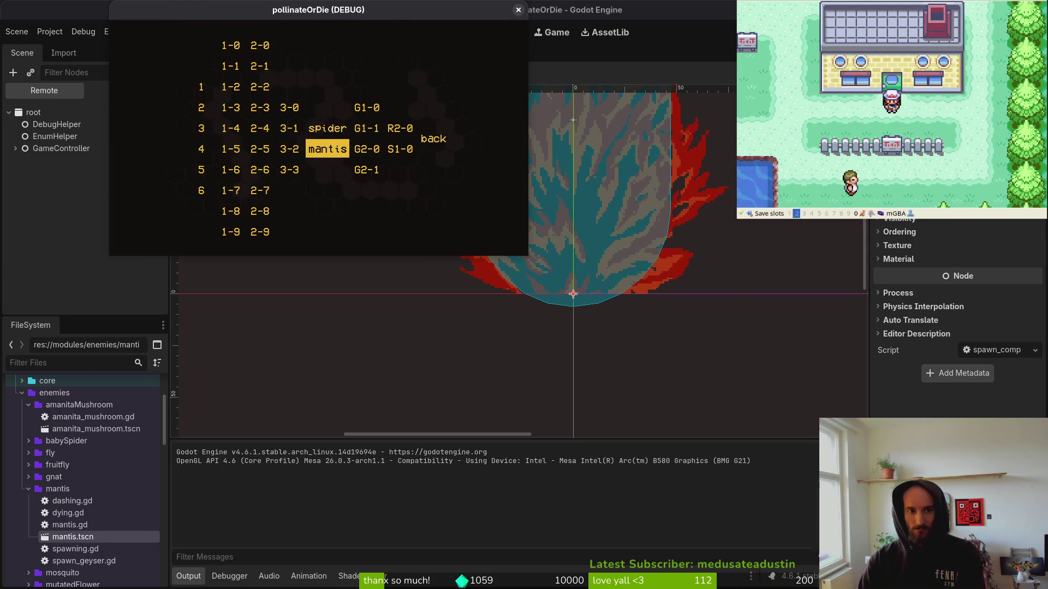
pyautogui.press('Return')
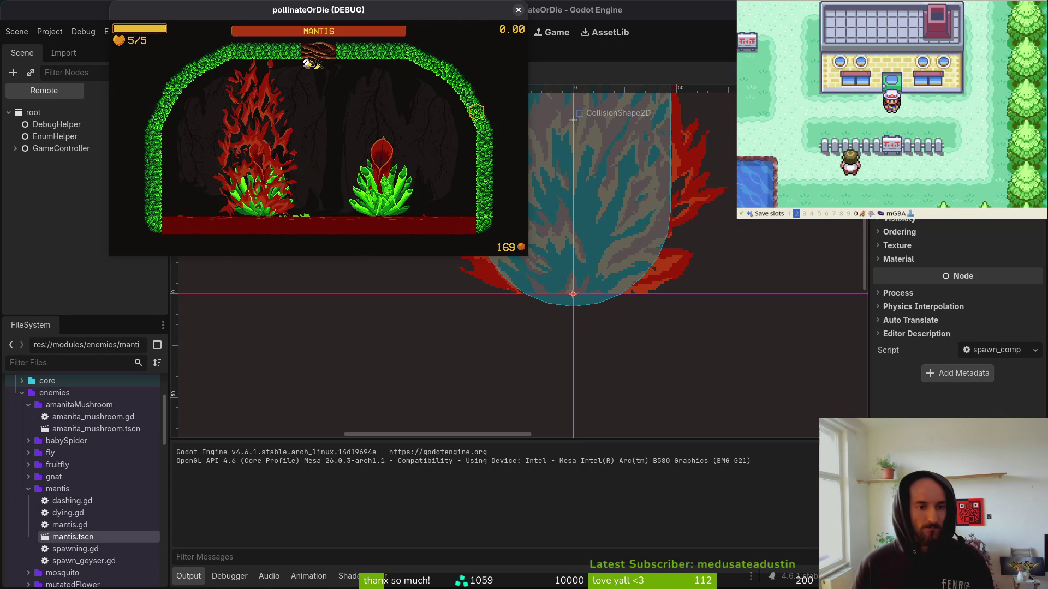
pyautogui.press('Escape')
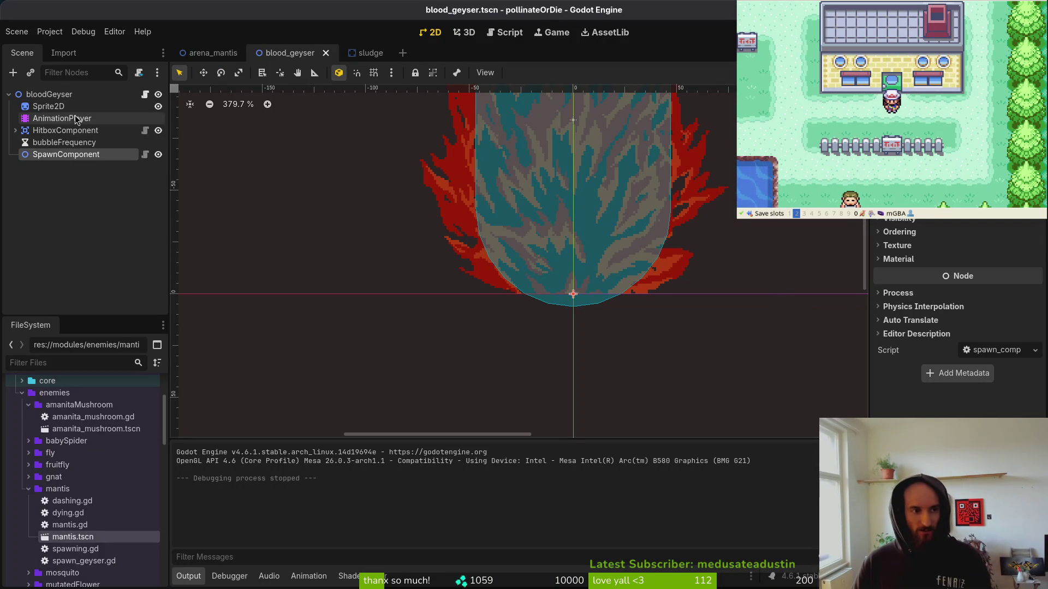
# Create a new startup animation on the AnimationPlayer and save the scene.
pyautogui.click(49, 118)
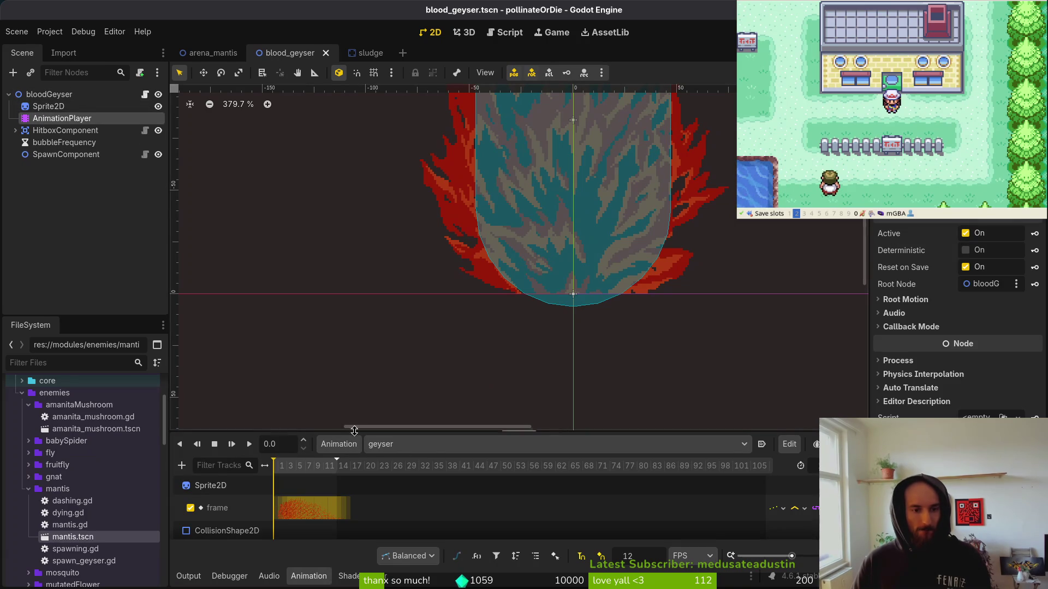
pyautogui.click(339, 444)
pyautogui.click(382, 466)
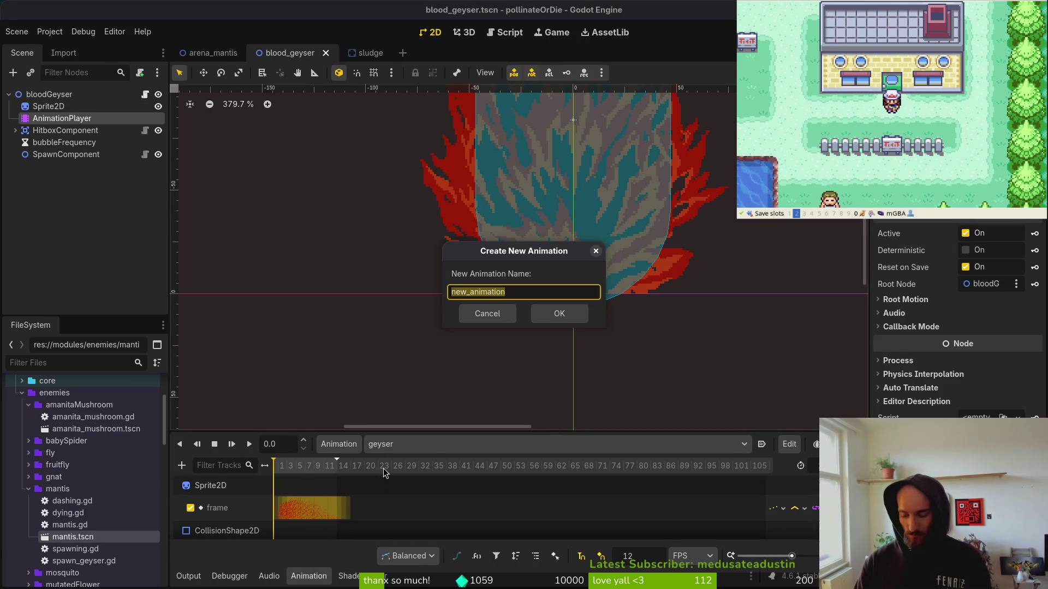
pyautogui.write('startup')
pyautogui.press('Return')
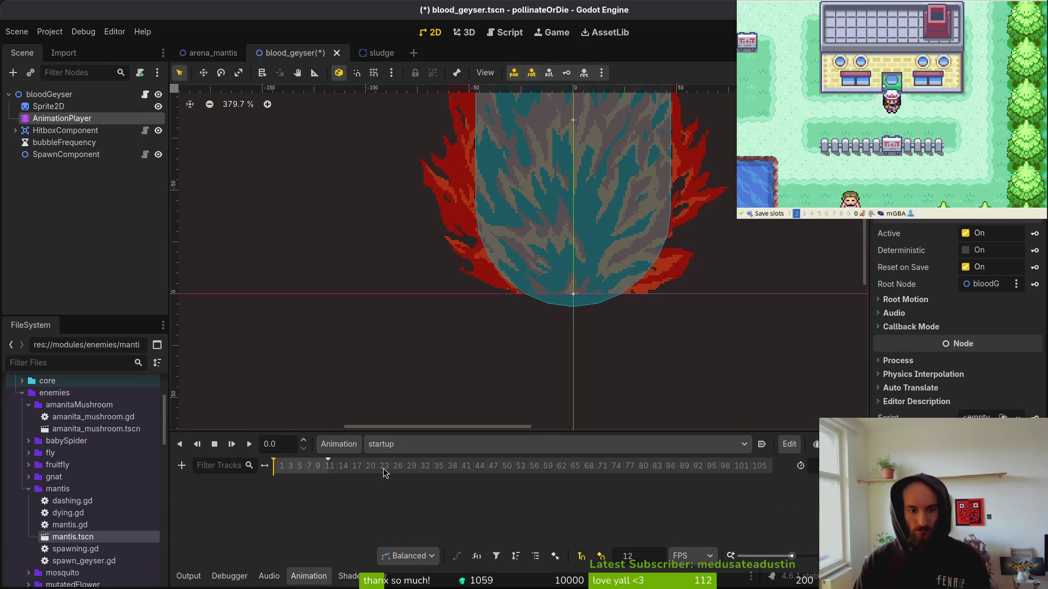
pyautogui.hotkey('ctrl', 's')
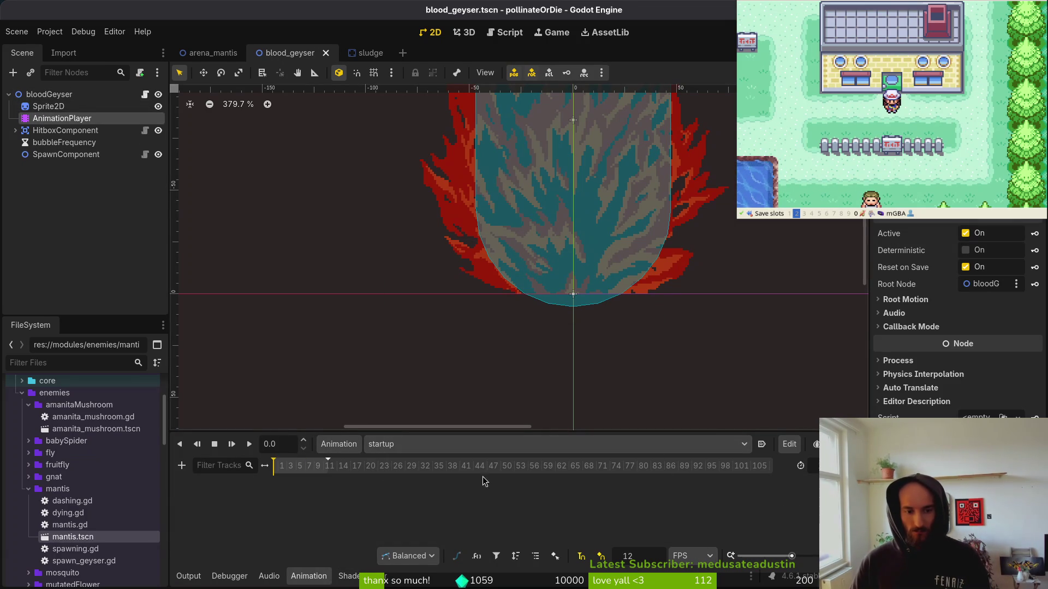
pyautogui.click(413, 444)
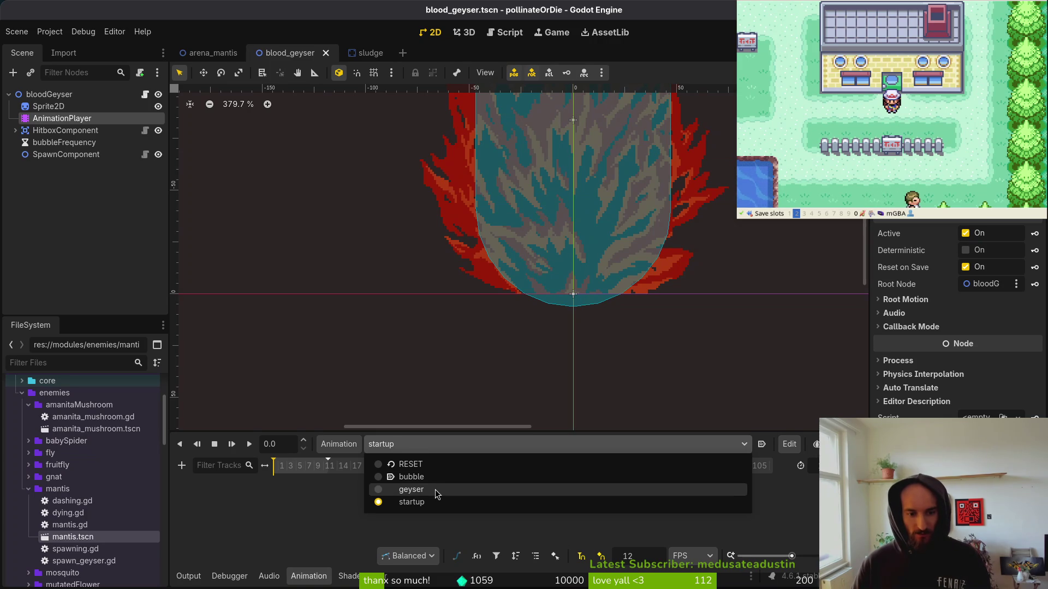
pyautogui.click(77, 276)
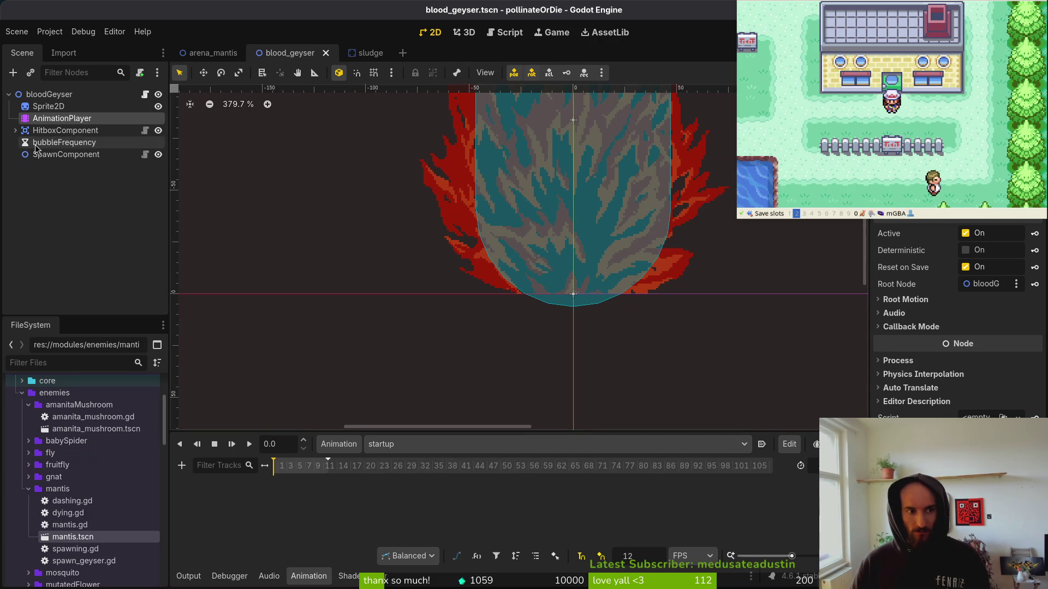
# Compare the bubbleFrequency timer and SpawnComponent properties in the Inspector.
pyautogui.click(60, 142)
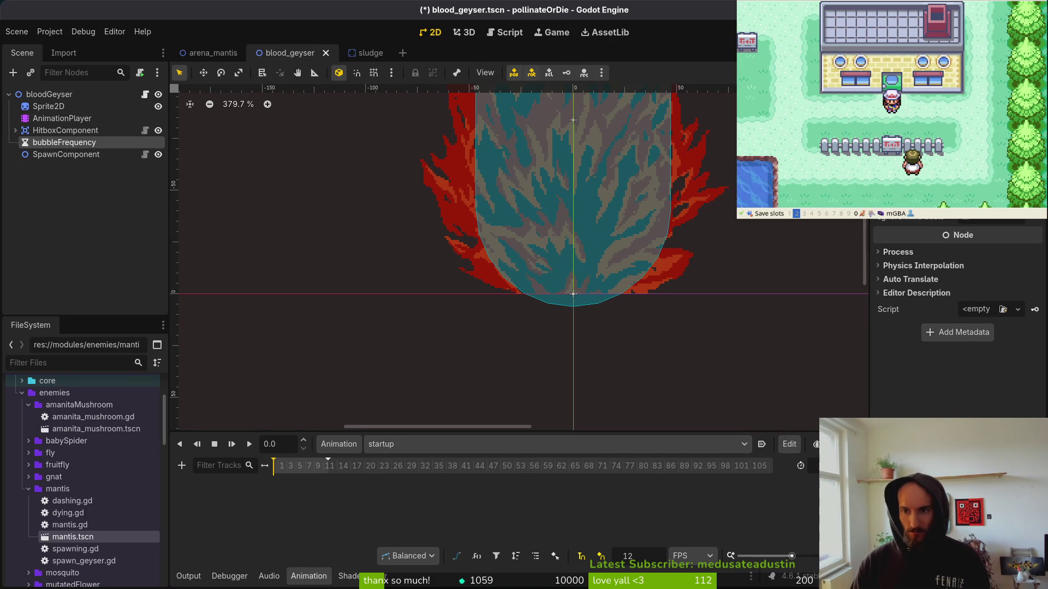
pyautogui.click(76, 157)
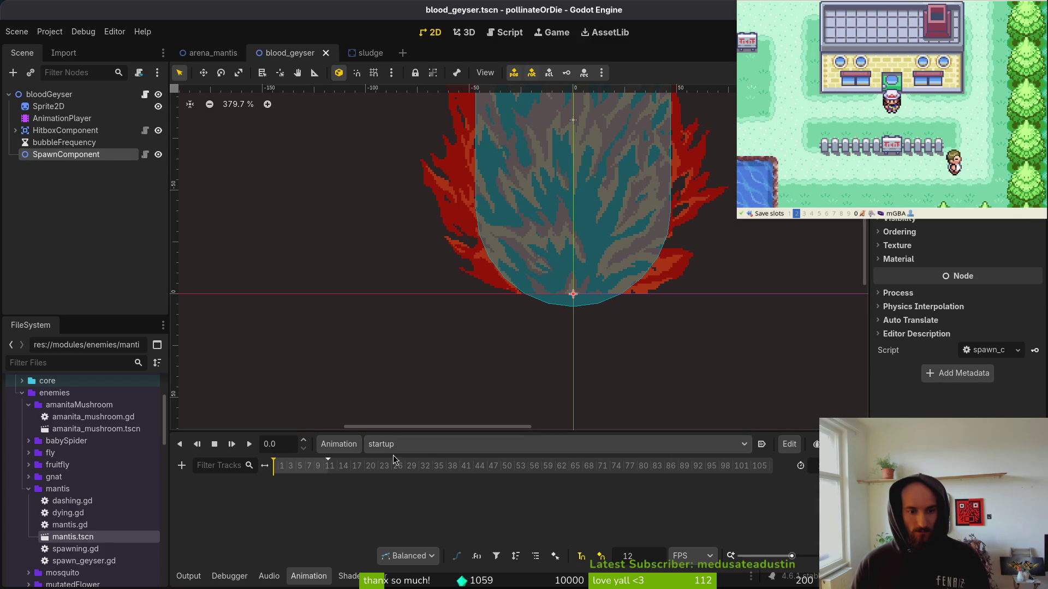
pyautogui.click(52, 145)
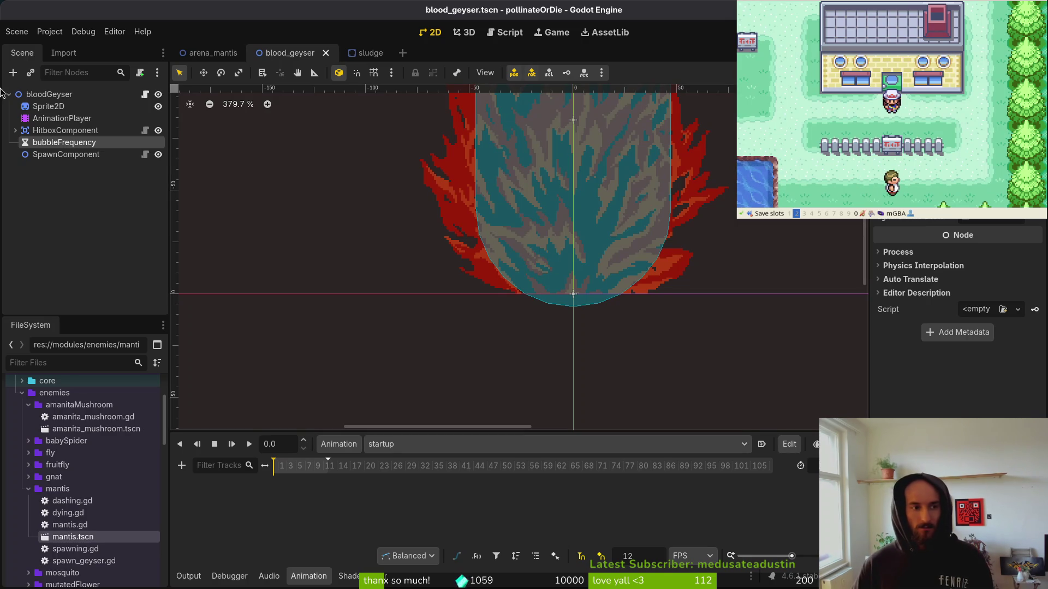
# Set the SpawnComponent scene to red_slime_bubble_vfx.tscn, save, and bring up blood_geyser.gd.
pyautogui.click(65, 154)
pyautogui.scroll(1, 958, 317)
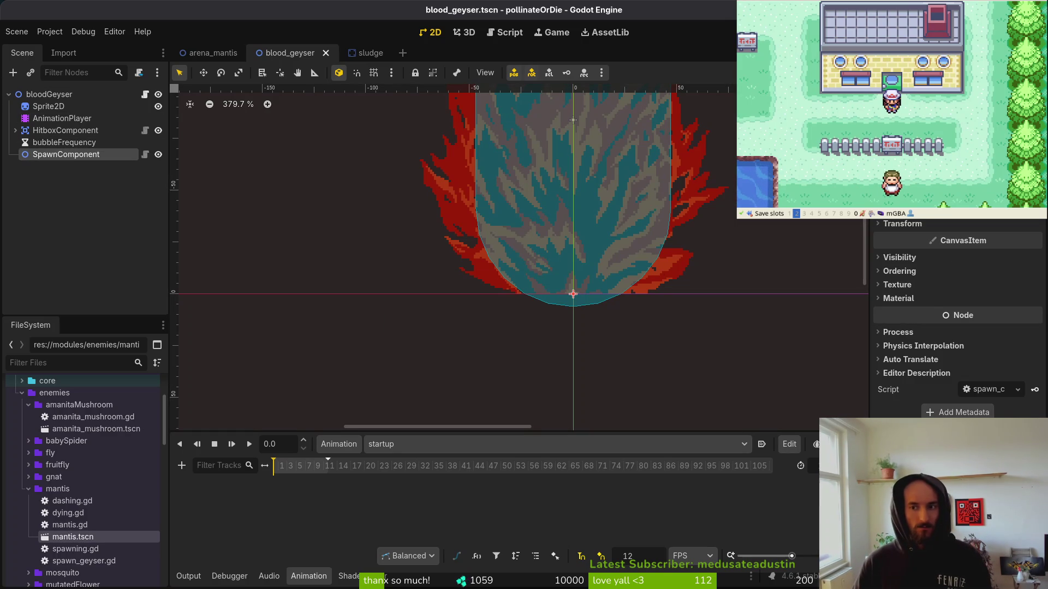
pyautogui.scroll(-1, 958, 284)
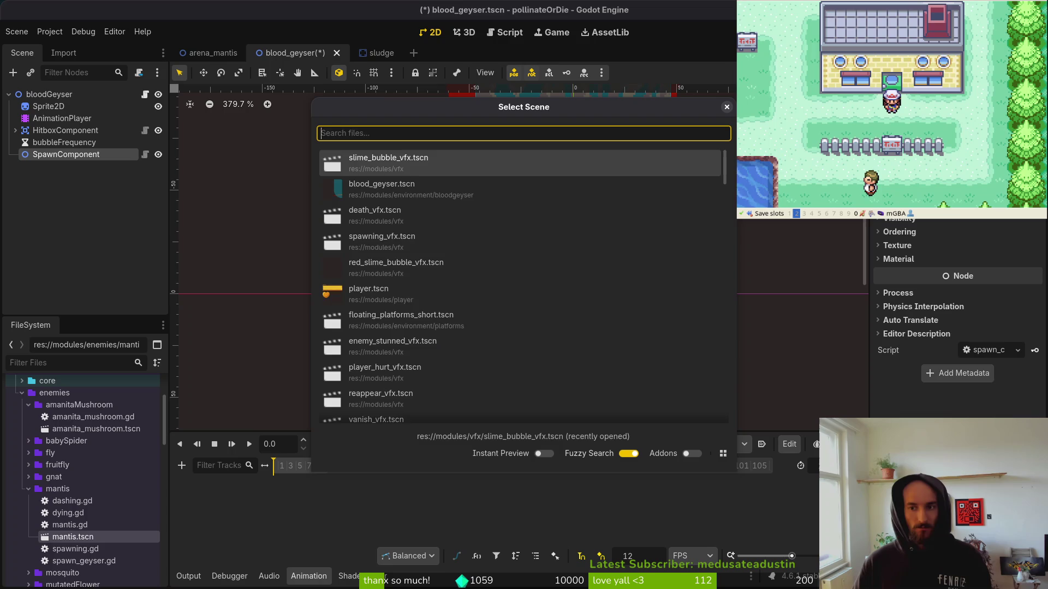
pyautogui.write('red')
pyautogui.press('Return')
pyautogui.hotkey('ctrl', 's')
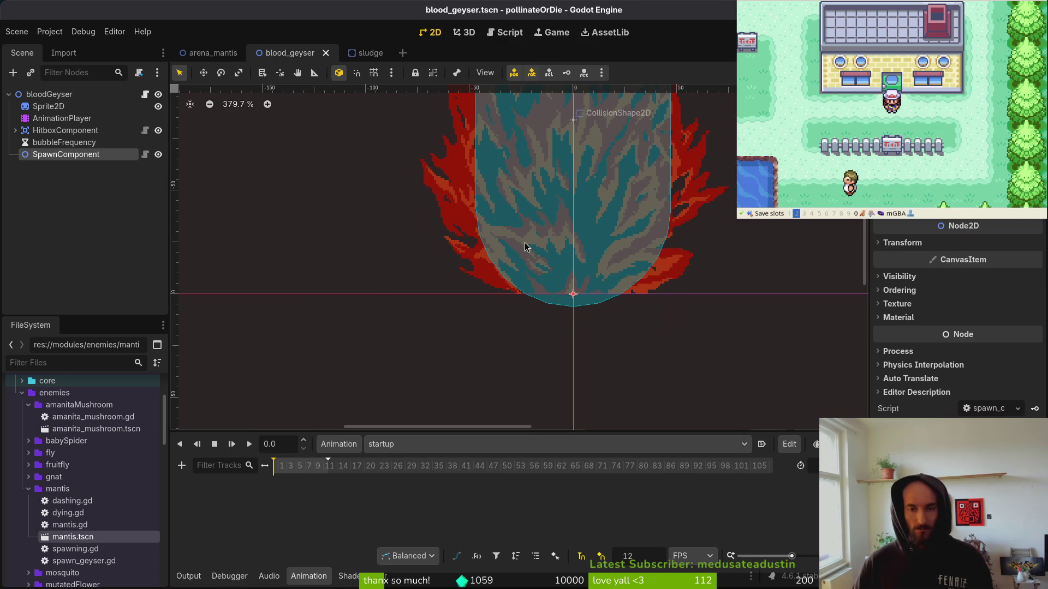
pyautogui.hotkey('alt', 'Tab')
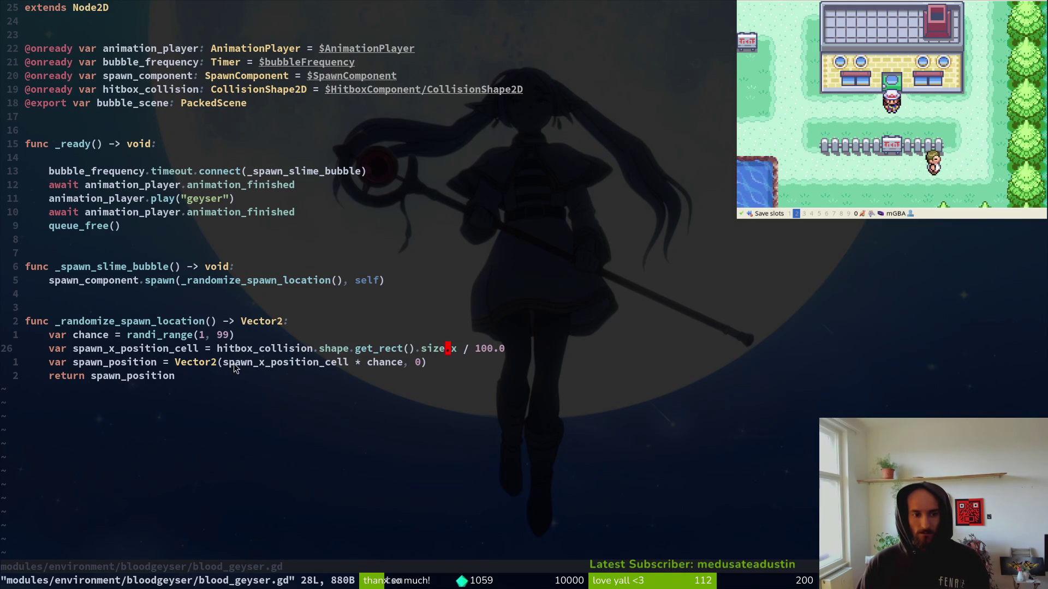
# Check the randi_range bounds for spawn_x_position_cell, then run the game to its debug level select.
pyautogui.doubleClick(274, 365)
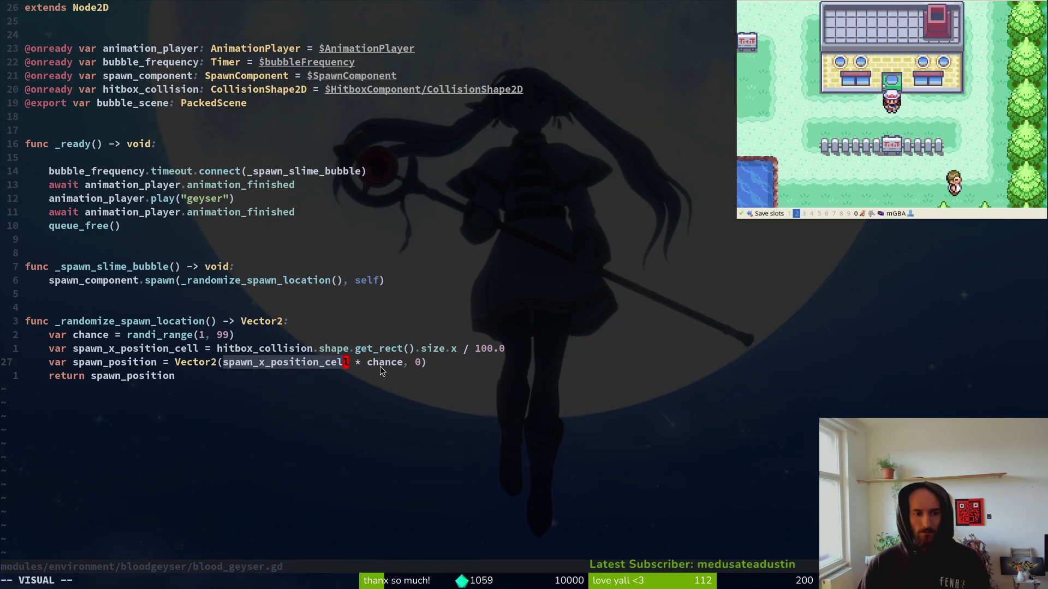
pyautogui.click(202, 336)
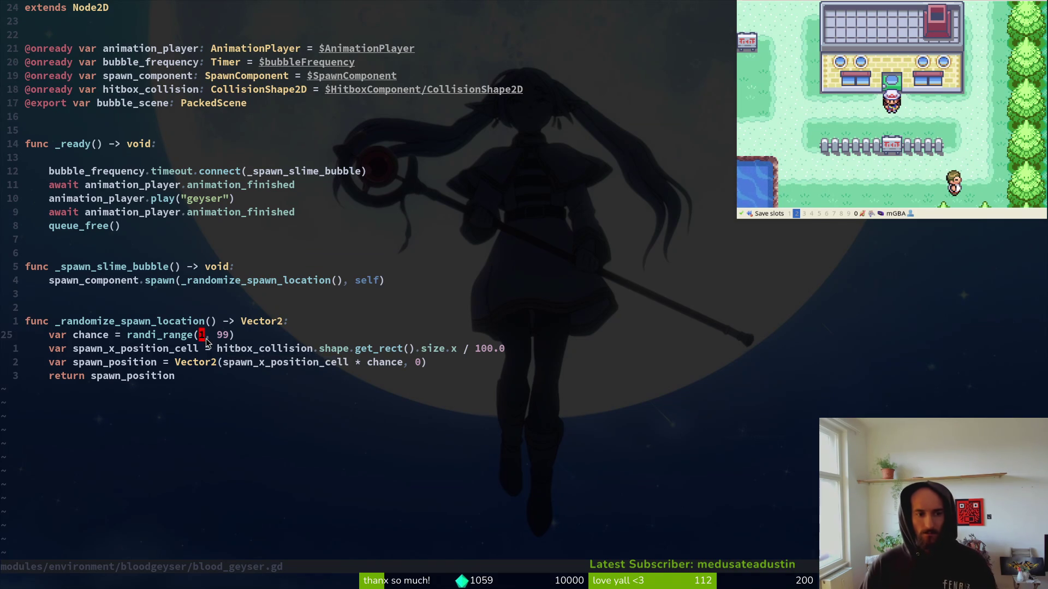
pyautogui.hotkey('alt', 'Tab')
pyautogui.press('F5')
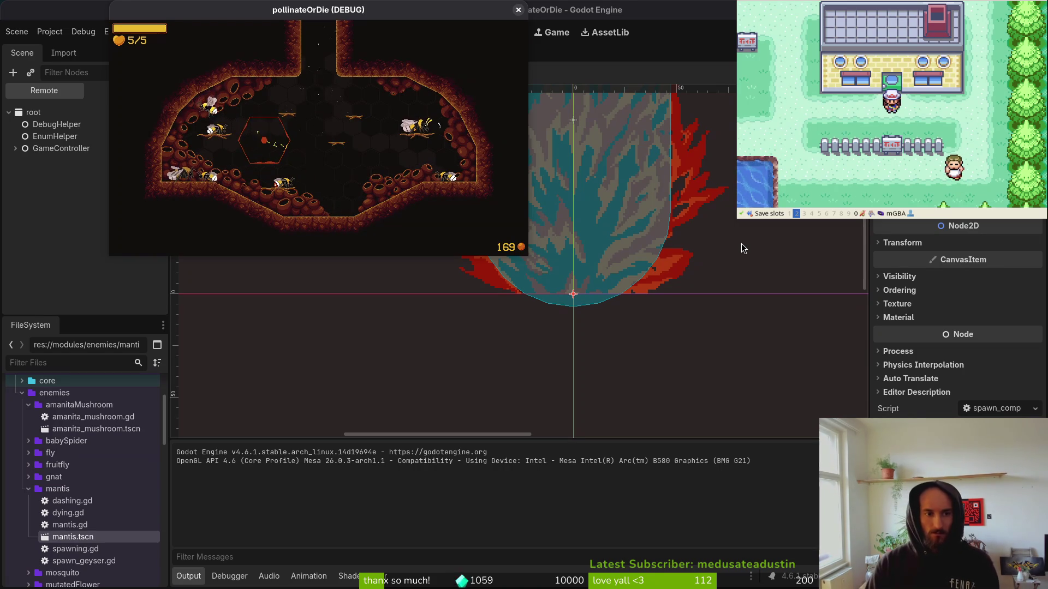
pyautogui.press('Escape')
pyautogui.press('super+2')
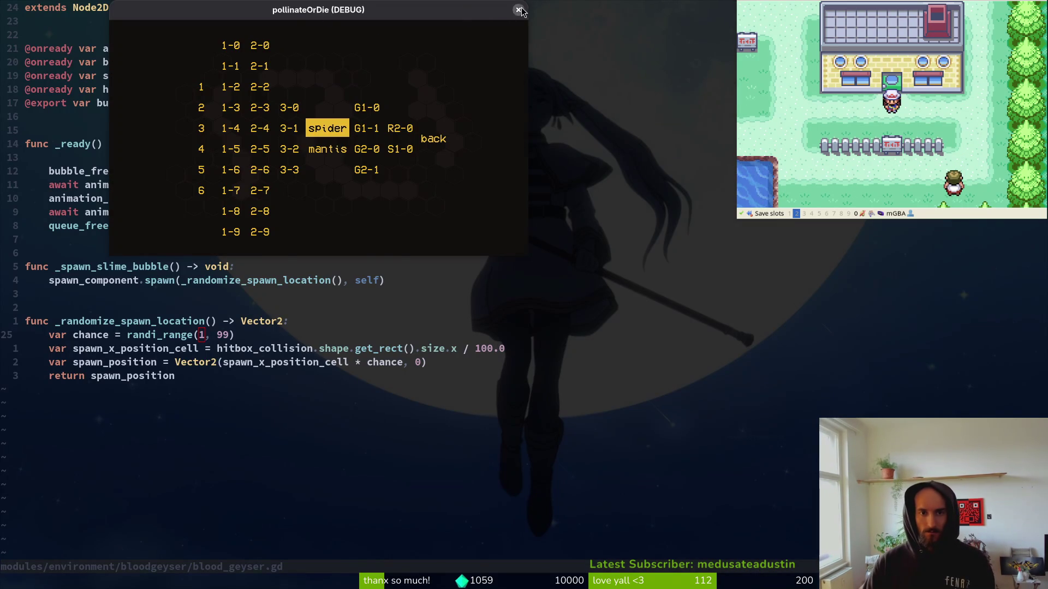
# Duplicate the play("geyser") and await animation_finished lines in _ready.
pyautogui.click(519, 9)
pyautogui.click(189, 199)
pyautogui.press('y')
pyautogui.press('y')
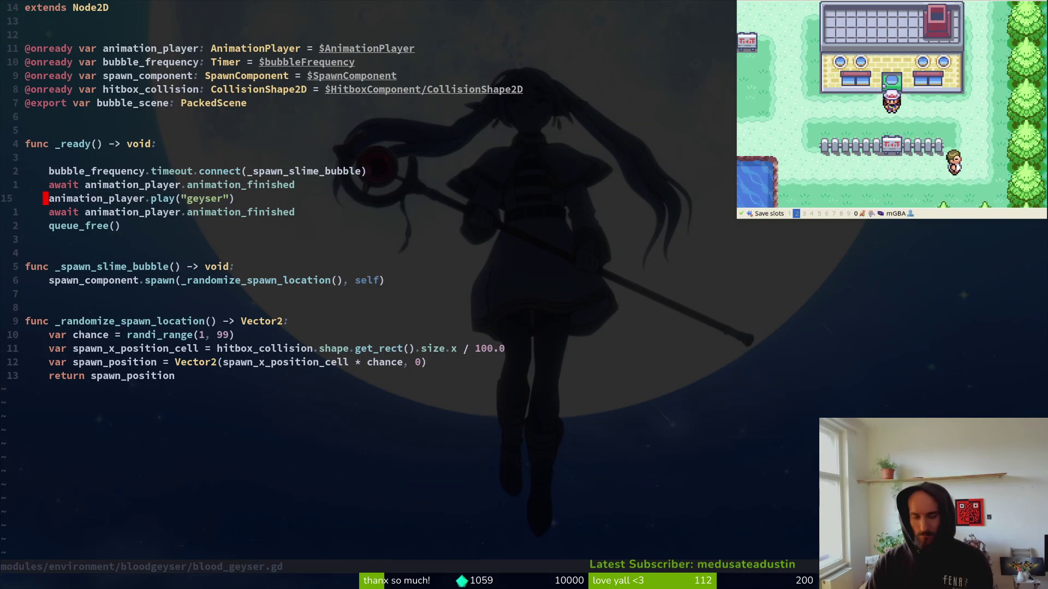
pyautogui.press('k')
pyautogui.press('k')
pyautogui.press('p')
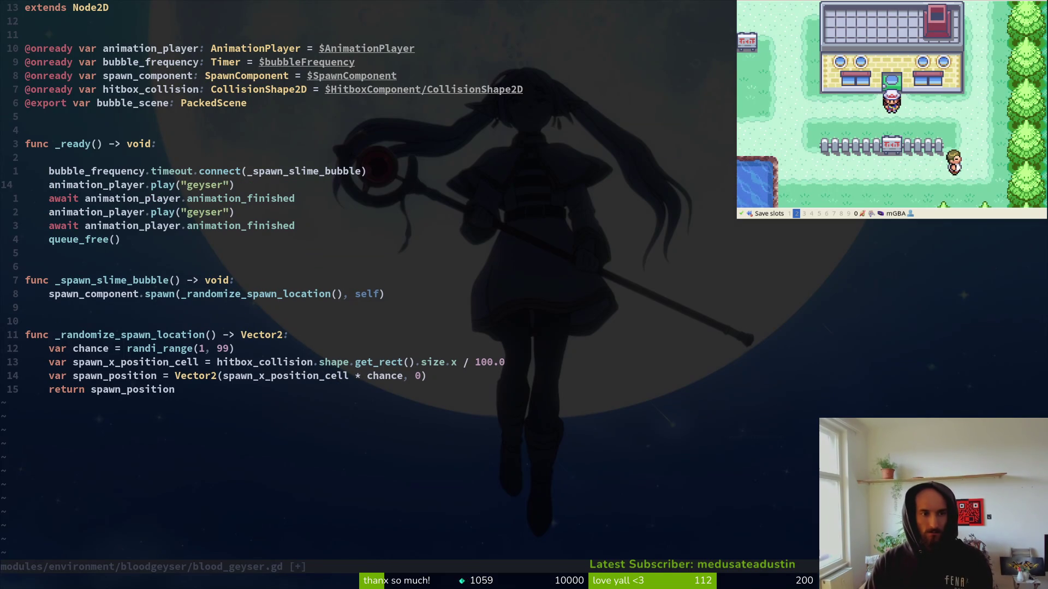
pyautogui.click(148, 198)
pyautogui.press('y')
pyautogui.press('y')
pyautogui.press('k')
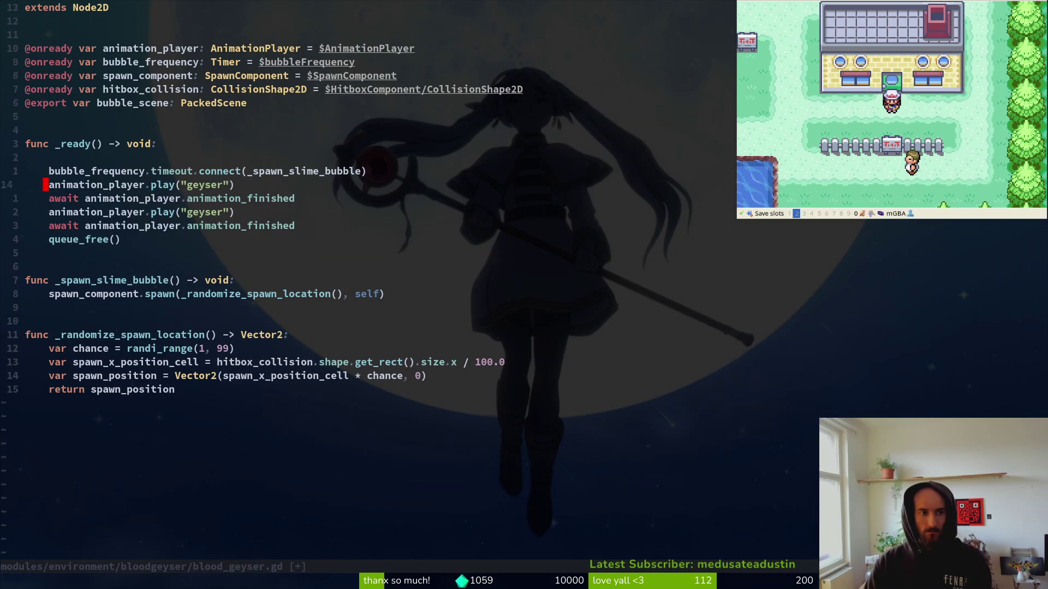
pyautogui.press('P')
pyautogui.press('w')
pyautogui.press('j')
# Change the first play call's animation name to "bubble" and save blood_geyser.gd.
pyautogui.press('w')
pyautogui.press('w')
pyautogui.press('w')
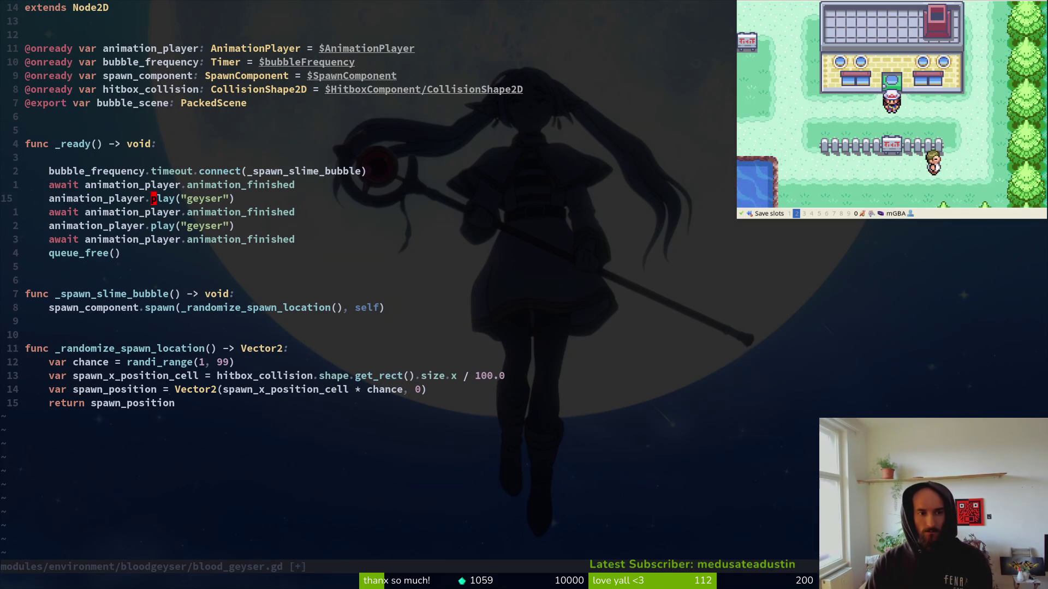
pyautogui.press('c')
pyautogui.press('i')
pyautogui.press('"')
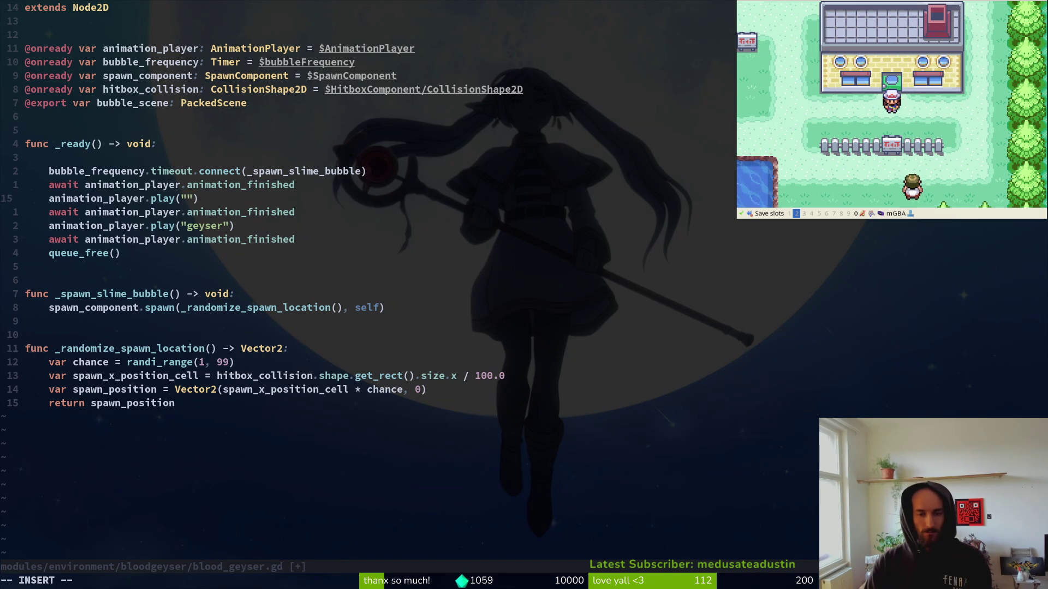
pyautogui.write('bubble')
pyautogui.press('Escape')
pyautogui.write(':w')
pyautogui.press('Return')
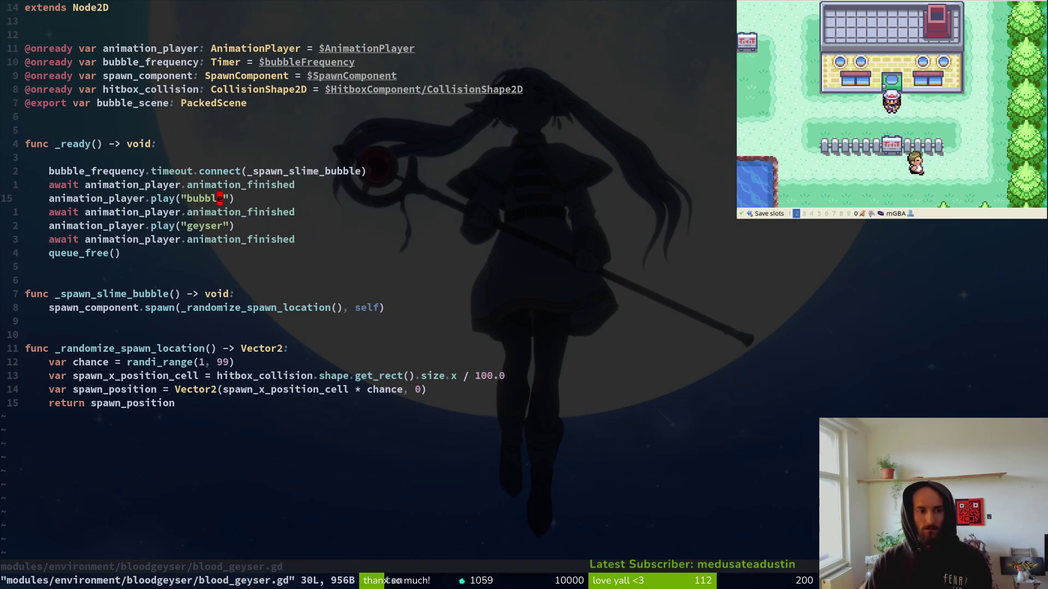
pyautogui.hotkey('alt', 'Tab')
# Confirm the AnimationPlayer keeps the startup animation and save the blood geyser scene.
pyautogui.click(40, 119)
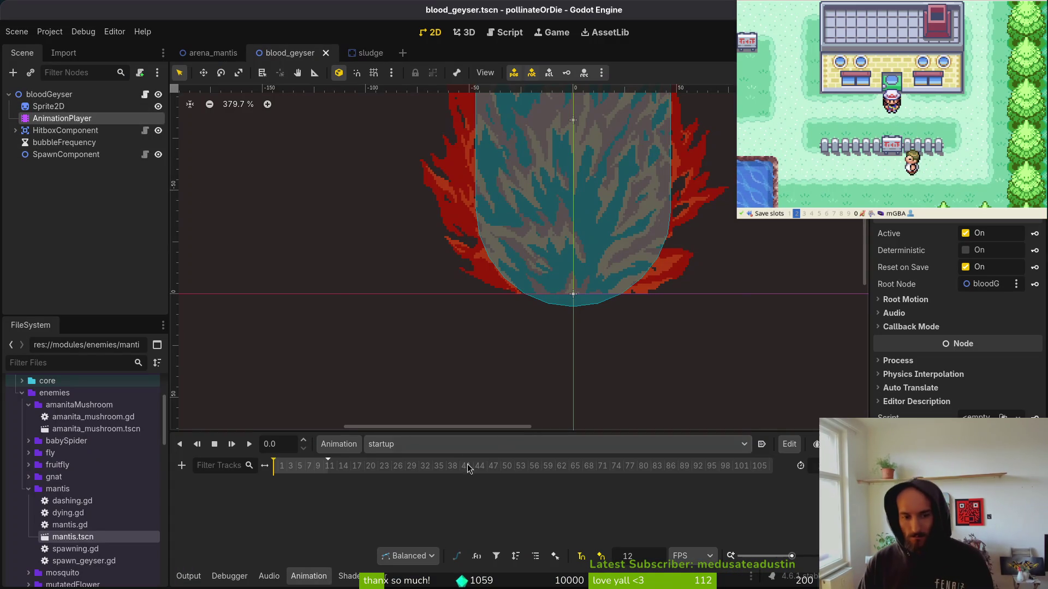
pyautogui.click(709, 451)
pyautogui.click(704, 503)
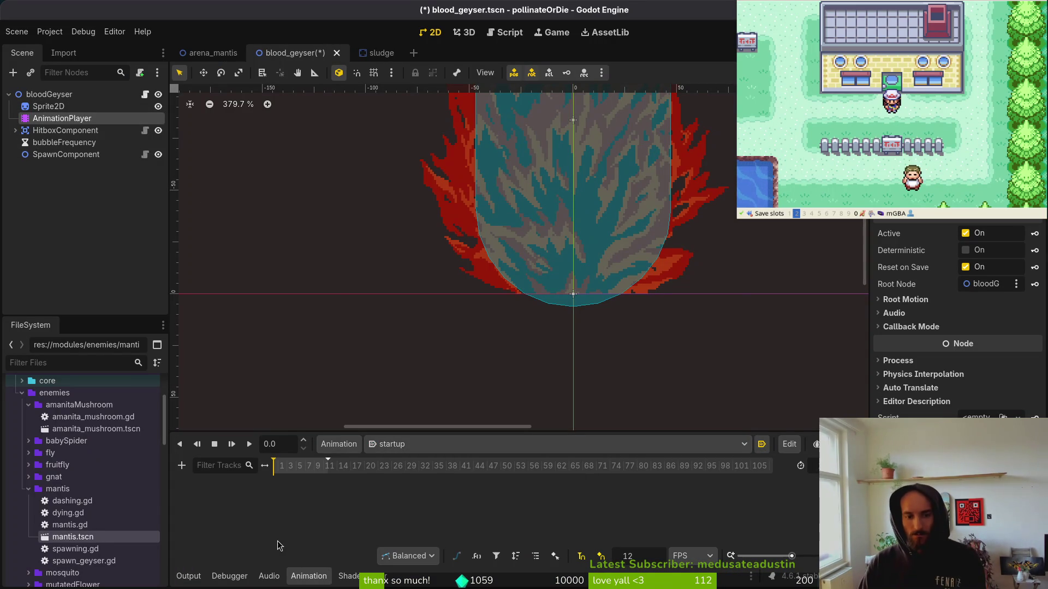
pyautogui.hotkey('ctrl', 's')
# Run the game, enter the hive, and lower the Music volume in the pause menu's Settings.
pyautogui.press('F5')
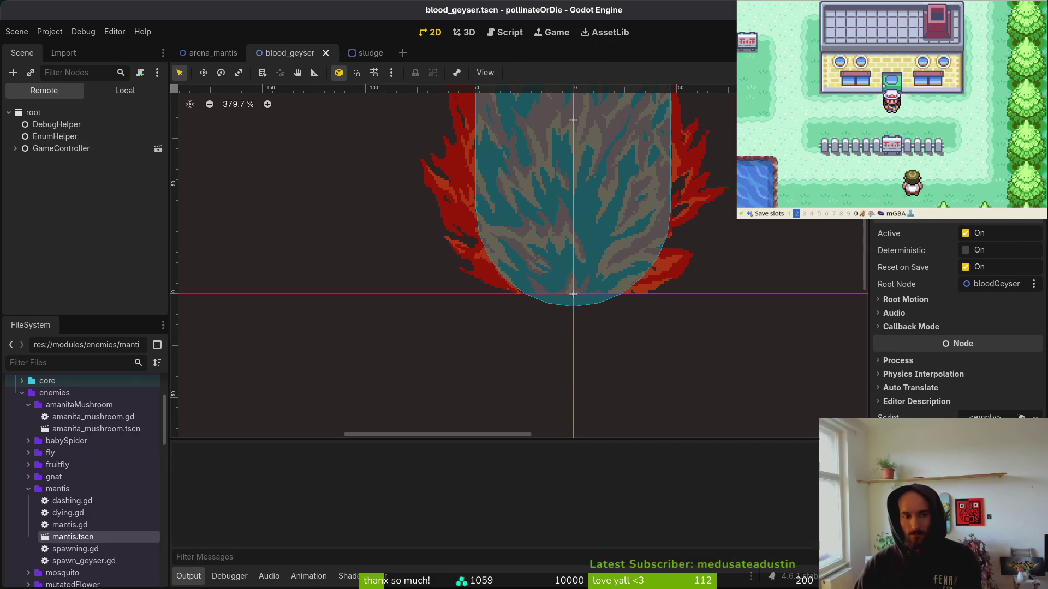
pyautogui.press('Return')
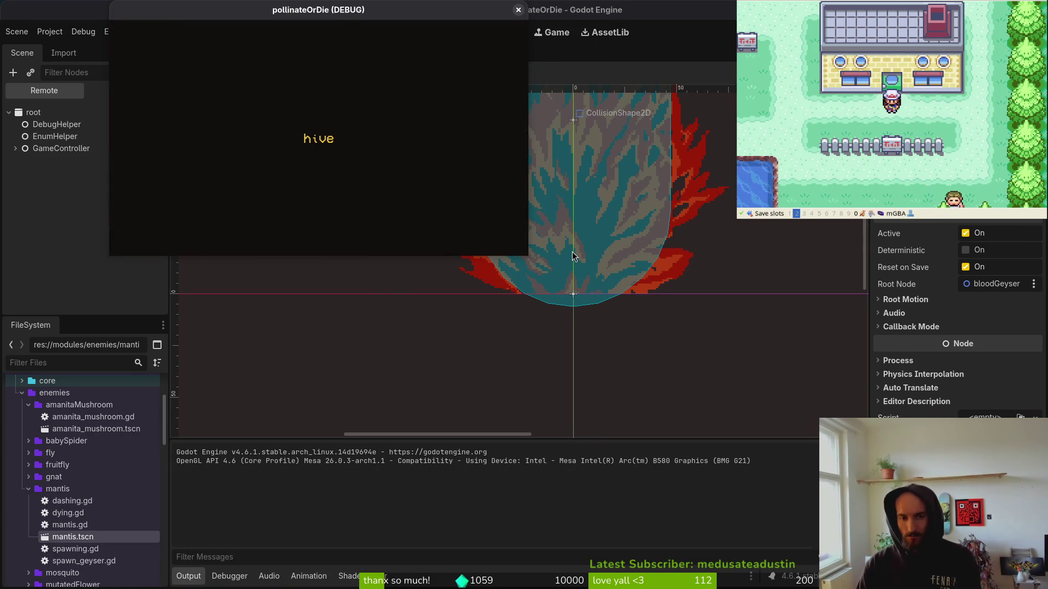
pyautogui.press('Escape')
pyautogui.press('Down')
pyautogui.press('Down')
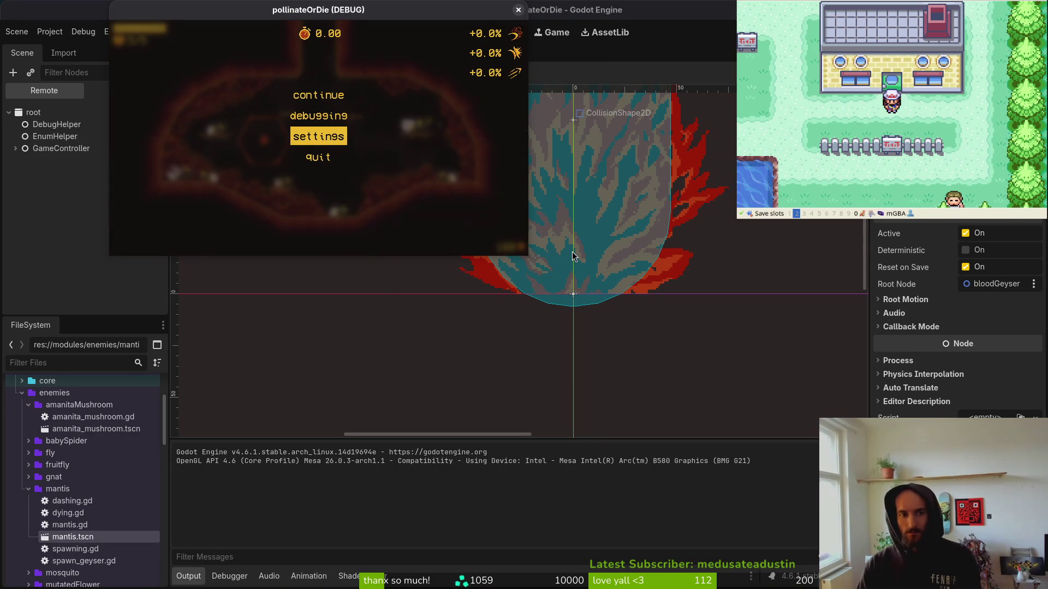
pyautogui.press('Return')
pyautogui.press('Left')
pyautogui.press('Left')
pyautogui.press('Left')
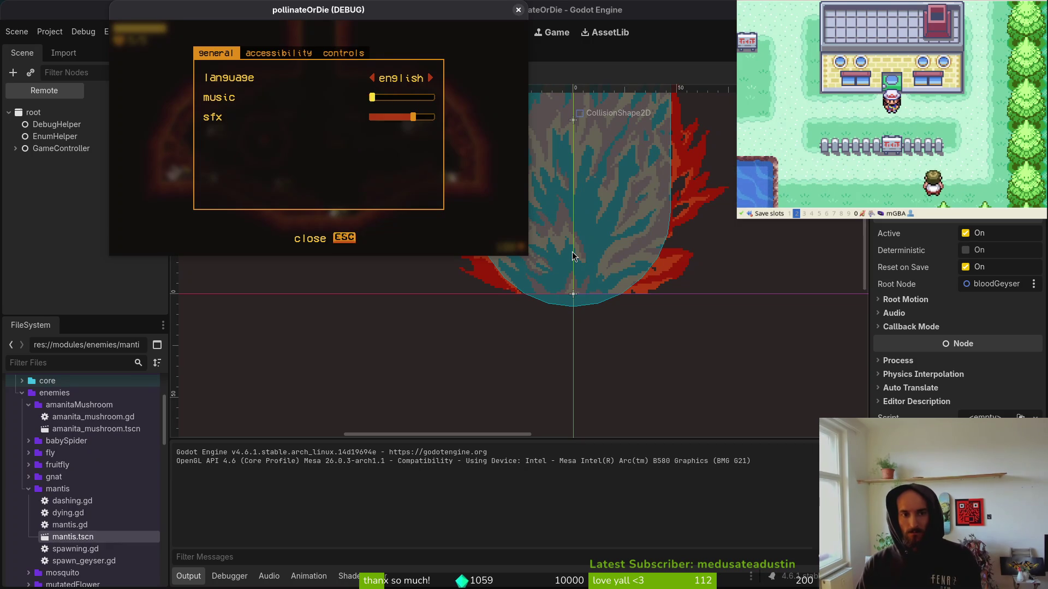
pyautogui.press('Escape')
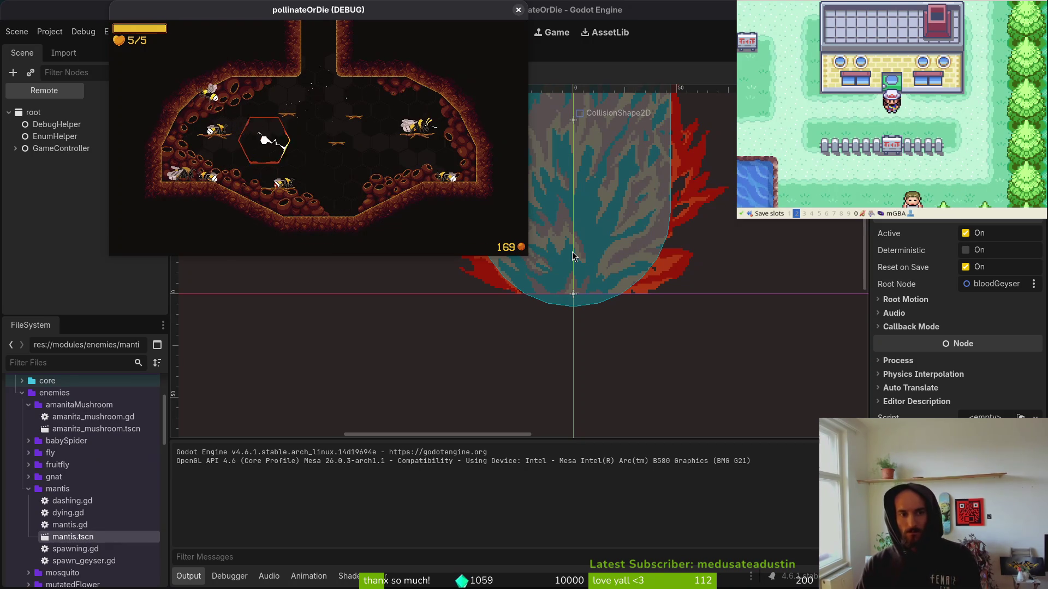
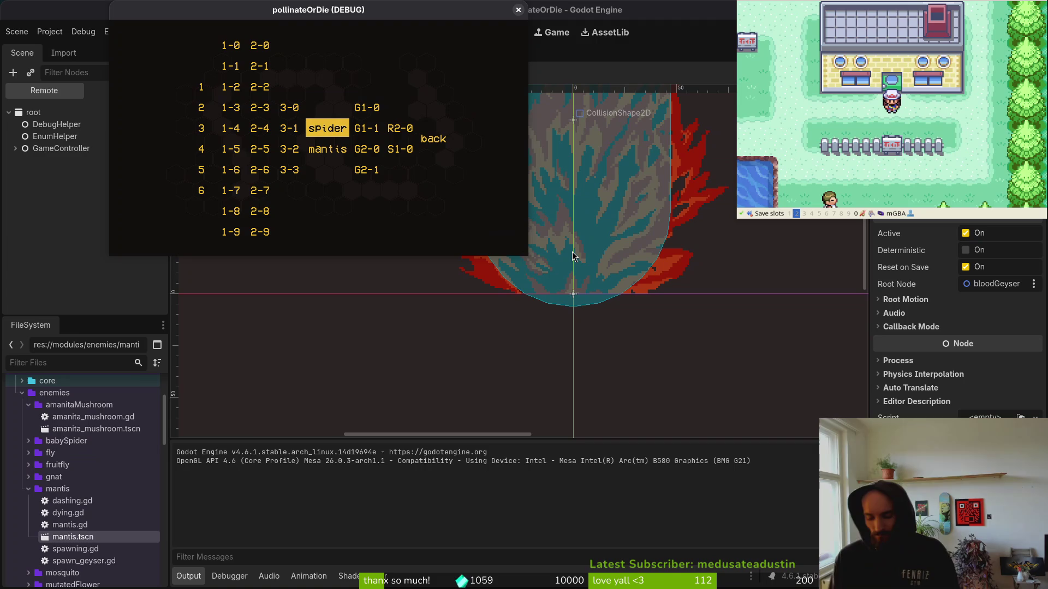
# Pick the mantis level from the debug menu, play-test the boss fight, and close the game.
pyautogui.press('Down')
pyautogui.press('Return')
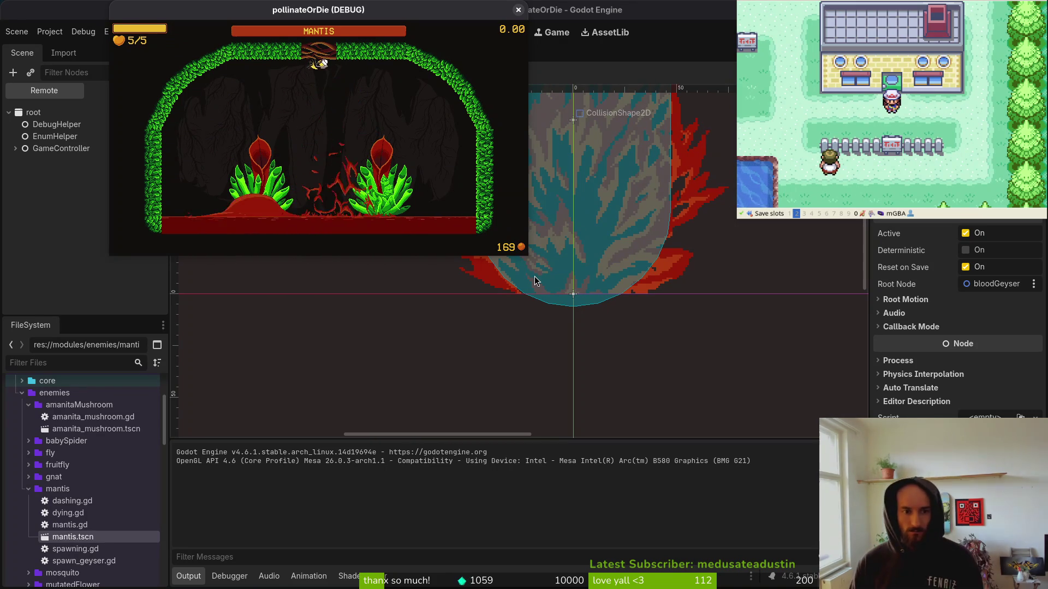
pyautogui.click(519, 10)
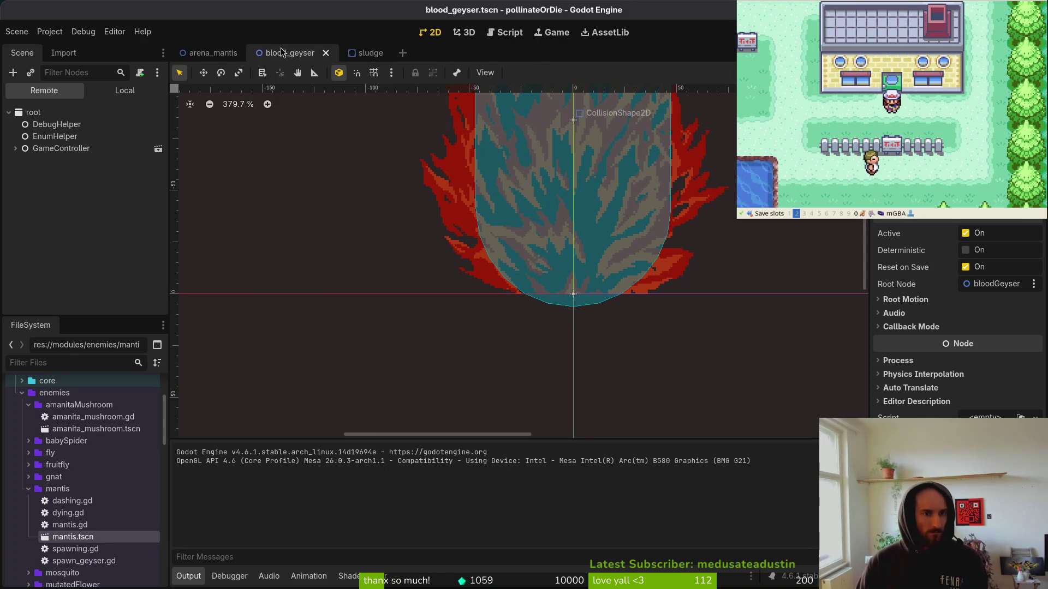
# View the blood_geyser scene's local node tree, check Sprite2D and bloodGeyser, then go to its script.
pyautogui.click(110, 97)
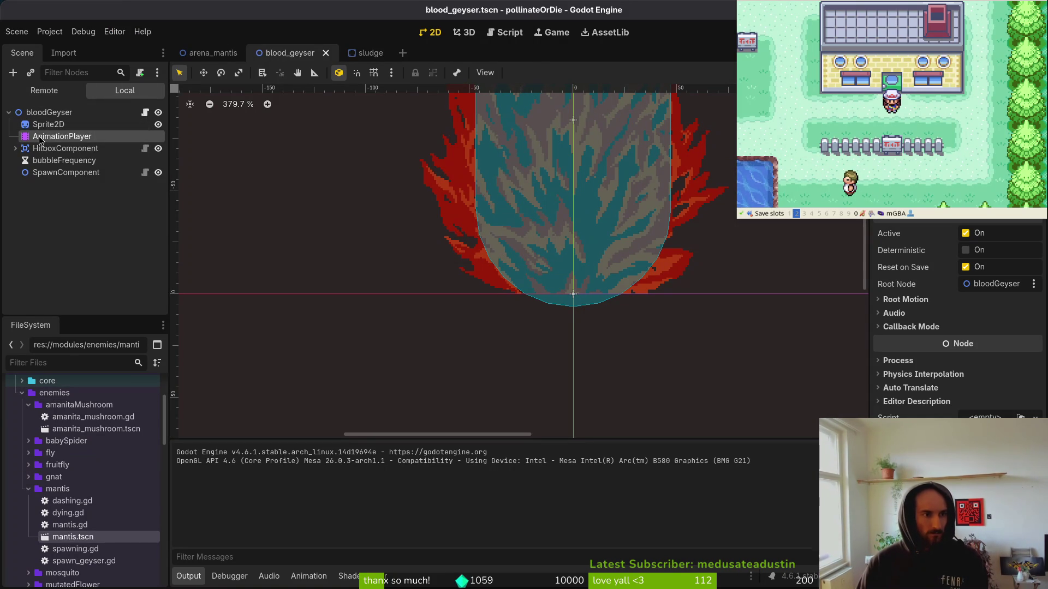
pyautogui.click(48, 125)
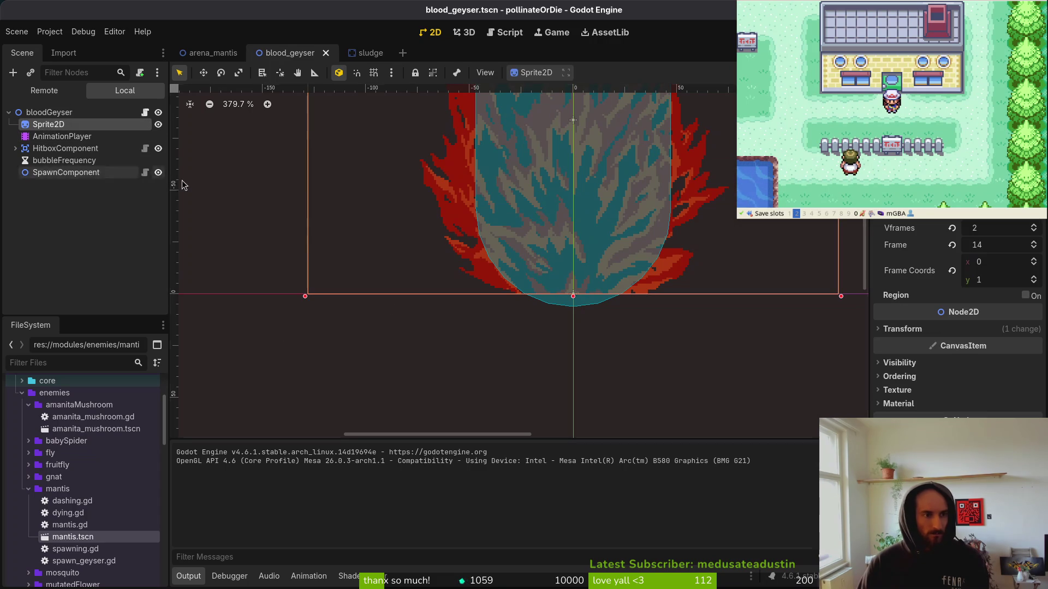
pyautogui.click(54, 112)
pyautogui.hotkey('alt', 'Tab')
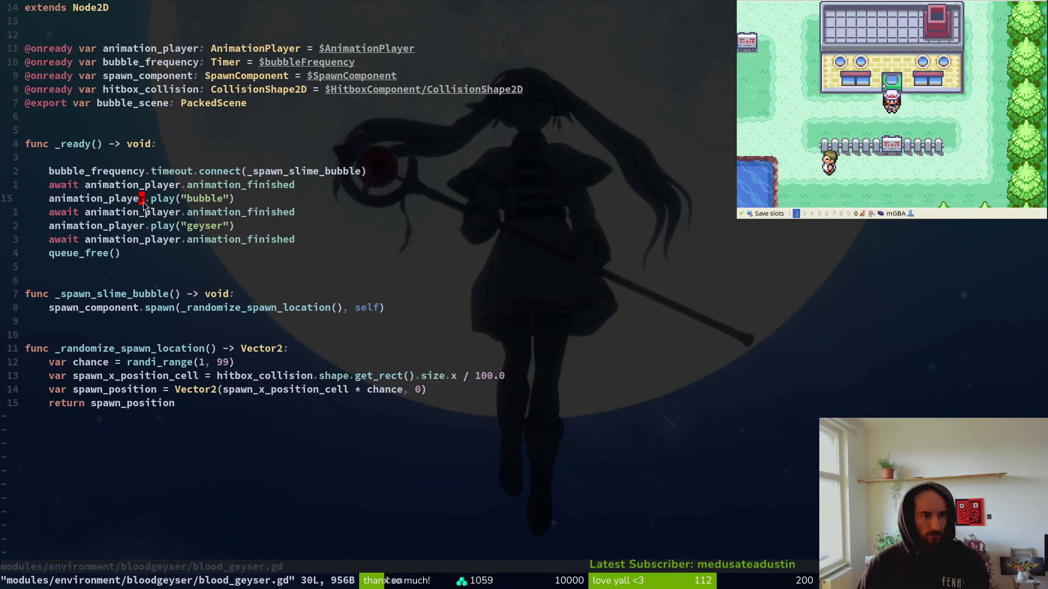
# Delete the stray empty line inside _ready in blood_geyser.gd, save it, and return to Godot.
pyautogui.press('3')
pyautogui.press('k')
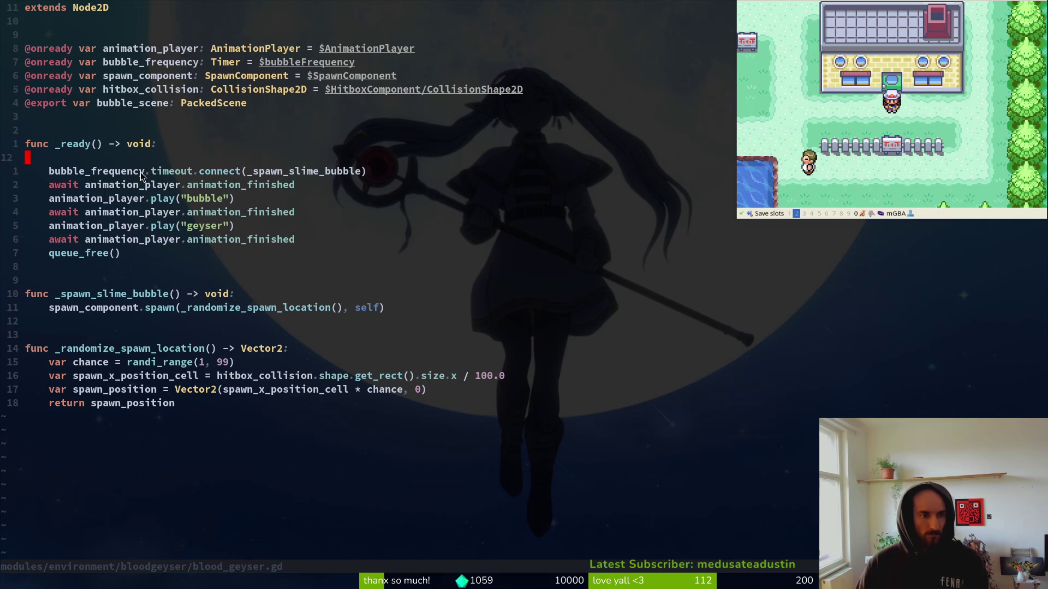
pyautogui.hotkey('shift', 'v')
pyautogui.write('d:w')
pyautogui.press('Return')
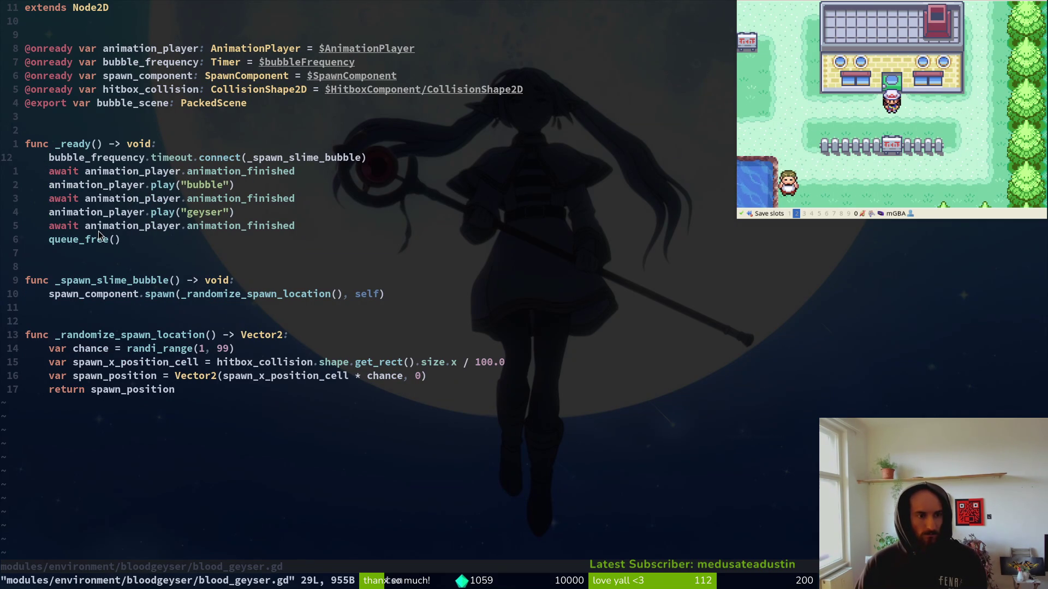
pyautogui.click(148, 185)
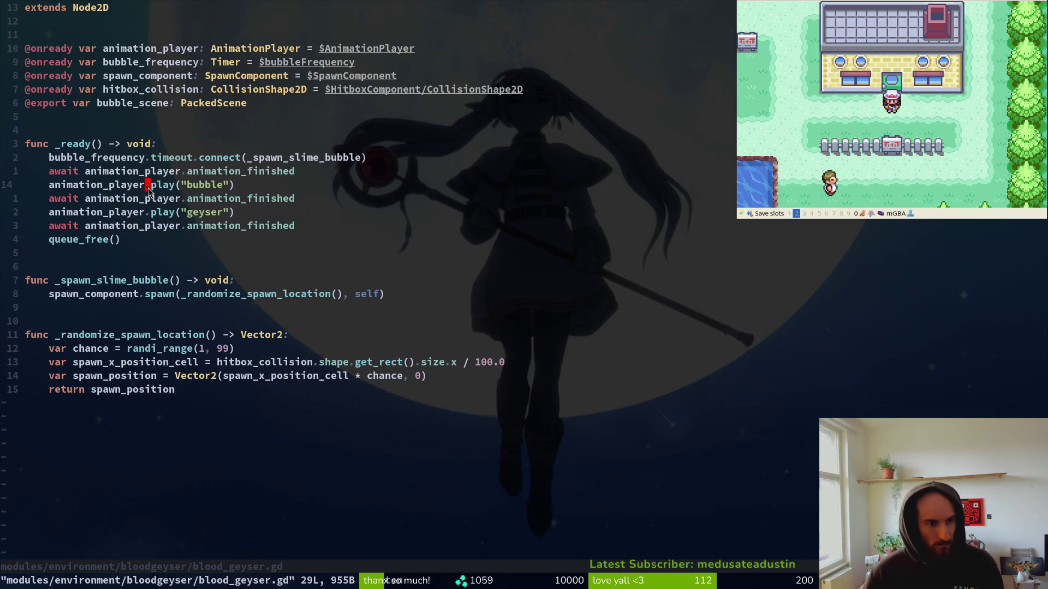
pyautogui.hotkey('alt', 'Tab')
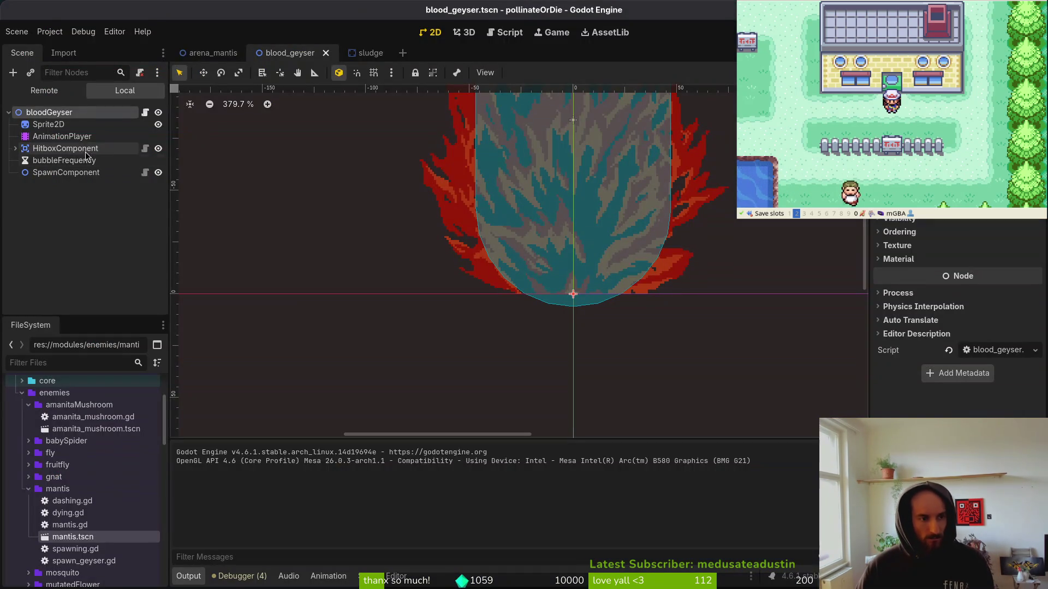
# Review the geyser, bubble and RESET animations, then delete RESET's Sprite2D frame track and save.
pyautogui.click(67, 137)
pyautogui.click(415, 444)
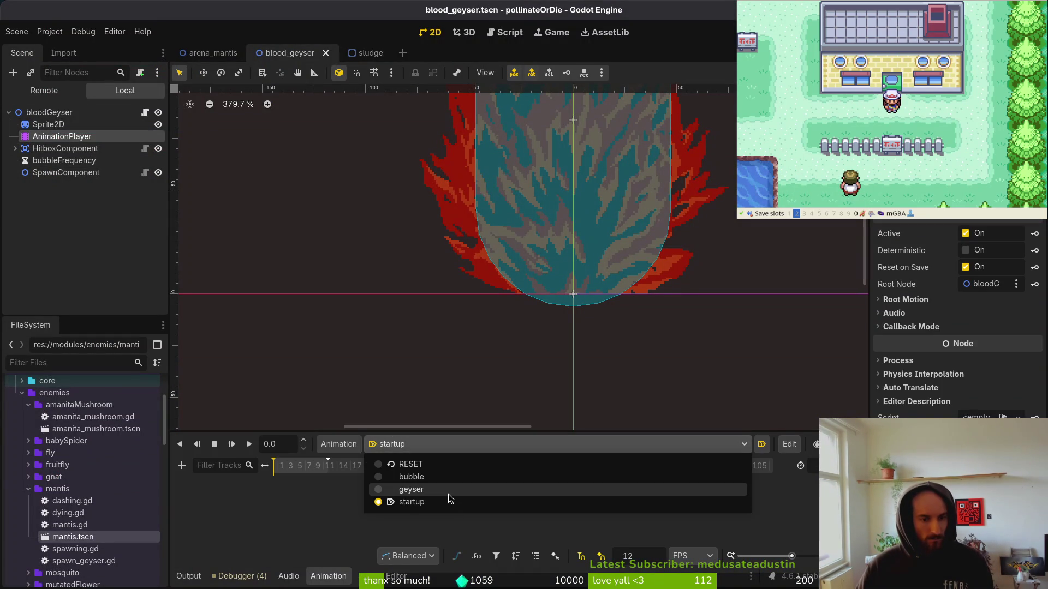
pyautogui.click(448, 491)
pyautogui.click(416, 446)
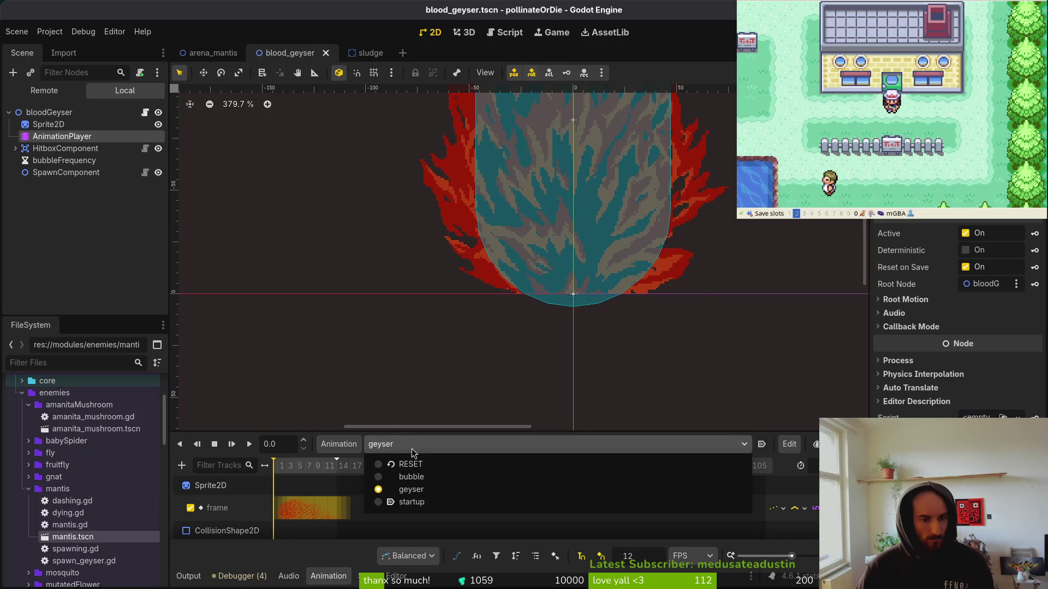
pyautogui.click(410, 480)
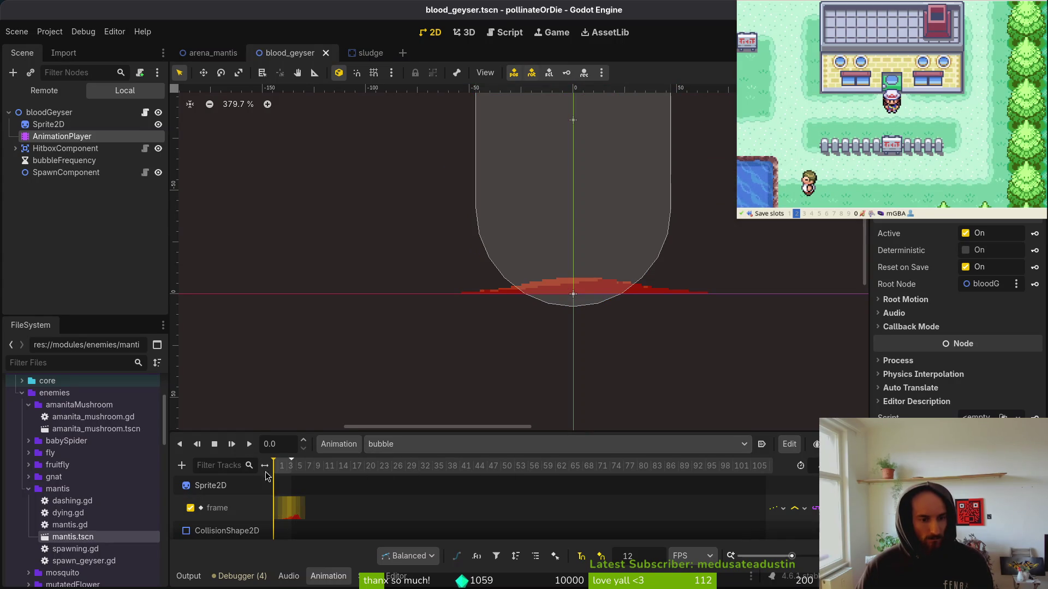
pyautogui.click(409, 444)
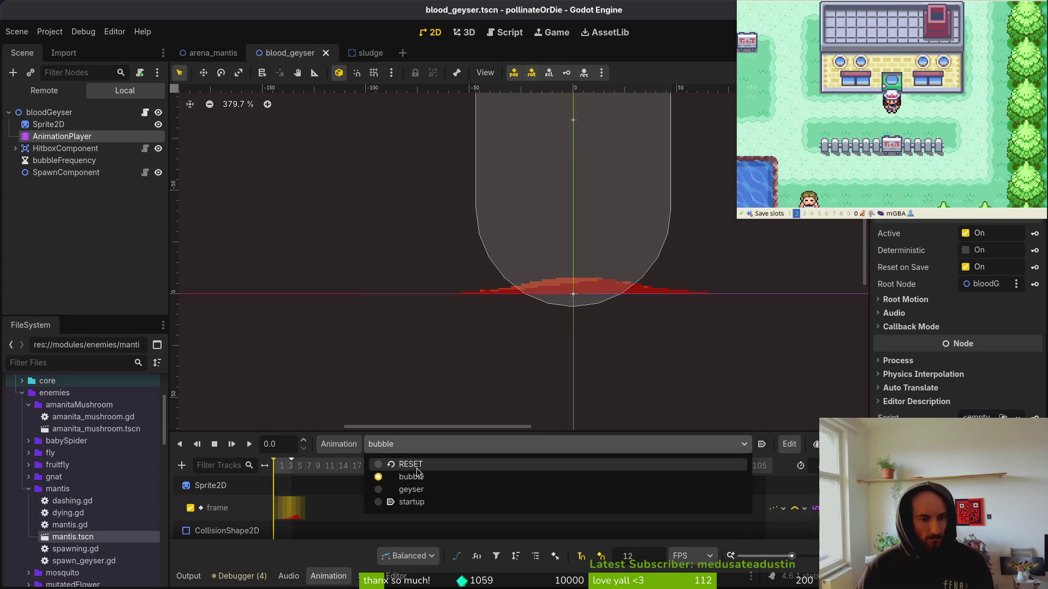
pyautogui.click(406, 468)
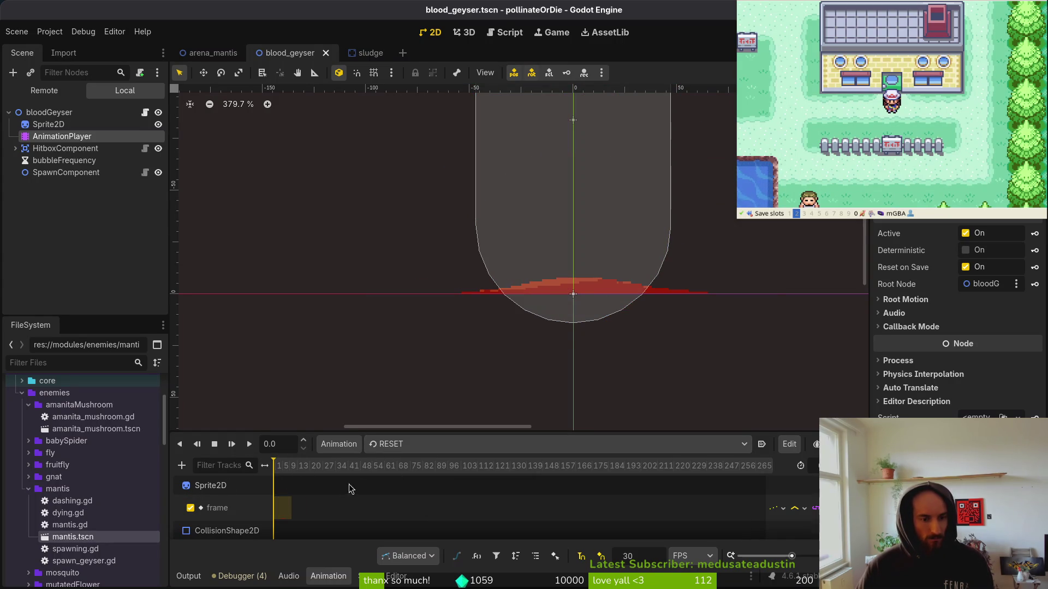
pyautogui.click(282, 508)
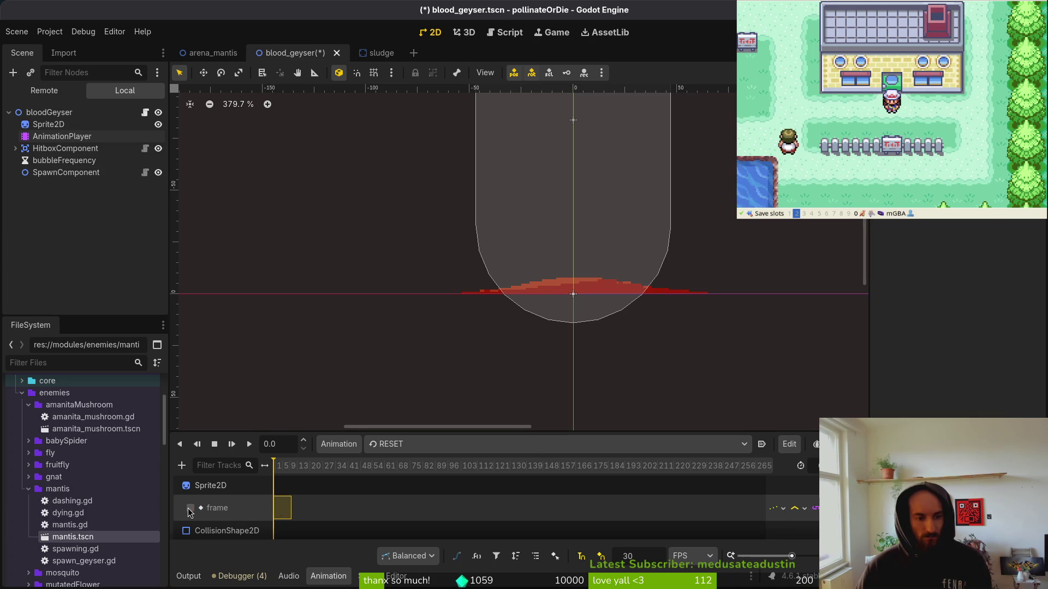
pyautogui.click(816, 509)
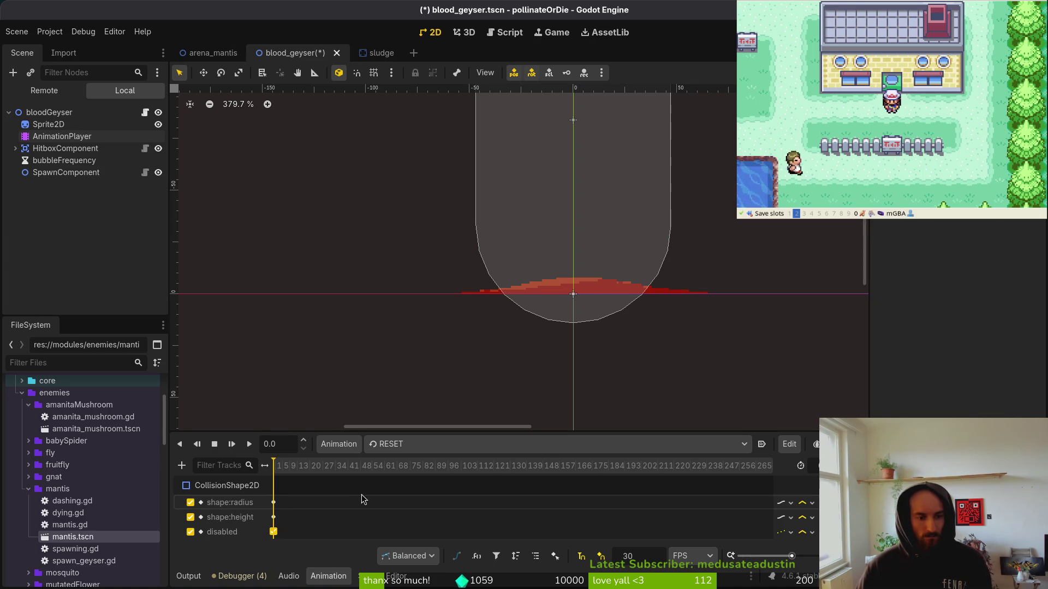
pyautogui.hotkey('ctrl', 's')
# Set Sprite2D's Frame to 5, key it into RESET as a new track, save, and run the game.
pyautogui.scroll(1, 224, 398)
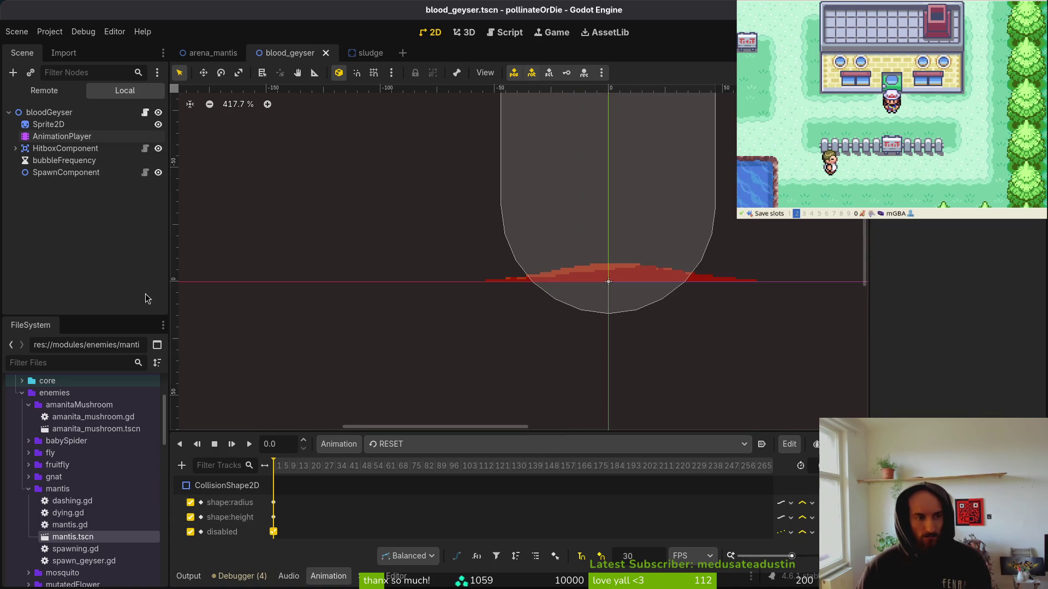
pyautogui.click(49, 124)
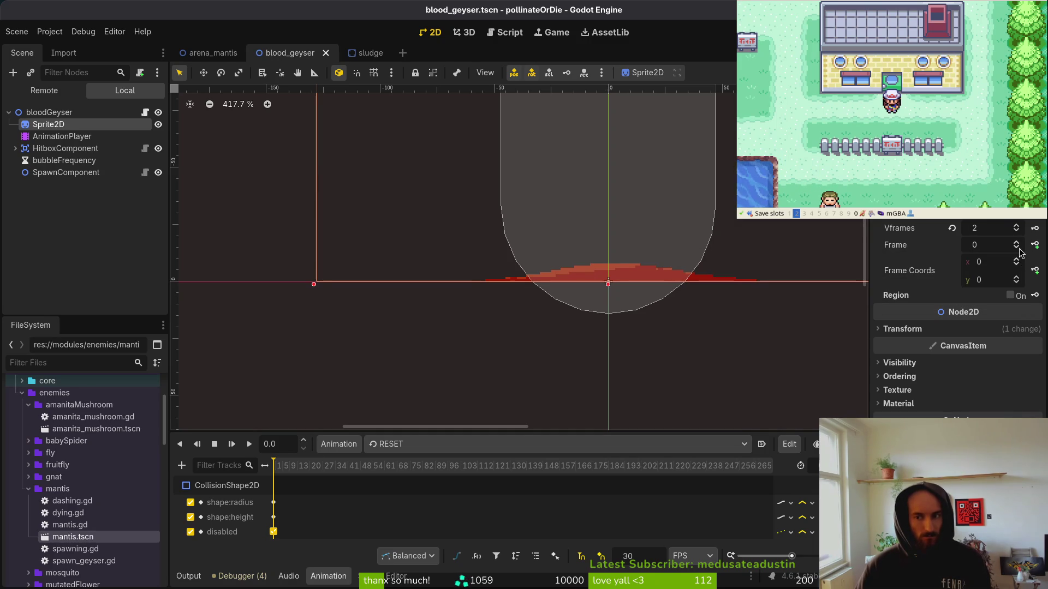
pyautogui.click(1017, 242)
pyautogui.click(1017, 242)
pyautogui.click(1017, 242)
pyautogui.click(1017, 242)
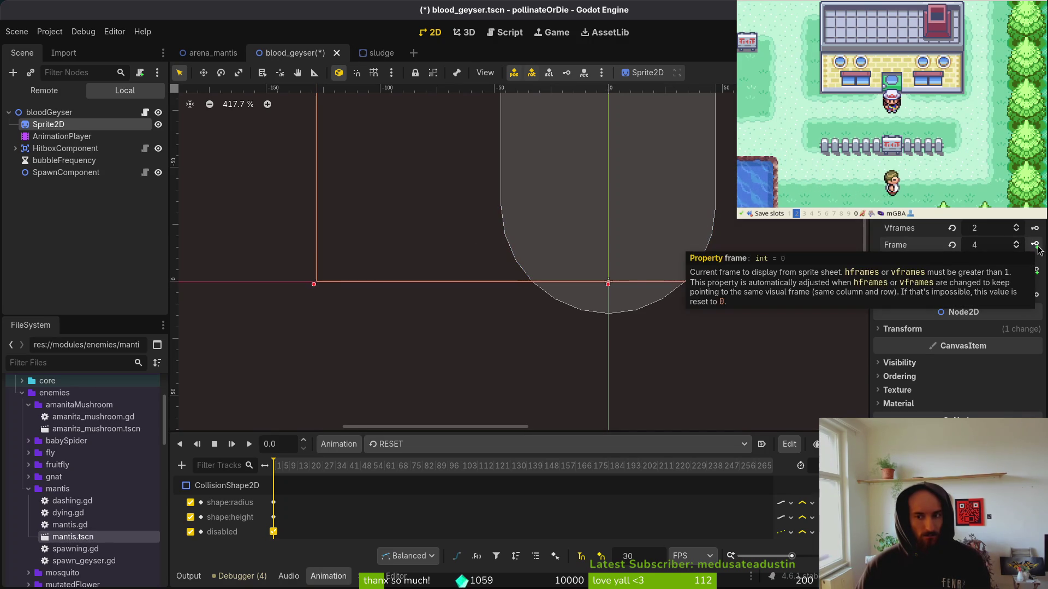
pyautogui.click(1035, 245)
pyautogui.click(559, 337)
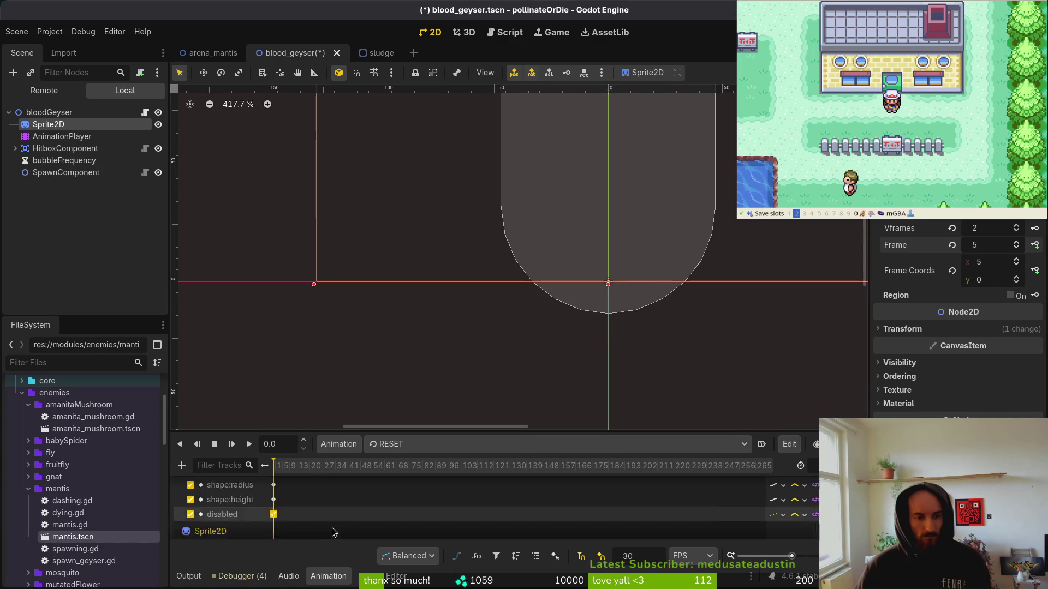
pyautogui.hotkey('ctrl', 's')
pyautogui.press('F5')
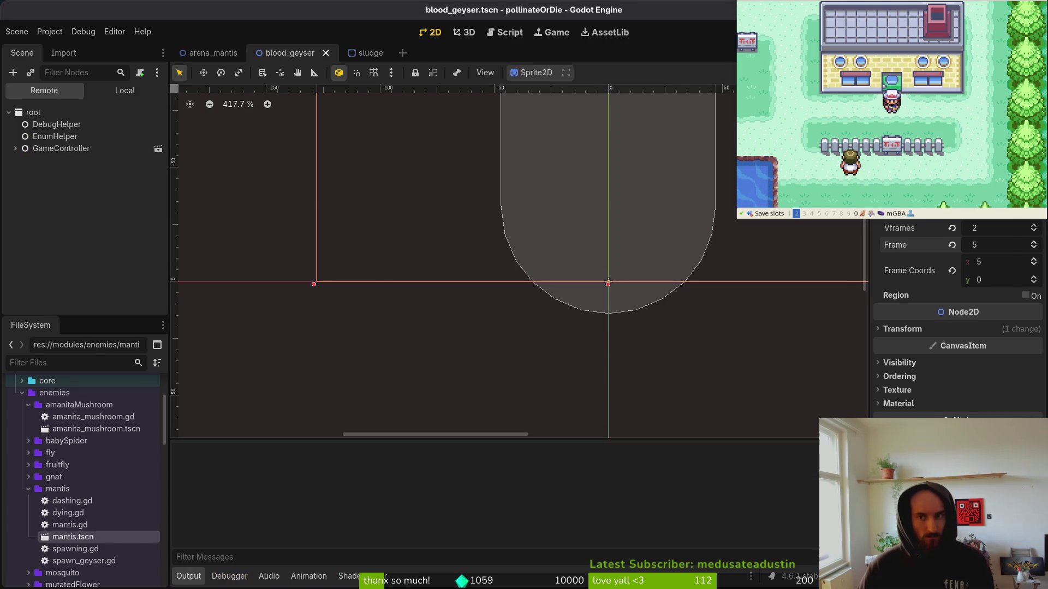
# Load the mantis level from the debug menu, watch the geysers erupt, then close the game and return to Neovim.
pyautogui.press('Return')
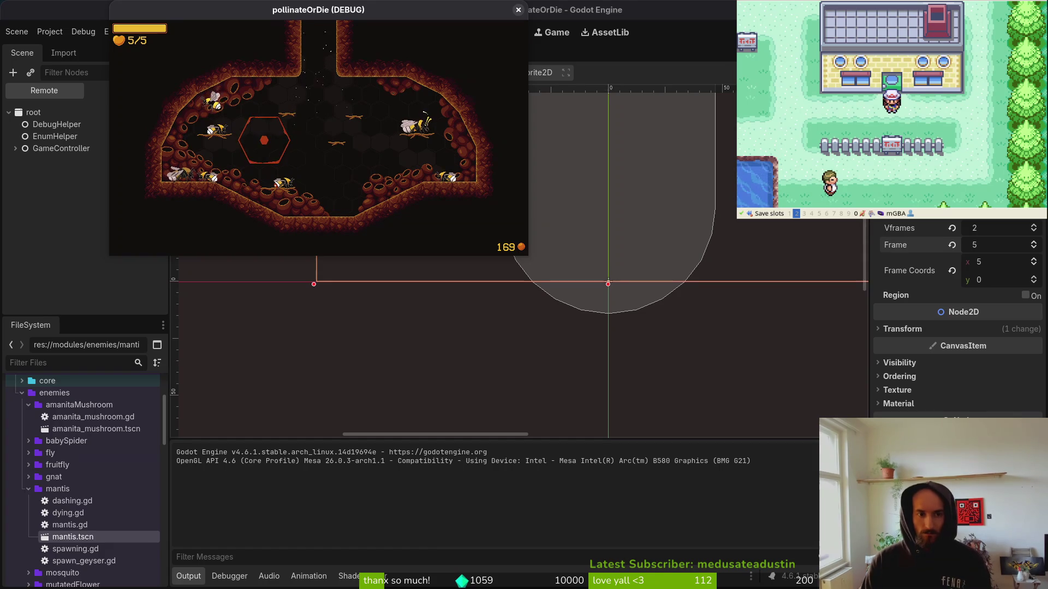
pyautogui.press('Escape')
pyautogui.press('Down')
pyautogui.press('Return')
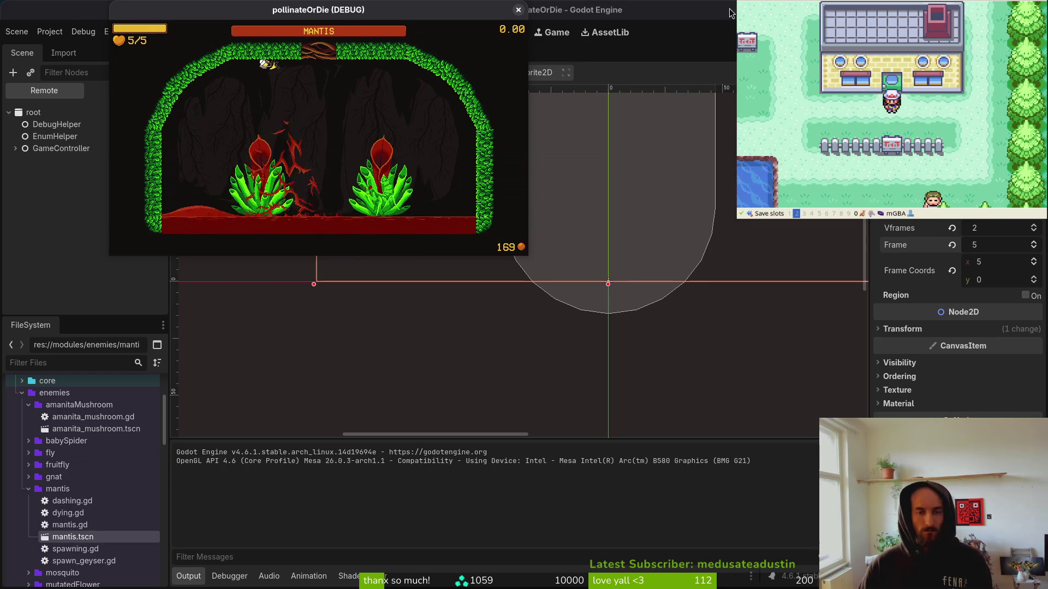
pyautogui.click(518, 9)
pyautogui.hotkey('alt', 'Tab')
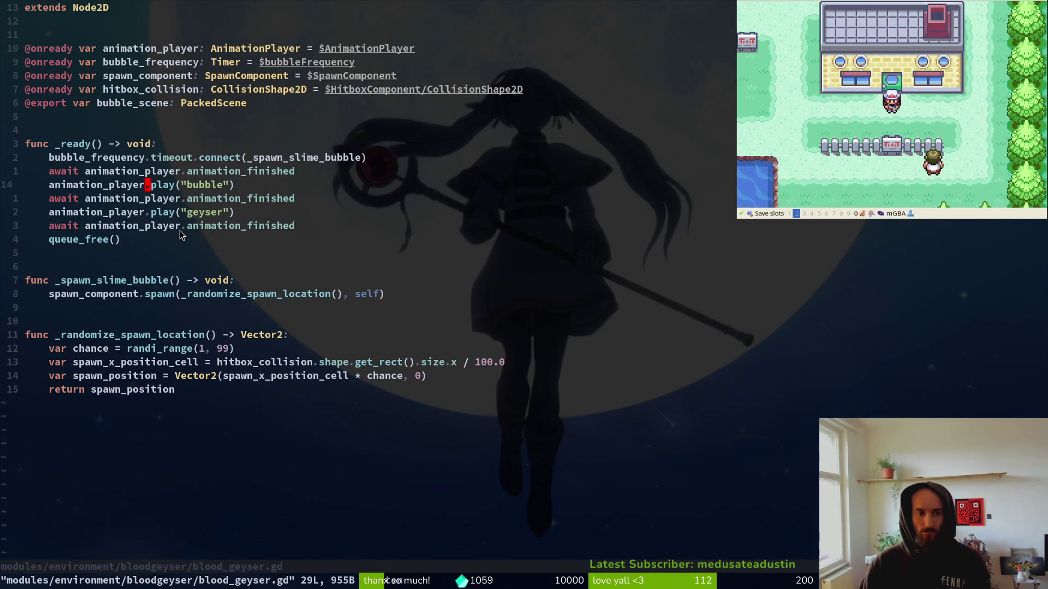
# Open mantis.tscn via quick search, inspect its geyserFrequency and geyserCD timers, and run the game.
pyautogui.hotkey('alt', 'Tab')
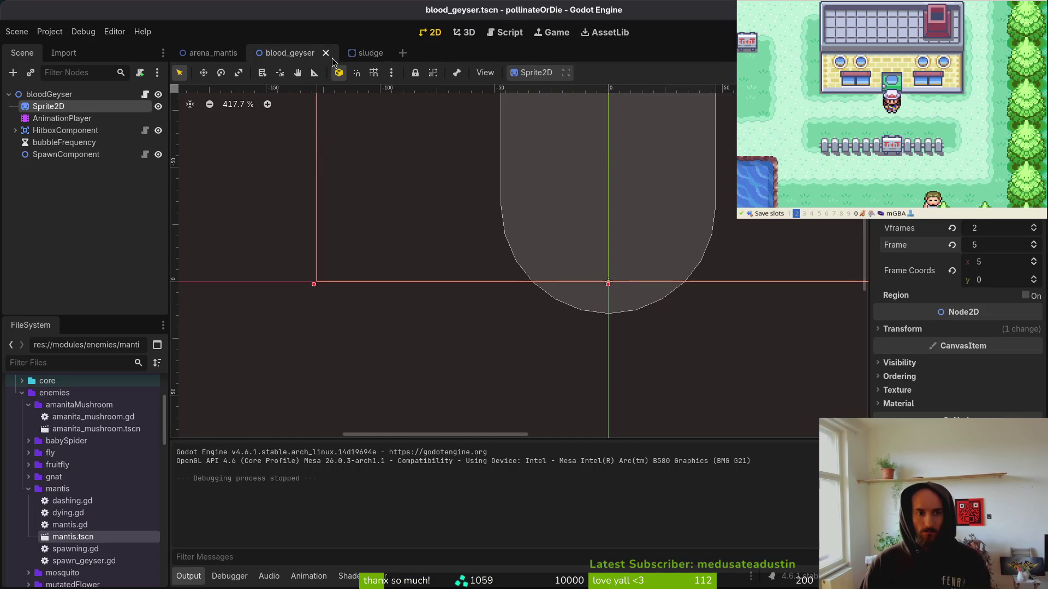
pyautogui.click(229, 53)
pyautogui.click(289, 57)
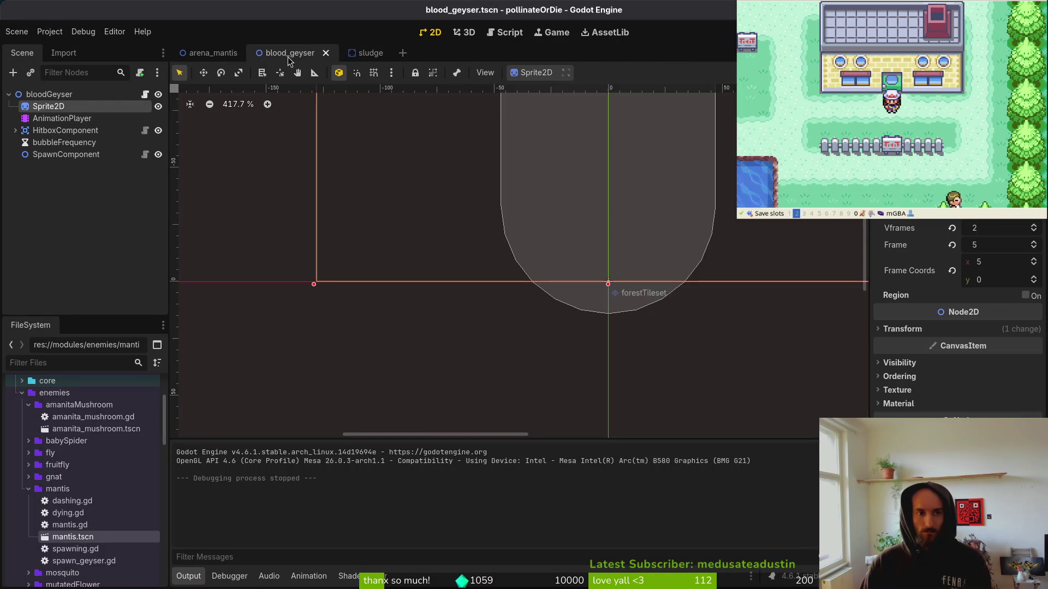
pyautogui.hotkey('alt', 'shift', 'o')
pyautogui.write('matnis')
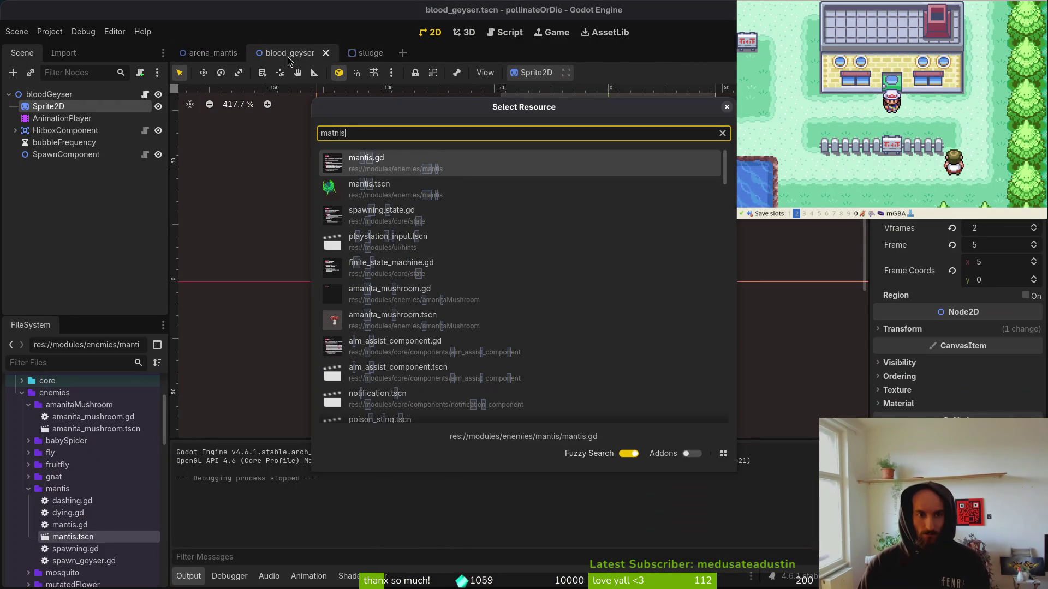
pyautogui.press('Return')
pyautogui.click(15, 154)
pyautogui.click(71, 191)
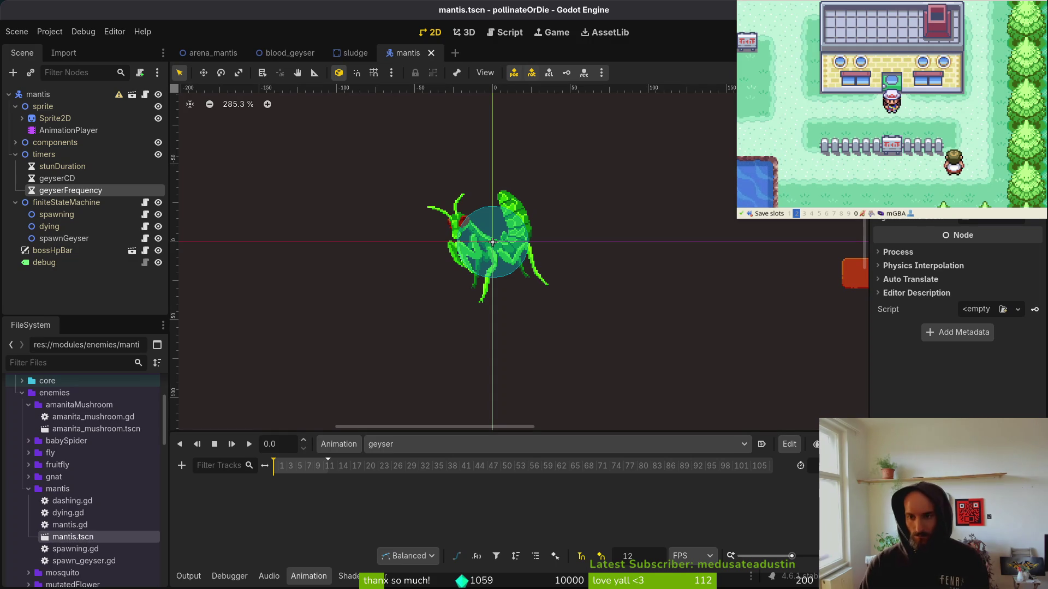
pyautogui.click(57, 179)
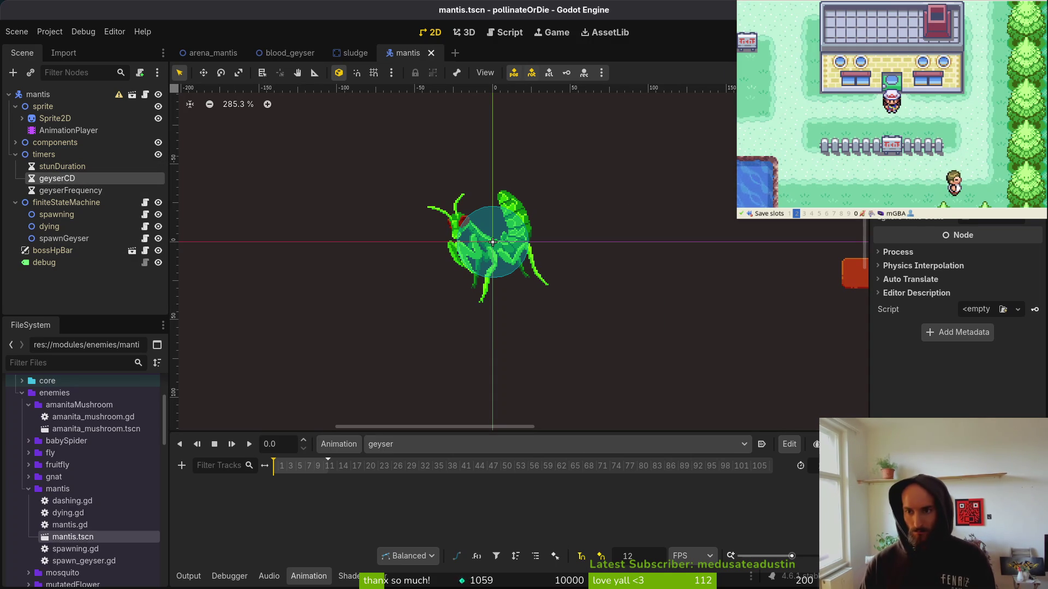
pyautogui.press('F5')
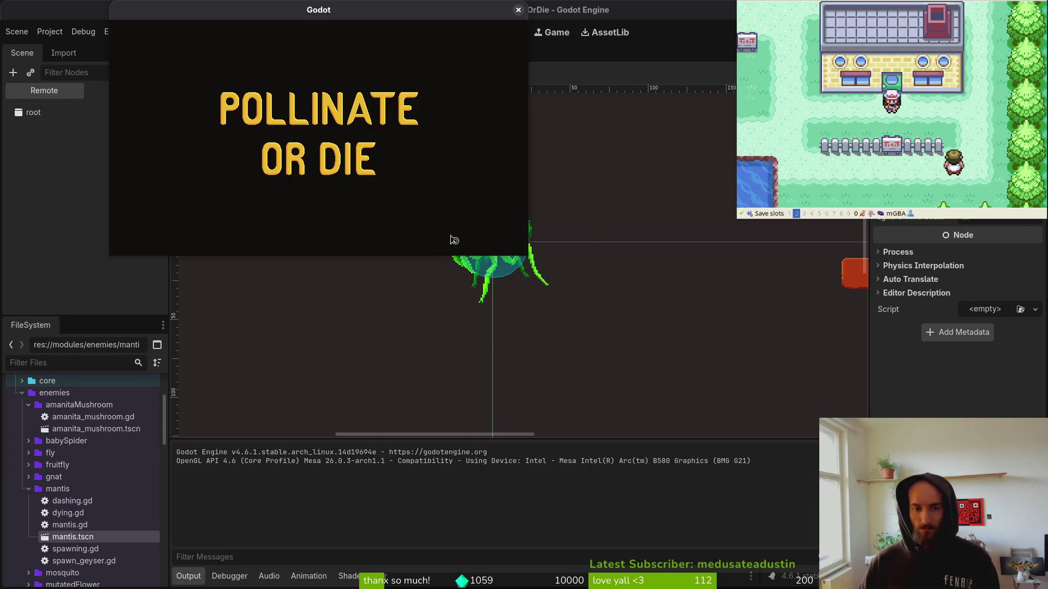
# Start the game, jump to the mantis level from the debug menu, watch a geyser, then switch to the code editor.
pyautogui.click(321, 101)
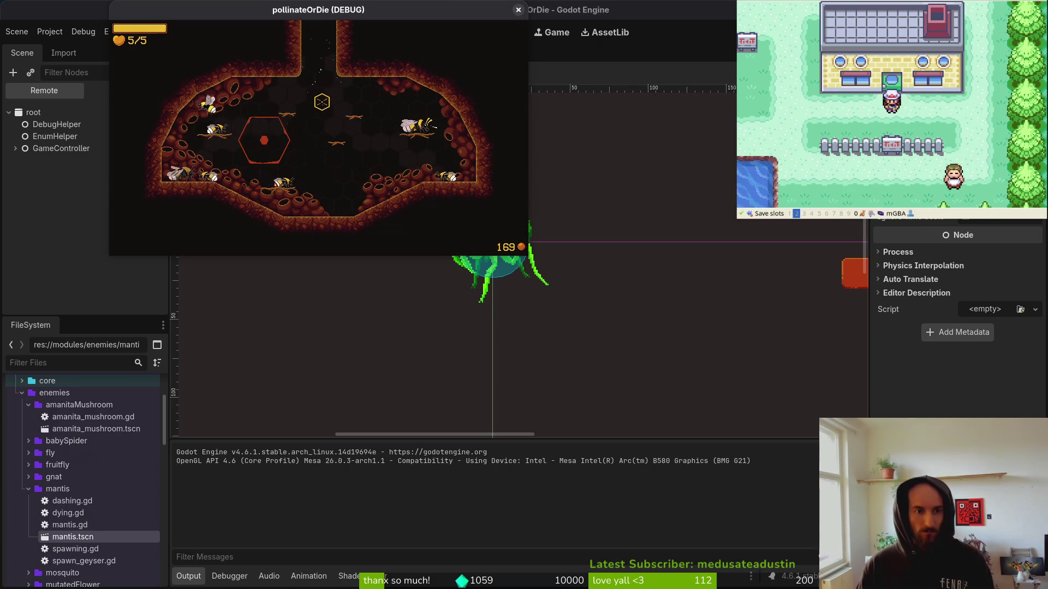
pyautogui.press('Escape')
pyautogui.press('Down')
pyautogui.press('Return')
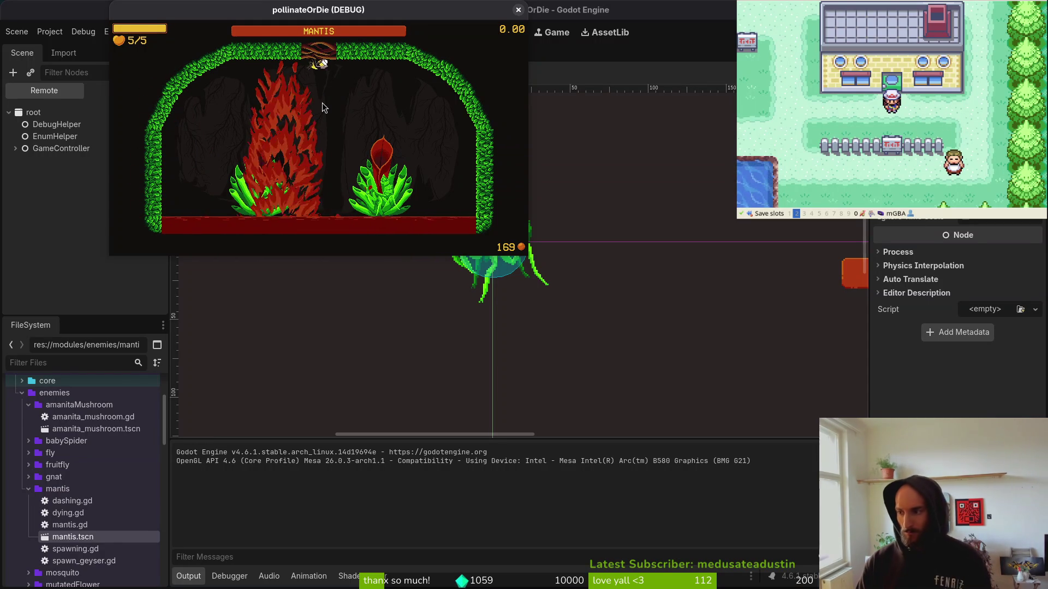
pyautogui.press('super+1')
# Back in blood_geyser.gd, copy the bubble_frequency.timeout.connect line below the play("geyser") call.
pyautogui.hotkey('ctrl', 'o')
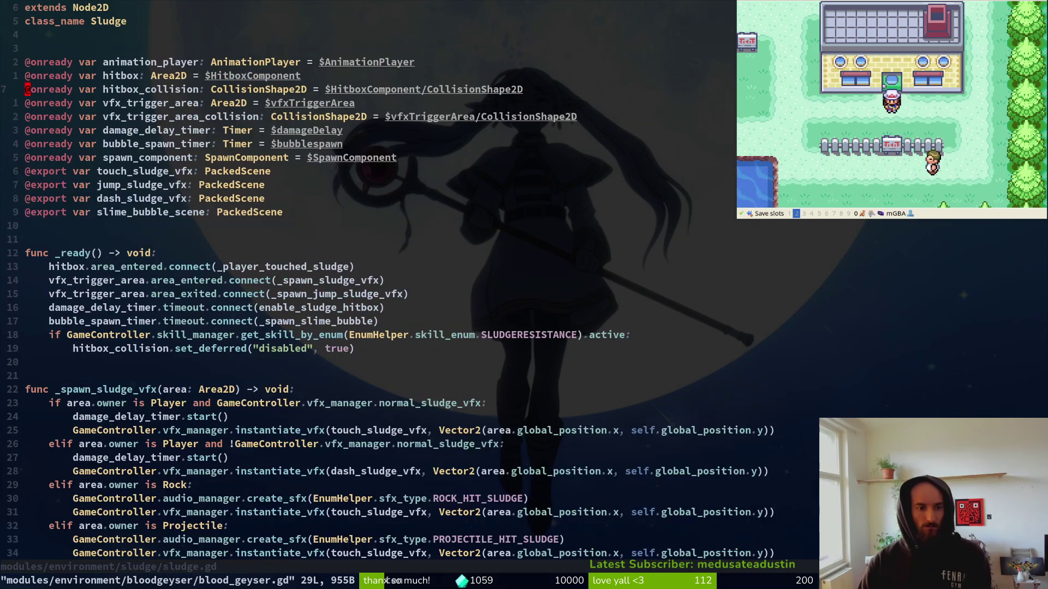
pyautogui.hotkey('ctrl', 'o')
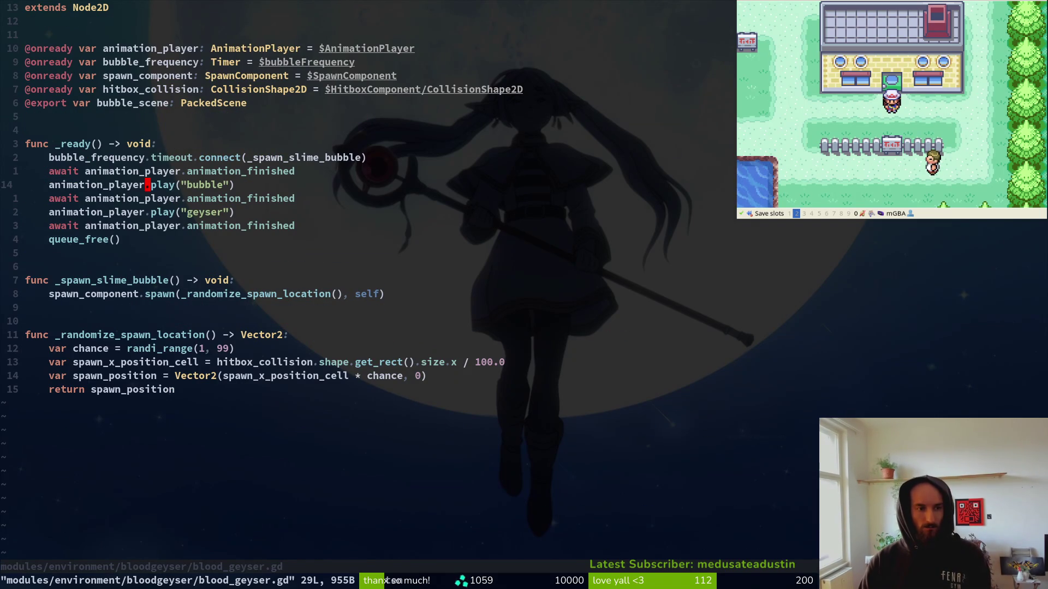
pyautogui.hotkey('shift', 'v')
pyautogui.press('k')
pyautogui.press('k')
pyautogui.press('y')
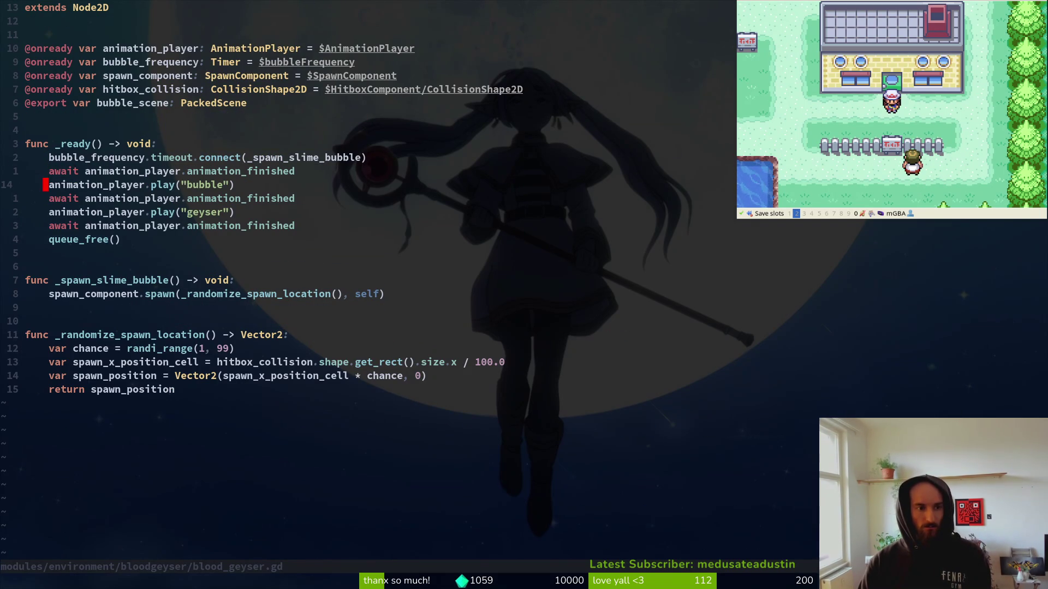
pyautogui.press('o')
pyautogui.press('Escape')
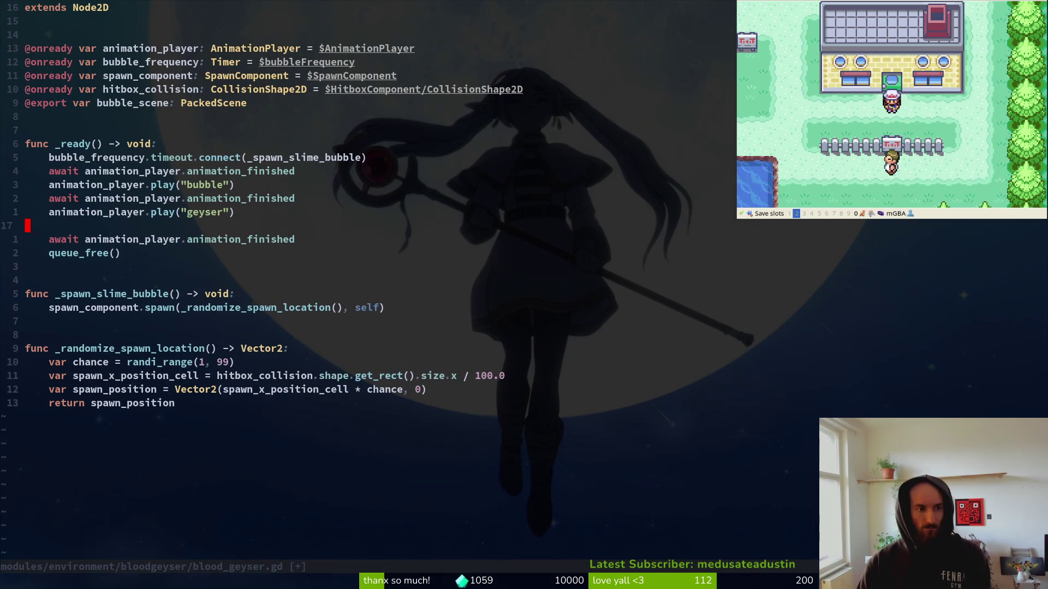
pyautogui.press('p')
# Rewrite the pasted line as bubble_frequency.stop() and remove the blank line above it.
pyautogui.press('k')
pyautogui.press('d')
pyautogui.press('d')
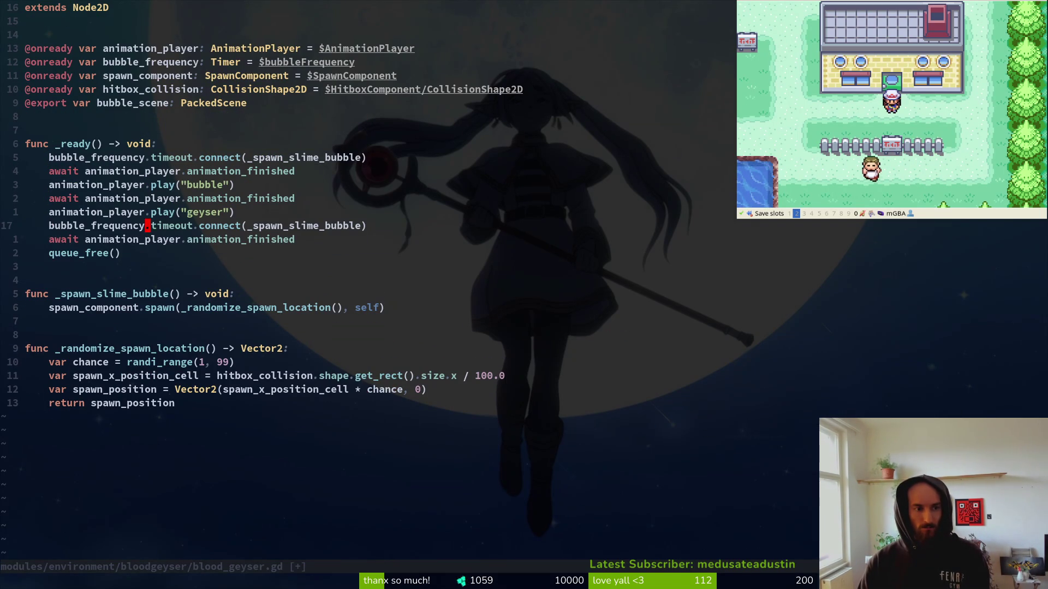
pyautogui.press('c')
pyautogui.press('t')
pyautogui.press('(')
pyautogui.write('.stop.')
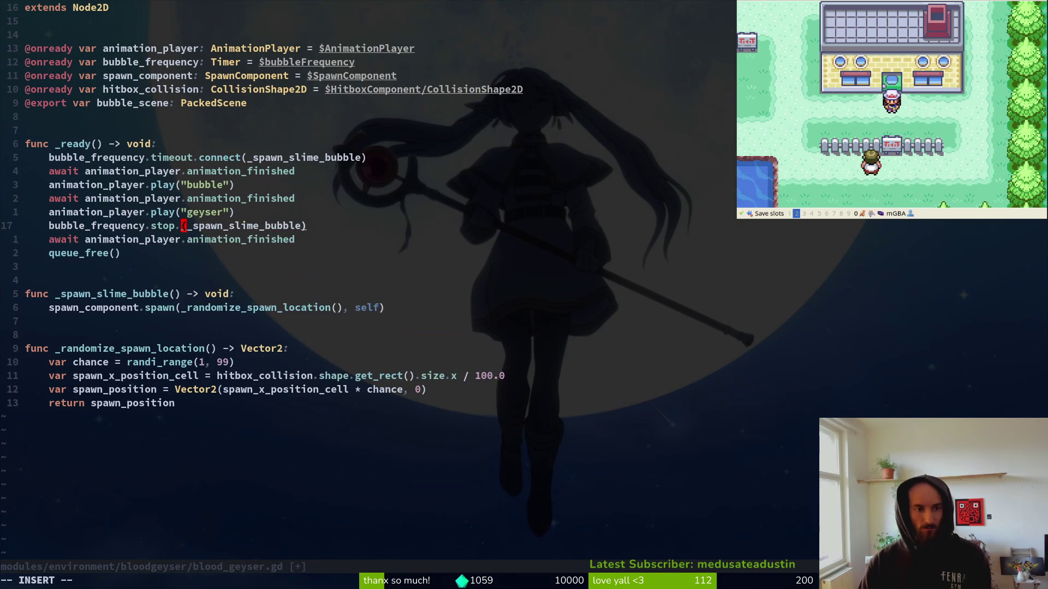
pyautogui.press('BackSpace')
pyautogui.press('Delete')
pyautogui.press('Escape')
pyautogui.press('c')
pyautogui.press('t')
pyautogui.press(')')
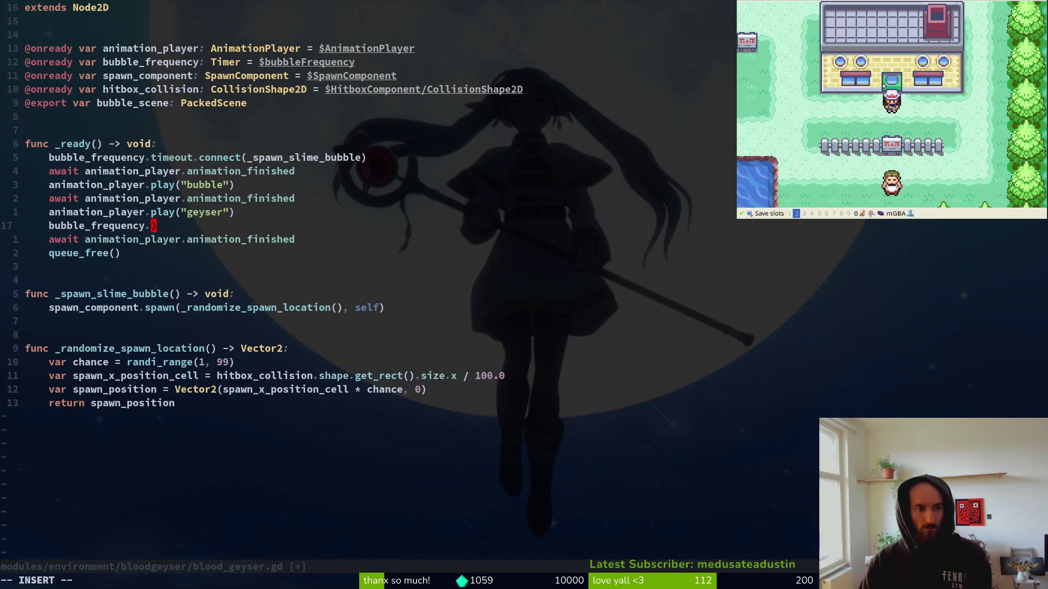
pyautogui.press('BackSpace')
pyautogui.hotkey('ctrl', 'n')
pyautogui.press('Return')
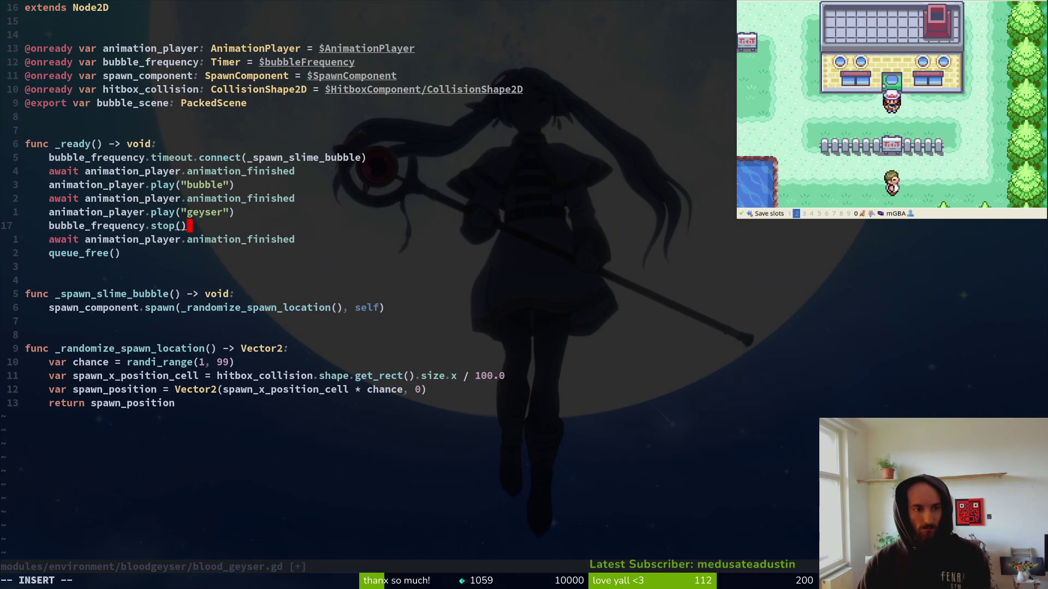
# Save the script with :w, reload it with :e, and run the game.
pyautogui.press('Escape')
pyautogui.write(':w')
pyautogui.press('Return')
pyautogui.write('j')
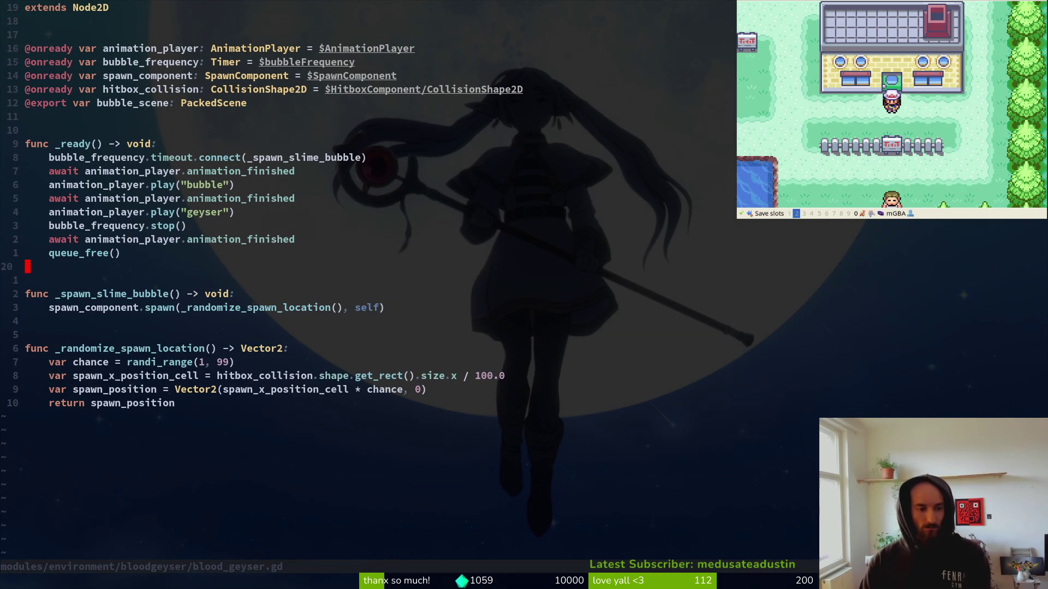
pyautogui.write(':e')
pyautogui.press('Return')
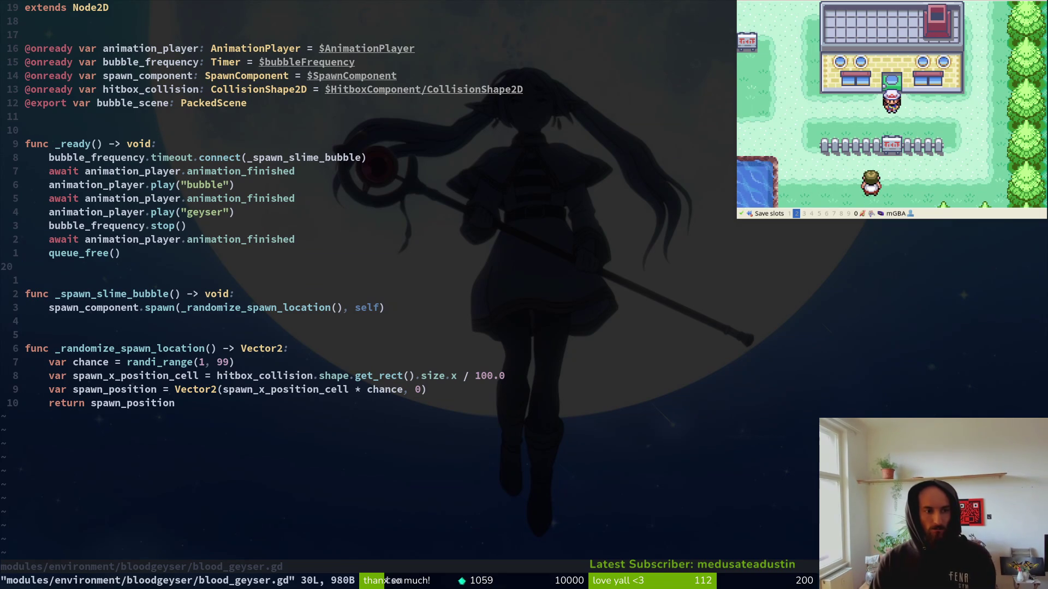
pyautogui.press('F5')
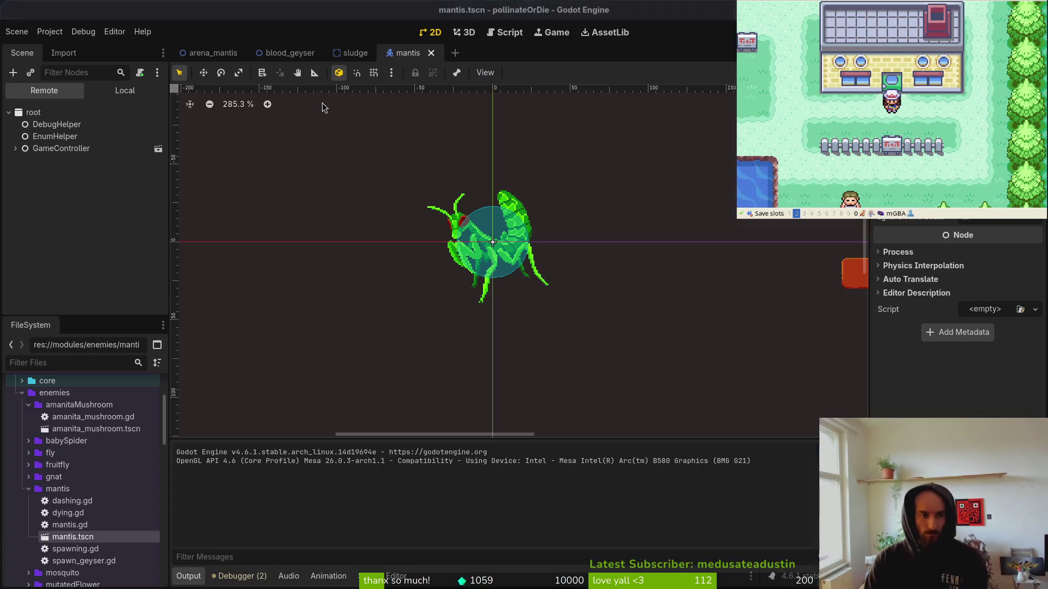
# Relaunch the game and load the Mantis boss arena from the F1 debug menu to check the geysers.
pyautogui.press('F5')
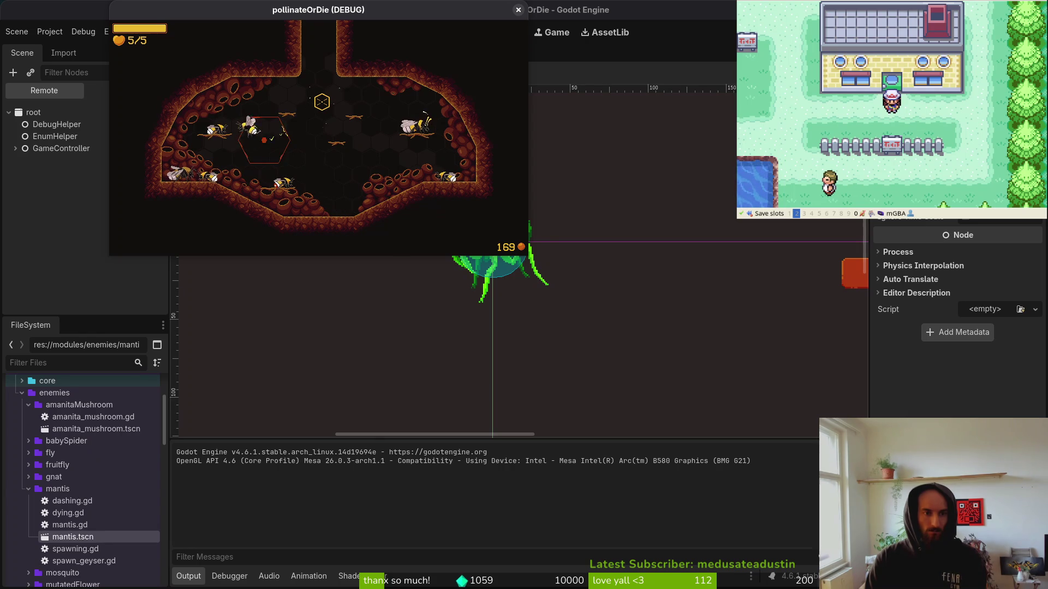
pyautogui.press('F1')
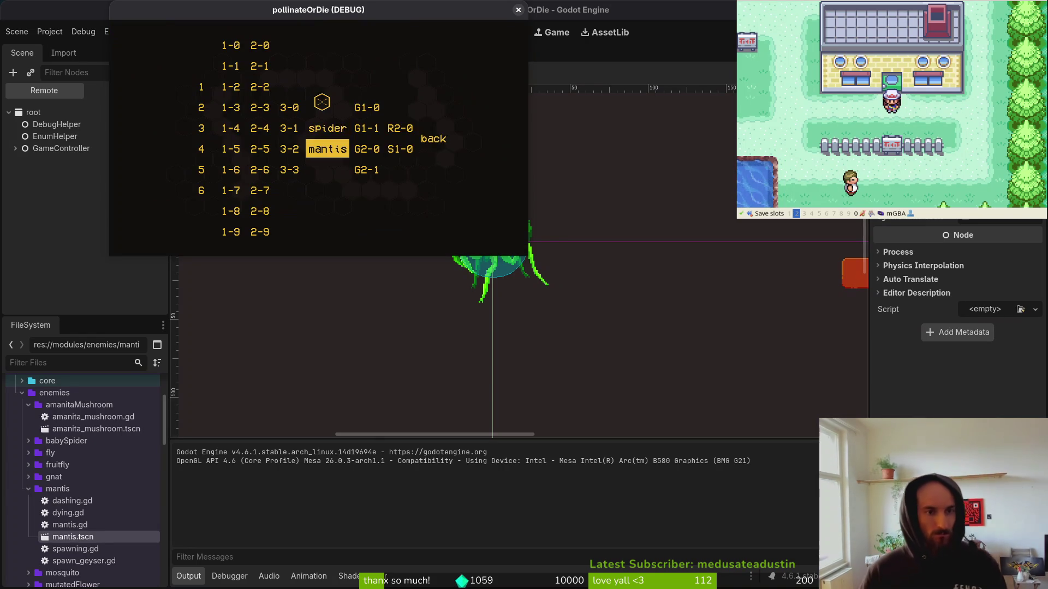
pyautogui.press('Return')
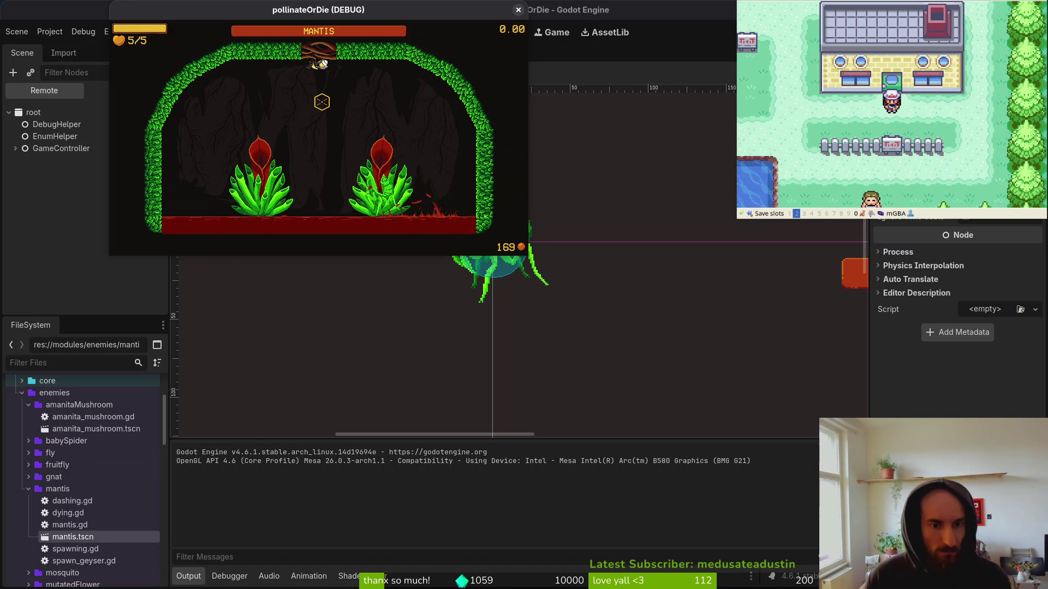
# Change the bubble spawn chance to randi_range(-99, 99) in blood_geyser.gd, save, and run the game.
pyautogui.hotkey('alt', 'Tab')
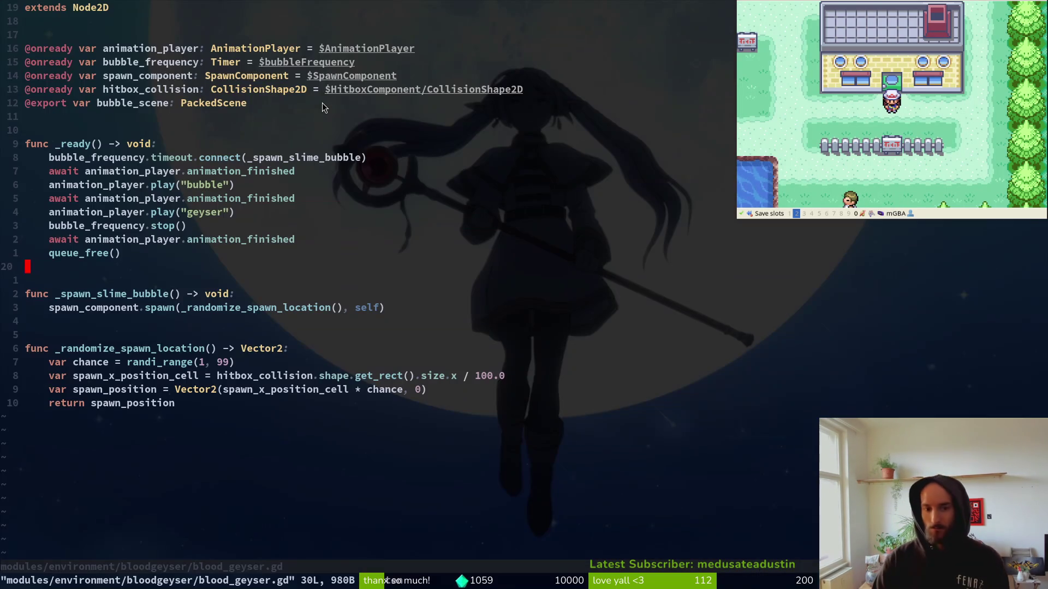
pyautogui.press('o')
pyautogui.press('j')
pyautogui.press('j')
pyautogui.press('j')
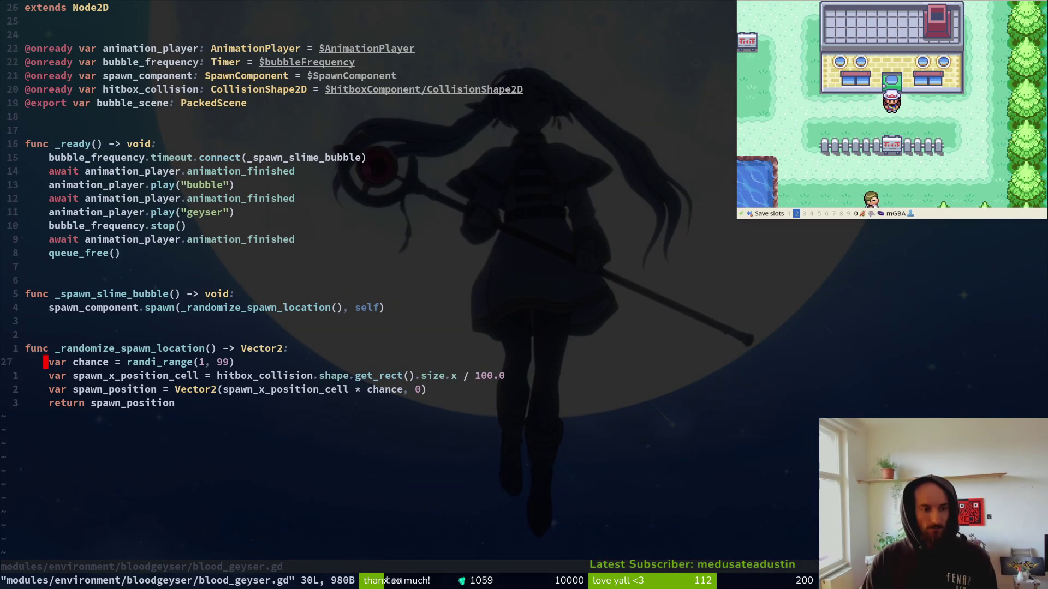
pyautogui.press('w')
pyautogui.press('w')
pyautogui.press('w')
pyautogui.write('i')
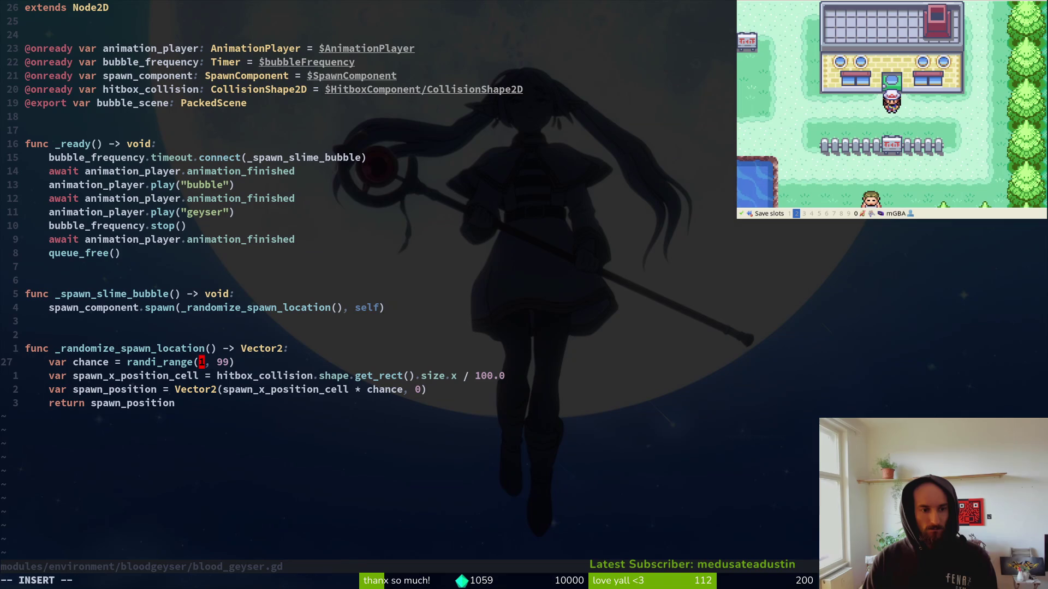
pyautogui.write('0')
pyautogui.press('BackSpace')
pyautogui.press('BackSpace')
pyautogui.write('99')
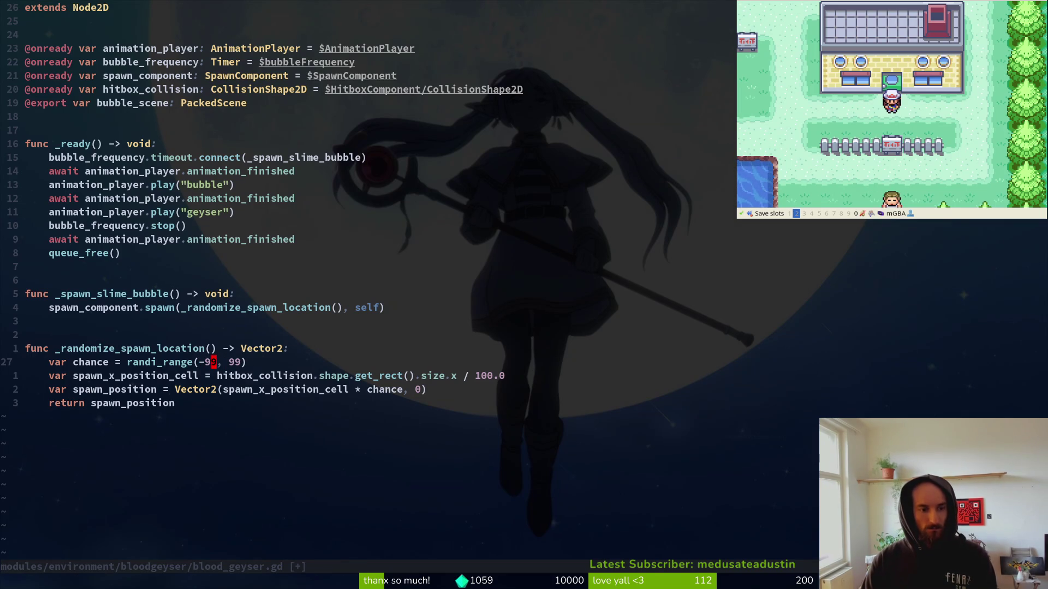
pyautogui.press('Escape')
pyautogui.write(':w')
pyautogui.press('Return')
pyautogui.press('F5')
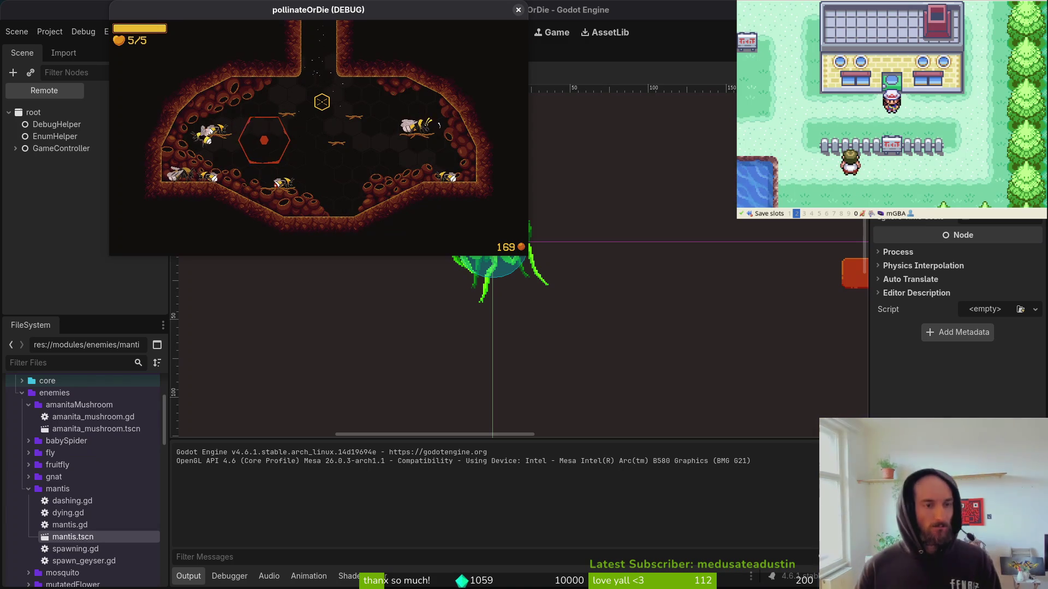
# Load the mantis arena from the F1 level select, watch the bubble spawning, then switch to Aseprite.
pyautogui.press('F1')
pyautogui.press('Down')
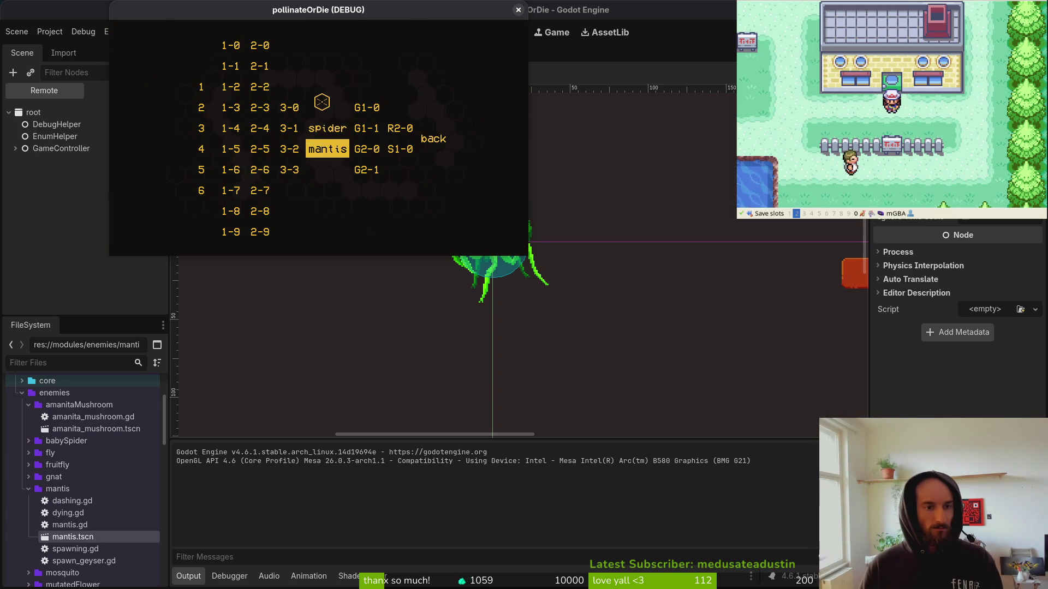
pyautogui.press('Return')
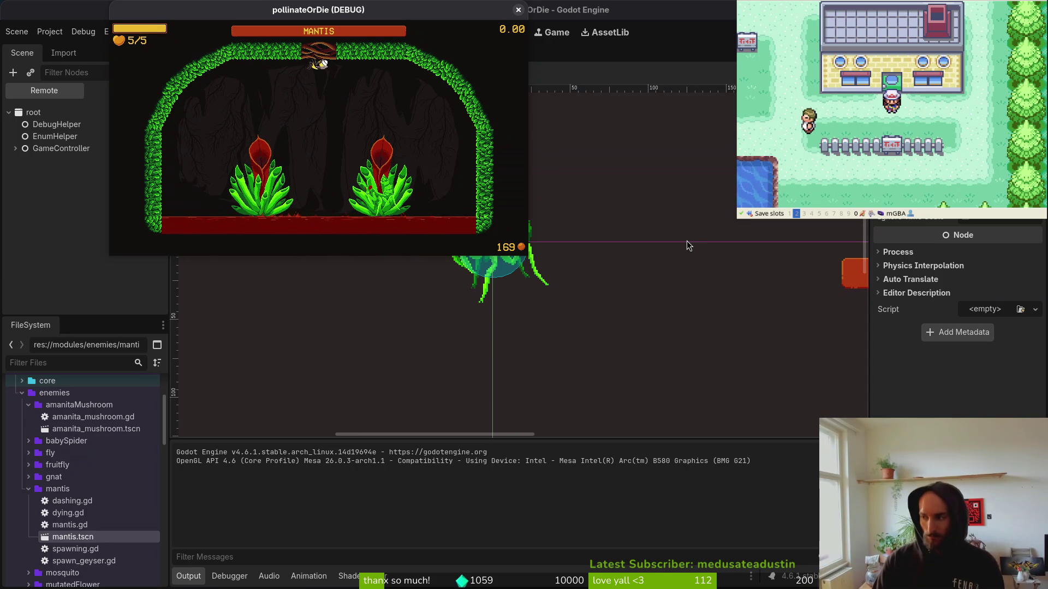
pyautogui.hotkey('alt', 'Tab')
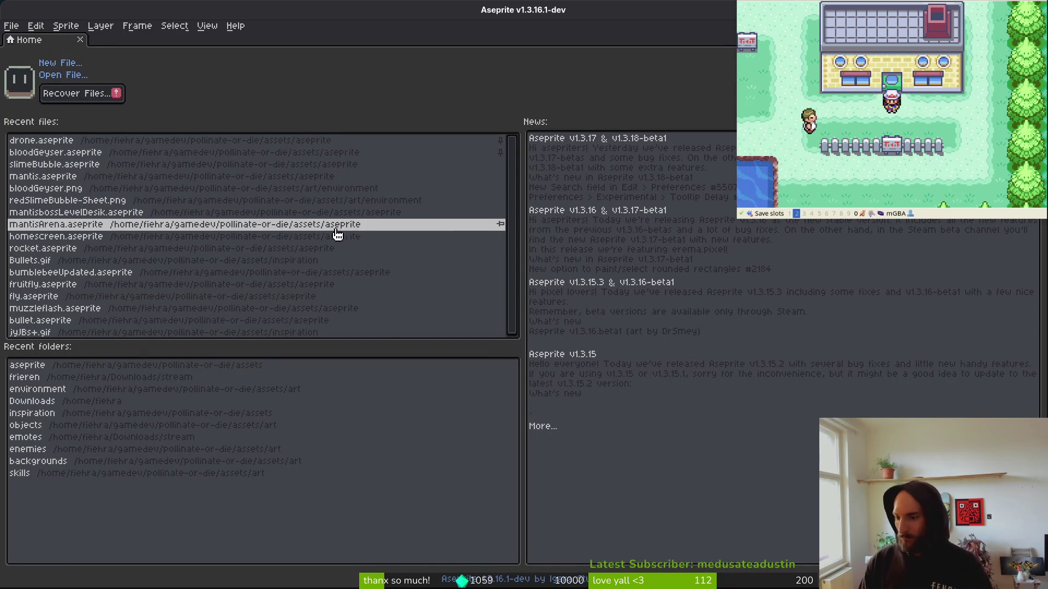
# Open bloodGeyser.aseprite, view its canvas size without changing it, then return to blood_geyser.gd in Neovim.
pyautogui.click(44, 154)
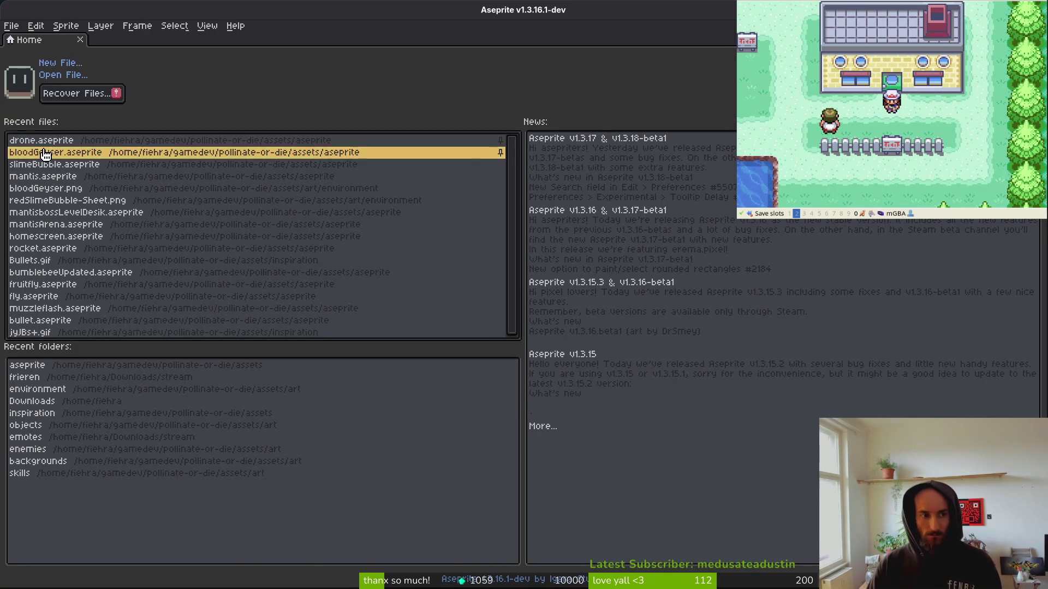
pyautogui.scroll(-2, 636, 341)
pyautogui.hotkey('ctrl', 'alt', 'c')
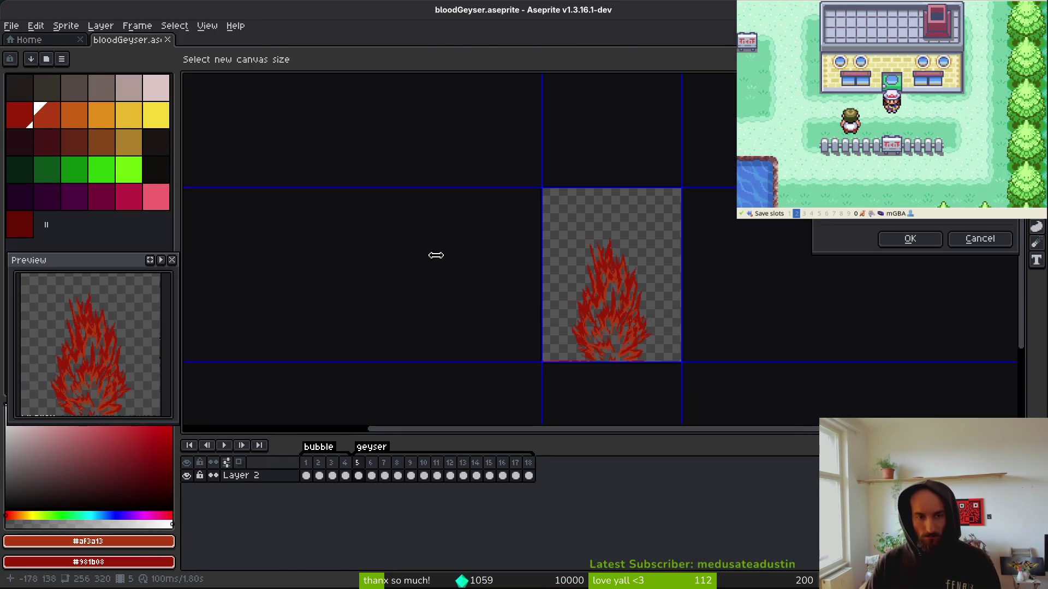
pyautogui.press('Escape')
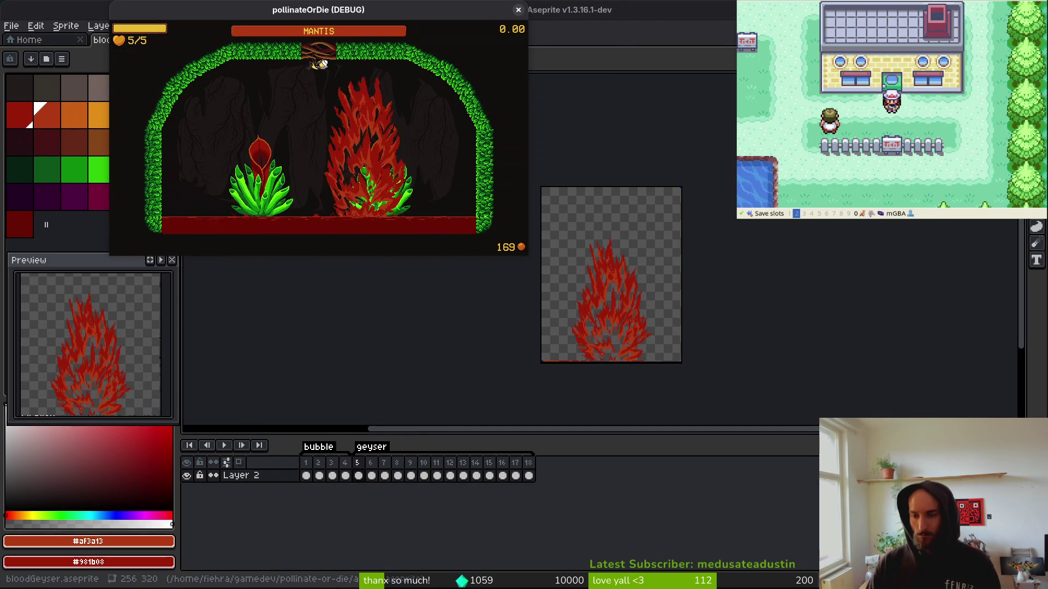
pyautogui.press('super+1')
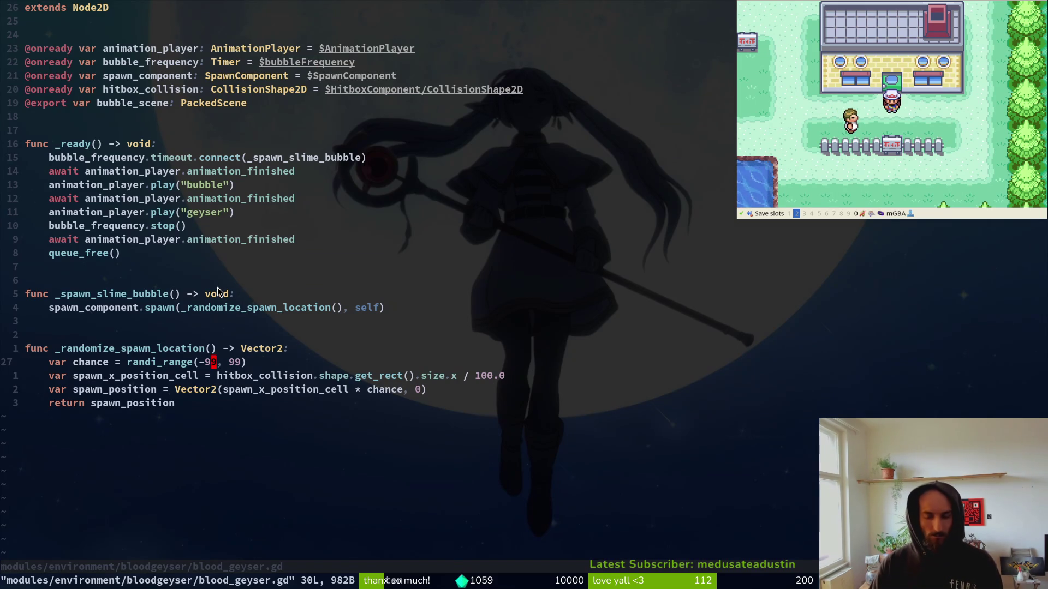
# Open mantis.gd using the project file finder.
pyautogui.press('space')
pyautogui.press('f')
pyautogui.press('f')
pyautogui.write('mantis')
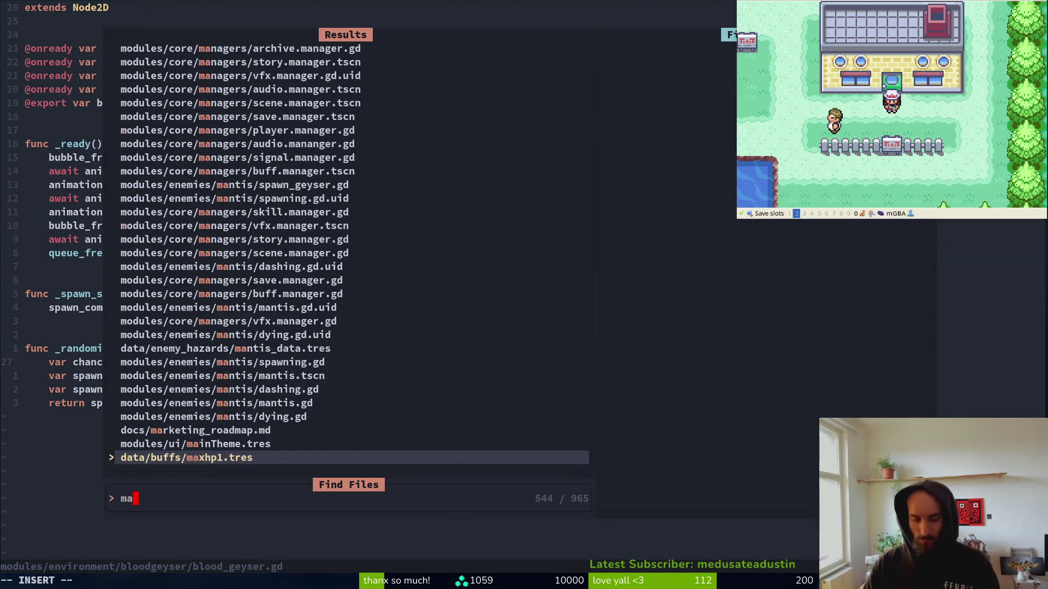
pyautogui.press('Up')
pyautogui.press('Return')
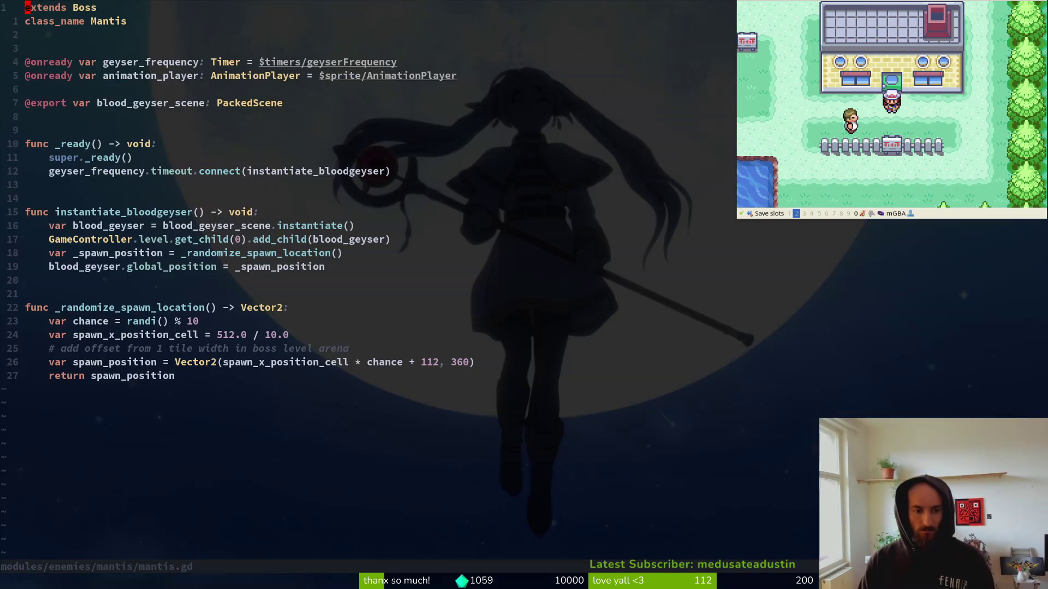
# Go to the spawn_x_position_cell line, tile the editor to reveal Godot and Aseprite, then restore full screen.
pyautogui.press('j')
pyautogui.press('j')
pyautogui.press('j')
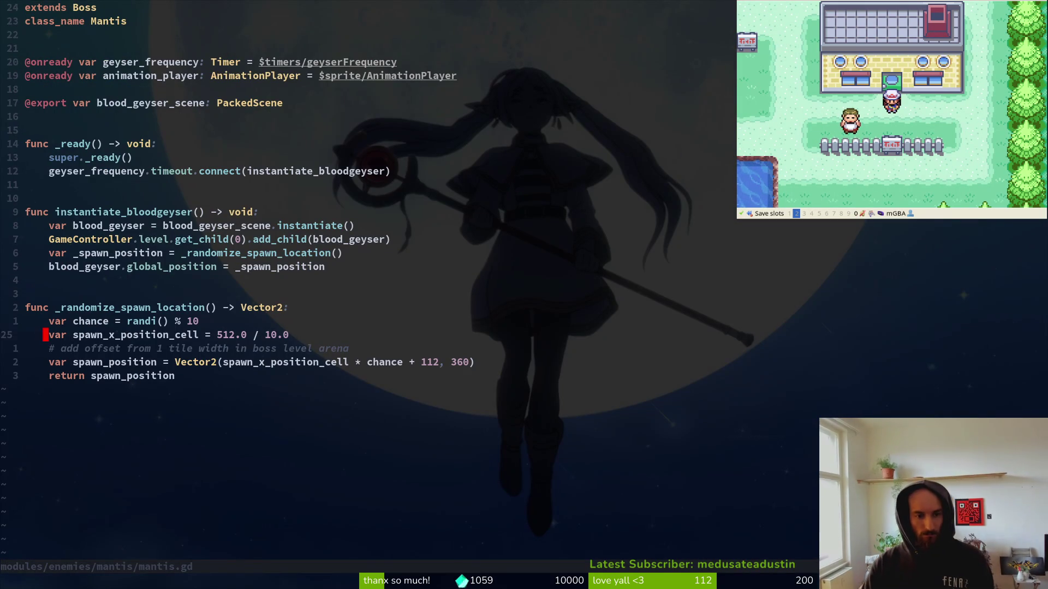
pyautogui.press('k')
pyautogui.press('k')
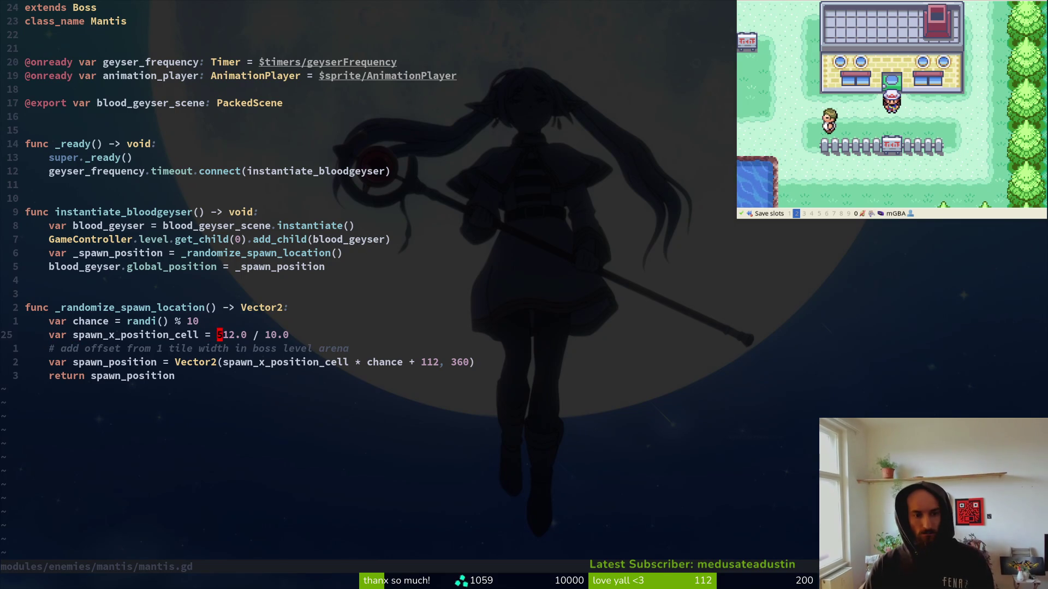
pyautogui.press('super+f')
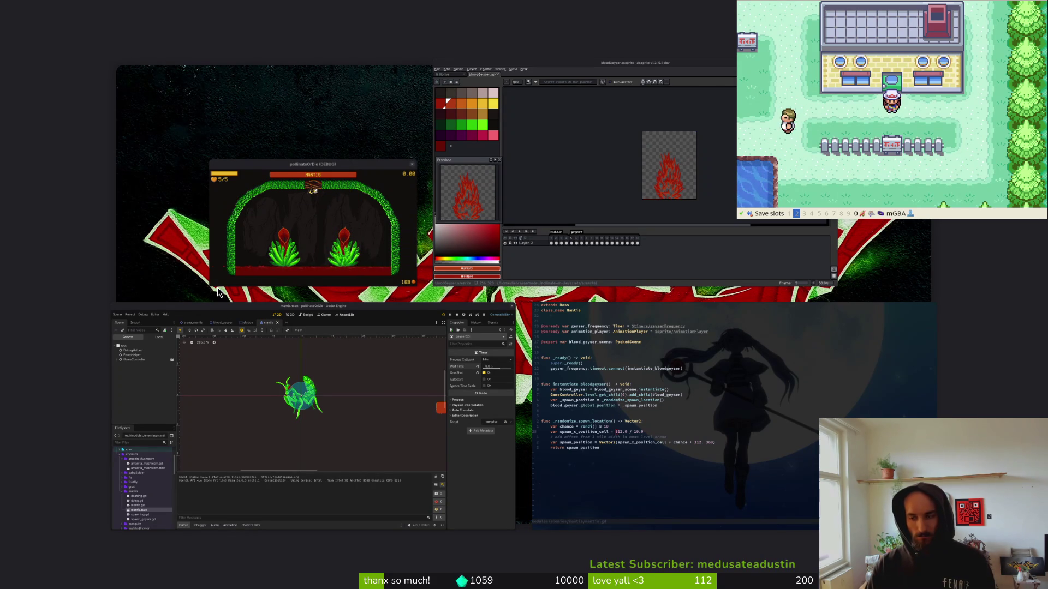
pyautogui.press('super+f')
# Work out 128+96 and 768-224 in the calculator.
pyautogui.press('super+c')
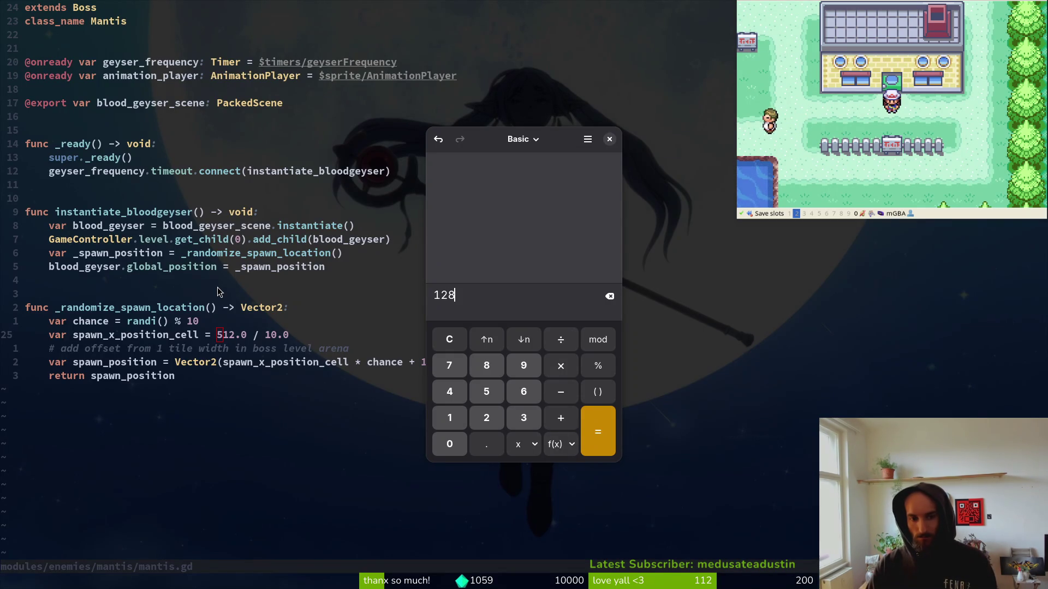
pyautogui.write('+96')
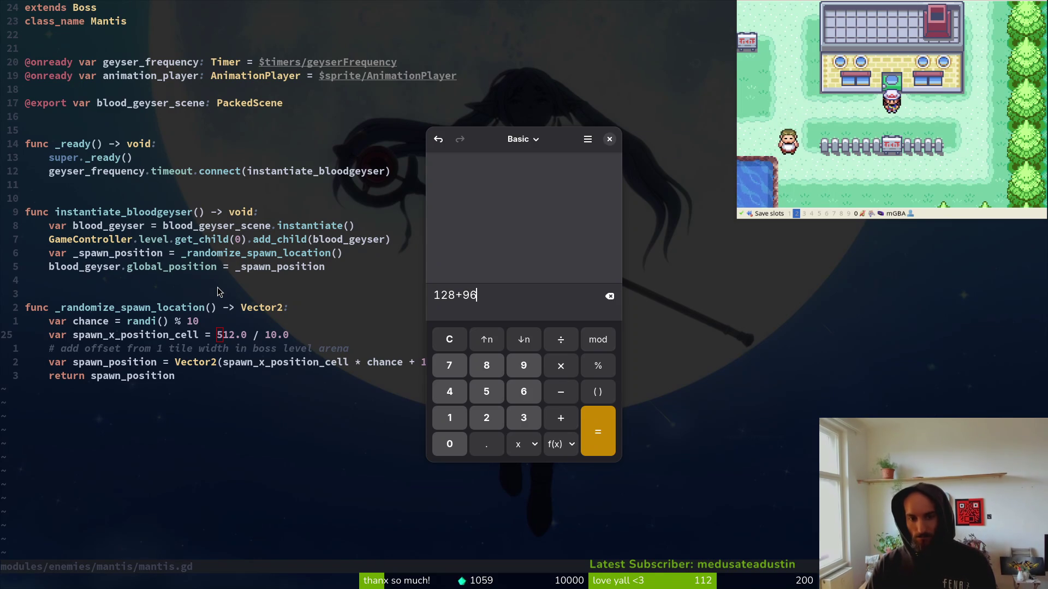
pyautogui.press('Return')
pyautogui.write('68-224')
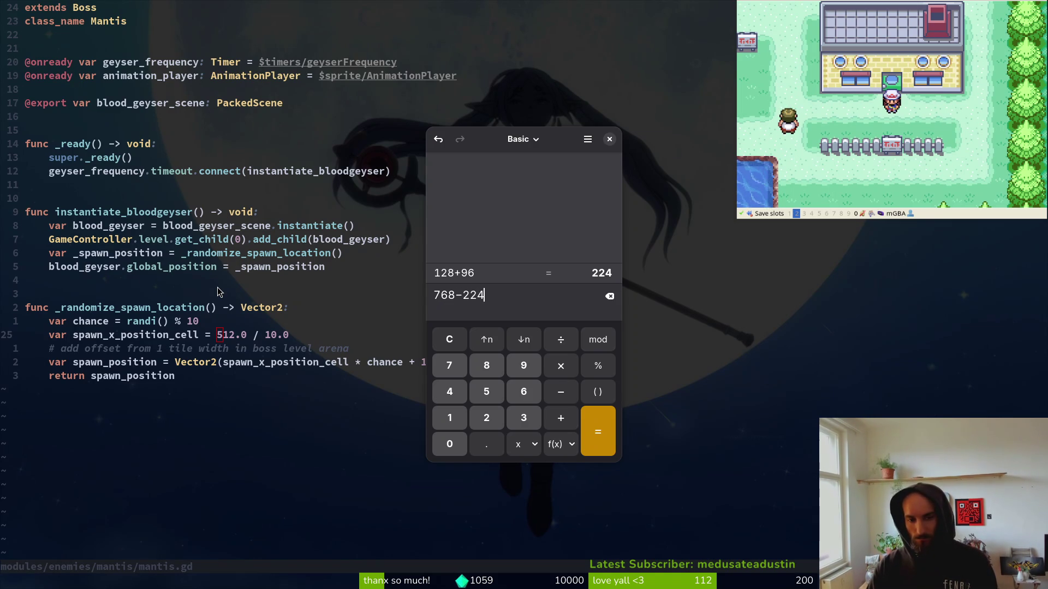
pyautogui.press('Return')
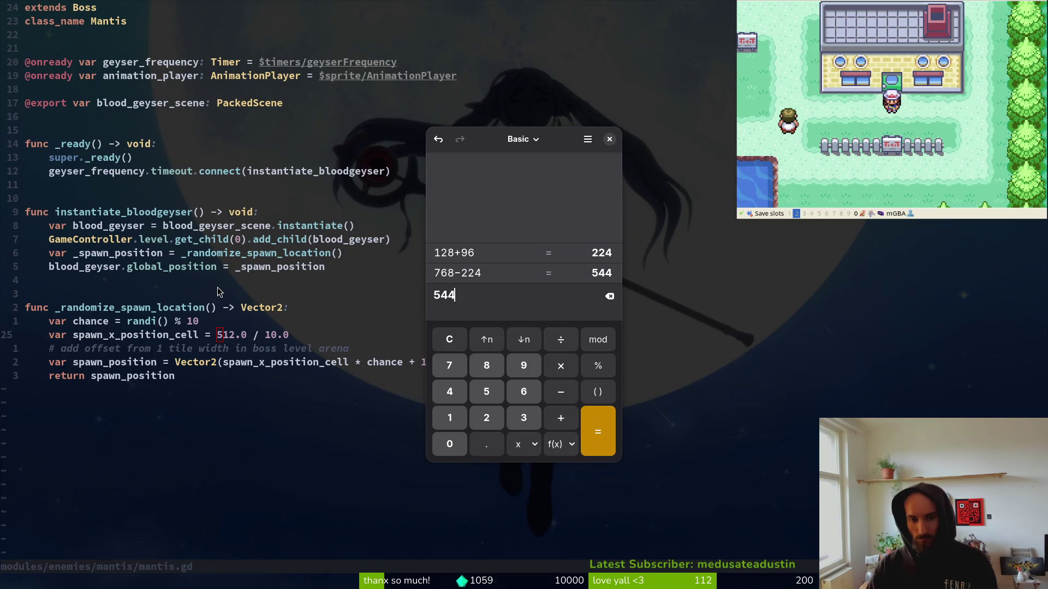
pyautogui.press('super+q')
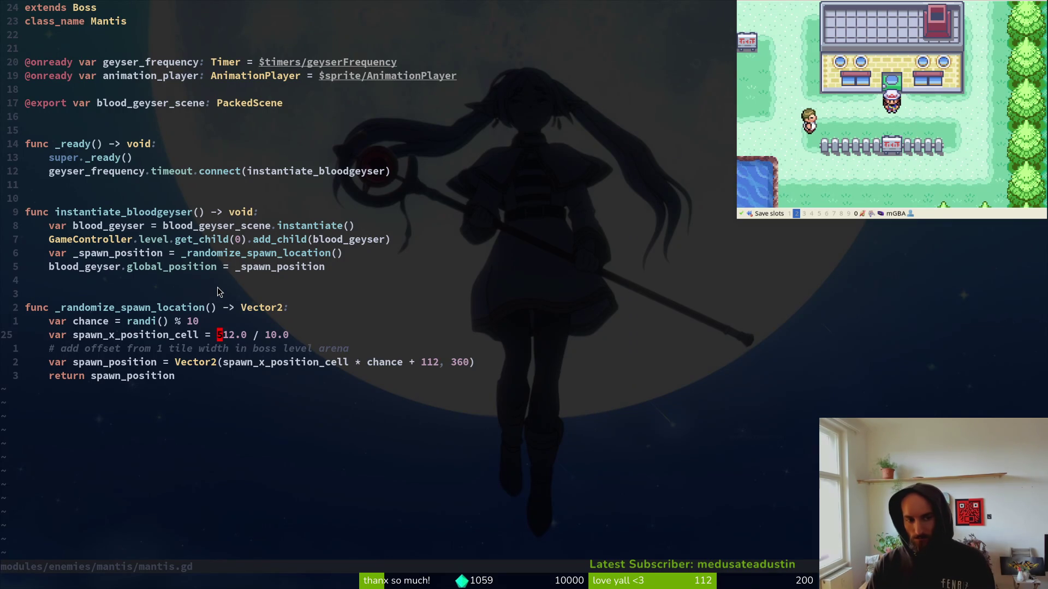
# Change the spawn cell value from 512 to 544 and save mantis.gd.
pyautogui.write('ciw')
pyautogui.write('544')
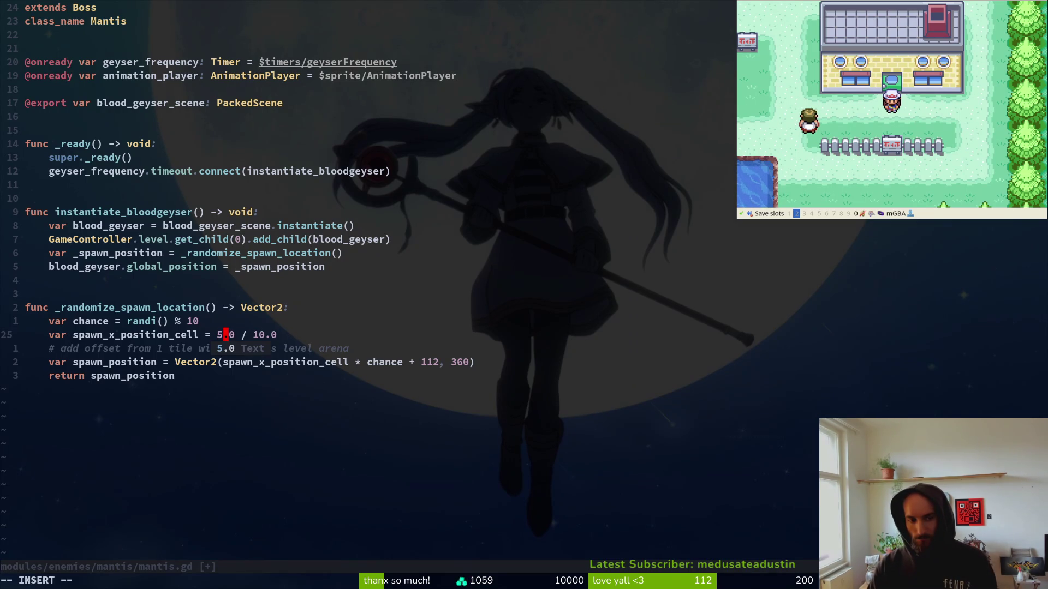
pyautogui.press('Escape')
pyautogui.write(':w')
pyautogui.press('Return')
# Look over the spawn_position Vector2 line and the offset comment above it.
pyautogui.press('super+c')
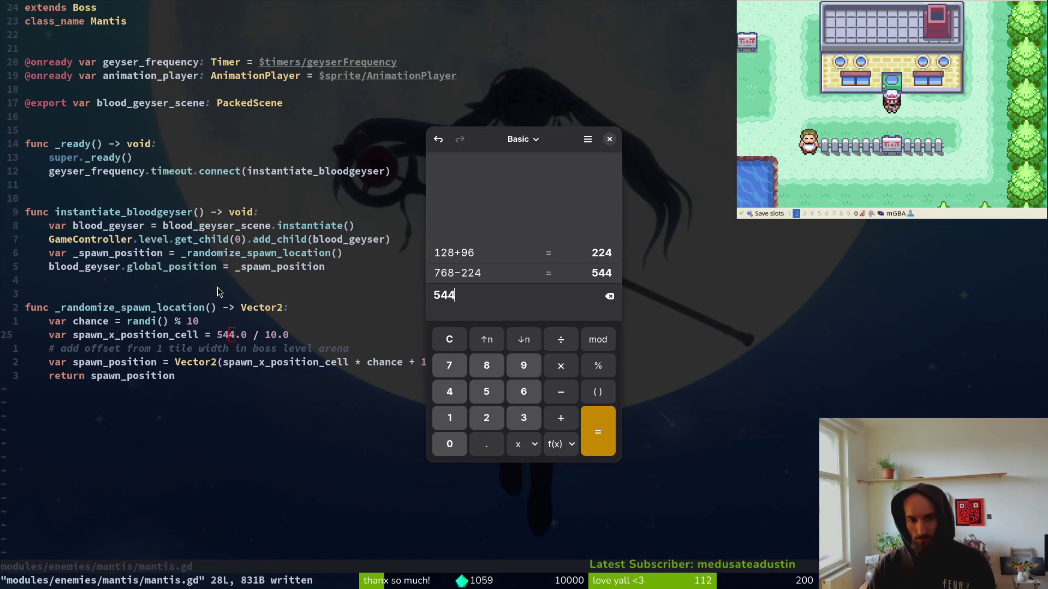
pyautogui.press('super+c')
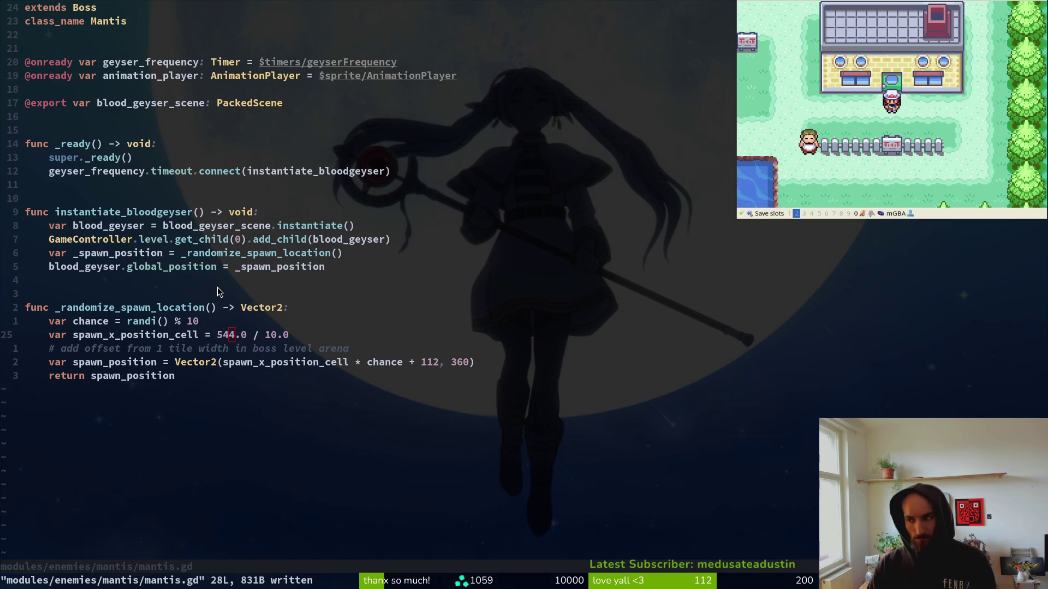
pyautogui.press('super+c')
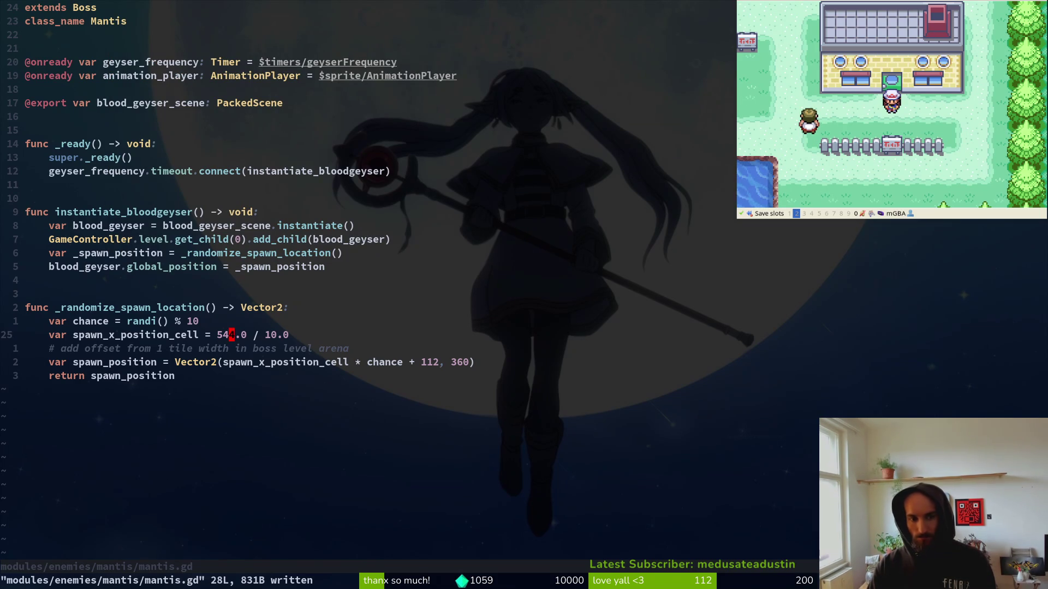
pyautogui.press('j')
pyautogui.press('j')
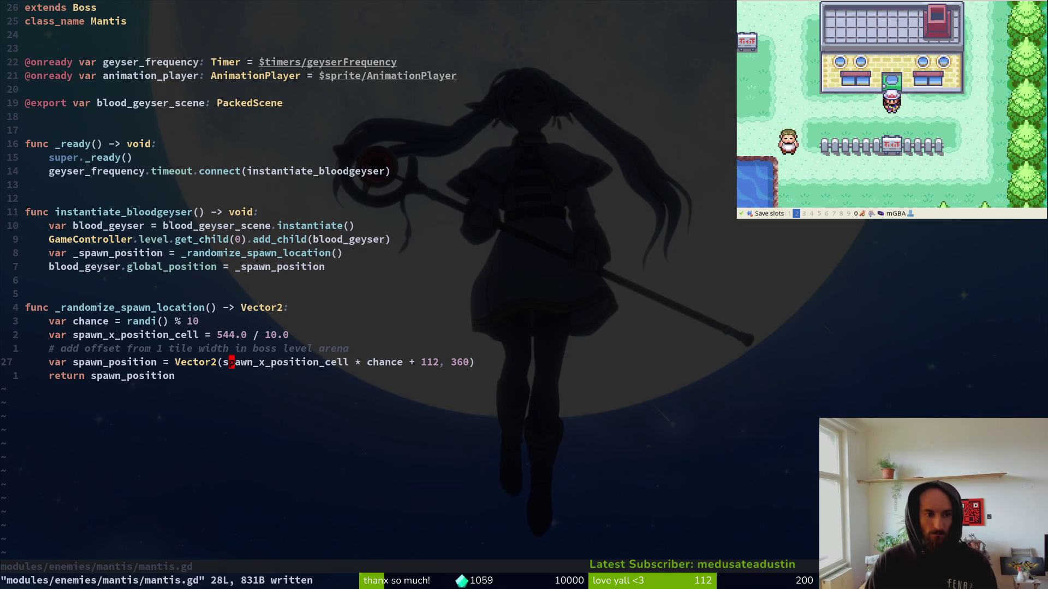
pyautogui.press('k')
pyautogui.hotkey('shift', 'v')
pyautogui.press('Escape')
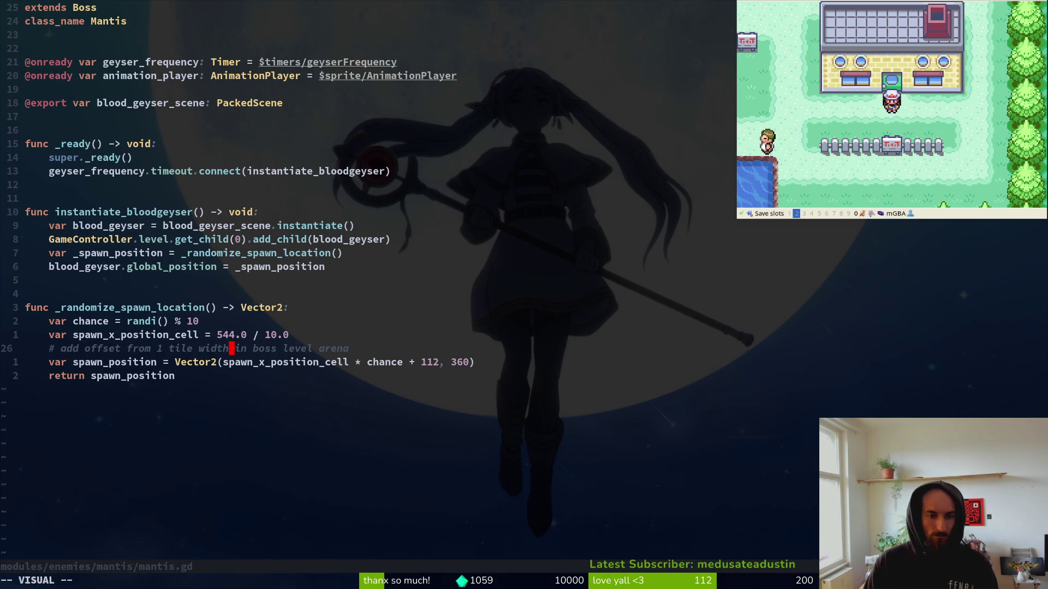
# Undo back to 512.0, redo to 544.0, and save the script.
pyautogui.press('k')
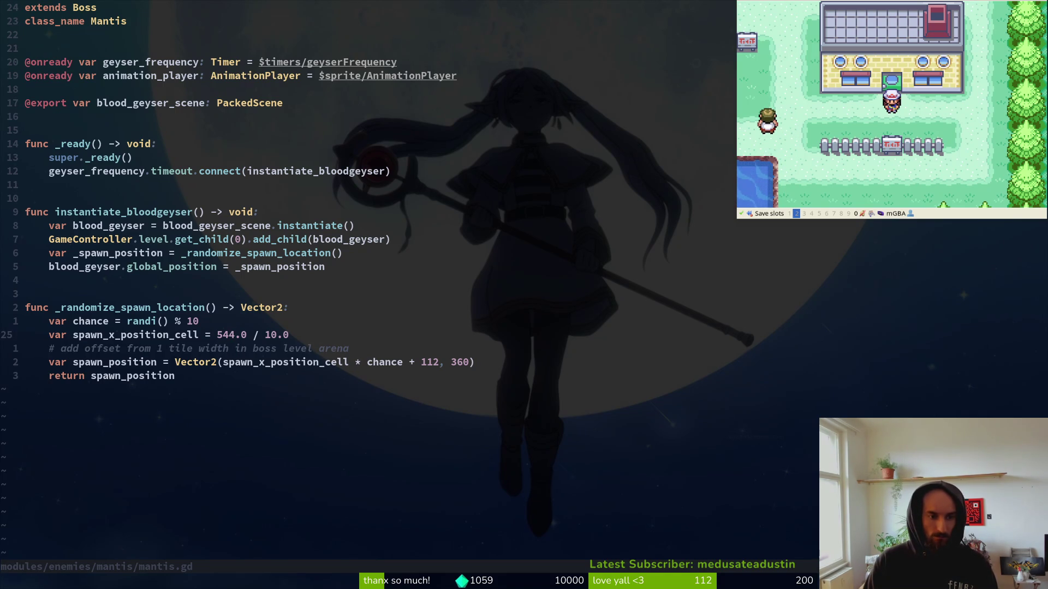
pyautogui.press('u')
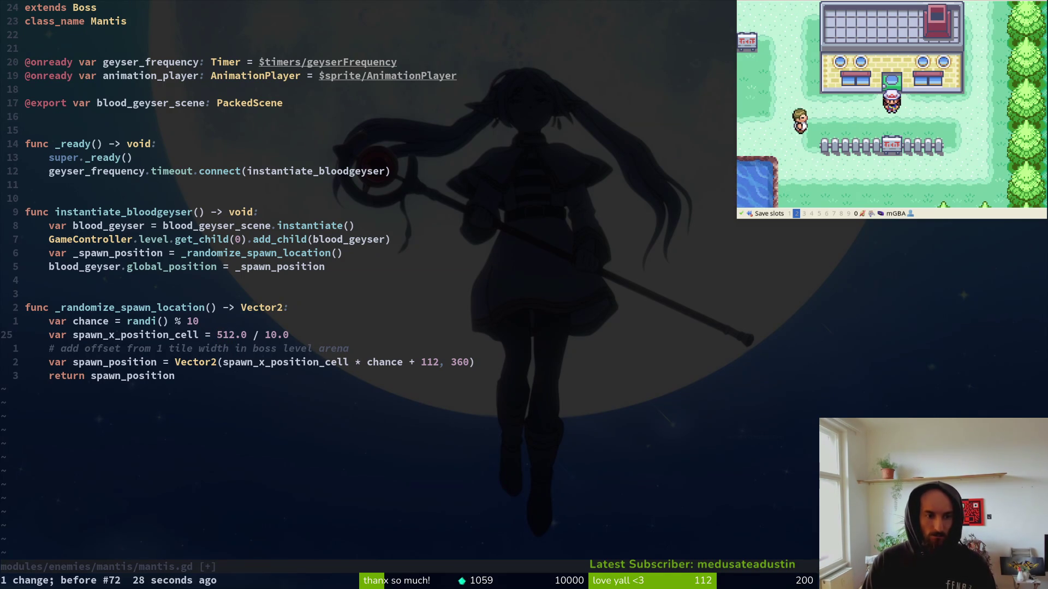
pyautogui.hotkey('ctrl', 'r')
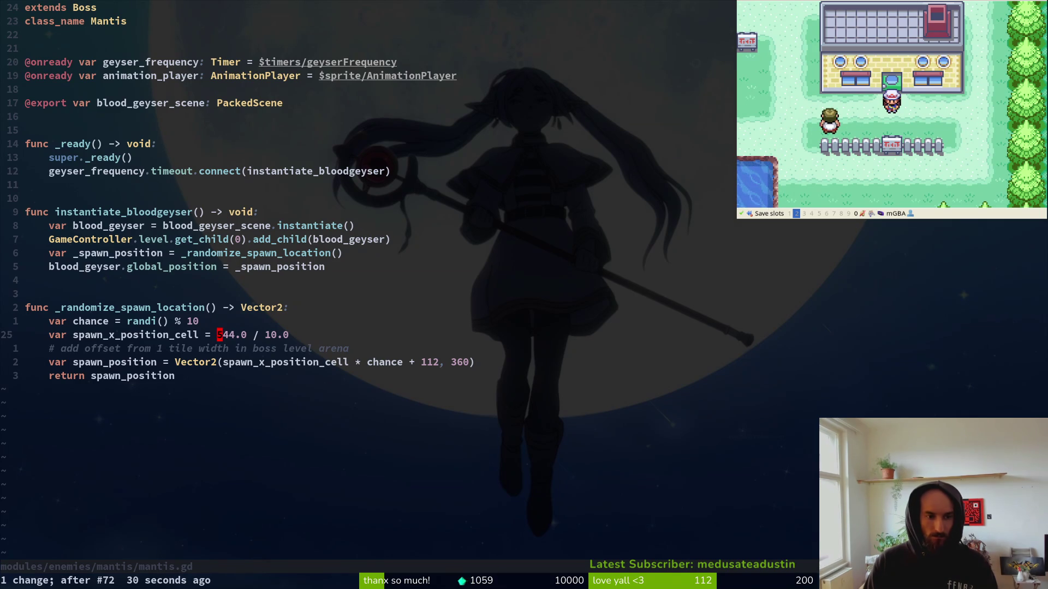
pyautogui.write(':w')
pyautogui.press('Return')
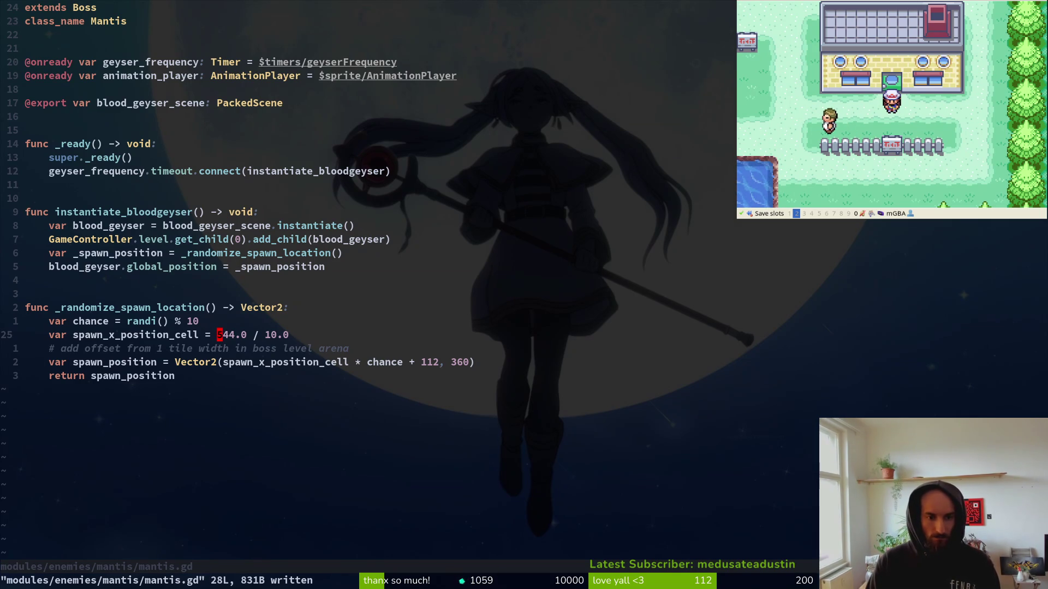
# Recheck the calculator results, then change spawn_x_position_cell to 320.0 and save.
pyautogui.press('j')
pyautogui.press('j')
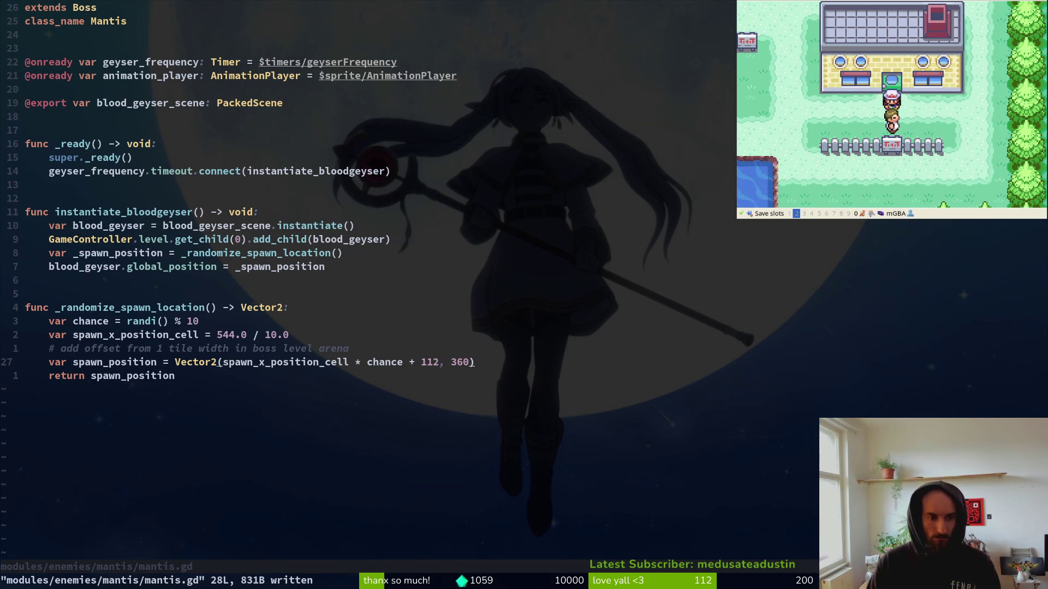
pyautogui.press('super+c')
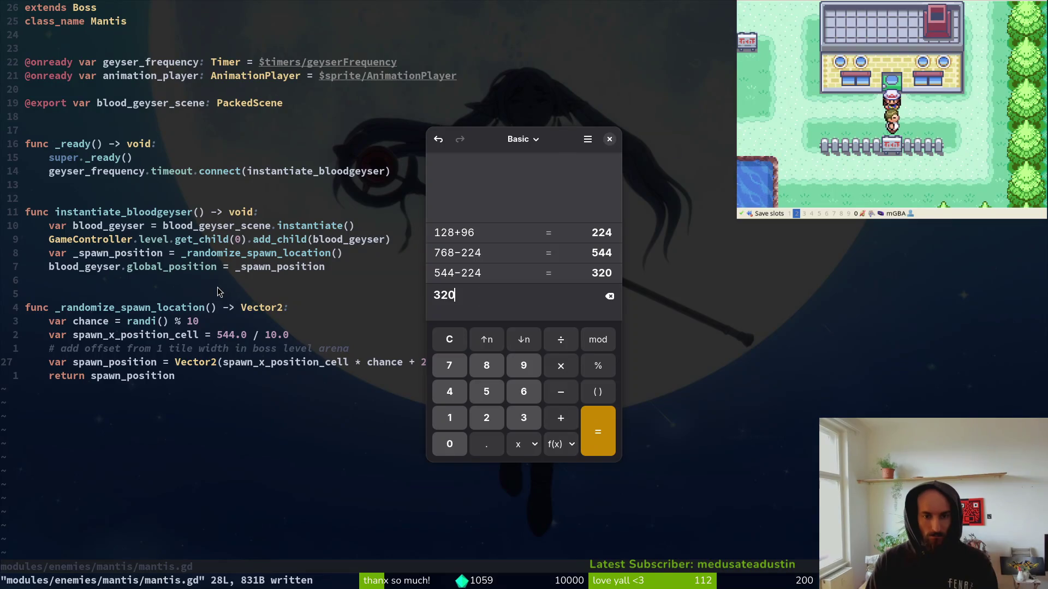
pyautogui.press('super+c')
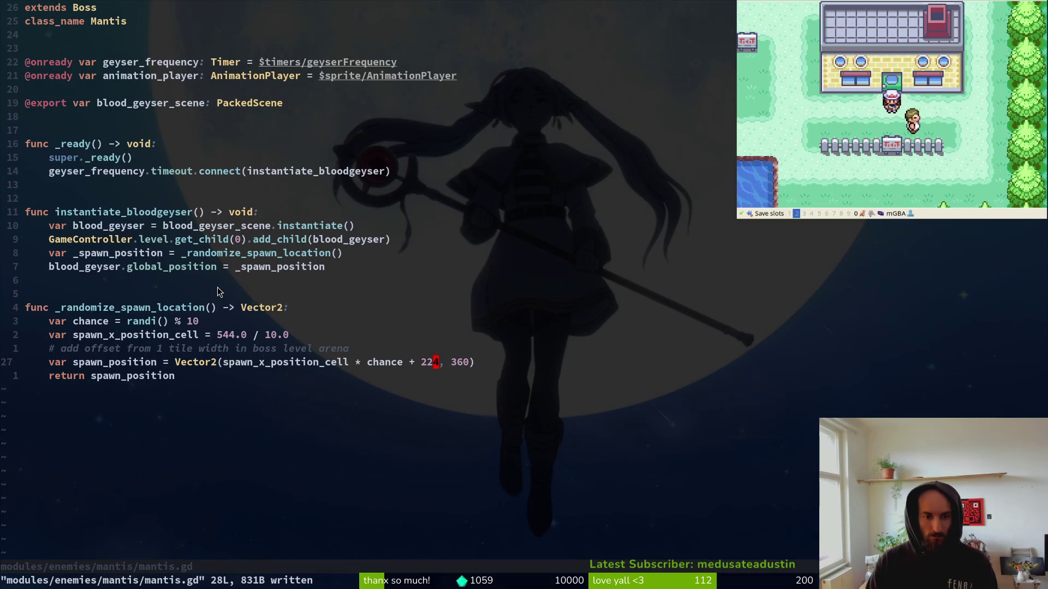
pyautogui.press('k')
pyautogui.press('k')
pyautogui.press('h')
pyautogui.press('h')
pyautogui.press('h')
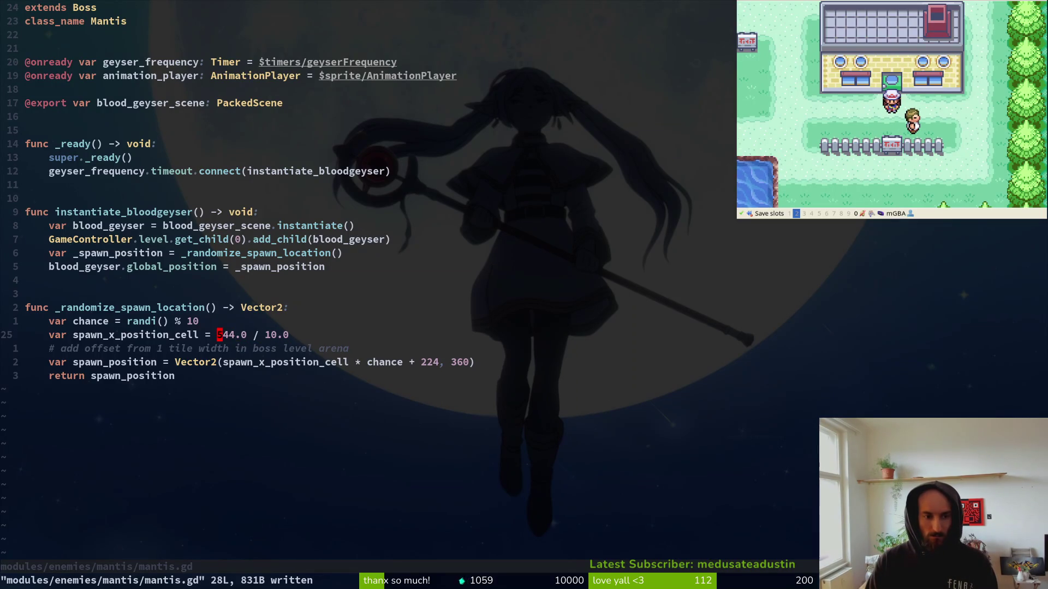
pyautogui.write('ciw')
pyautogui.write('0')
pyautogui.press('Escape')
pyautogui.write(':w')
pyautogui.press('Return')
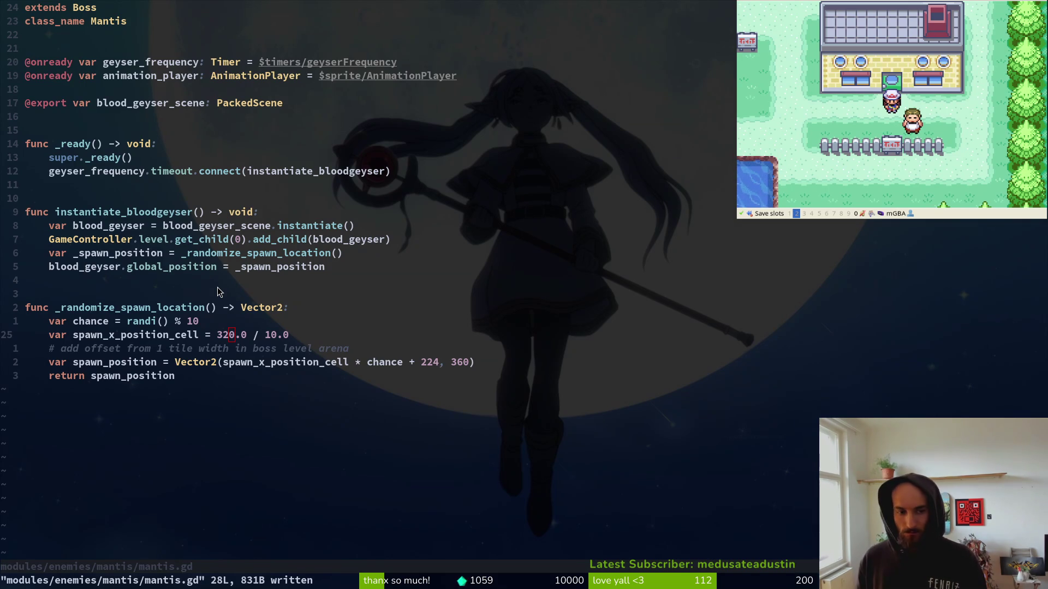
# Glance at the calculator and launch the game with F5.
pyautogui.press('super+c')
pyautogui.press('super+c')
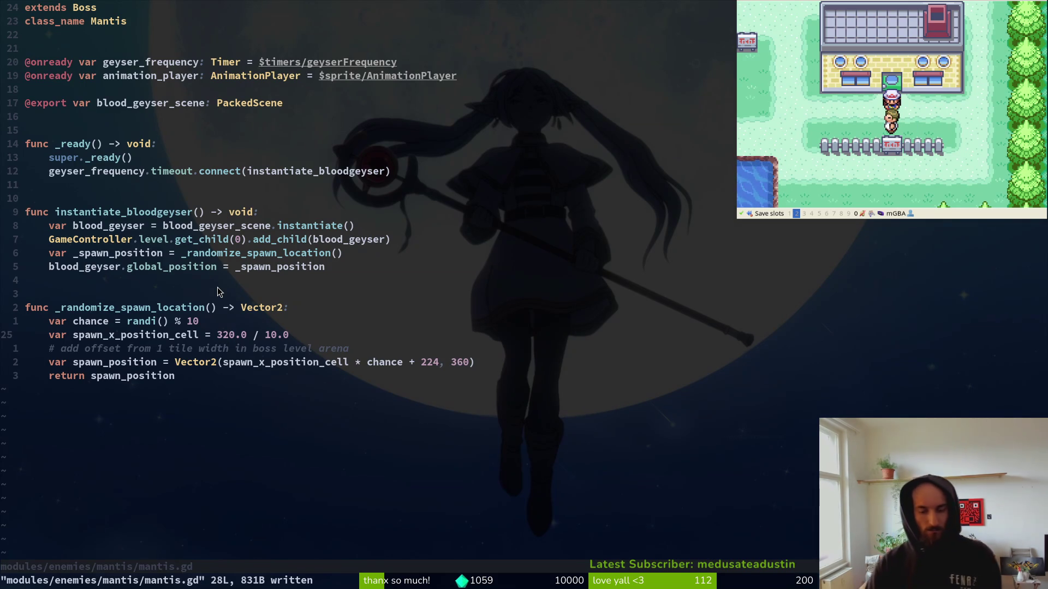
pyautogui.hotkey('alt', 'Tab')
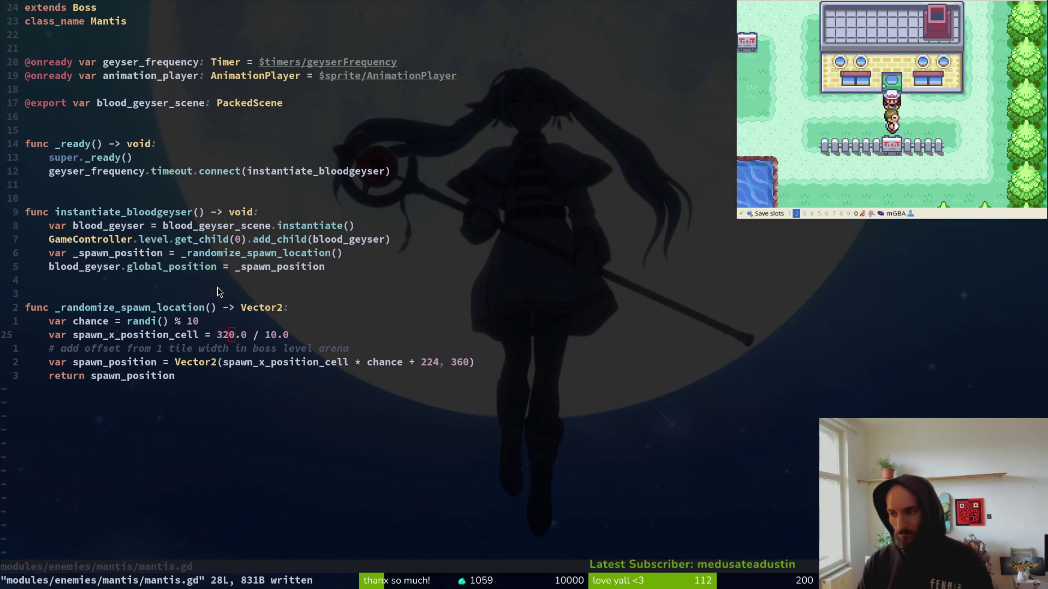
pyautogui.press('F5')
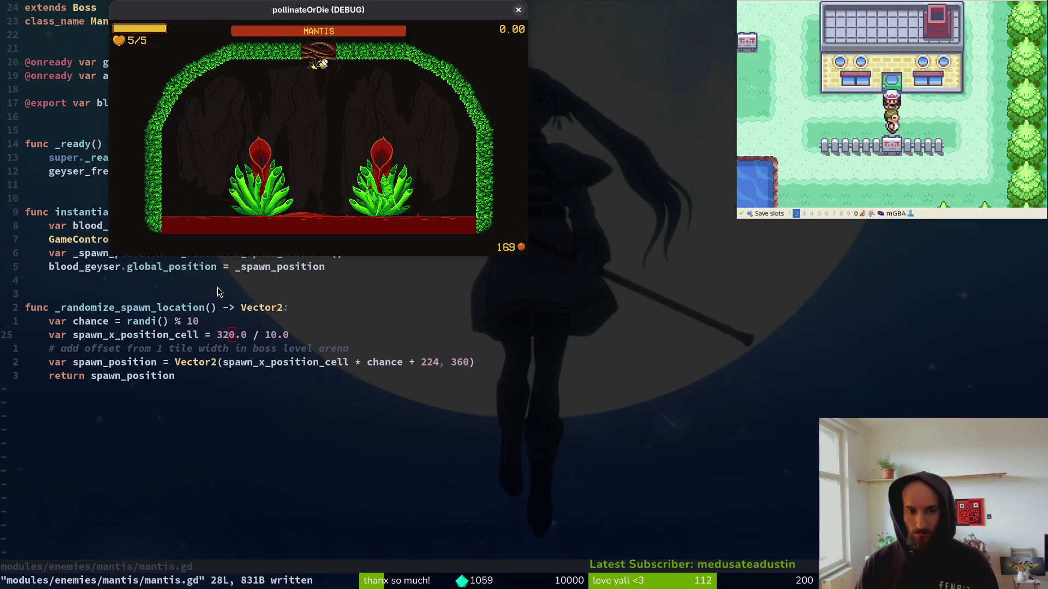
# Restart the game, load the mantis level from debug select, watch the geysers, then close it.
pyautogui.press('F5')
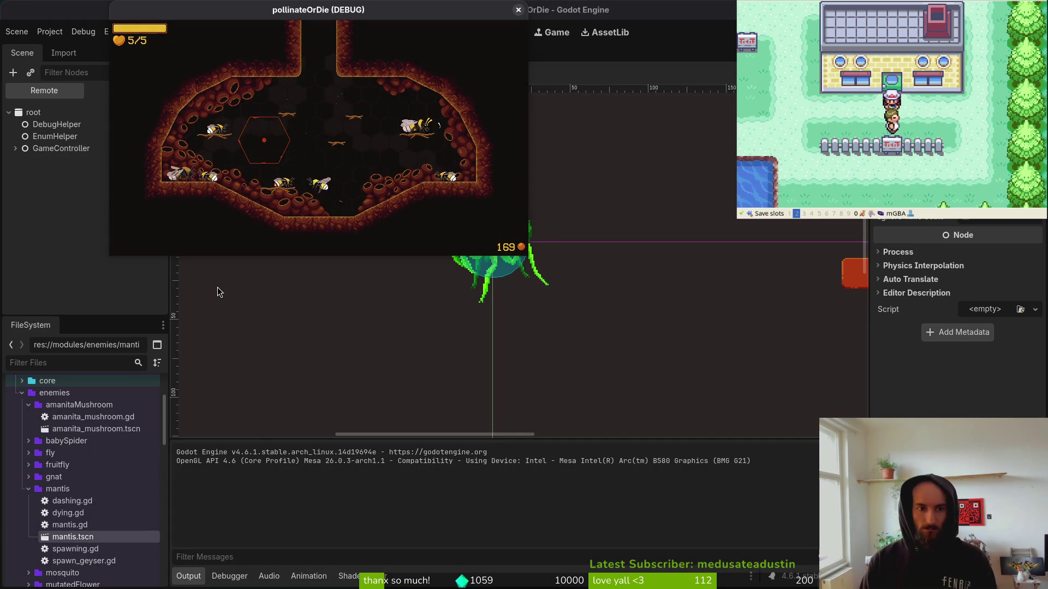
pyautogui.press('Escape')
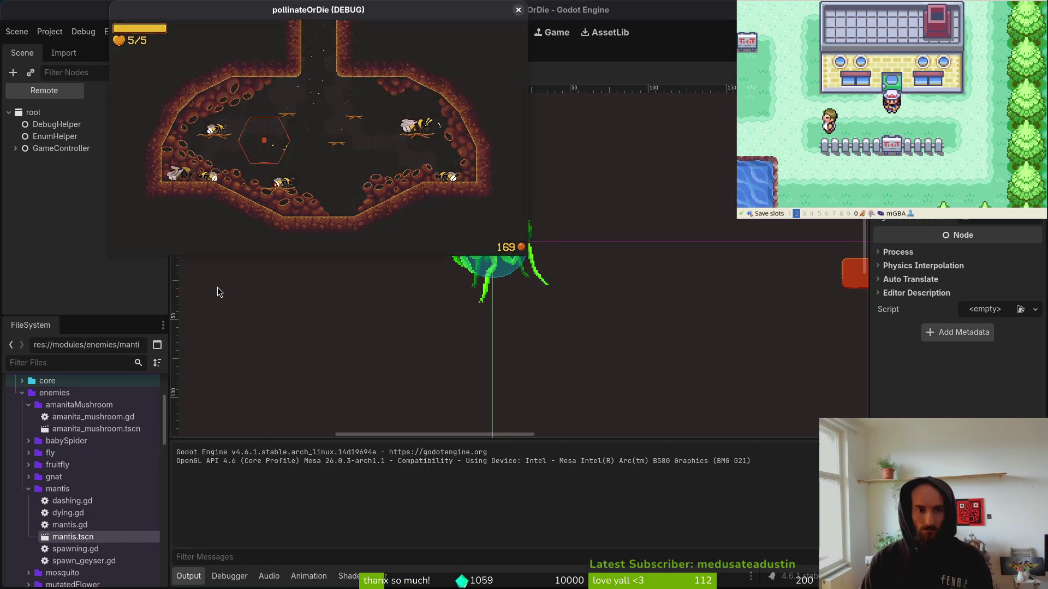
pyautogui.press('Down')
pyautogui.press('Return')
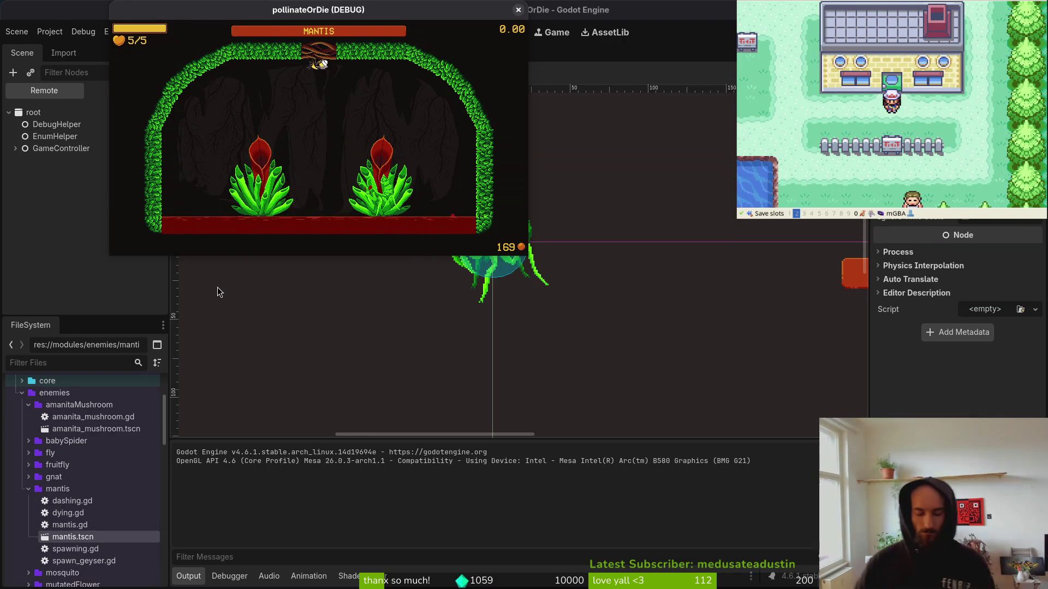
pyautogui.press('F8')
pyautogui.hotkey('alt', 'Tab')
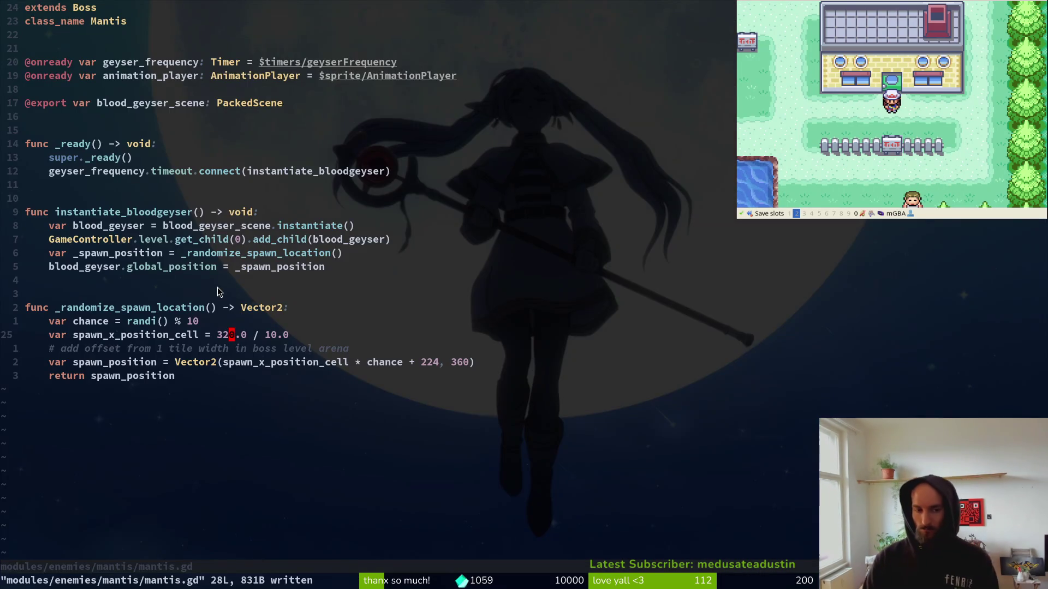
# Select the mantis AnimationPlayer in the local scene tree and open its animation list.
pyautogui.hotkey('alt', 'Tab')
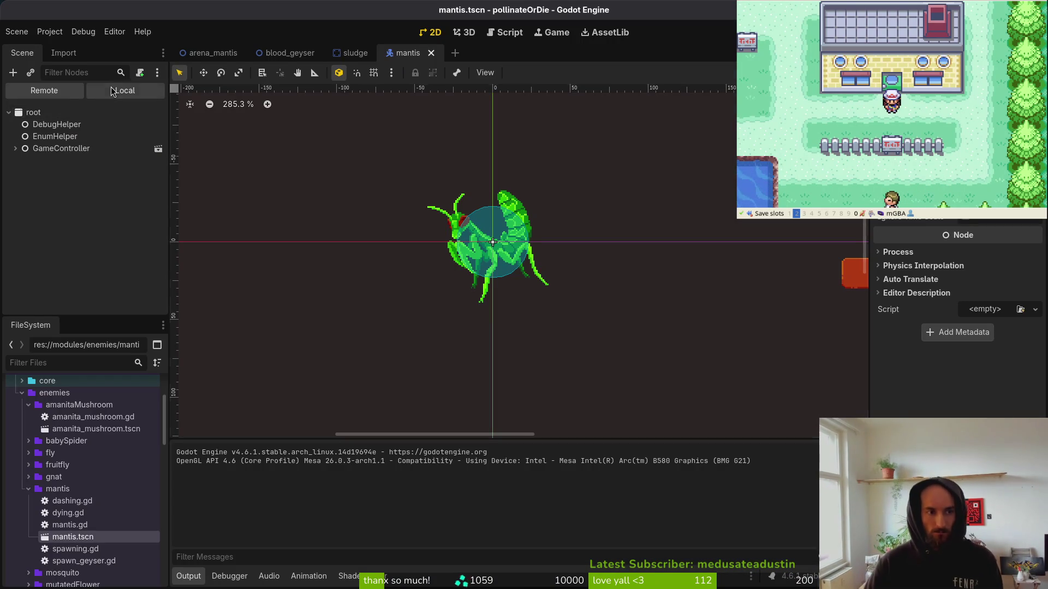
pyautogui.click(124, 90)
pyautogui.click(48, 150)
pyautogui.click(385, 445)
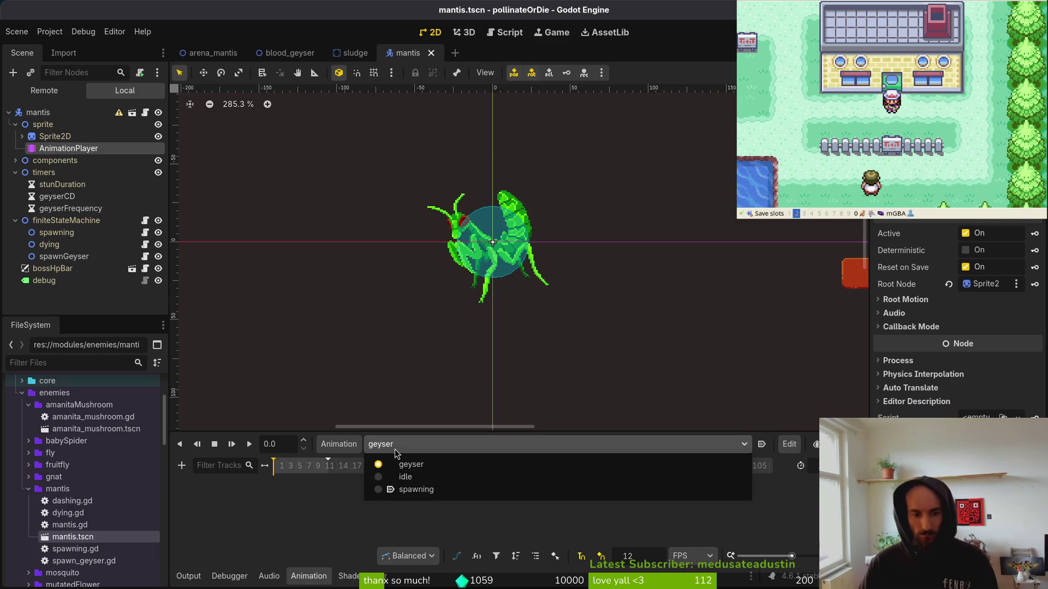
# In the blood_geyser scene, preview the geyser animation, load startup, and save the scene.
pyautogui.click(388, 489)
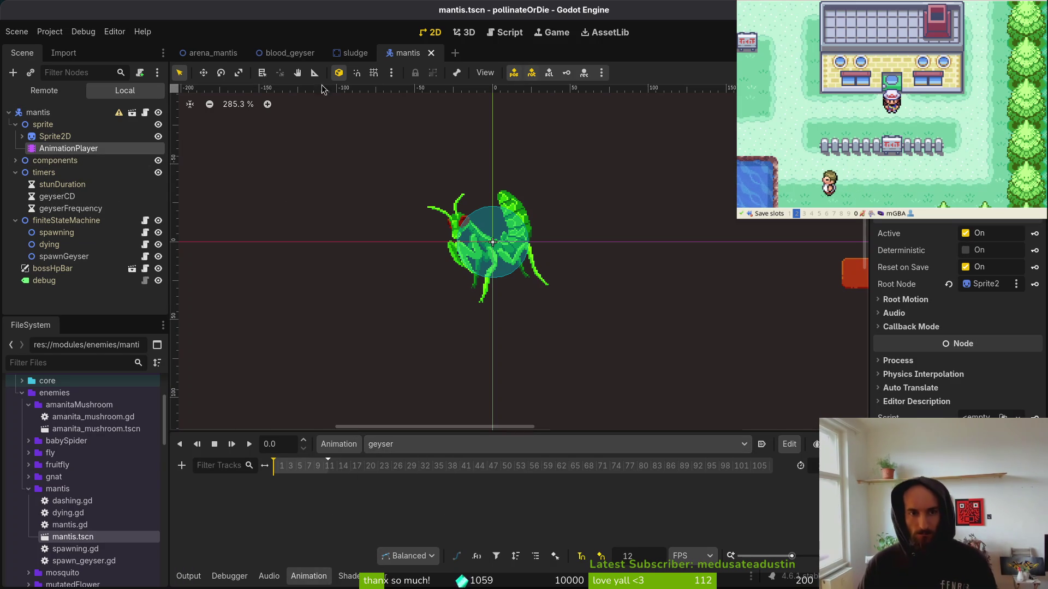
pyautogui.click(290, 53)
pyautogui.click(398, 445)
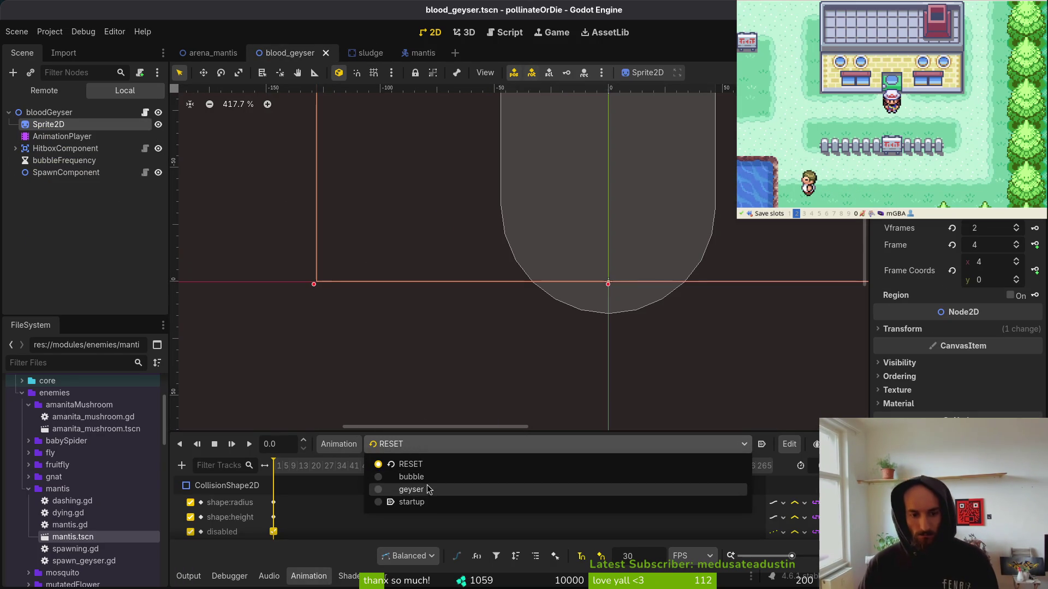
pyautogui.click(418, 490)
pyautogui.click(436, 444)
pyautogui.click(415, 503)
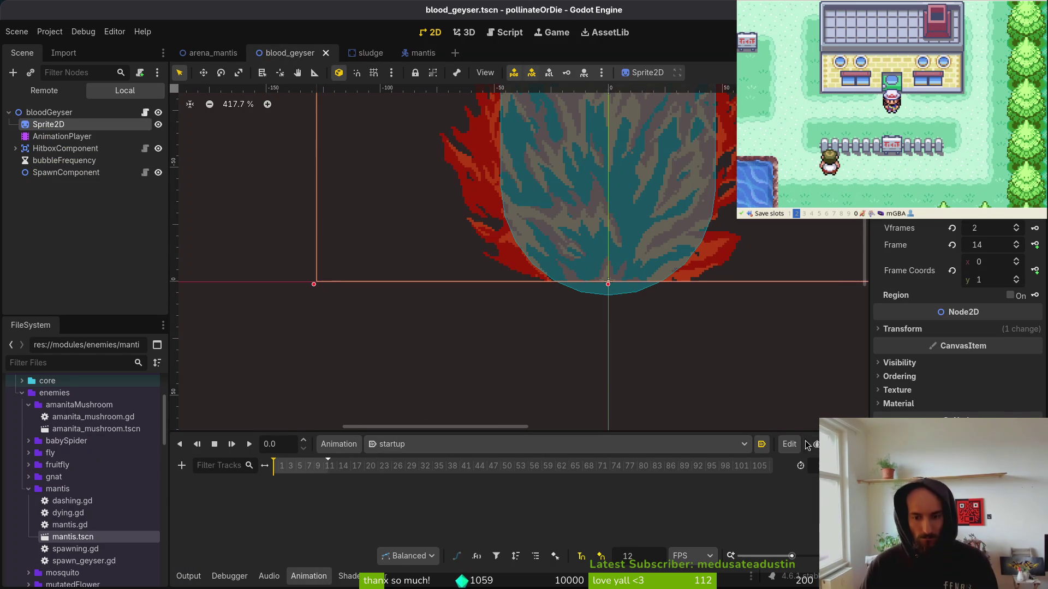
pyautogui.hotkey('ctrl', 's')
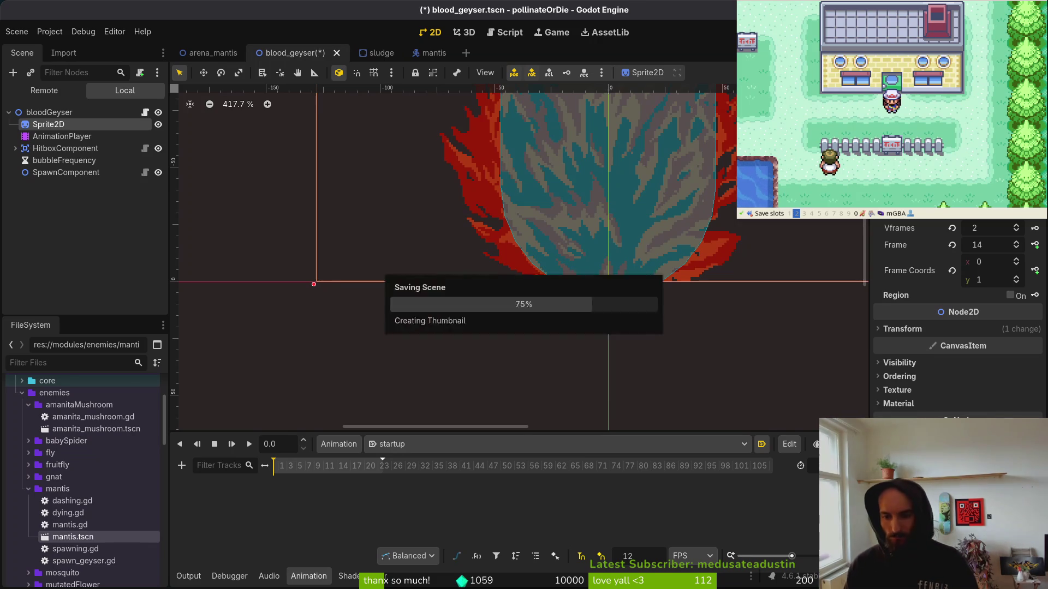
pyautogui.press('F5')
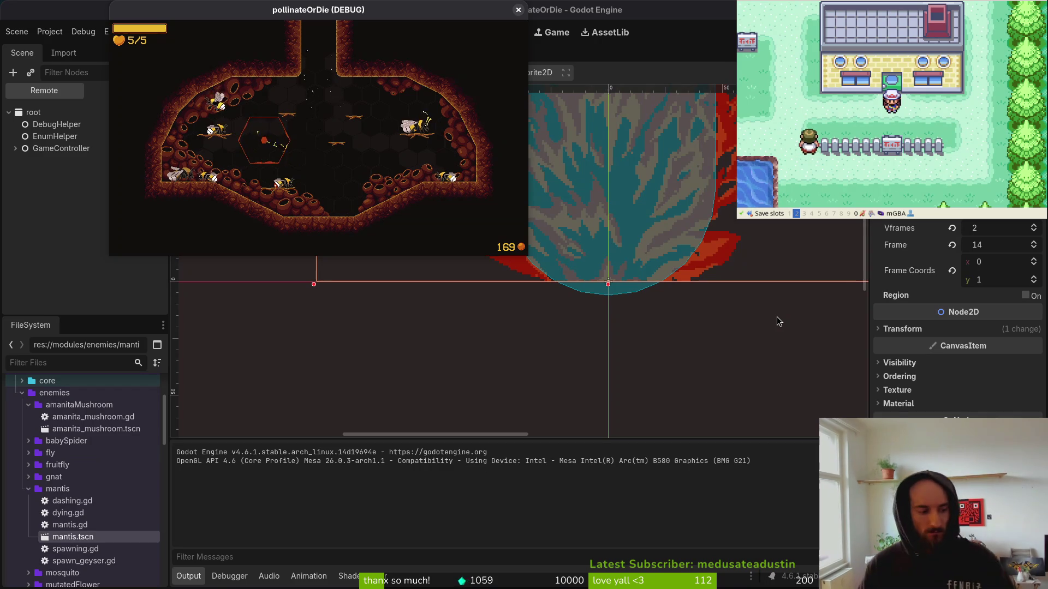
pyautogui.press('Escape')
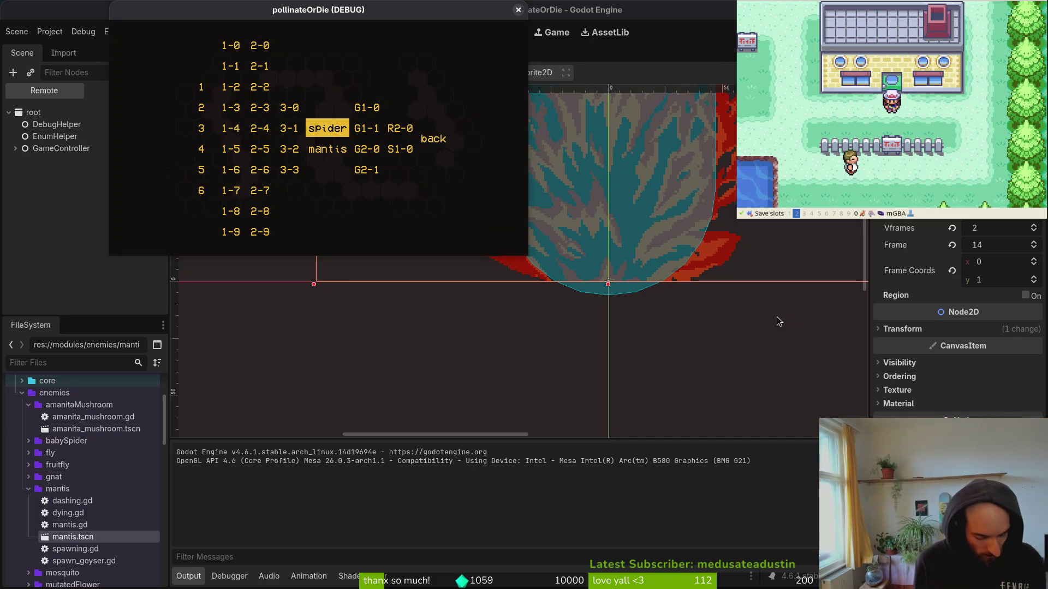
pyautogui.press('Down')
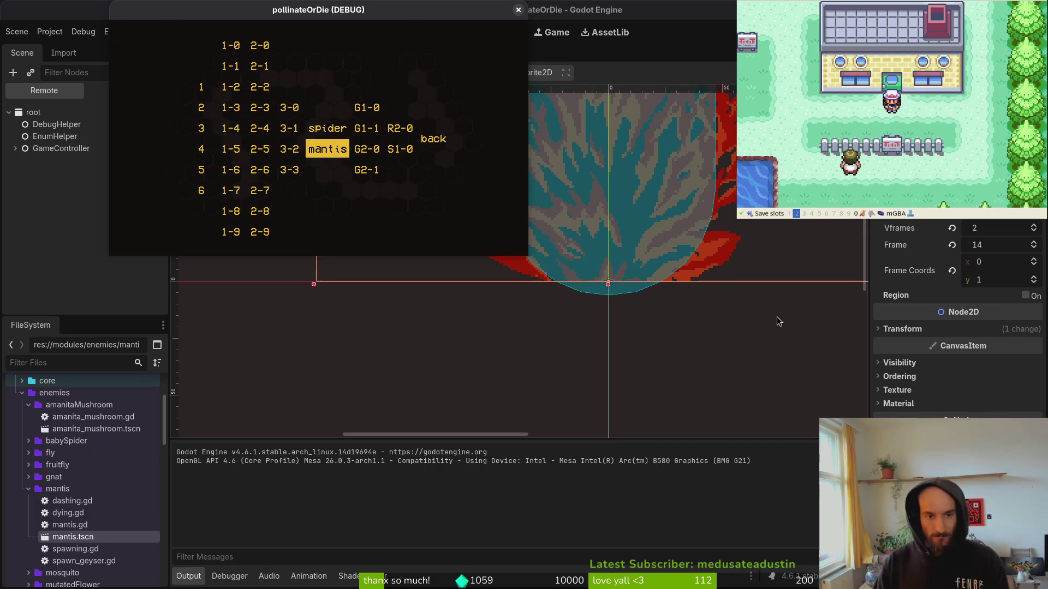
pyautogui.press('Return')
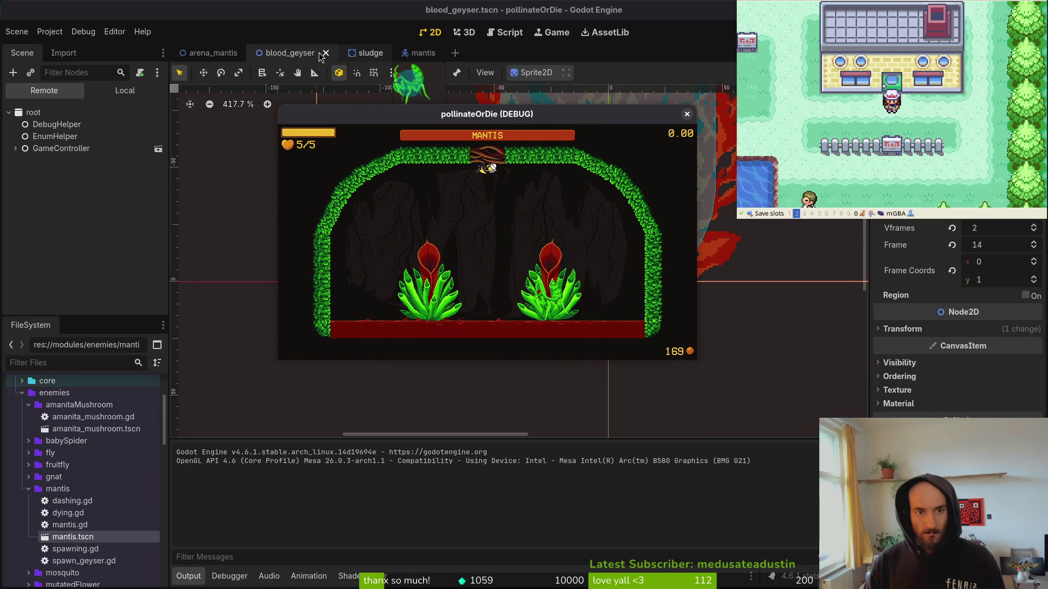
pyautogui.press('F8')
# Adjust the bubbleFrequency timer's wait time twice, save after each change, then switch to Aseprite.
pyautogui.click(64, 162)
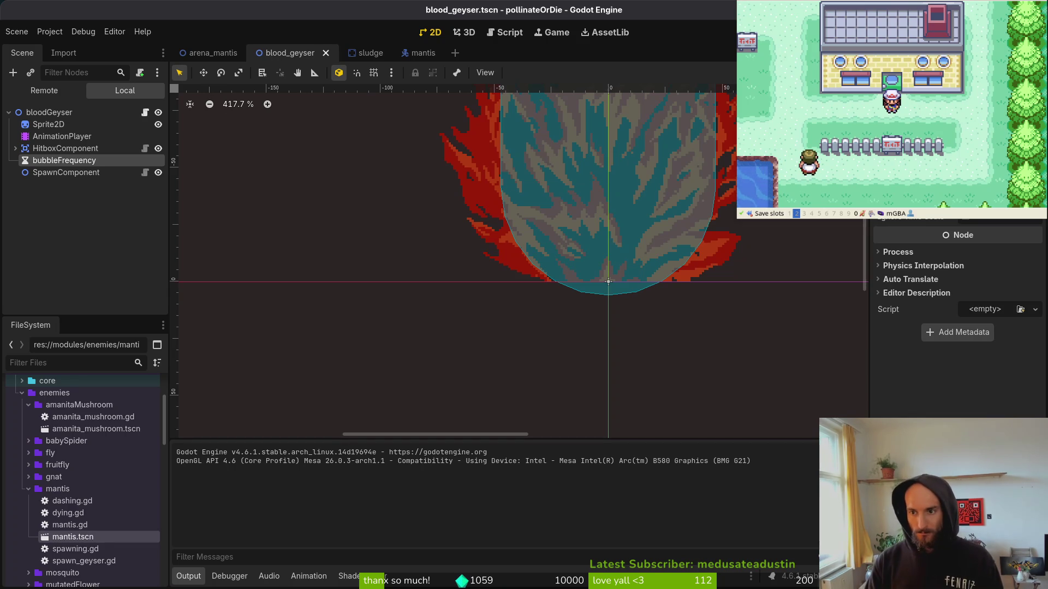
pyautogui.press('Return')
pyautogui.hotkey('ctrl', 's')
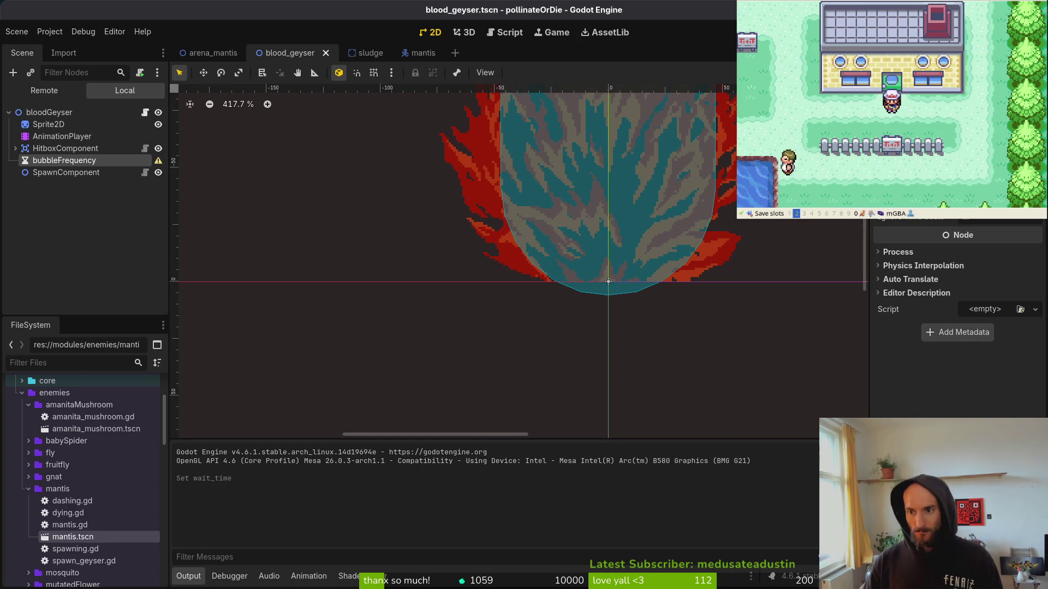
pyautogui.moveTo(896, 173)
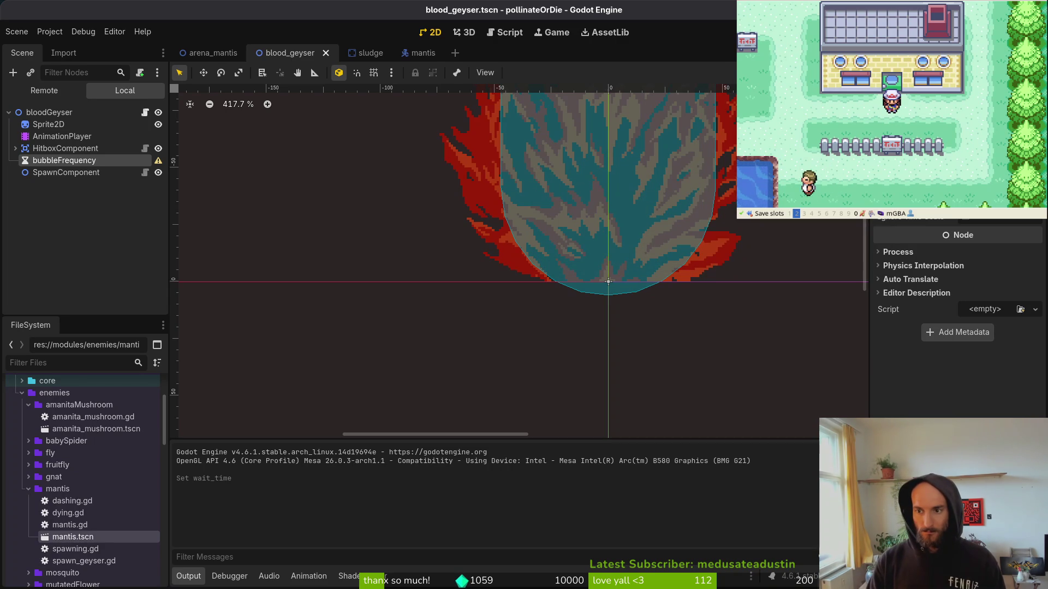
pyautogui.press('Return')
pyautogui.hotkey('ctrl', 's')
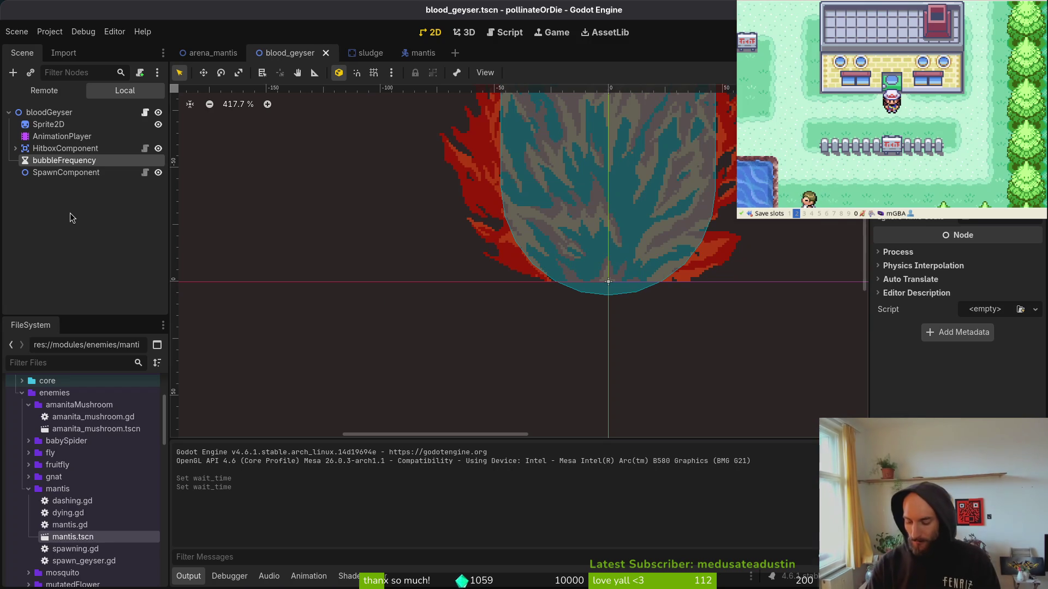
pyautogui.hotkey('alt', 'Tab')
# From the Home tab's Open File dialog, find and open slimeBubble.aseprite.
pyautogui.click(27, 39)
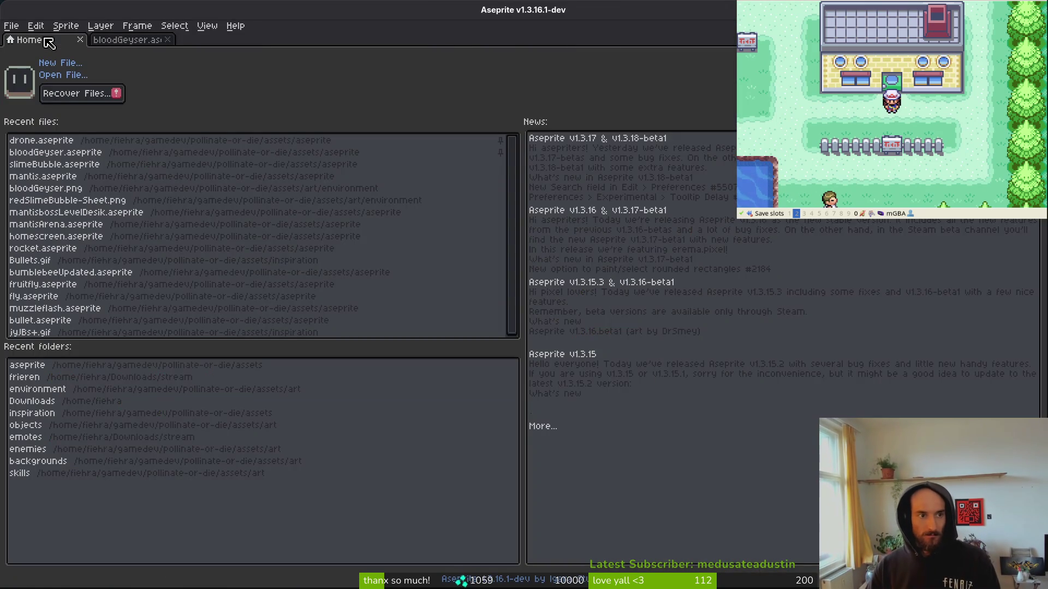
pyautogui.click(48, 74)
pyautogui.scroll(-2, 643, 320)
pyautogui.scroll(2, 634, 328)
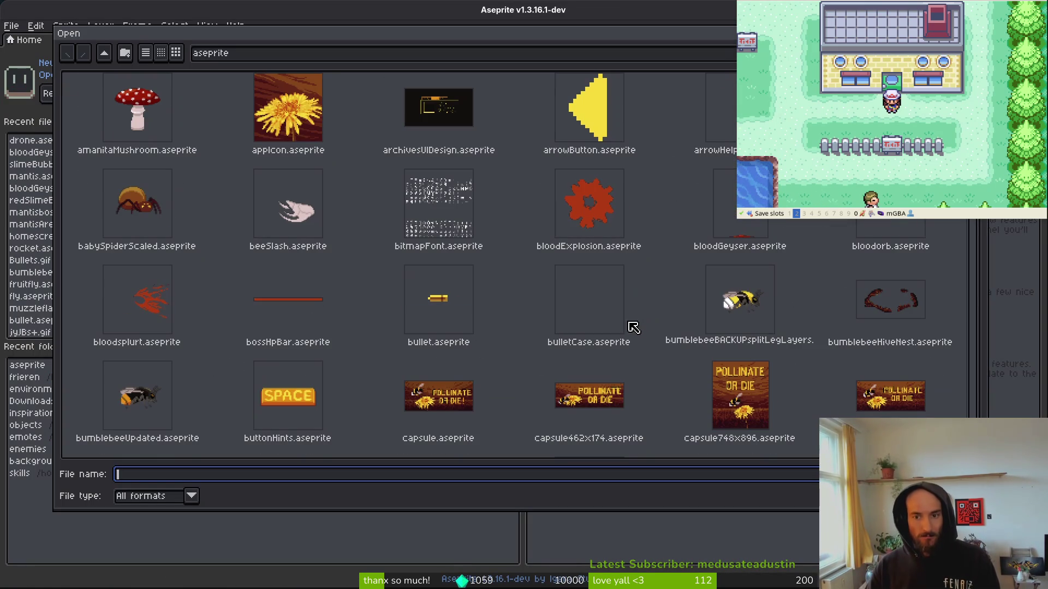
pyautogui.scroll(-10, 599, 311)
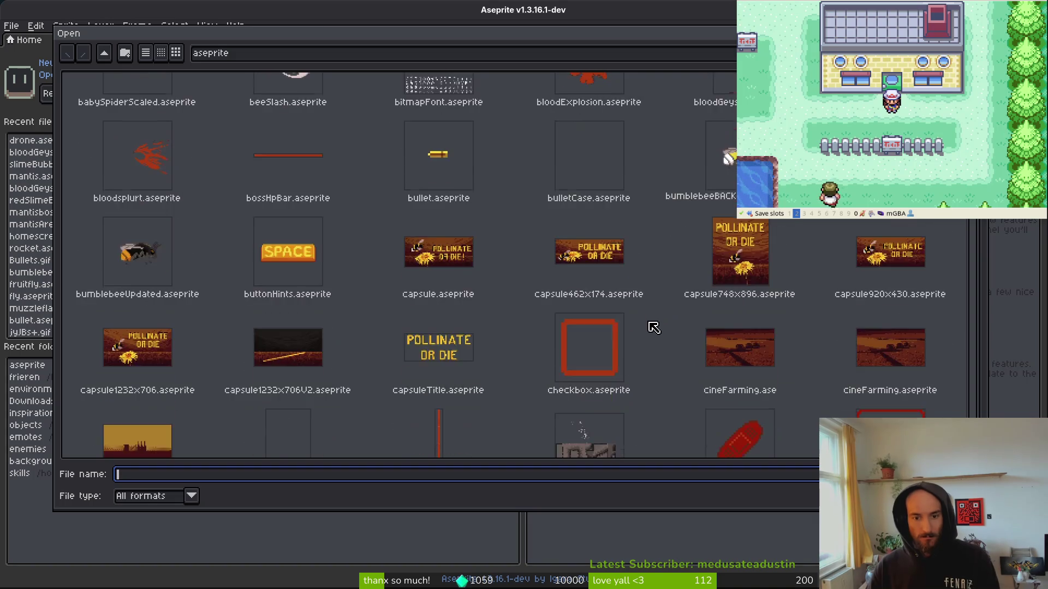
pyautogui.scroll(-10, 628, 333)
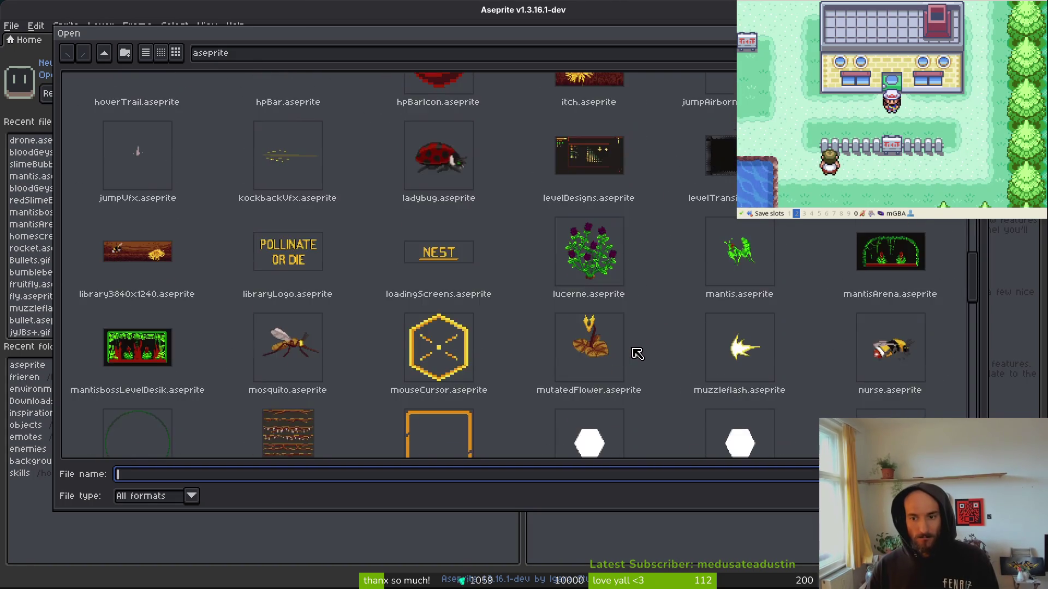
pyautogui.scroll(-3, 618, 316)
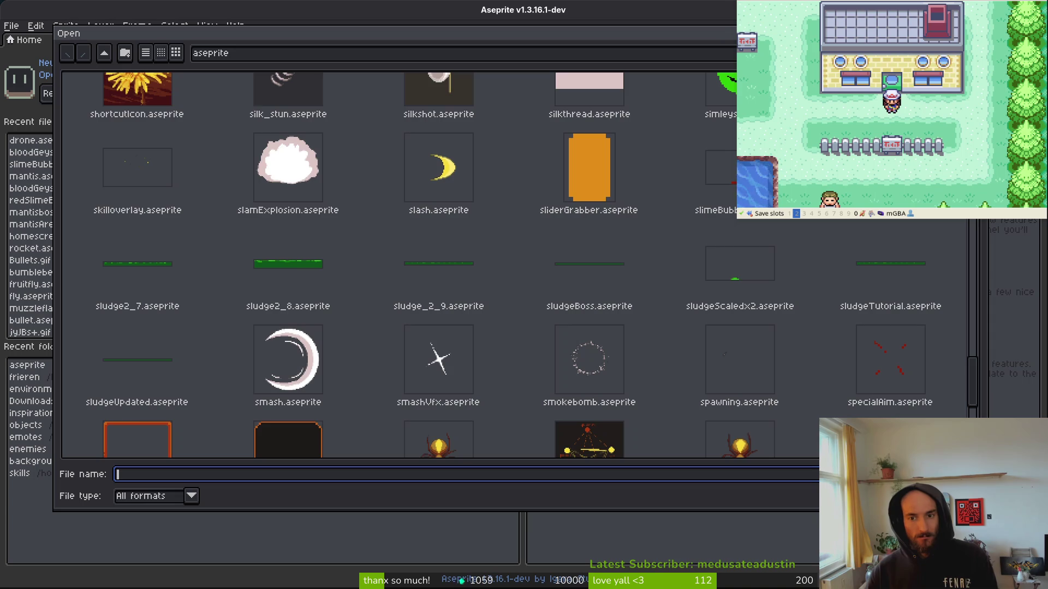
pyautogui.scroll(-3, 819, 251)
pyautogui.scroll(3, 814, 256)
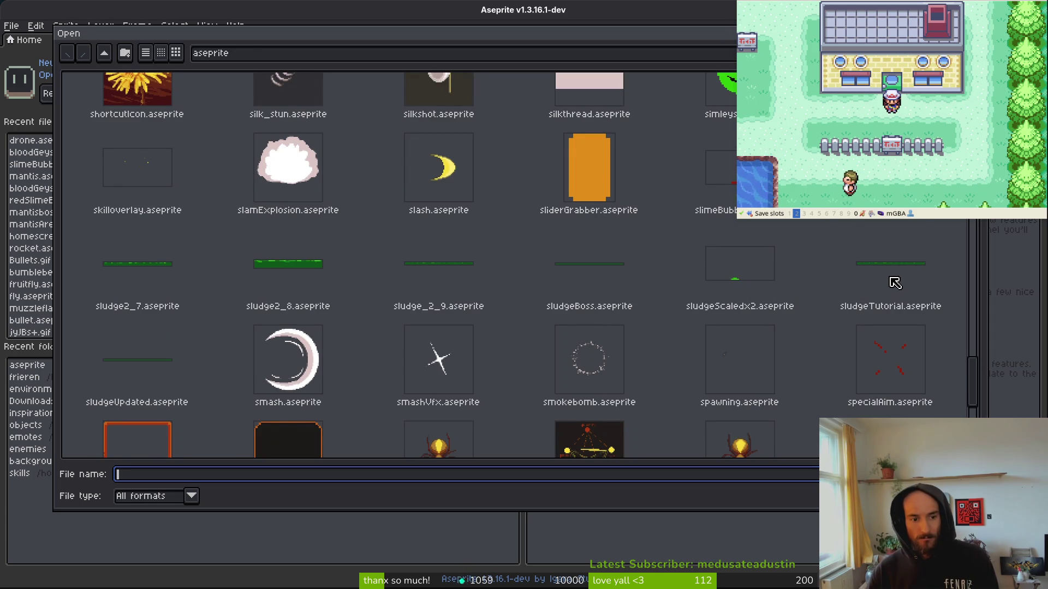
pyautogui.doubleClick(721, 171)
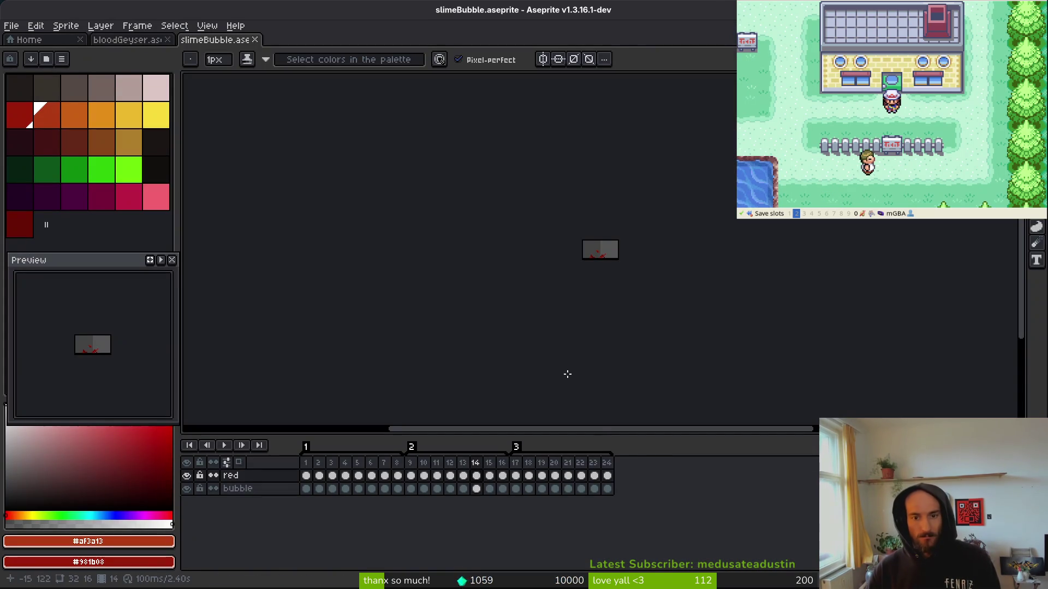
# Toggle Eyedropper and Pencil, view splash frames 11 and 4, then return to bloodGeyser.aseprite.
pyautogui.press('i')
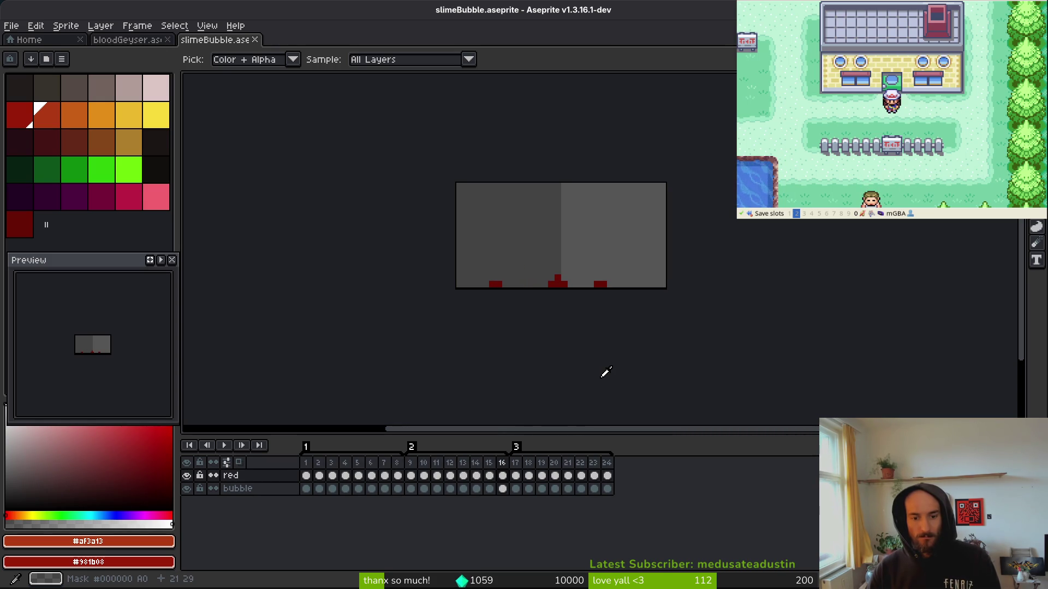
pyautogui.press('b')
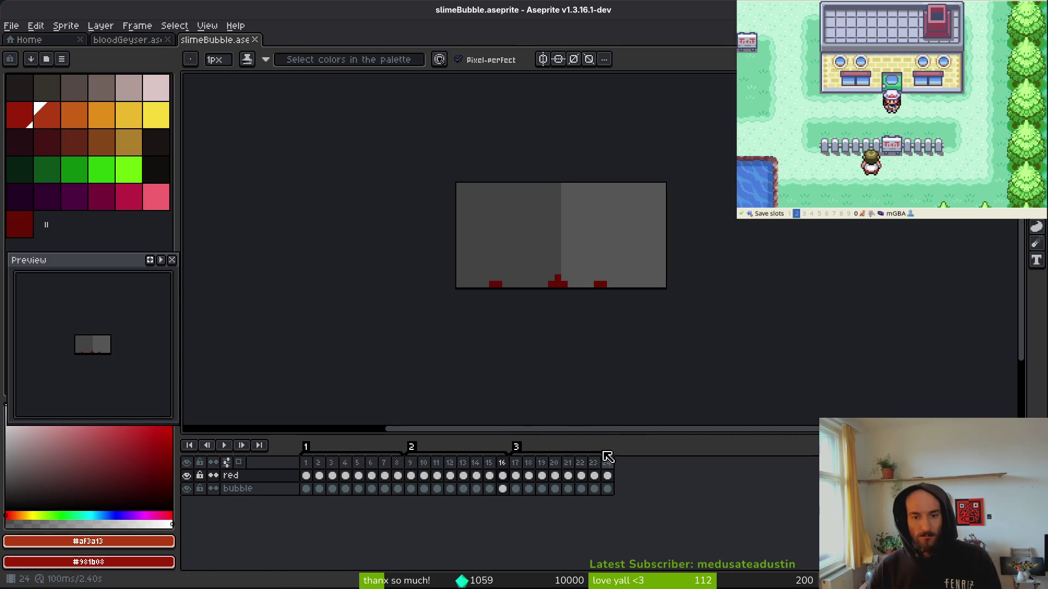
pyautogui.press('i')
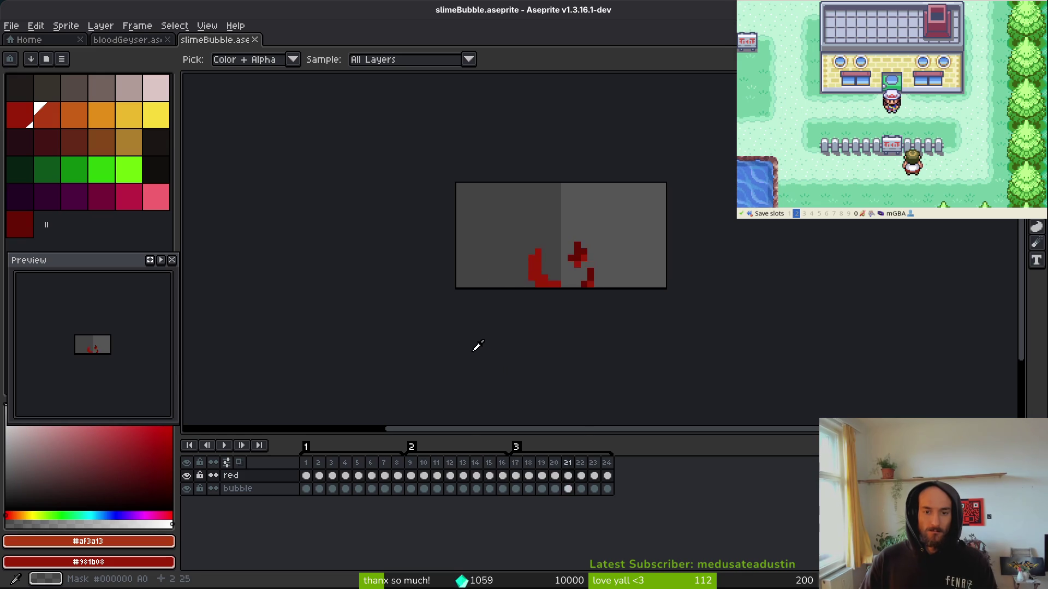
pyautogui.press('b')
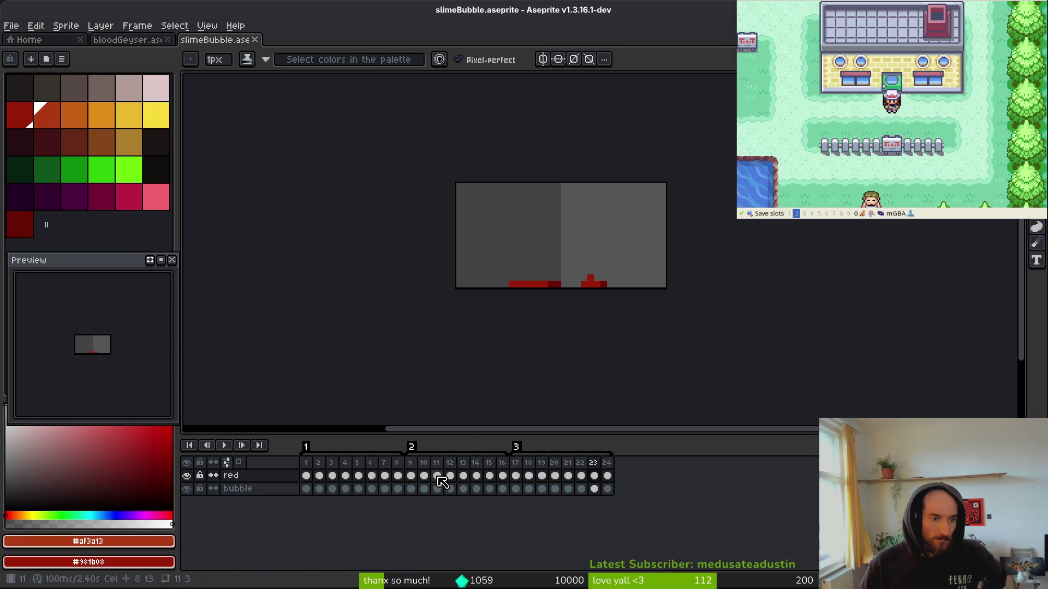
pyautogui.click(434, 460)
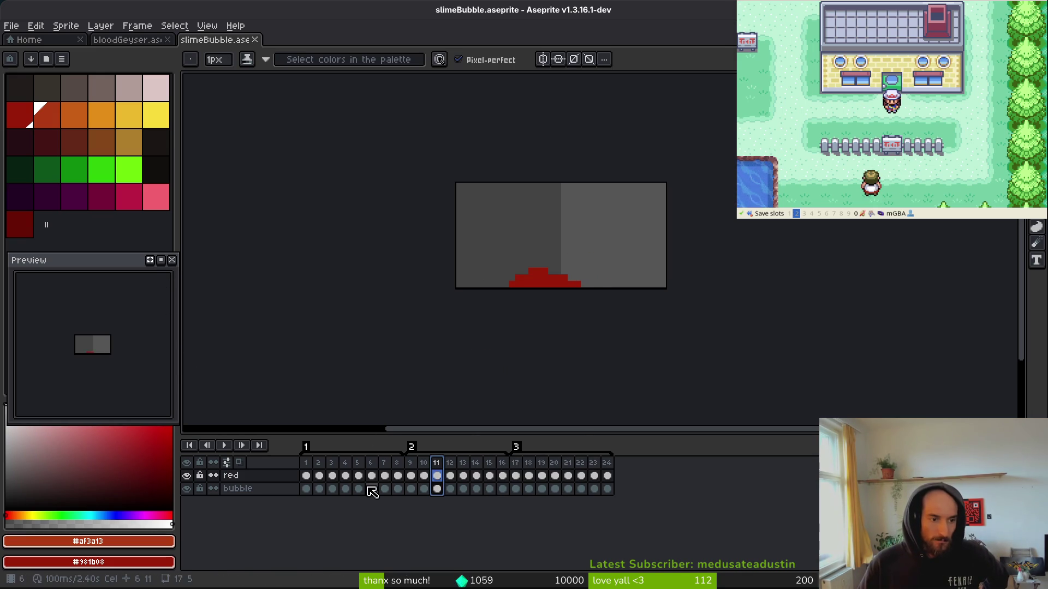
pyautogui.click(345, 475)
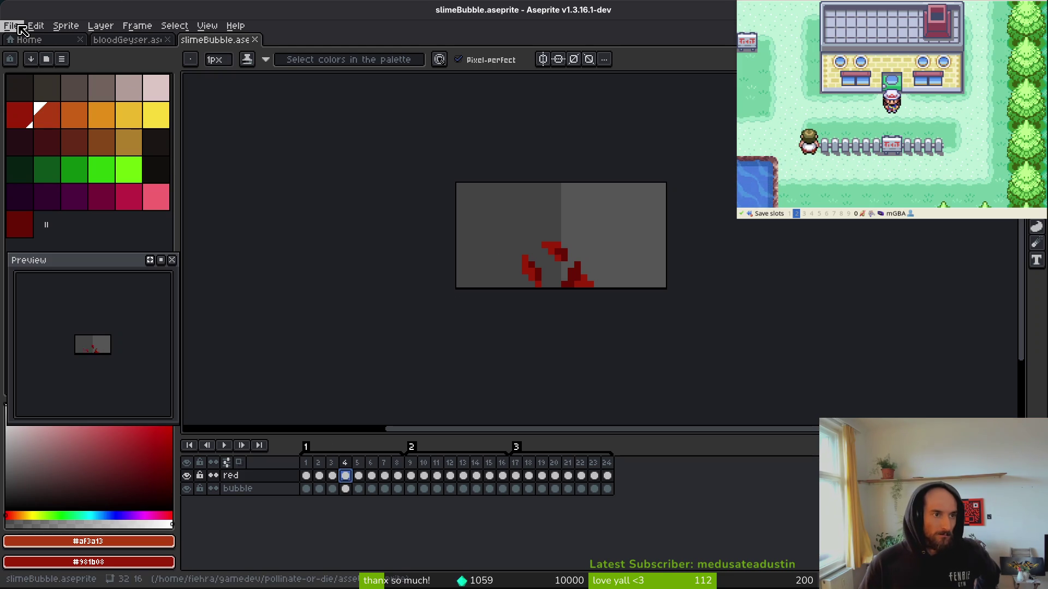
pyautogui.click(145, 43)
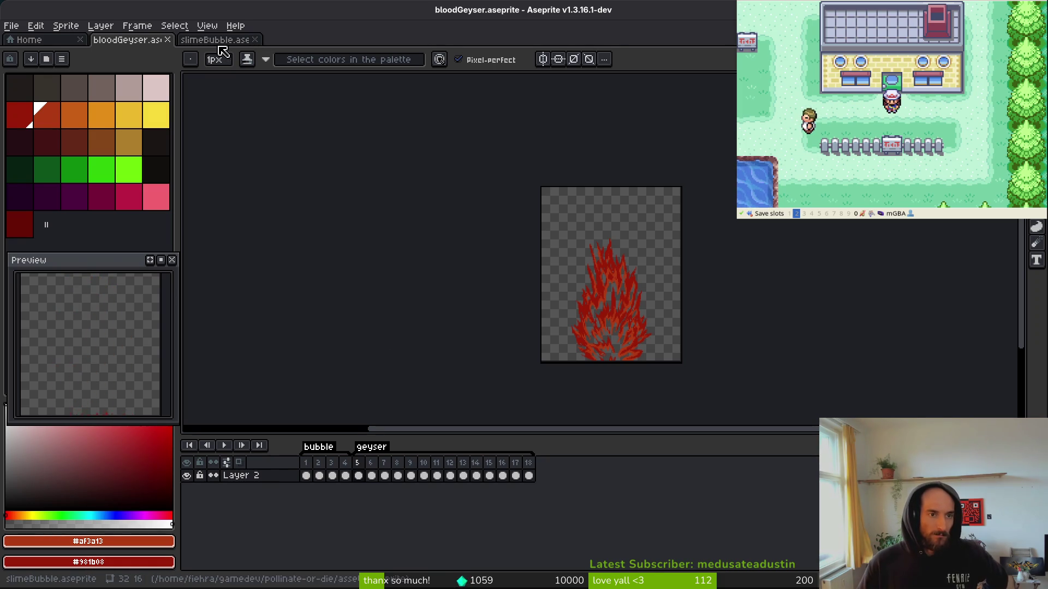
# Move between the slimeBubble, Home and bloodGeyser tabs, viewing blood geyser frames 2 and 5.
pyautogui.click(323, 470)
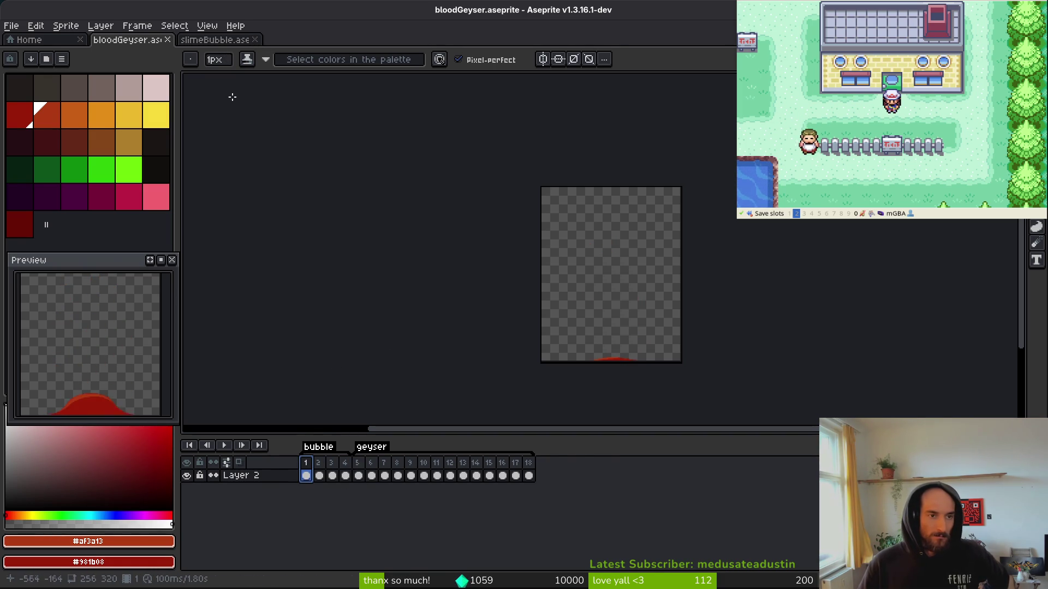
pyautogui.click(200, 39)
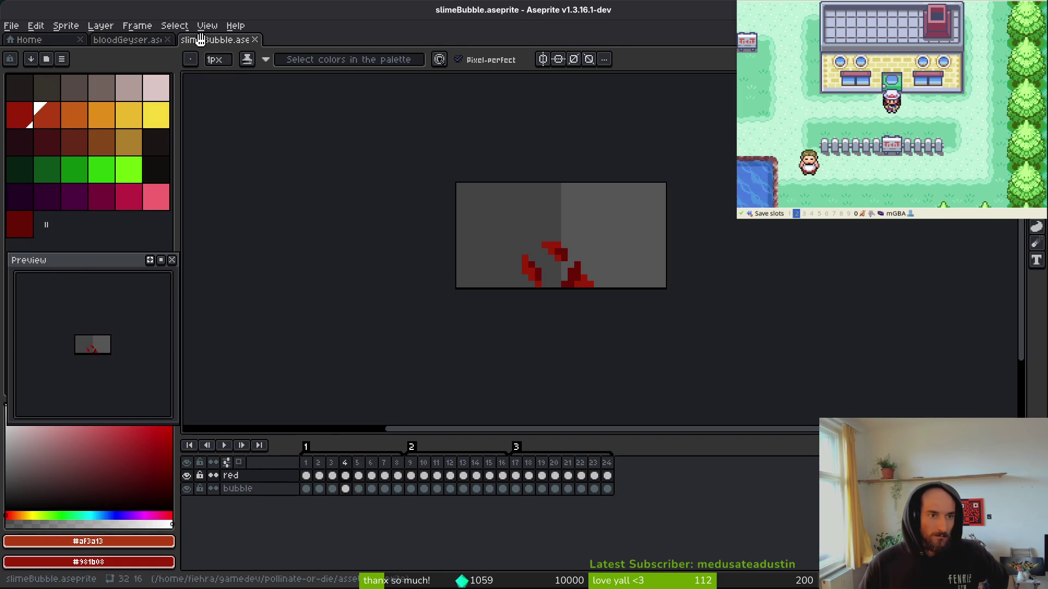
pyautogui.click(44, 42)
pyautogui.click(125, 40)
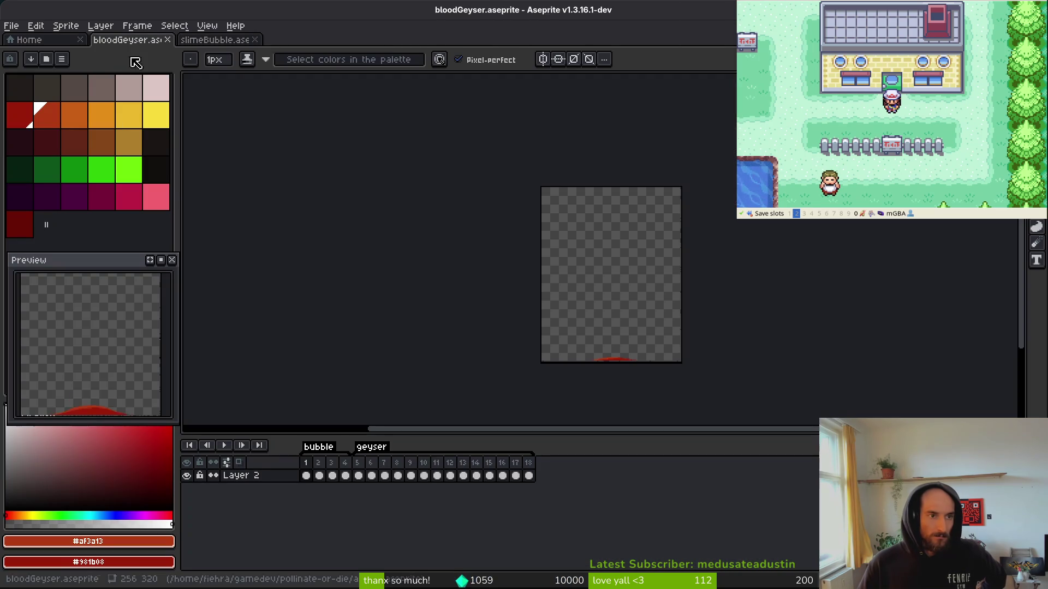
pyautogui.click(358, 464)
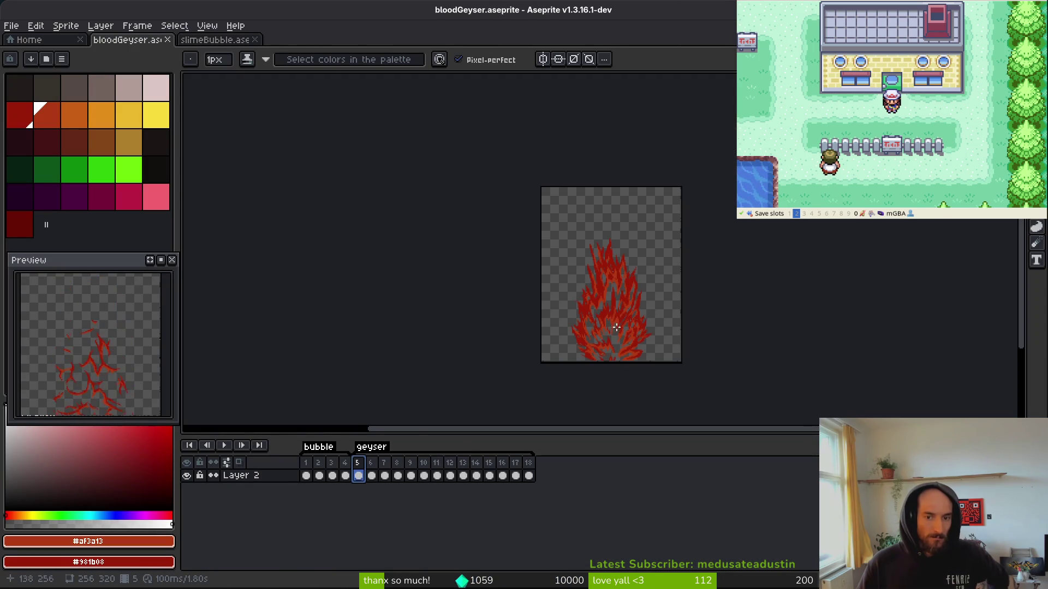
pyautogui.scroll(3, 616, 328)
pyautogui.scroll(-5, 631, 322)
pyautogui.press('Return')
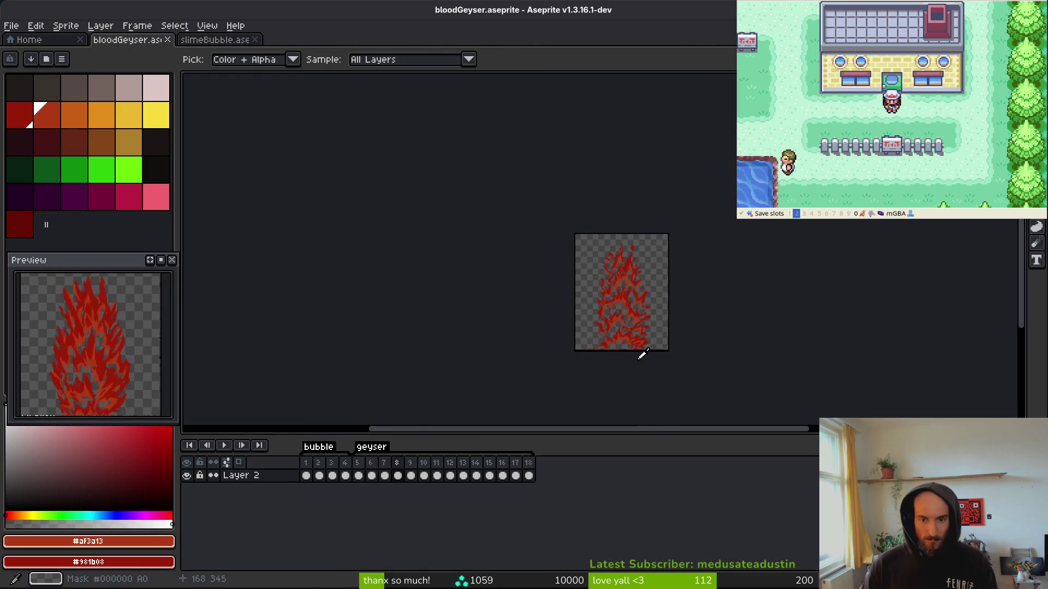
# Inspect the geyser sprite's bottom edge and save bloodGeyser.aseprite.
pyautogui.scroll(5, 644, 309)
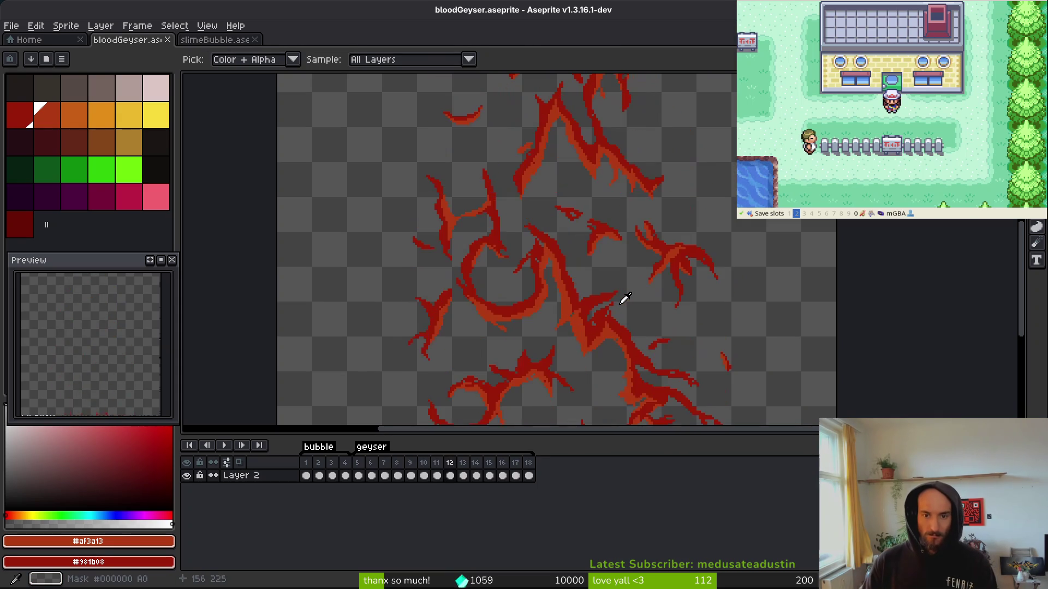
pyautogui.scroll(-5, 614, 300)
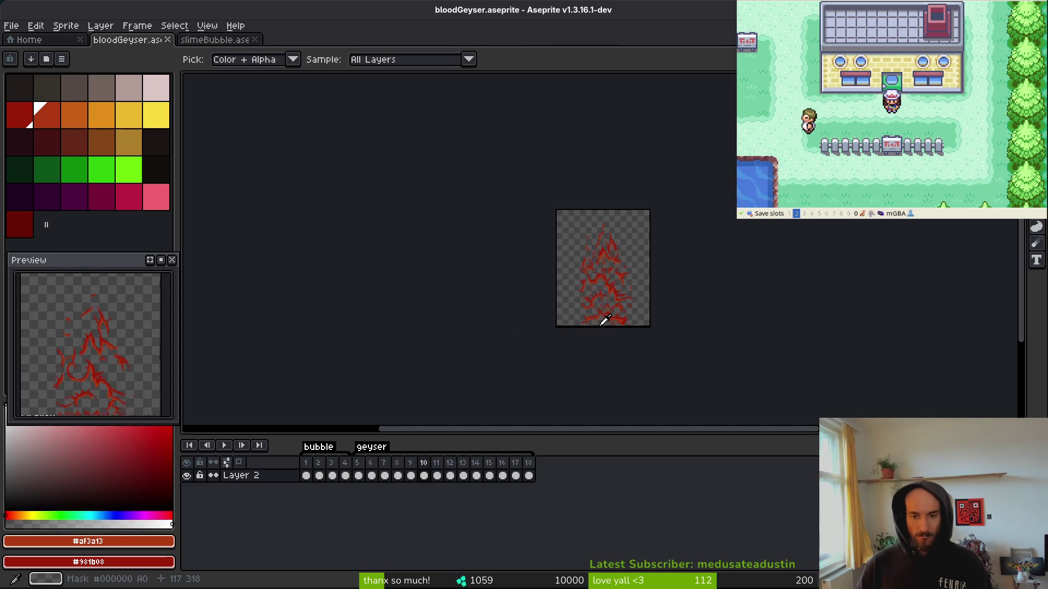
pyautogui.scroll(5, 618, 281)
pyautogui.scroll(-4, 618, 281)
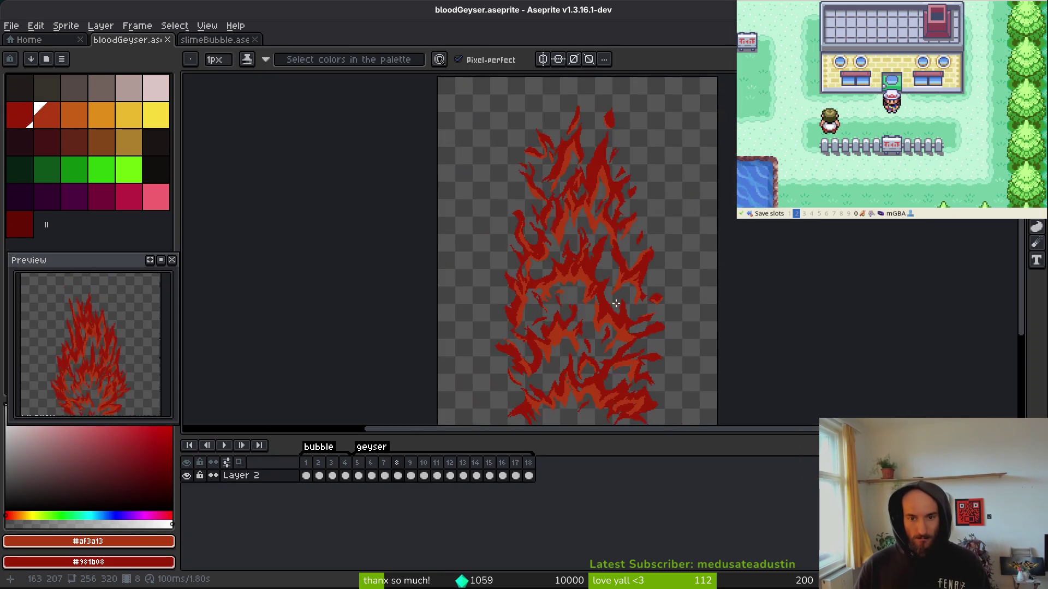
pyautogui.press('i')
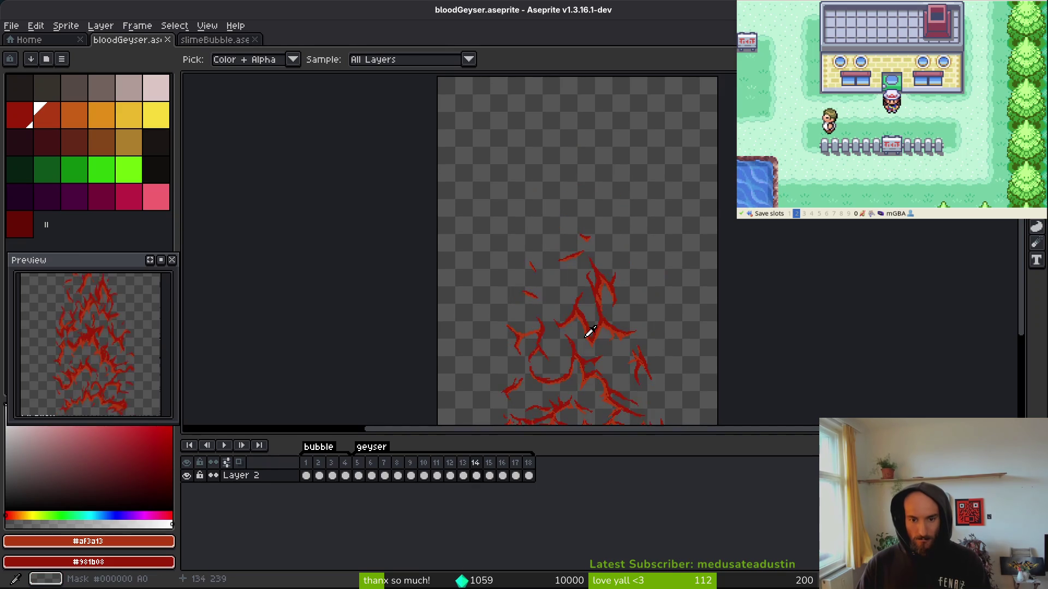
pyautogui.moveTo(606, 332); pyautogui.dragTo(627, 289)
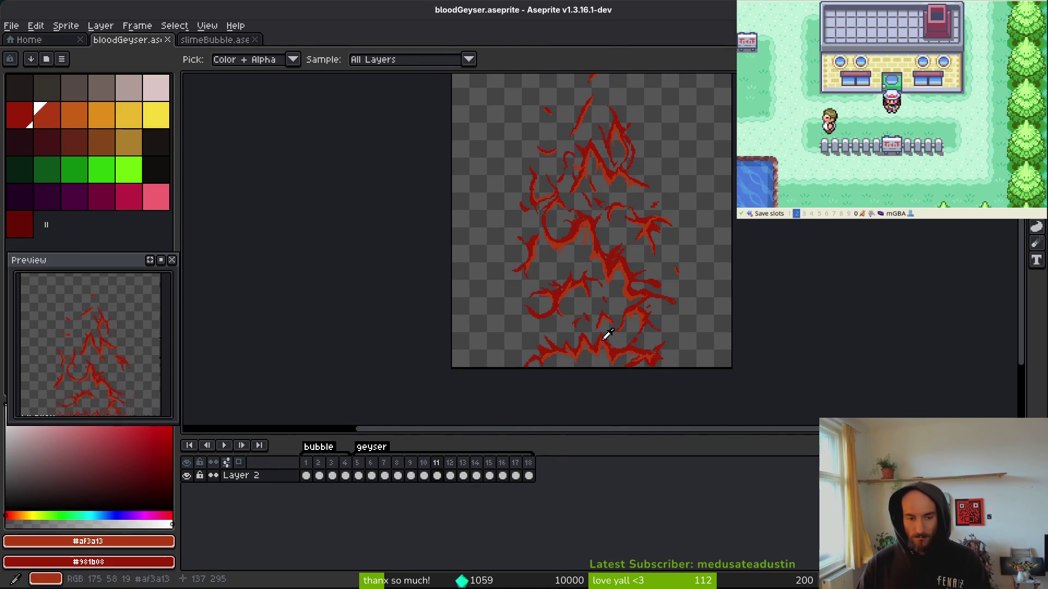
pyautogui.hotkey('ctrl', 's')
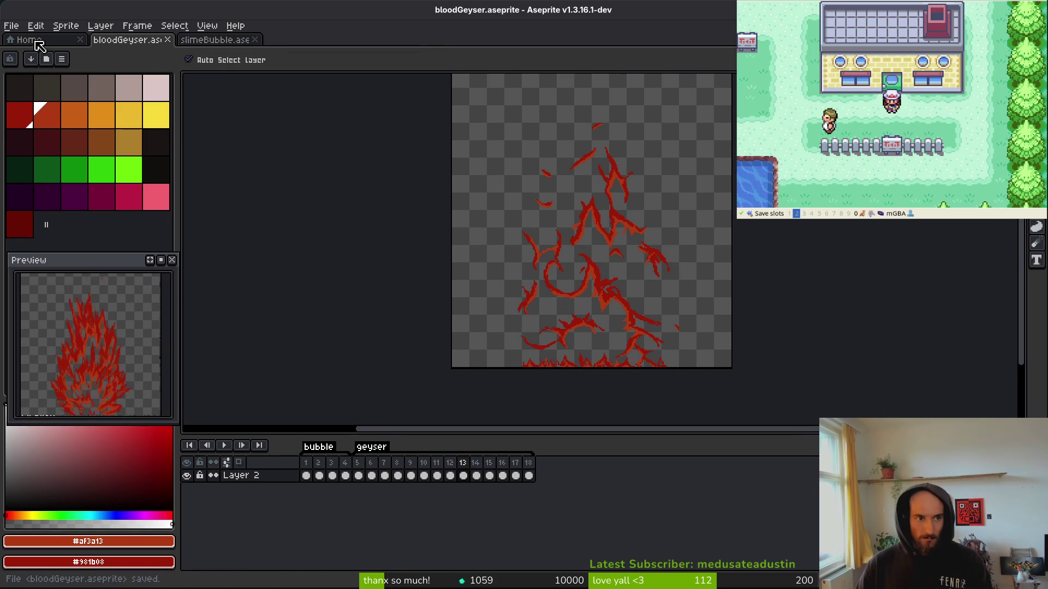
# From the slimeBubble tab, open the New Sprite dialog set to 32×32 px.
pyautogui.click(191, 42)
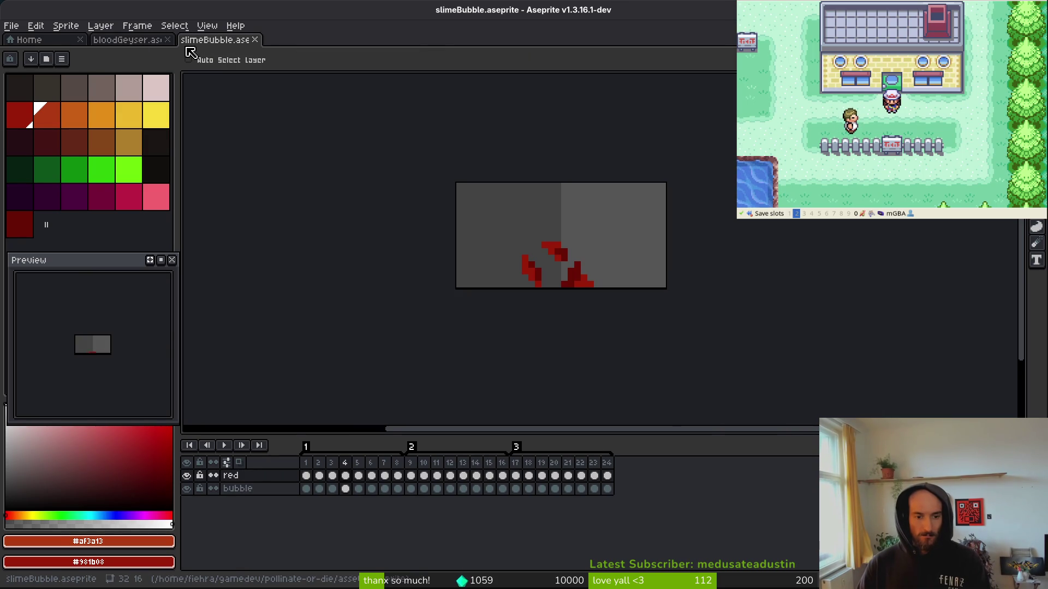
pyautogui.click(11, 26)
pyautogui.click(21, 40)
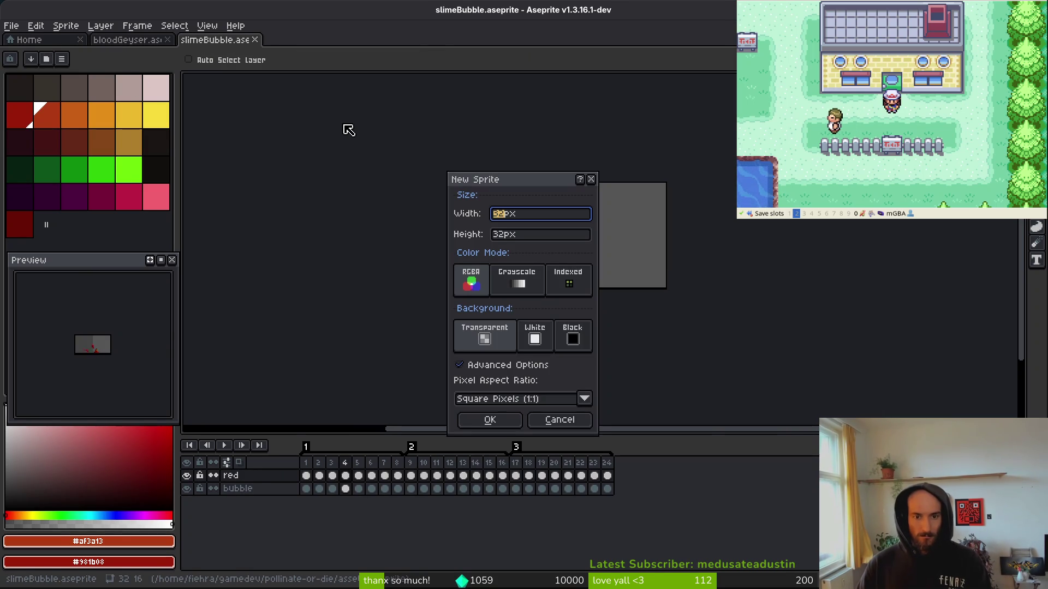
# Create the blank 32×32 sprite and add extra frames and layers above Layer 1.
pyautogui.press('Return')
pyautogui.click(234, 40)
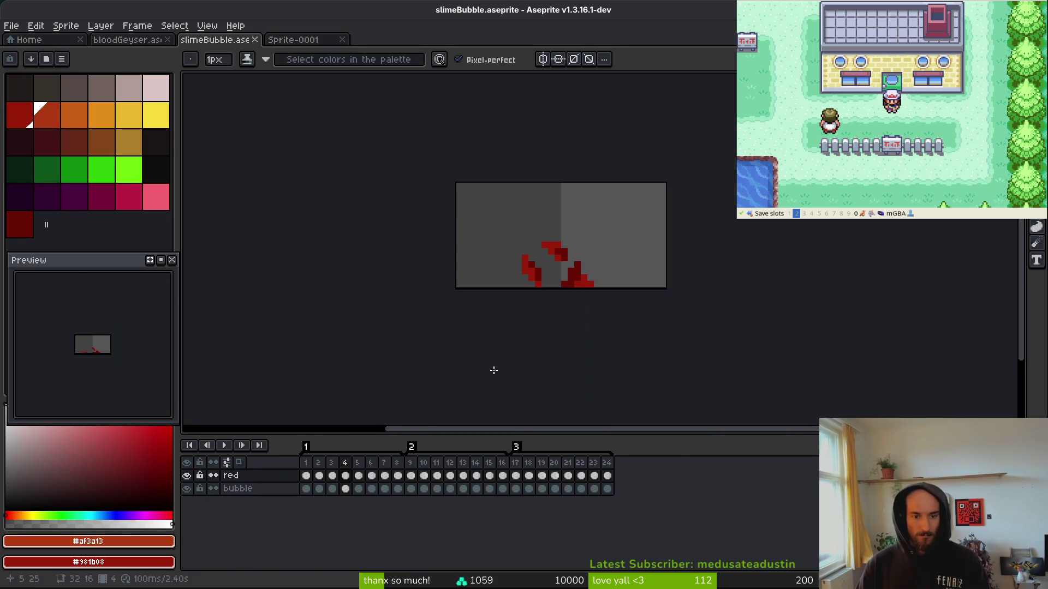
pyautogui.click(303, 39)
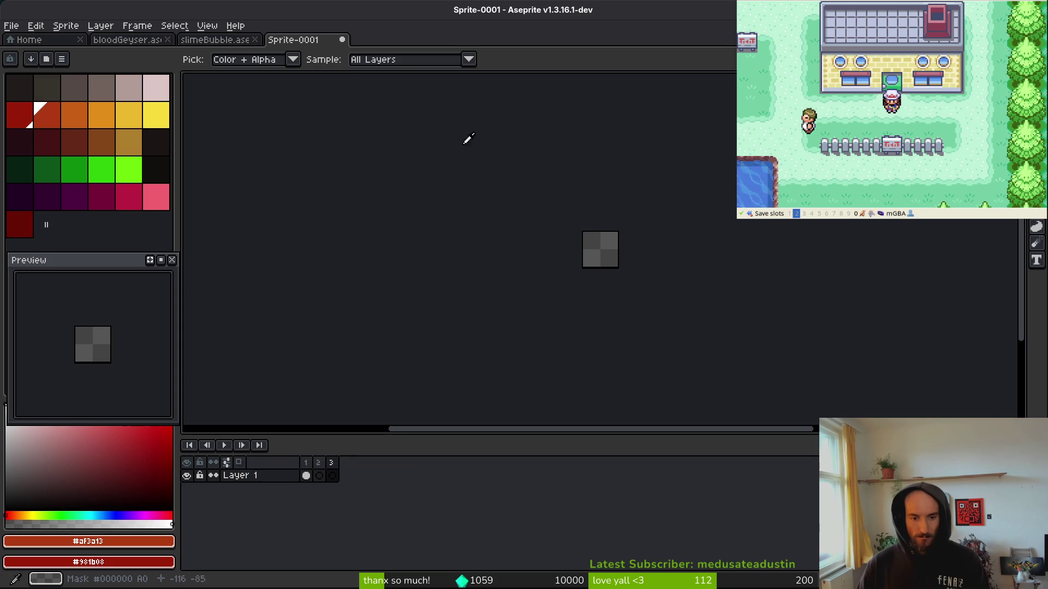
pyautogui.hotkey('alt', 'n')
pyautogui.hotkey('alt', 'n')
pyautogui.hotkey('alt', 'n')
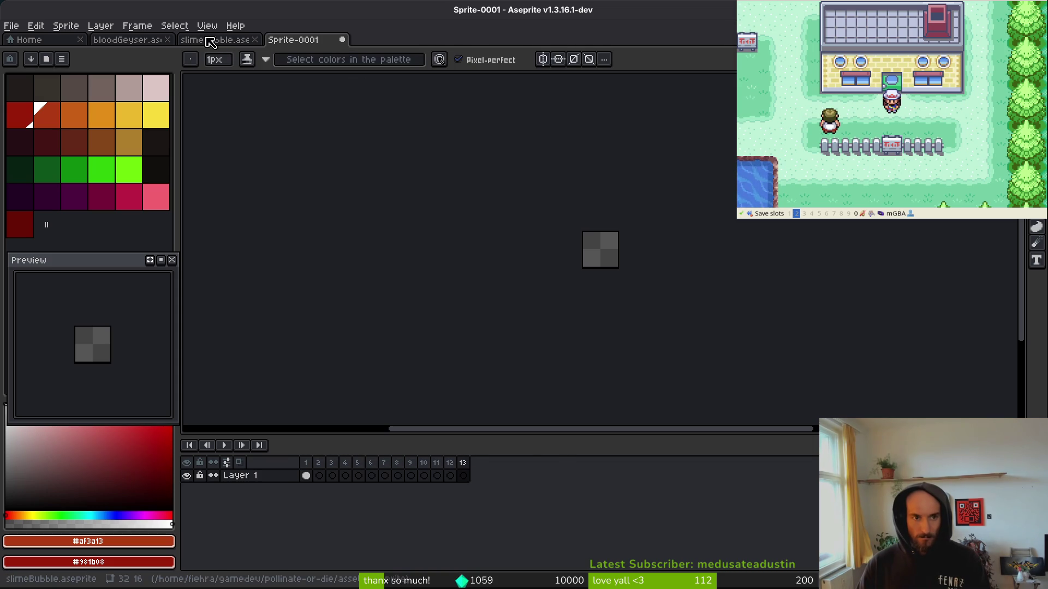
pyautogui.hotkey('shift', 'n')
pyautogui.hotkey('shift', 'n')
pyautogui.hotkey('shift', 'n')
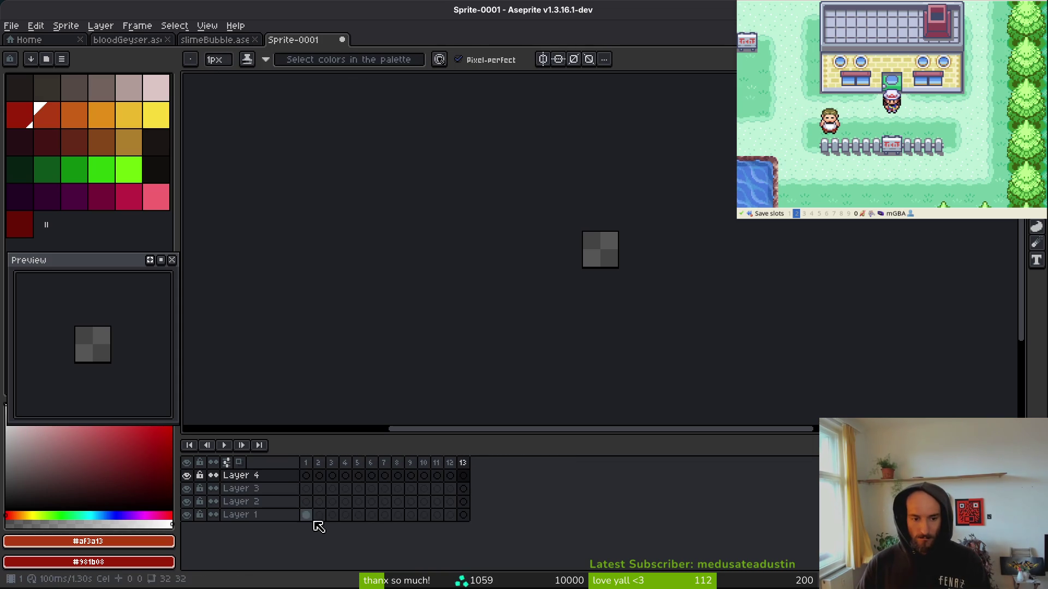
pyautogui.click(300, 514)
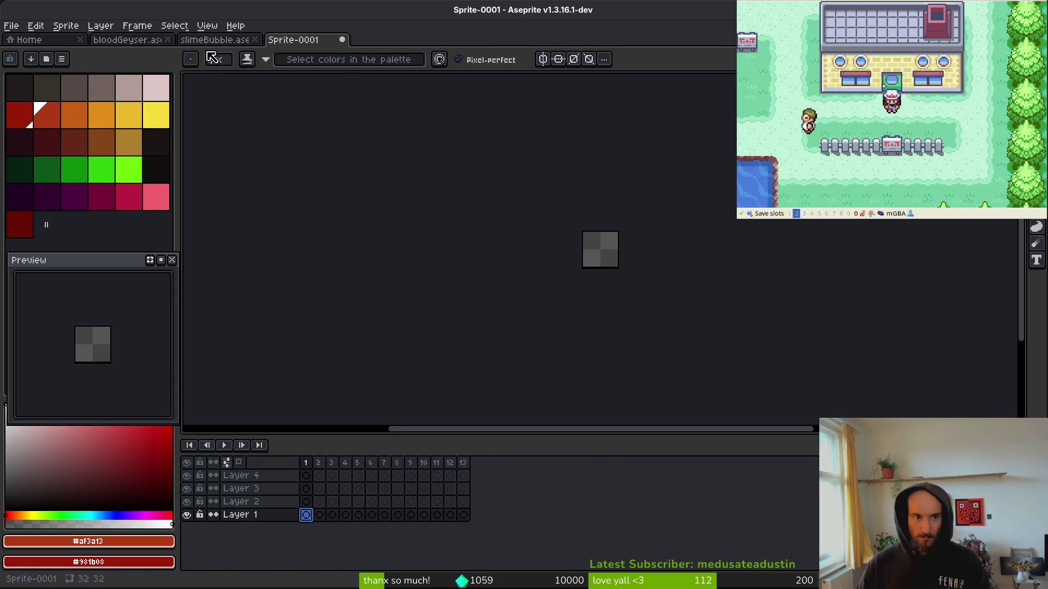
# Select frames 1–8 of slimeBubble's red layer, pick Layer 2 in the new sprite, and return.
pyautogui.click(215, 40)
pyautogui.moveTo(312, 476); pyautogui.dragTo(581, 476)
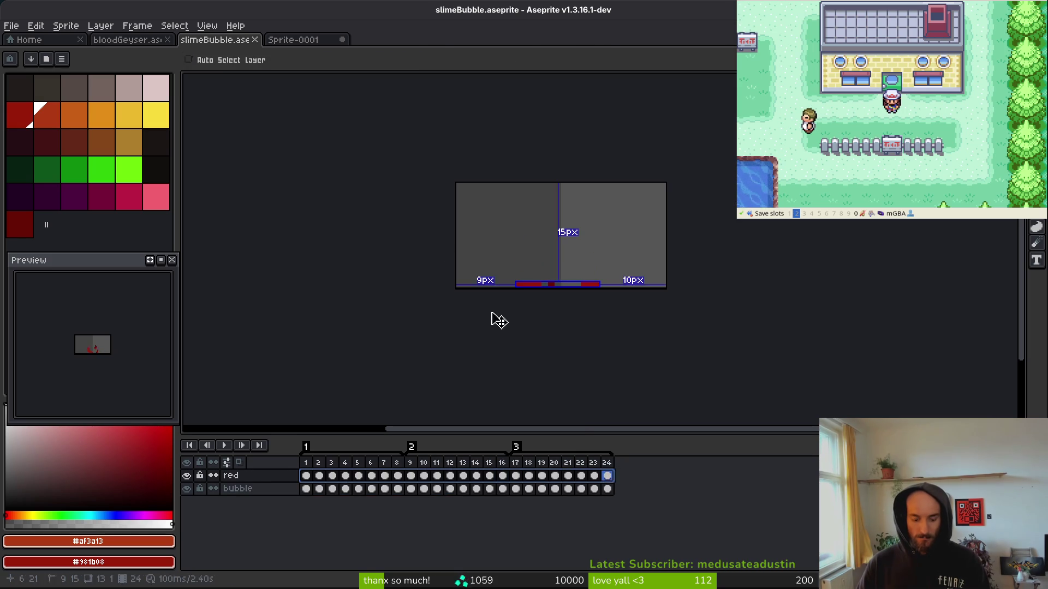
pyautogui.click(376, 468)
pyautogui.moveTo(307, 478); pyautogui.dragTo(398, 476)
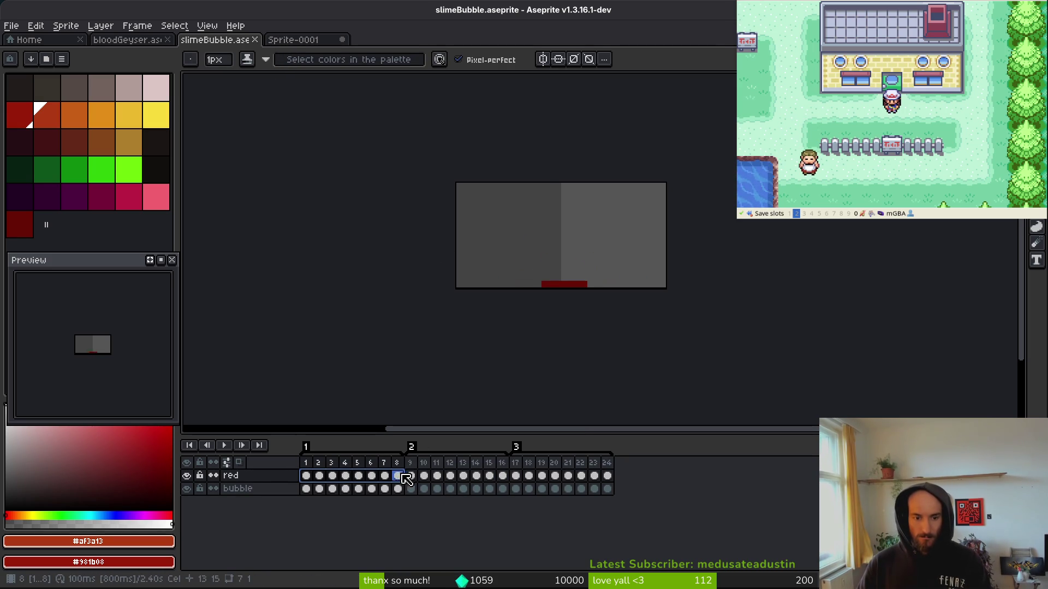
pyautogui.press('v')
pyautogui.click(304, 40)
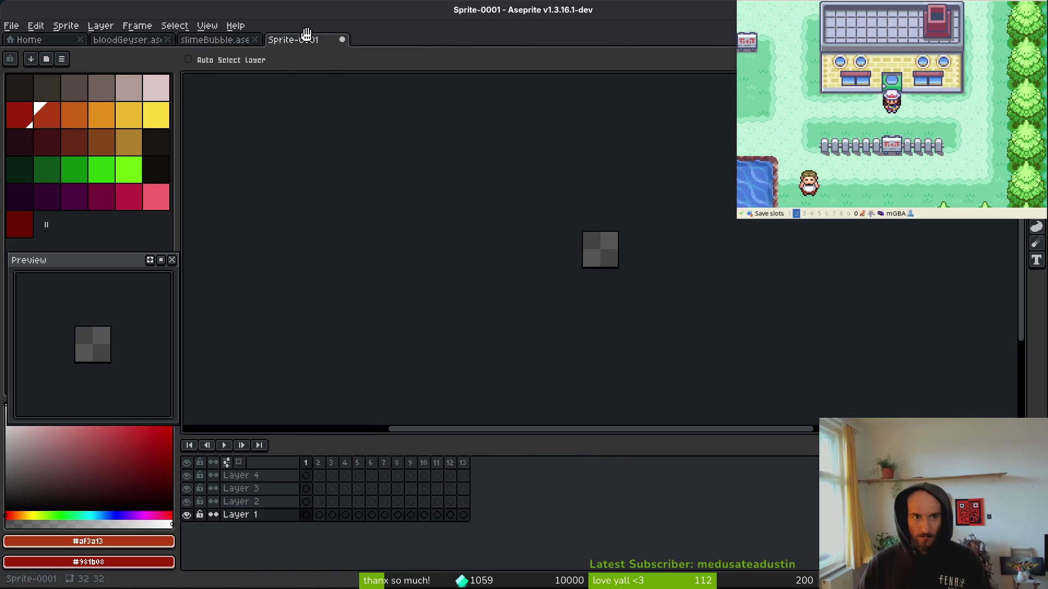
pyautogui.press('b')
pyautogui.click(419, 502)
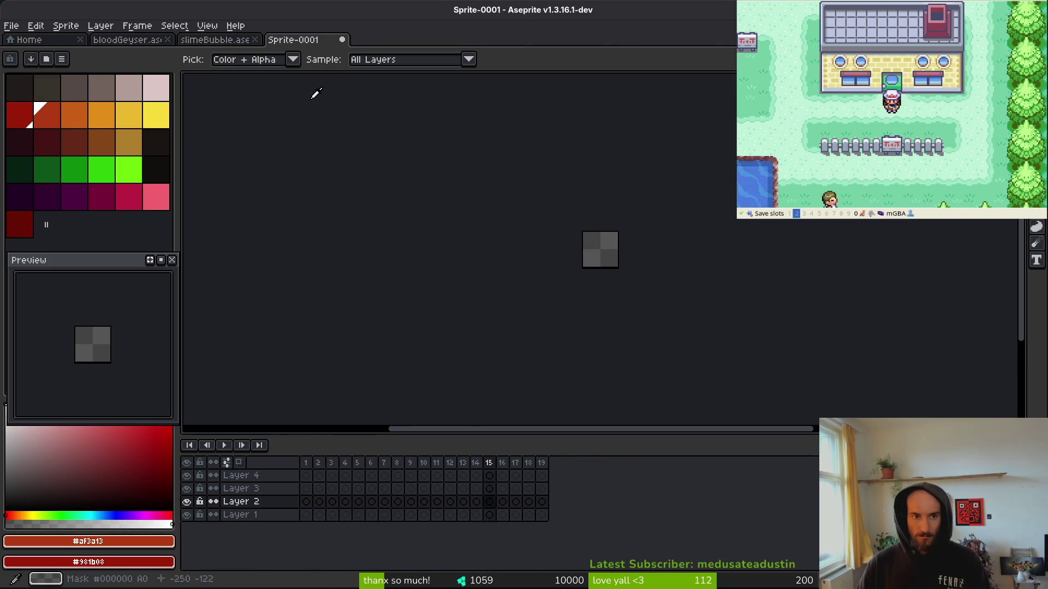
pyautogui.click(213, 40)
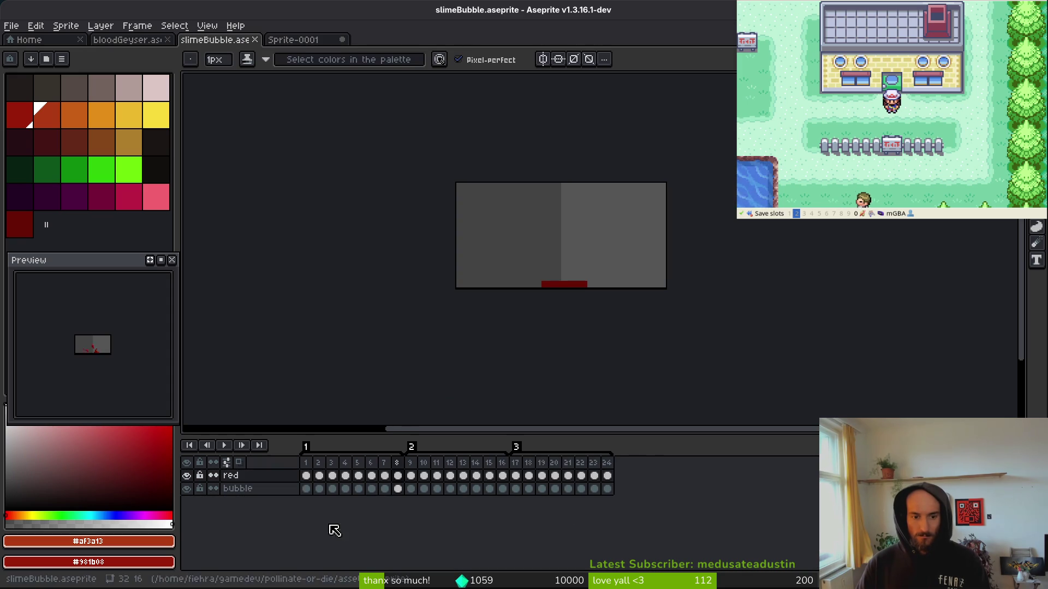
# Copy the red layer's 24 splash frames into Layer 4 of Sprite-0001.
pyautogui.moveTo(306, 476); pyautogui.dragTo(608, 475)
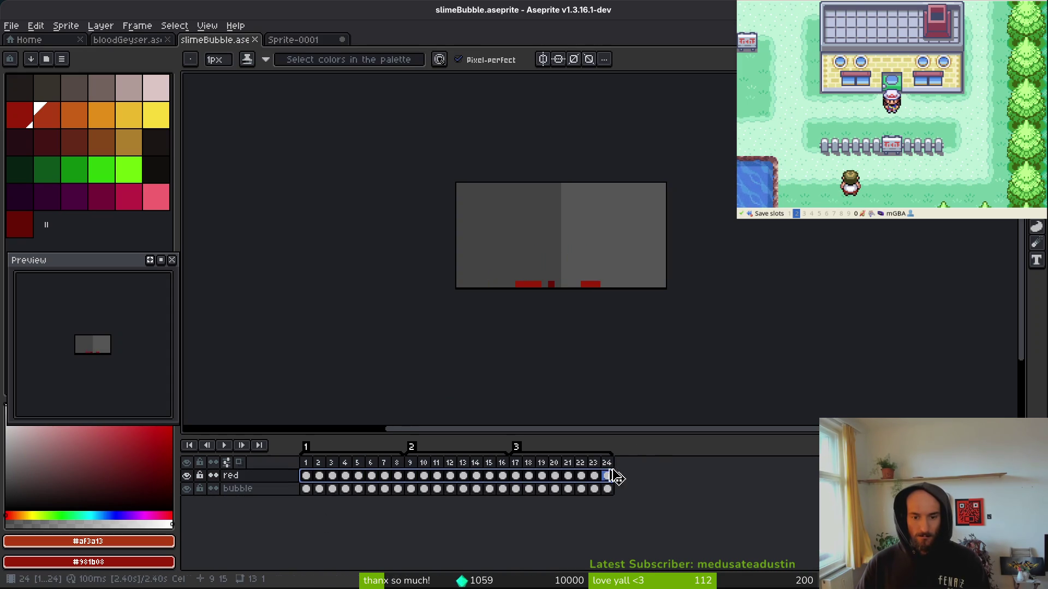
pyautogui.hotkey('ctrl', 'c')
pyautogui.click(301, 40)
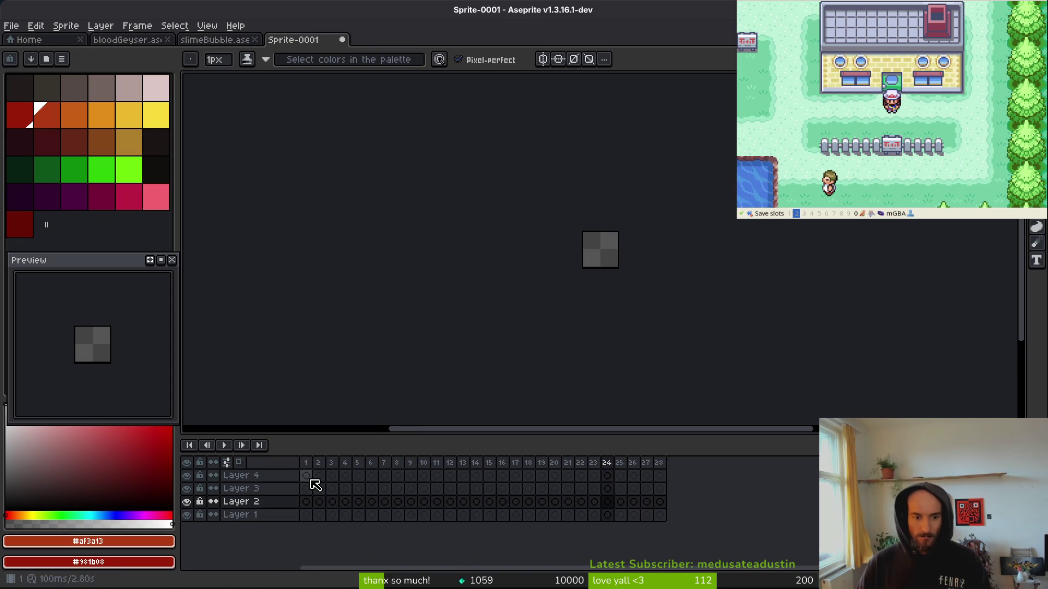
pyautogui.click(311, 481)
pyautogui.hotkey('ctrl', 'v')
pyautogui.scroll(5, 600, 305)
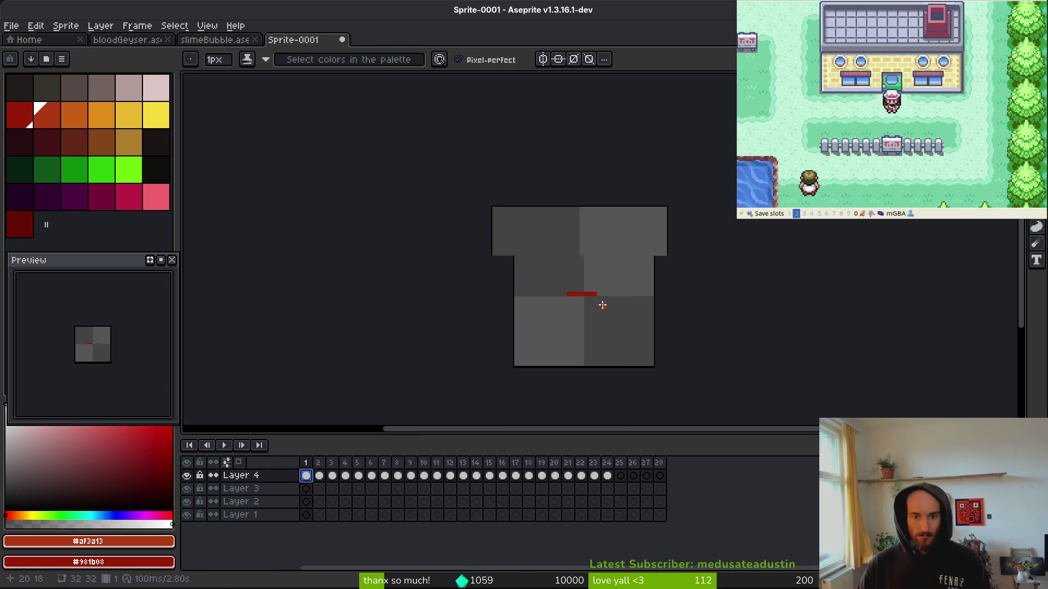
# Play back and stop the pasted splash animation to check it in the new sprite.
pyautogui.hotkey('ctrl', 'alt', 'c')
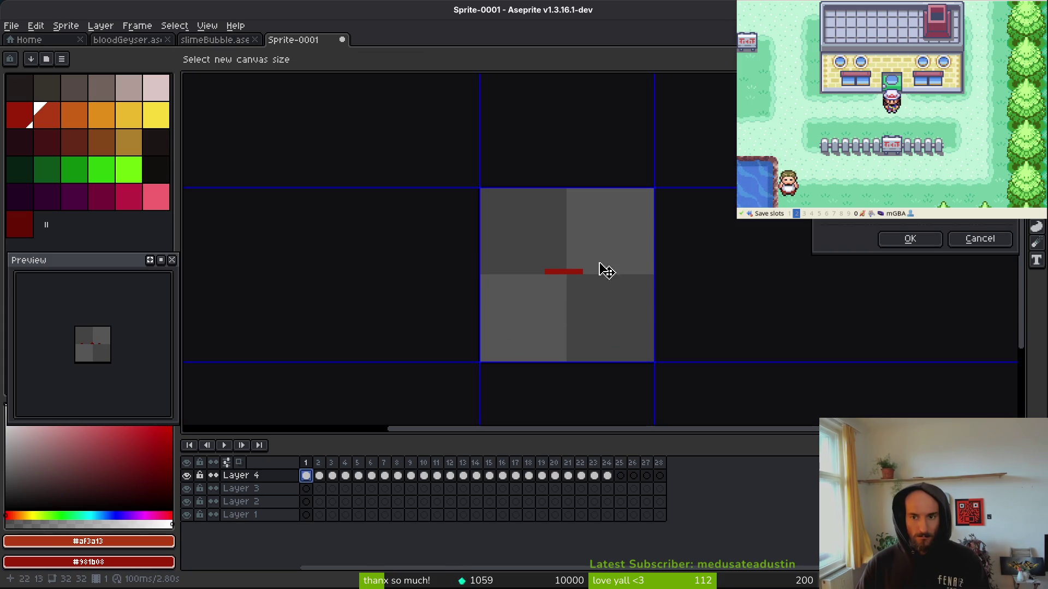
pyautogui.press('Escape')
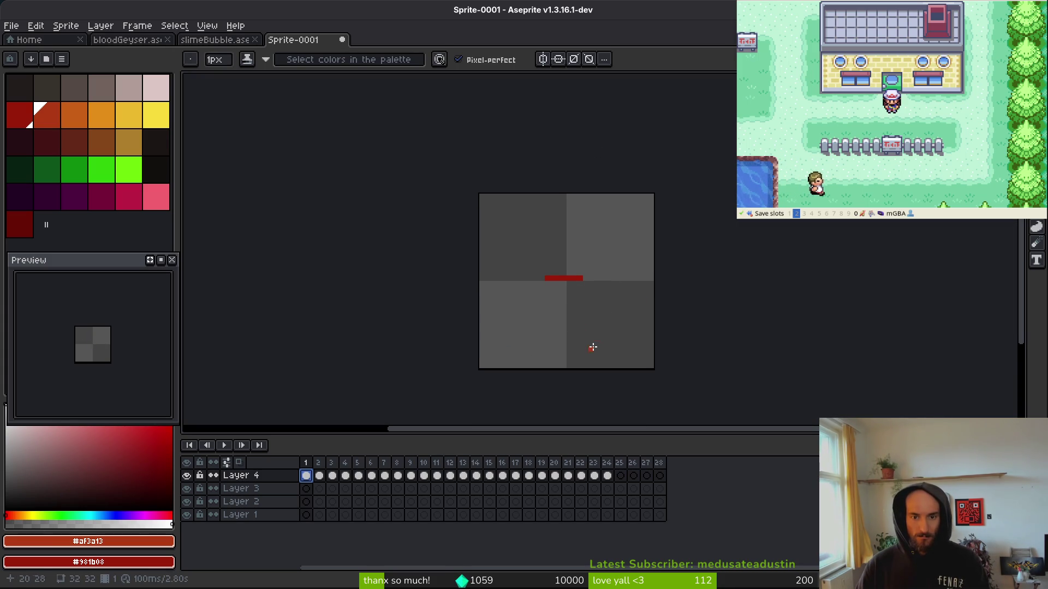
pyautogui.press('m')
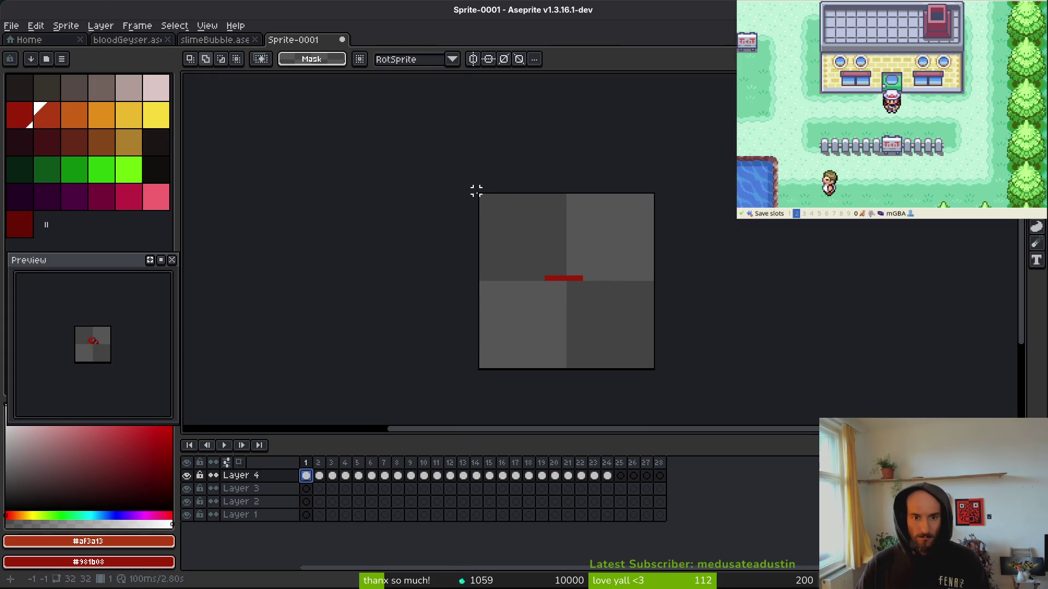
pyautogui.press('i')
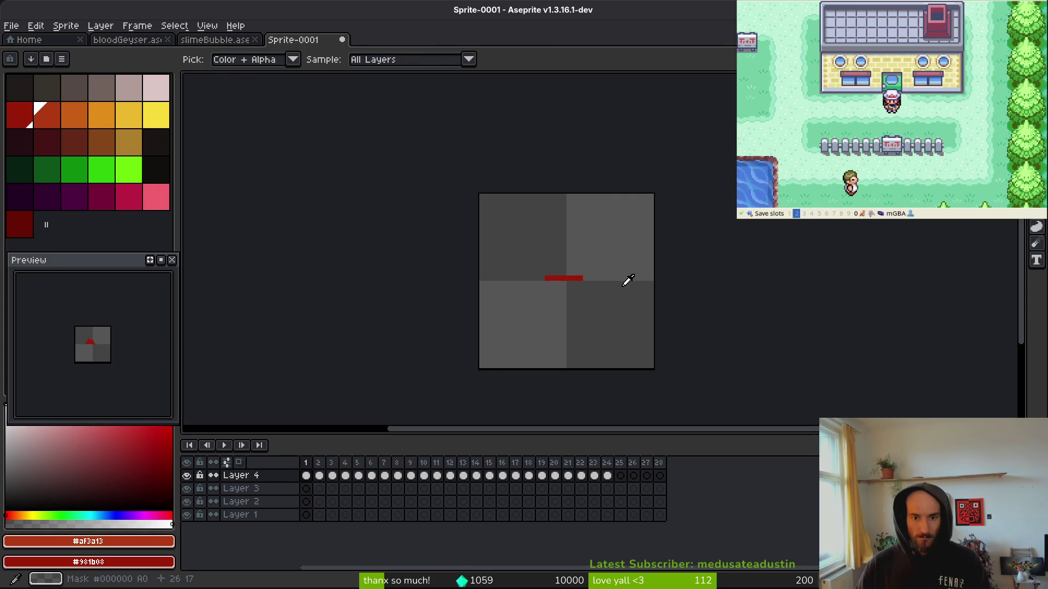
pyautogui.press('Return')
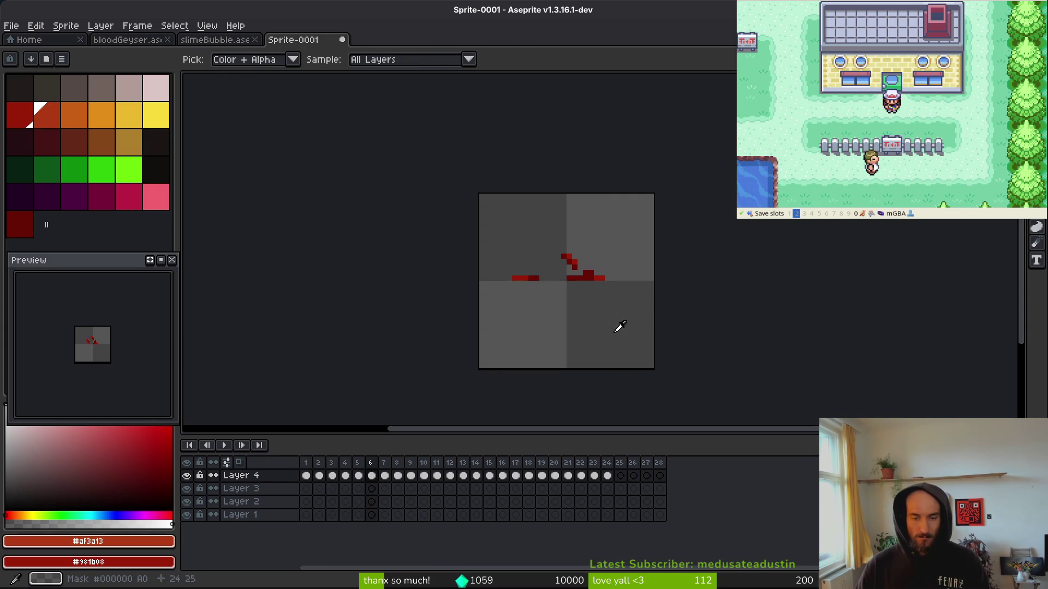
pyautogui.press('Return')
pyautogui.press('m')
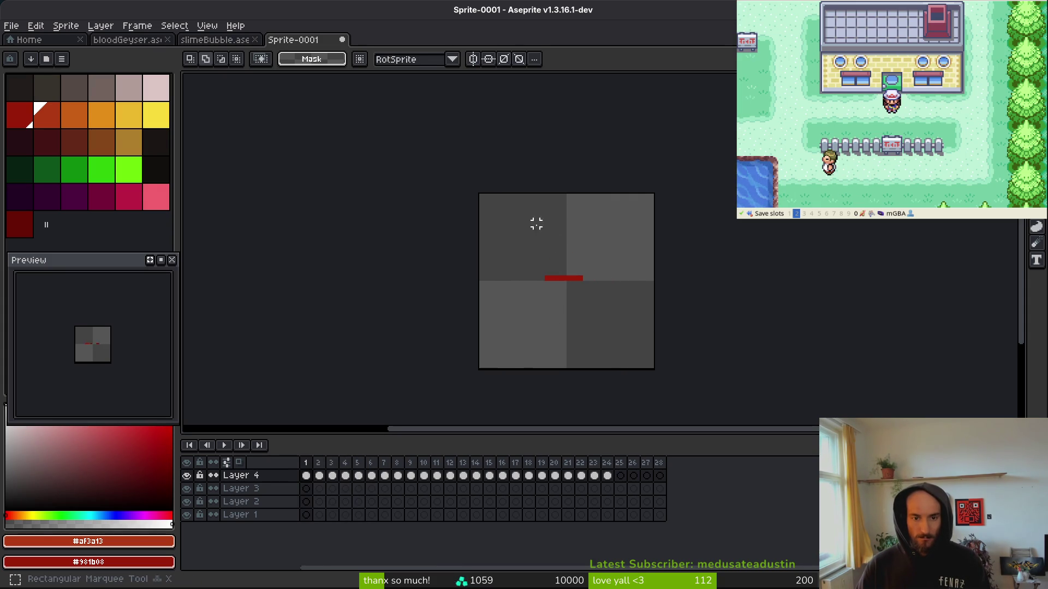
pyautogui.scroll(2, 625, 267)
pyautogui.press('i')
pyautogui.press('Return')
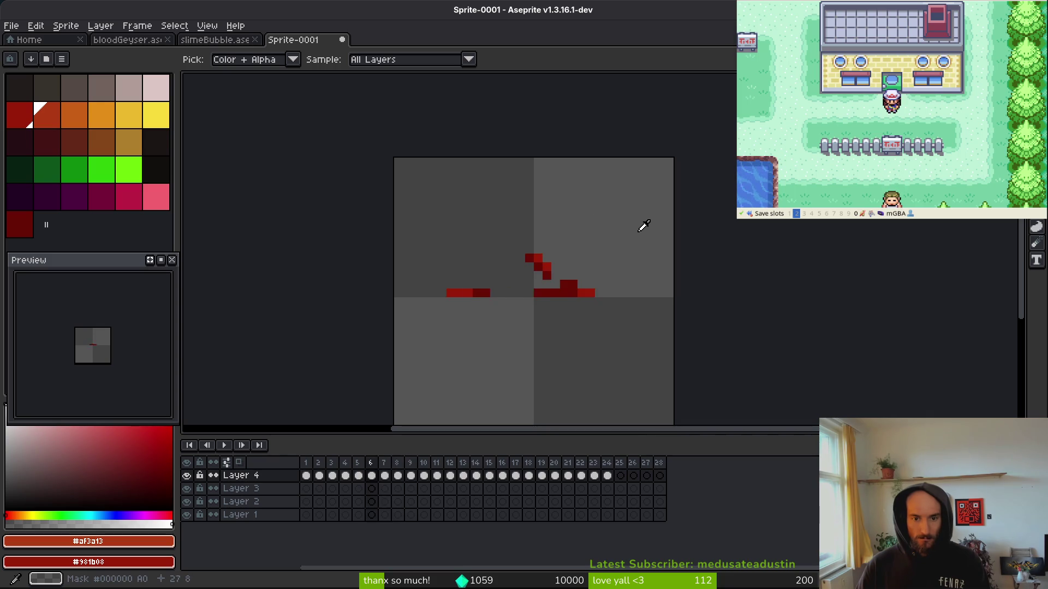
pyautogui.press('m')
pyautogui.moveTo(523, 207); pyautogui.dragTo(530, 180)
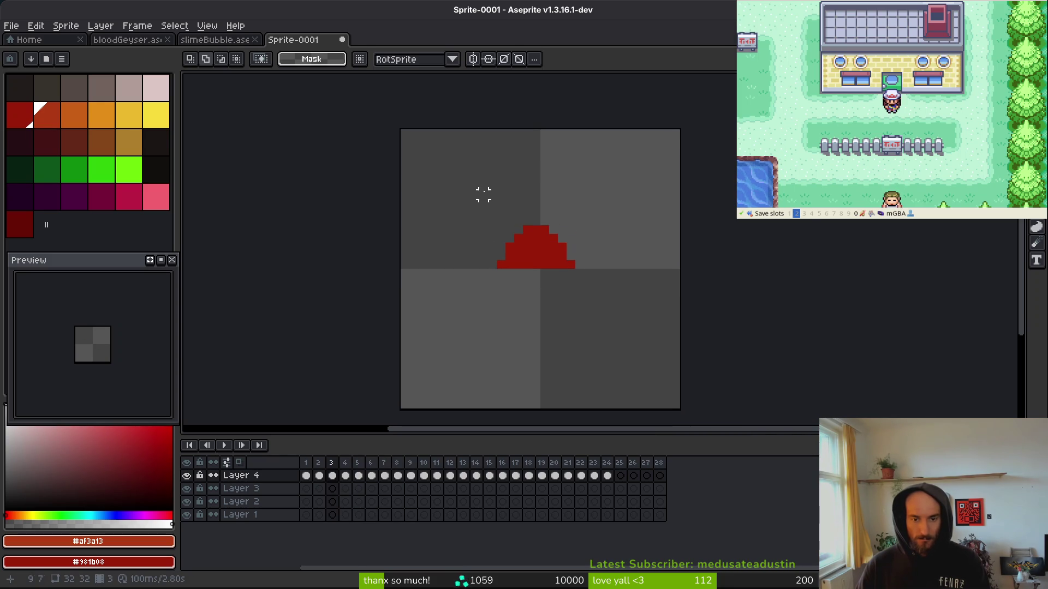
# Resize the Sprite-0001 canvas to 64 × 64.
pyautogui.hotkey('ctrl', 'alt', 'c')
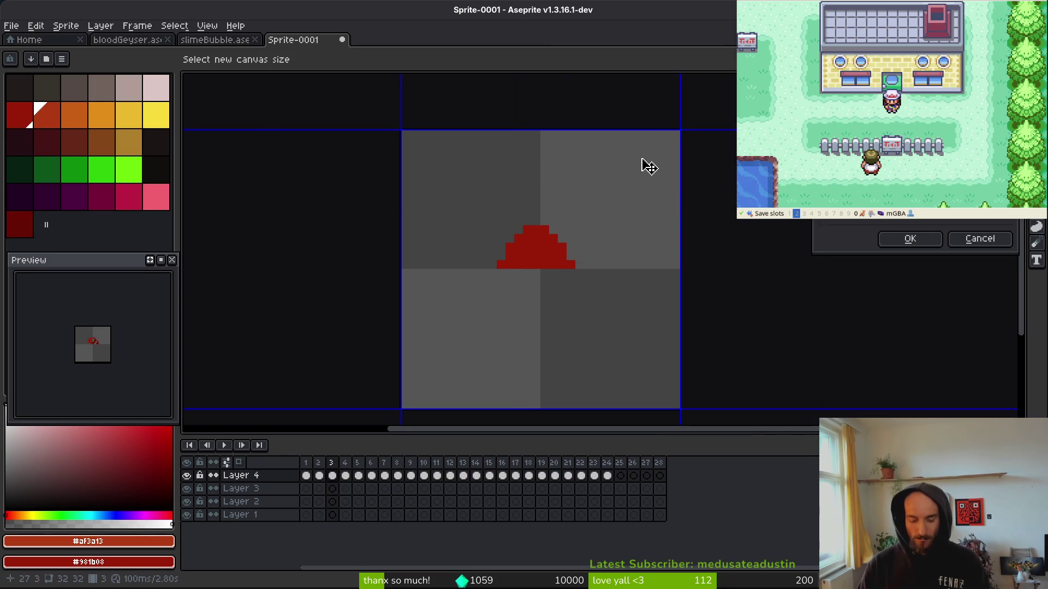
pyautogui.write('64')
pyautogui.press('Tab')
pyautogui.write('64')
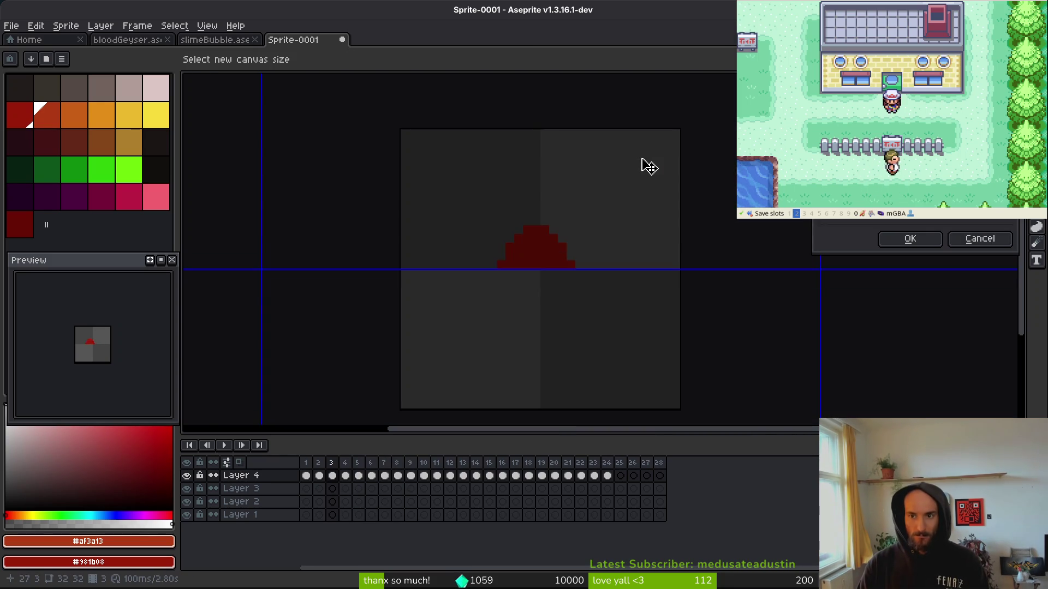
pyautogui.press('Return')
# Marquee the red splash on Layer 4 and enlarge it with a first transform.
pyautogui.moveTo(562, 297); pyautogui.dragTo(517, 185)
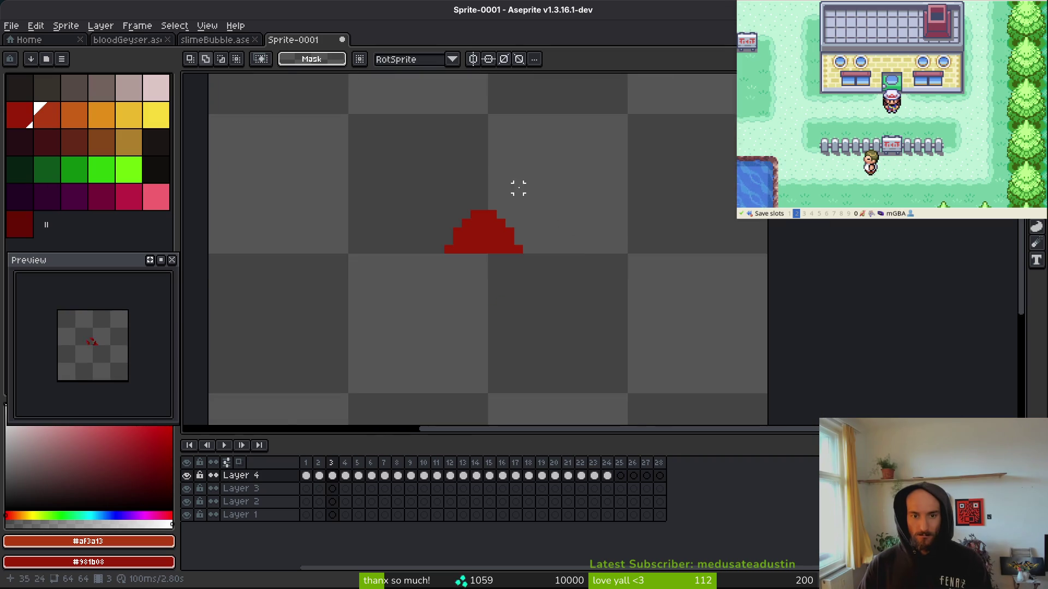
pyautogui.scroll(-1, 558, 179)
pyautogui.moveTo(427, 126); pyautogui.dragTo(623, 230)
pyautogui.scroll(-1, 622, 231)
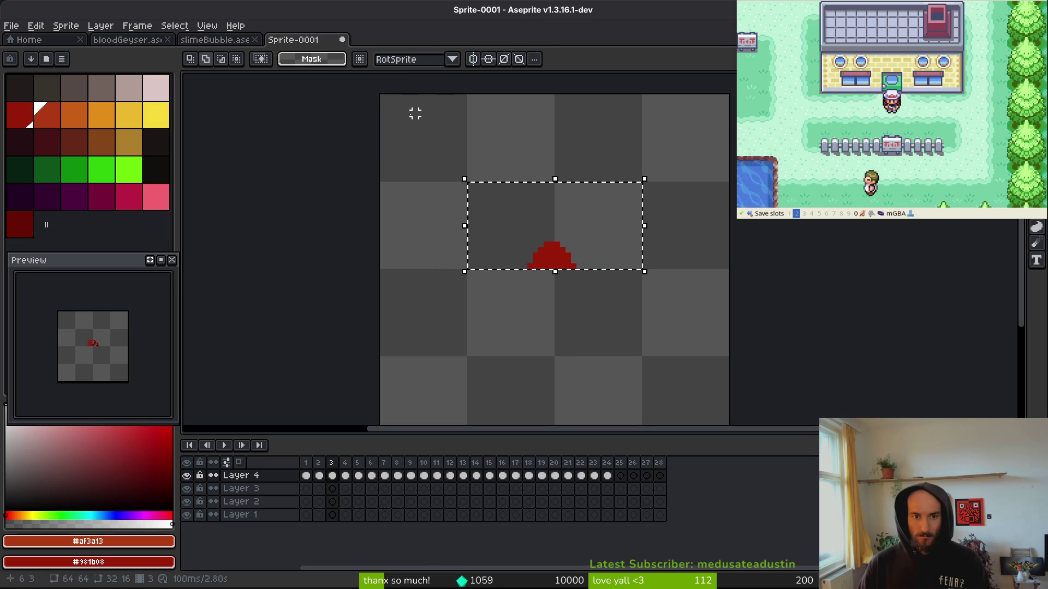
pyautogui.hotkey('ctrl', 'd')
pyautogui.moveTo(470, 184); pyautogui.dragTo(646, 360)
pyautogui.scroll(-1, 611, 261)
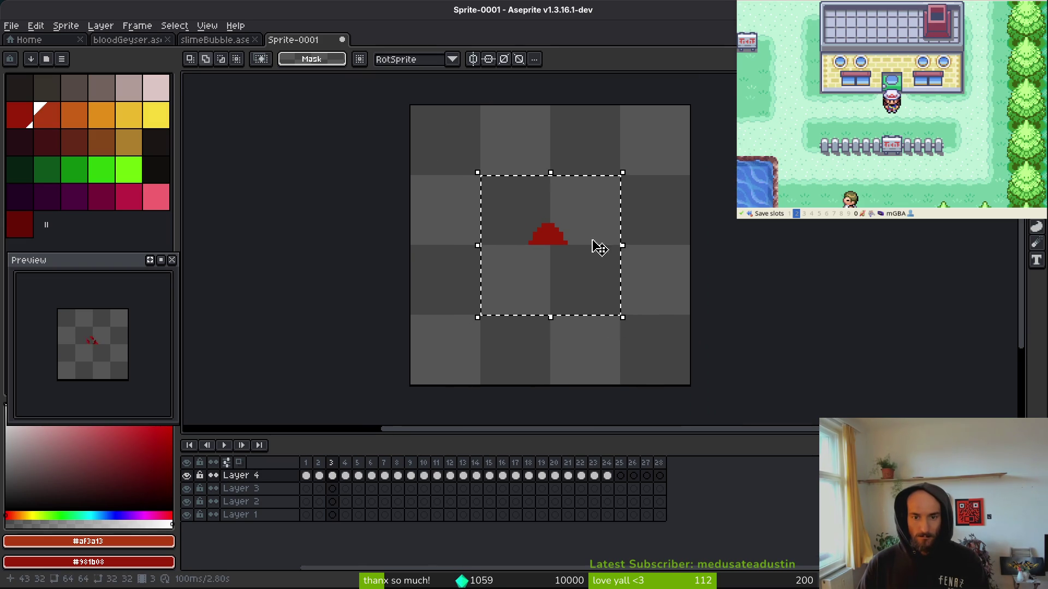
pyautogui.moveTo(477, 171); pyautogui.dragTo(403, 106)
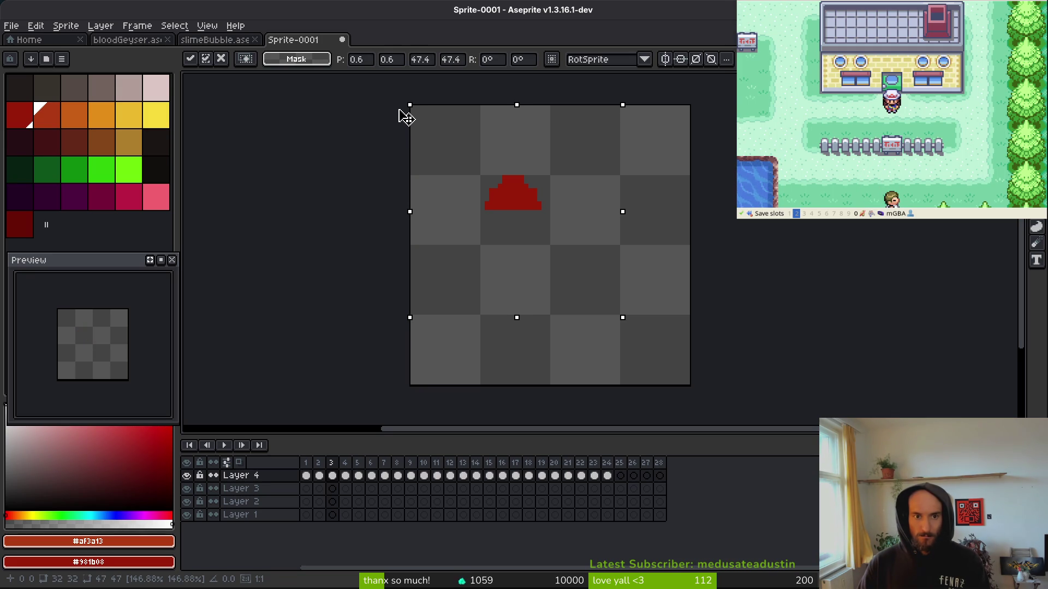
pyautogui.hscroll(-5, 491, 118)
pyautogui.moveTo(404, 115)
pyautogui.mouseDown()
pyautogui.moveTo(550, 120)
pyautogui.moveTo(679, 140)
pyautogui.moveTo(649, 115)
pyautogui.mouseUp()
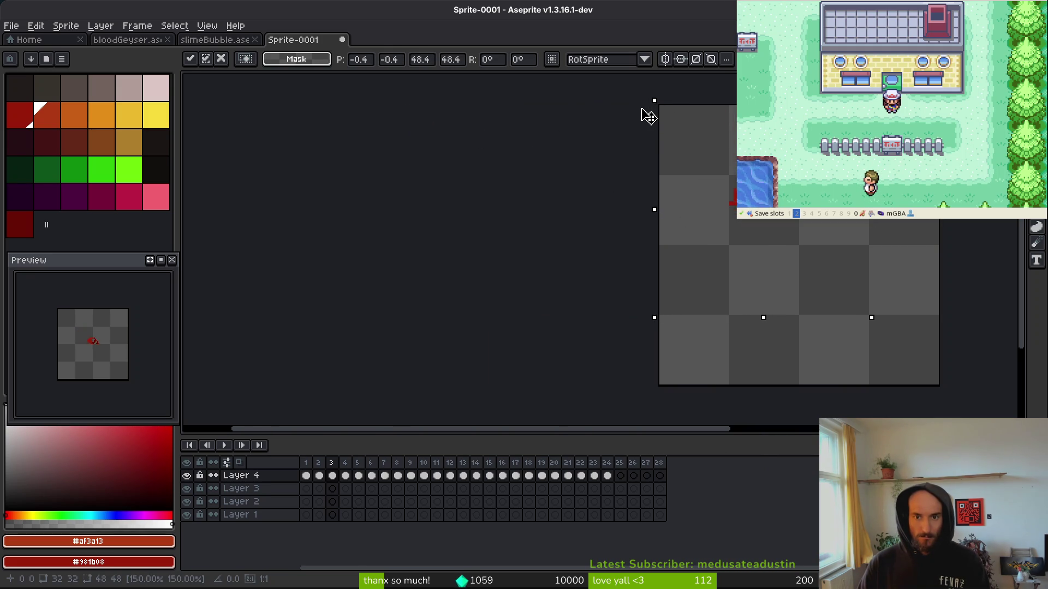
pyautogui.scroll(4, 723, 163)
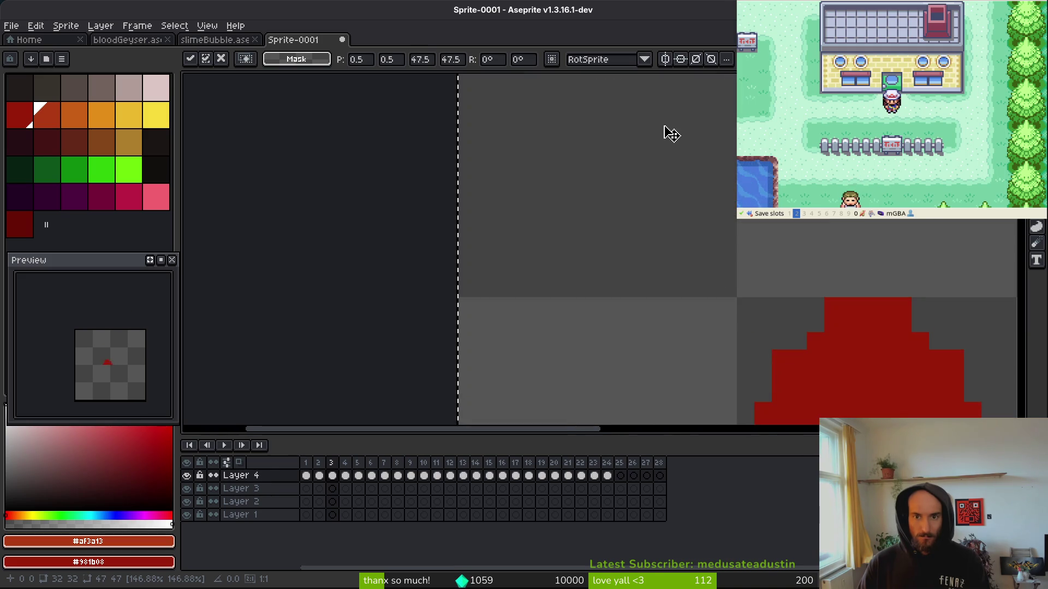
pyautogui.scroll(-3, 725, 276)
pyautogui.scroll(3, 591, 235)
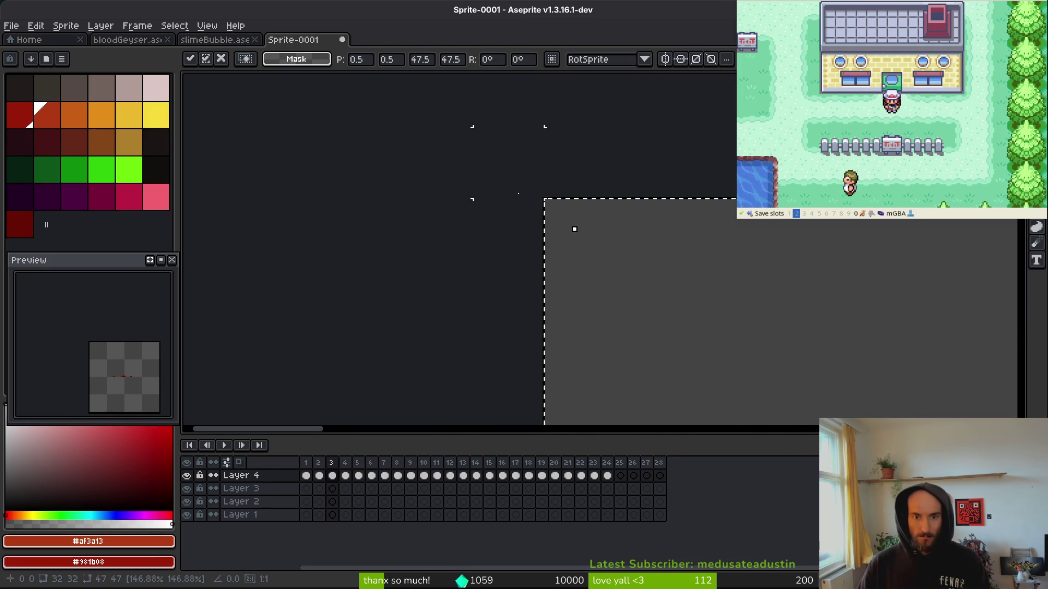
pyautogui.scroll(-4, 575, 228)
pyautogui.press('Return')
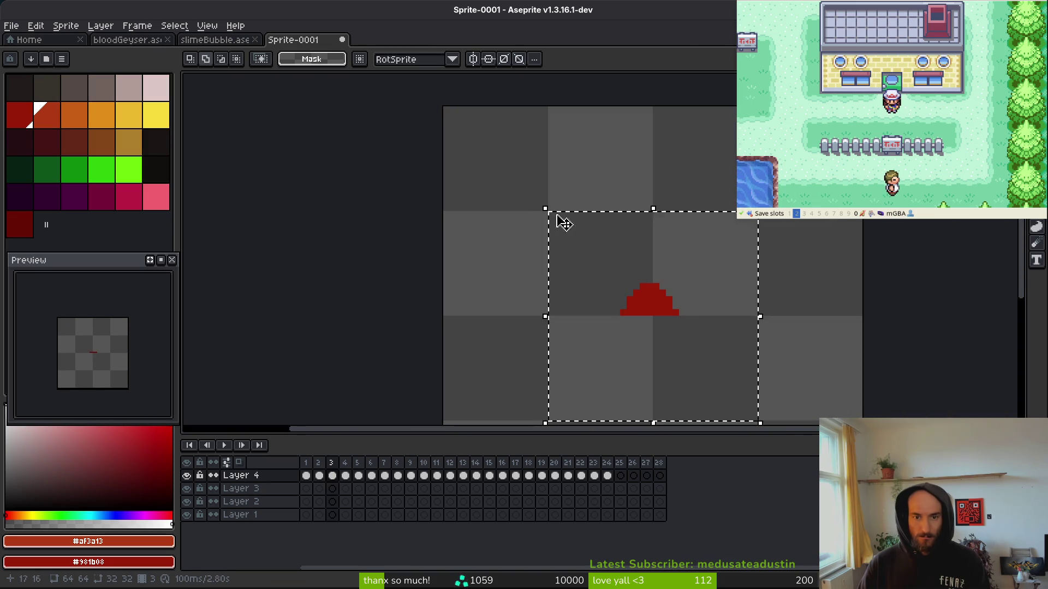
# Rescale the splash from its top-left corner to 64 × 64 and preview the frames.
pyautogui.scroll(2, 557, 215)
pyautogui.scroll(-3, 464, 169)
pyautogui.moveTo(519, 196)
pyautogui.mouseDown()
pyautogui.moveTo(409, 140)
pyautogui.moveTo(362, 89)
pyautogui.moveTo(334, 93)
pyautogui.moveTo(341, 102)
pyautogui.mouseUp()
pyautogui.scroll(-2, 377, 109)
pyautogui.scroll(4, 363, 89)
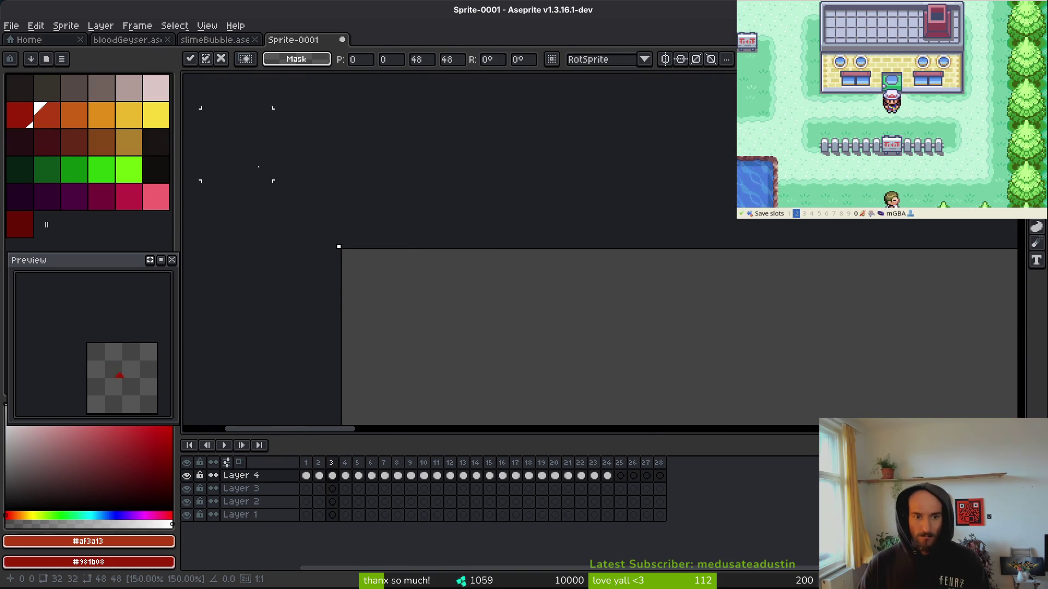
pyautogui.scroll(-4, 578, 337)
pyautogui.scroll(5, 456, 230)
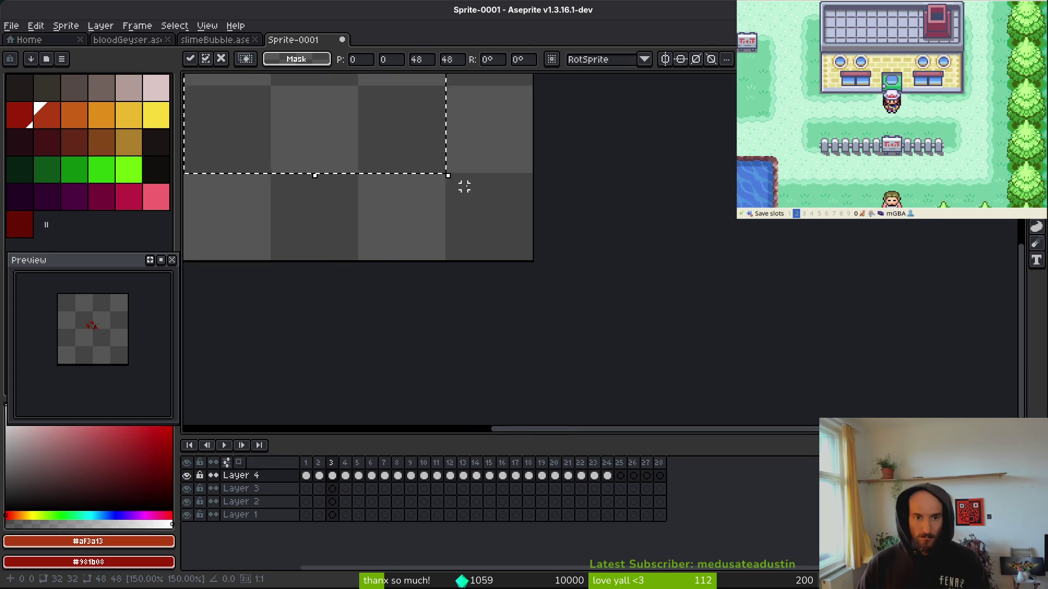
pyautogui.scroll(3, 582, 222)
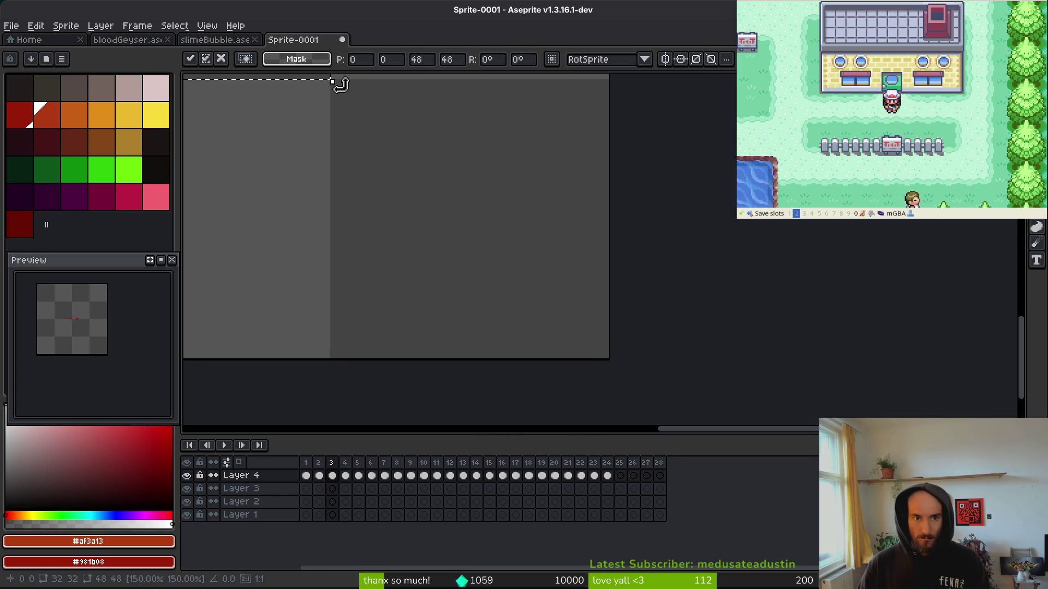
pyautogui.moveTo(495, 244); pyautogui.dragTo(618, 368)
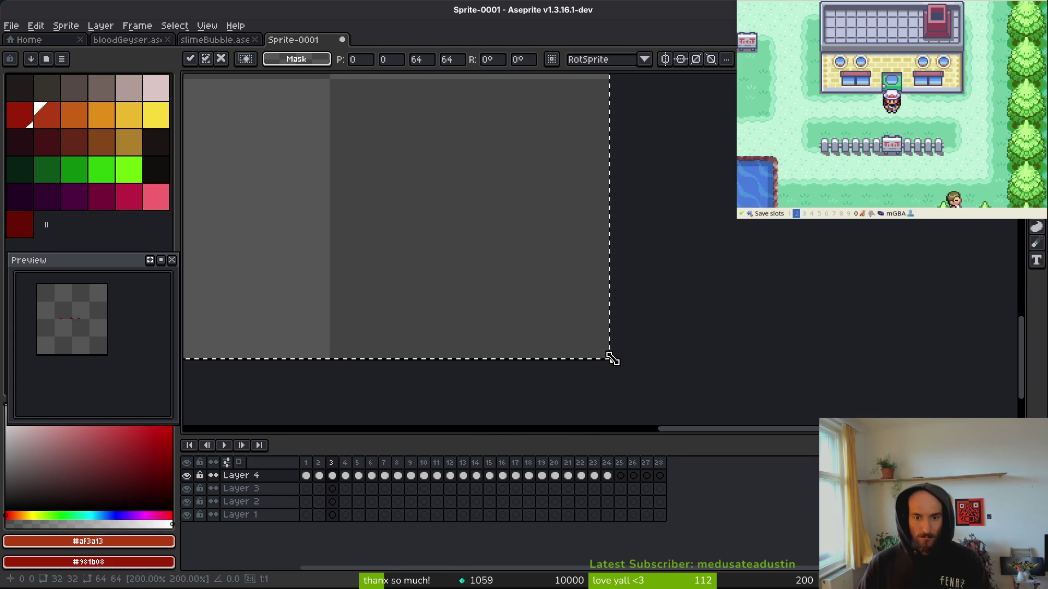
pyautogui.scroll(-4, 555, 306)
pyautogui.hotkey('ctrl', 'd')
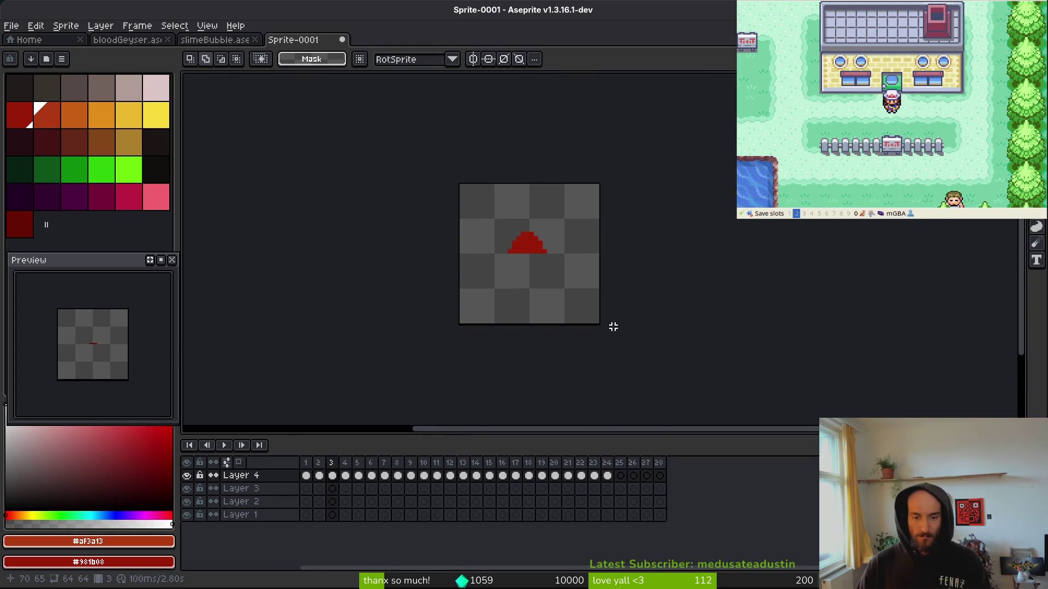
pyautogui.press('i')
pyautogui.press(',')
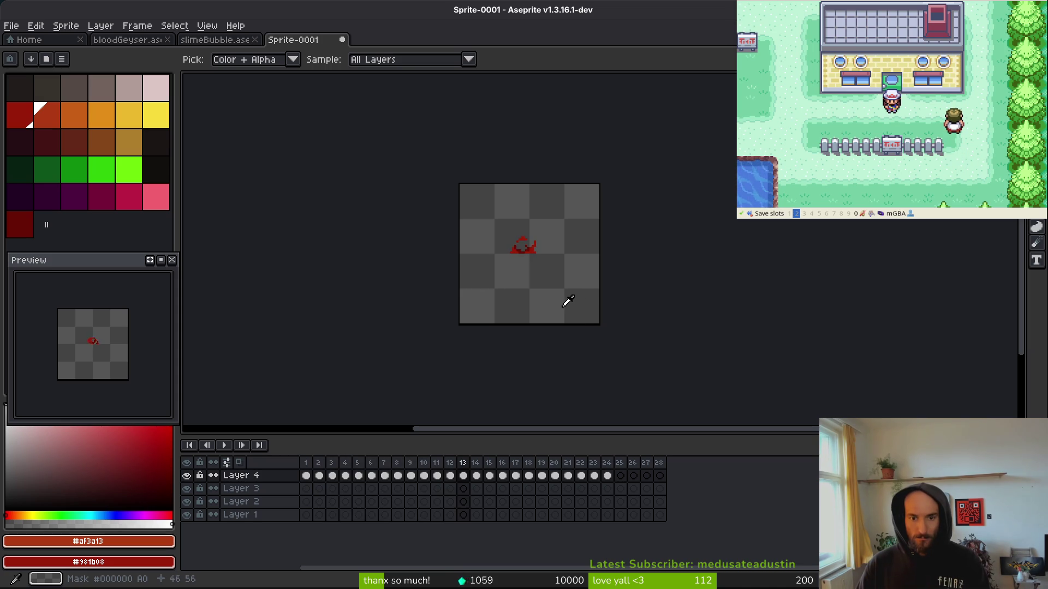
pyautogui.press('m')
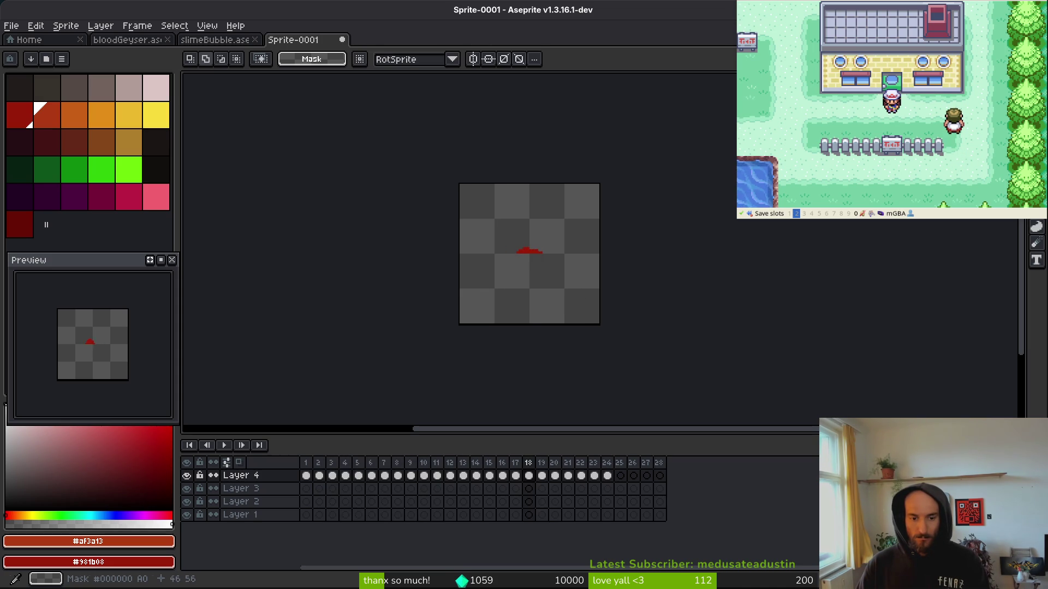
# Select Layer 4 frames 1–24 and scale the splash to double size across them.
pyautogui.moveTo(492, 216); pyautogui.dragTo(567, 256)
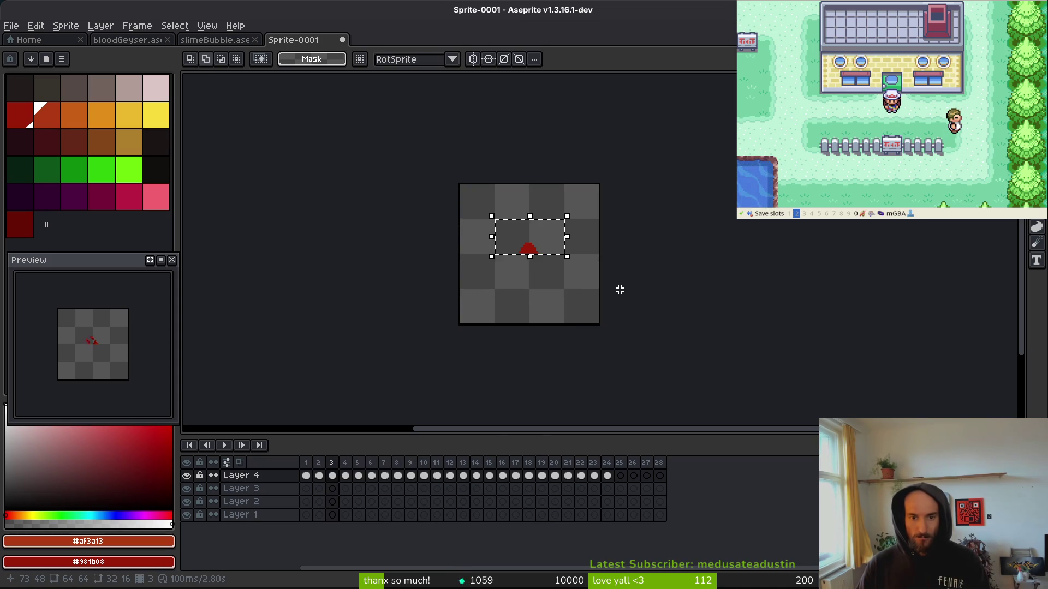
pyautogui.moveTo(607, 480); pyautogui.dragTo(309, 479)
pyautogui.scroll(3, 500, 220)
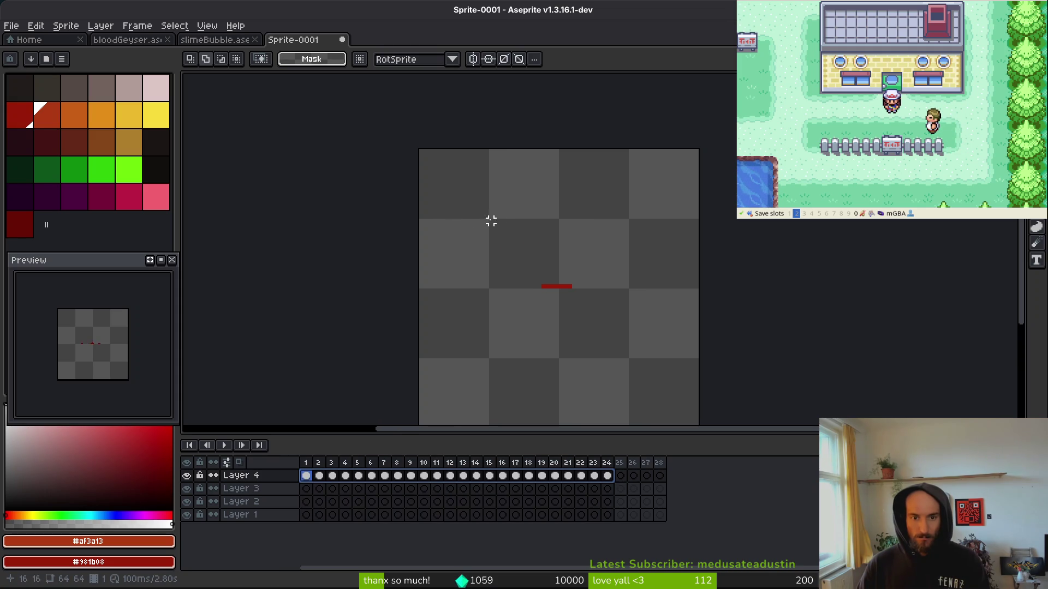
pyautogui.moveTo(491, 220)
pyautogui.mouseDown()
pyautogui.moveTo(599, 346)
pyautogui.moveTo(632, 361)
pyautogui.mouseUp()
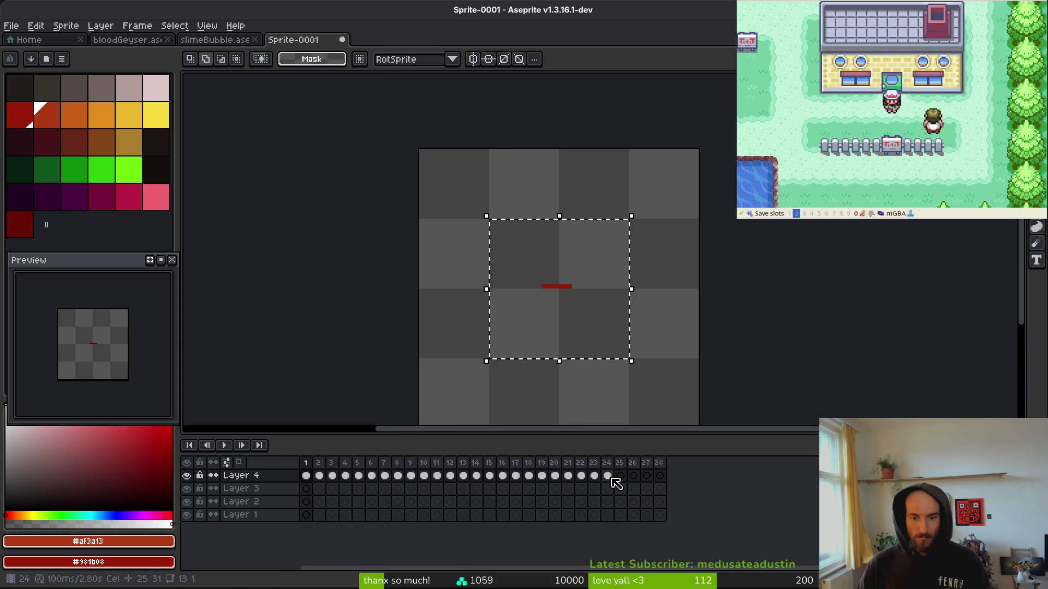
pyautogui.moveTo(611, 478); pyautogui.dragTo(307, 480)
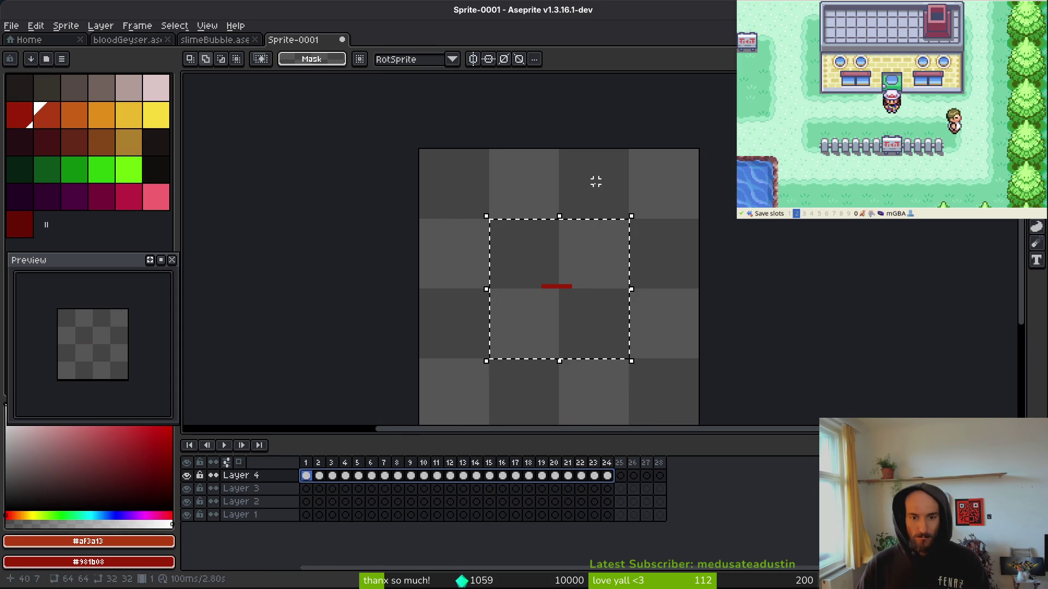
pyautogui.moveTo(485, 215); pyautogui.dragTo(419, 153)
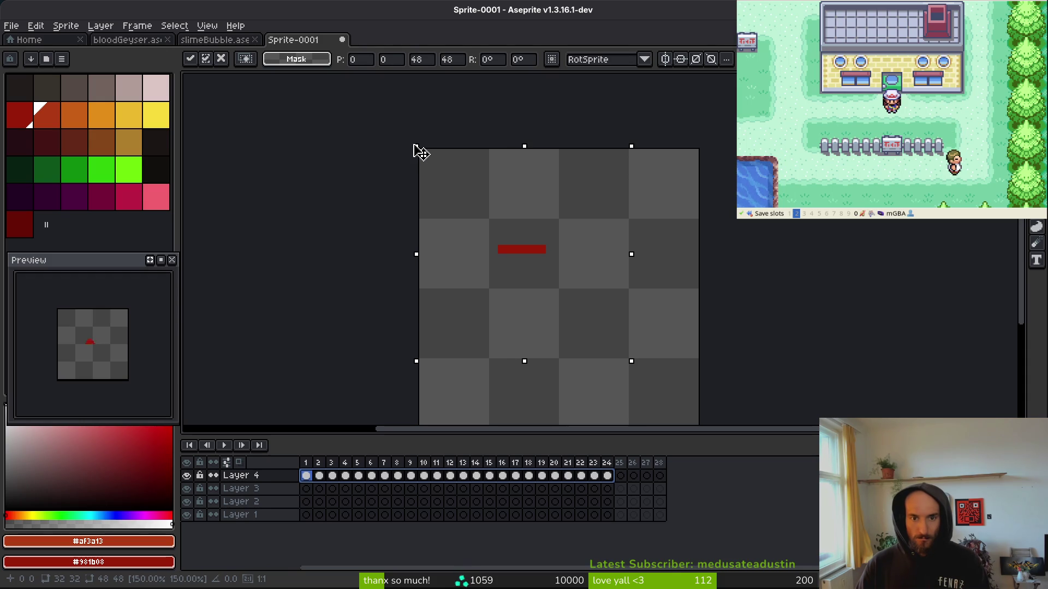
pyautogui.scroll(-3, 568, 272)
pyautogui.moveTo(560, 252); pyautogui.dragTo(645, 330)
pyautogui.scroll(-1, 622, 311)
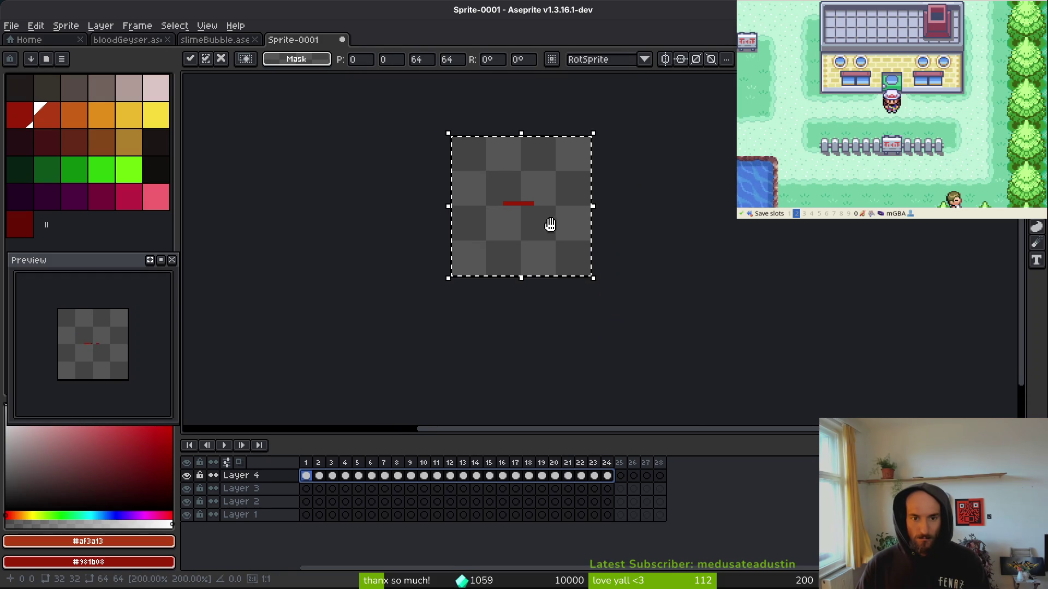
# Apply the scaling and step through the enlarged splash frames.
pyautogui.click(319, 476)
pyautogui.hotkey('ctrl', 'd')
pyautogui.press('i')
pyautogui.press('Return')
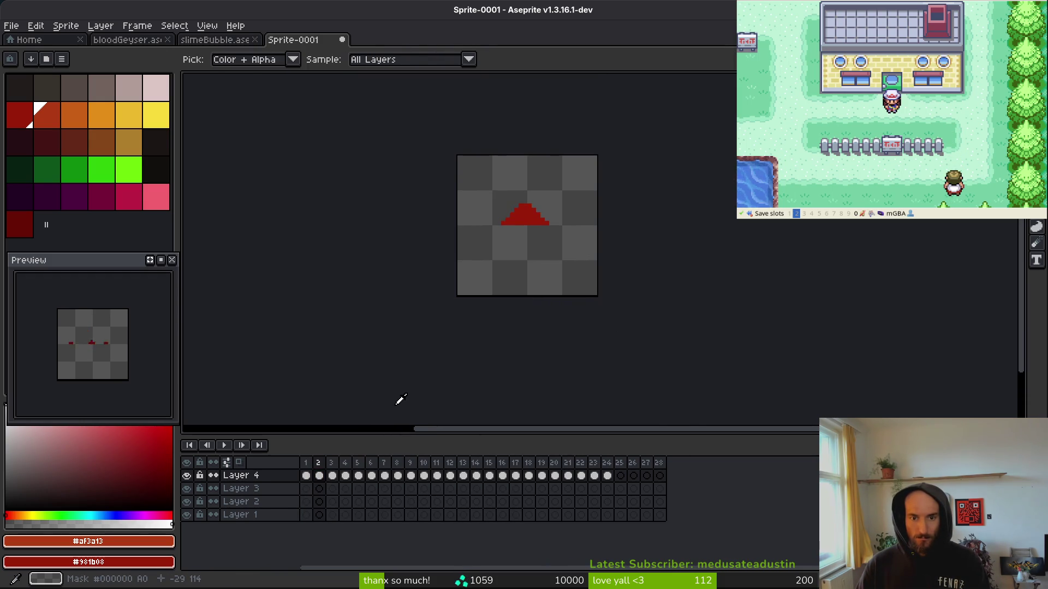
pyautogui.press('b')
pyautogui.scroll(6, 524, 218)
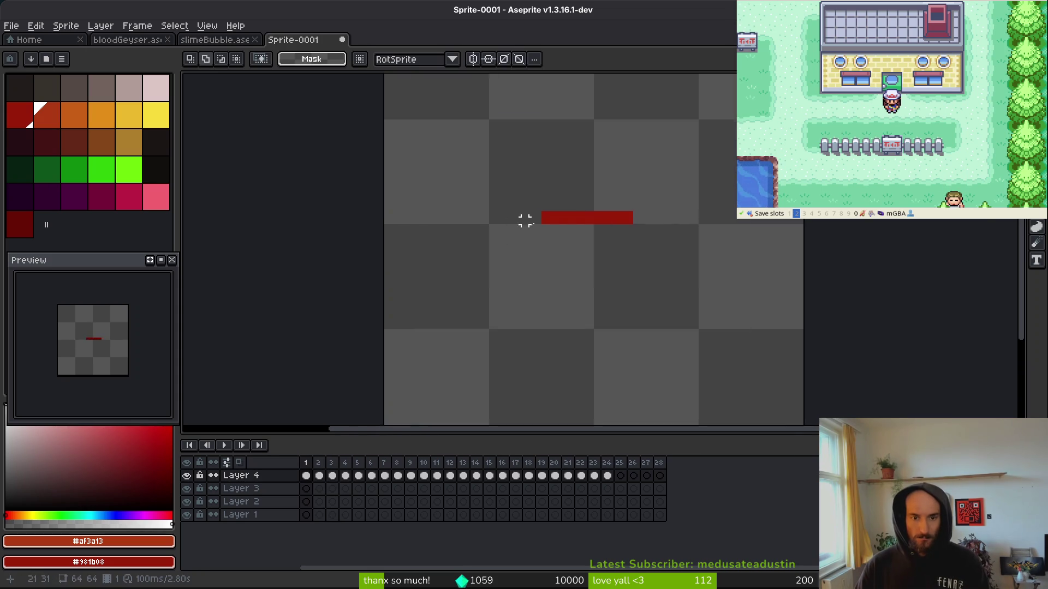
pyautogui.scroll(-4, 483, 294)
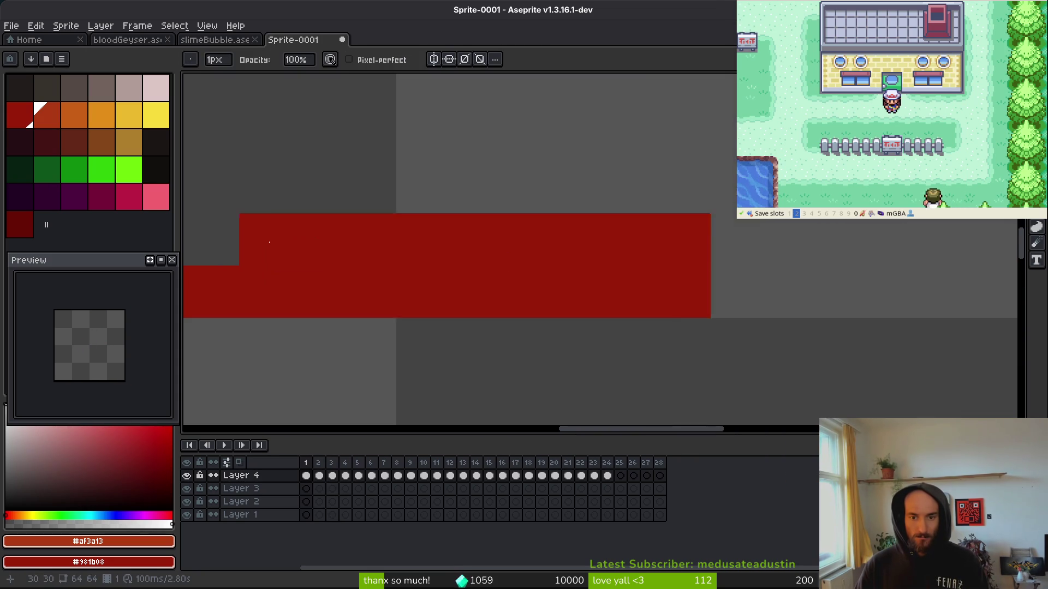
pyautogui.press('Right')
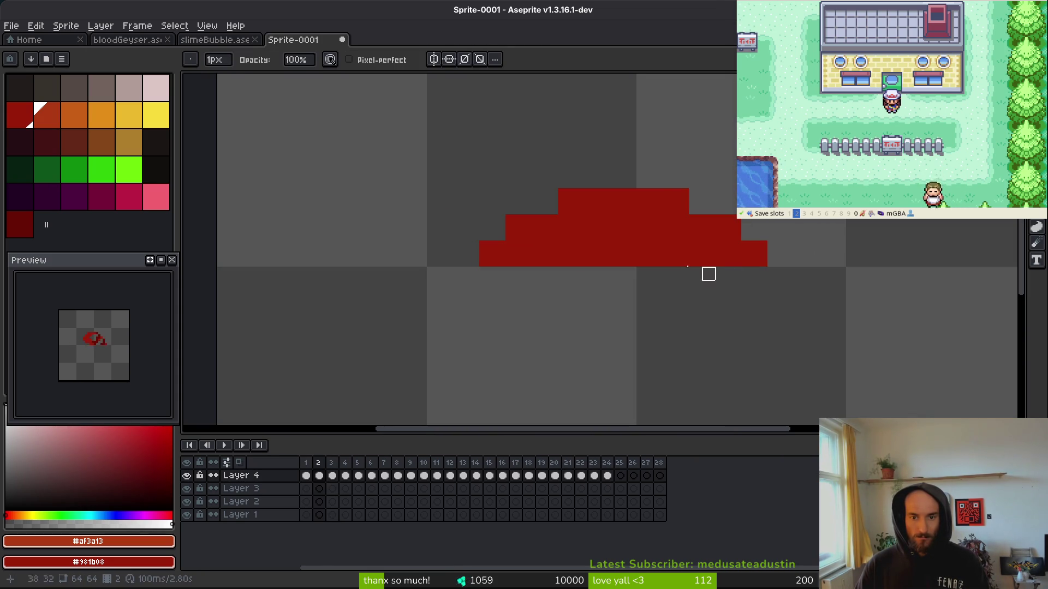
pyautogui.scroll(2, 630, 182)
# Fill in pixels along the splash's edge steps with the pencil.
pyautogui.press('b')
pyautogui.moveTo(485, 230); pyautogui.dragTo(458, 229)
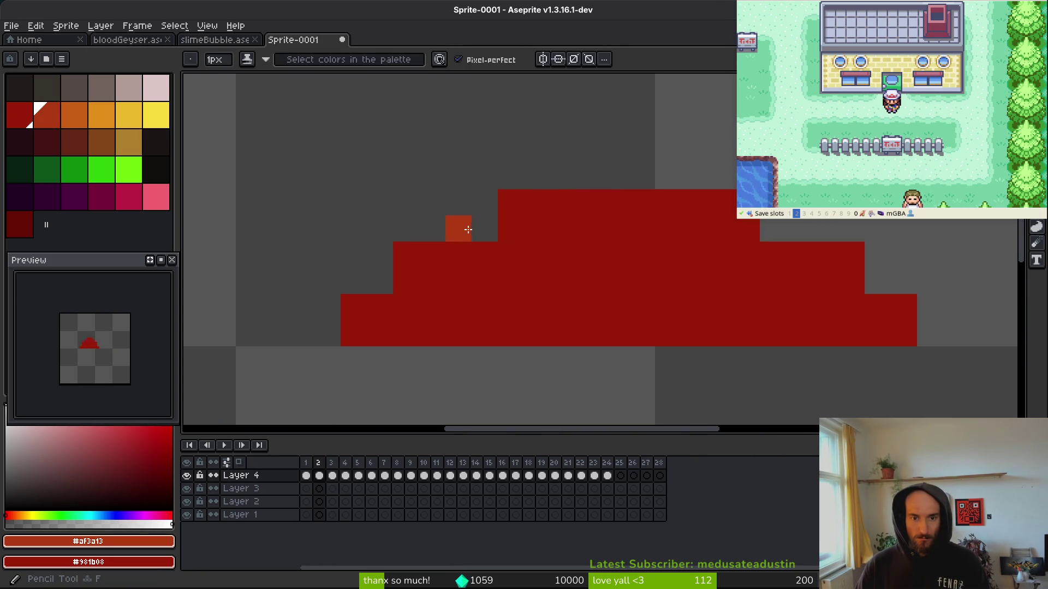
pyautogui.click(304, 289)
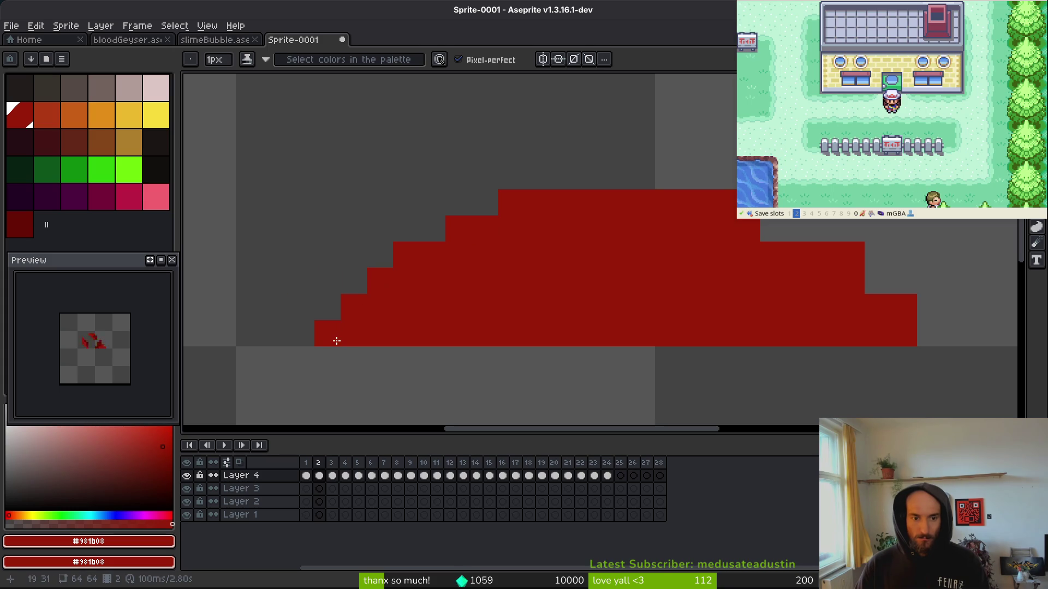
pyautogui.click(880, 286)
pyautogui.scroll(-2, 720, 243)
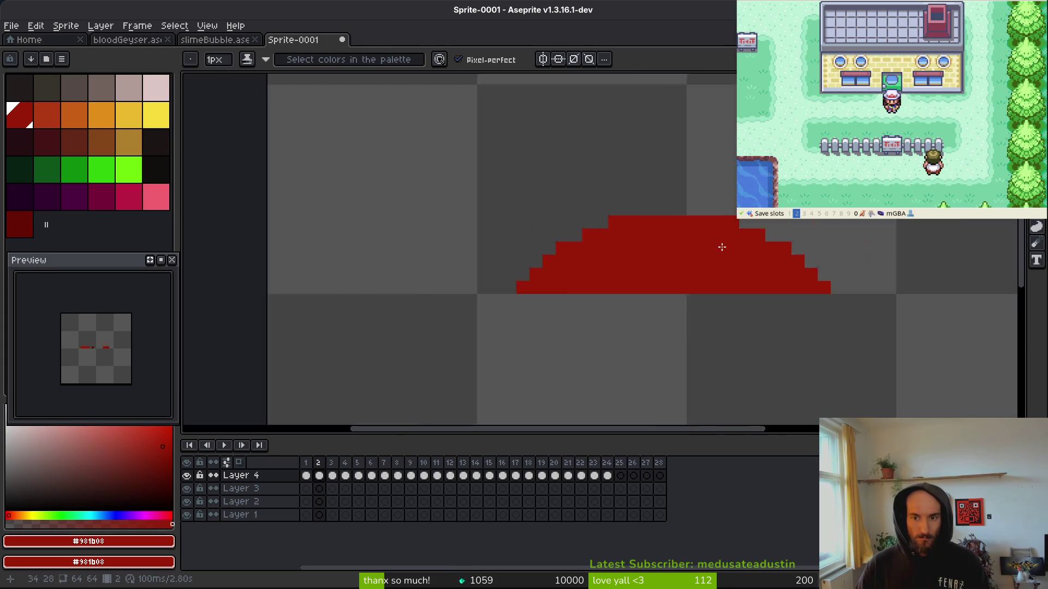
pyautogui.scroll(-1, 718, 264)
# In the next frame, add pixels to smooth the mound's bottom and left steps.
pyautogui.press('Right')
pyautogui.scroll(3, 721, 262)
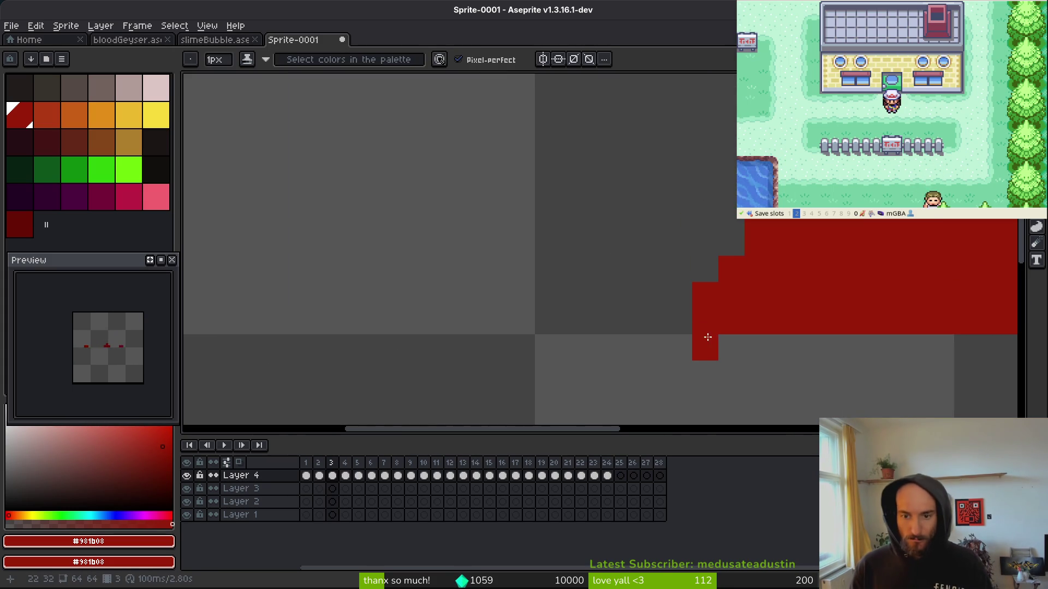
pyautogui.click(677, 321)
pyautogui.scroll(-1, 676, 323)
pyautogui.scroll(1, 719, 336)
pyautogui.click(572, 382)
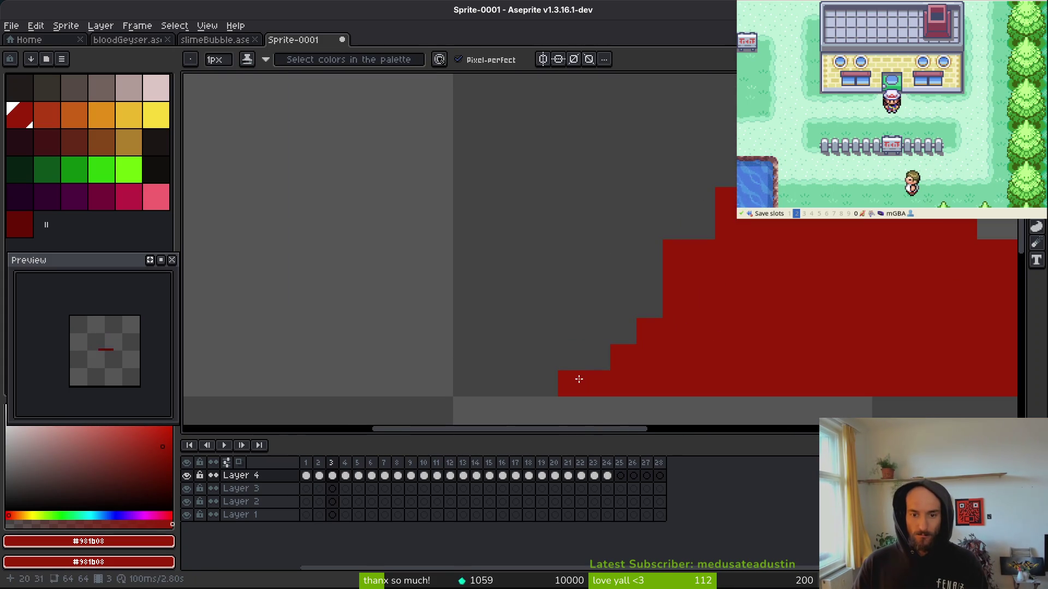
pyautogui.click(658, 312)
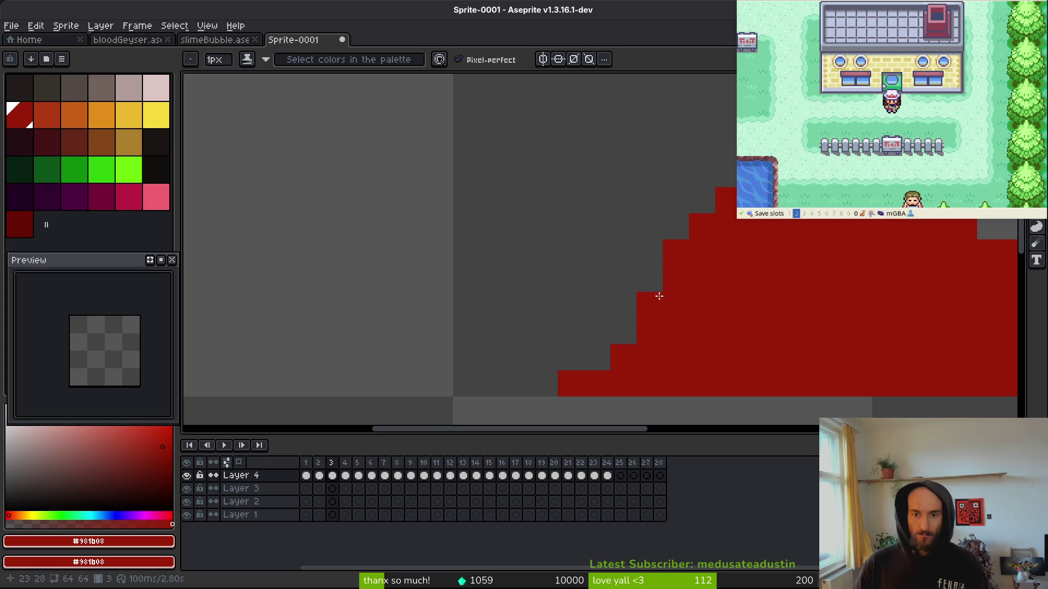
pyautogui.scroll(-1, 870, 320)
pyautogui.scroll(1, 618, 168)
# Add a red pixel to even out the mound's right edge.
pyautogui.press('e')
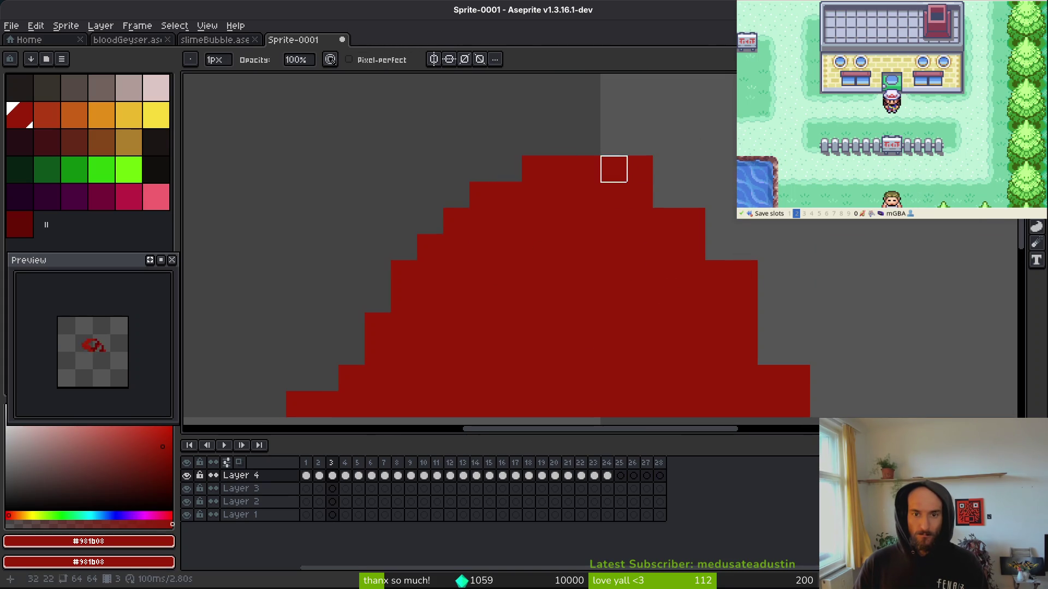
pyautogui.press('f')
pyautogui.click(656, 196)
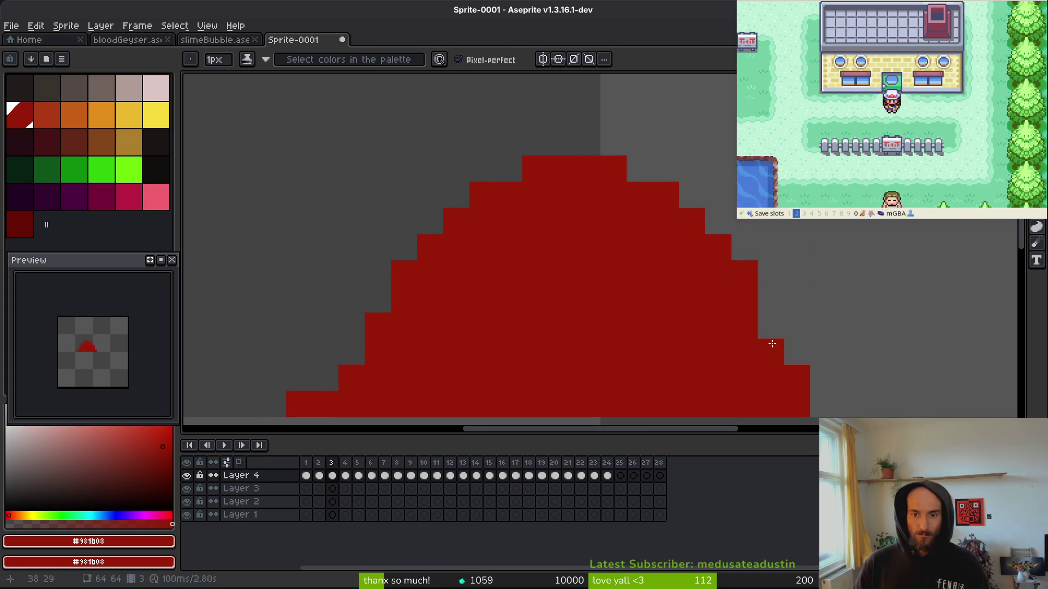
pyautogui.scroll(-2, 766, 355)
pyautogui.hscroll(2, 733, 356)
# Fill in the mound's bottom-right pixel, then move on to frame 4.
pyautogui.moveTo(746, 359); pyautogui.dragTo(790, 366)
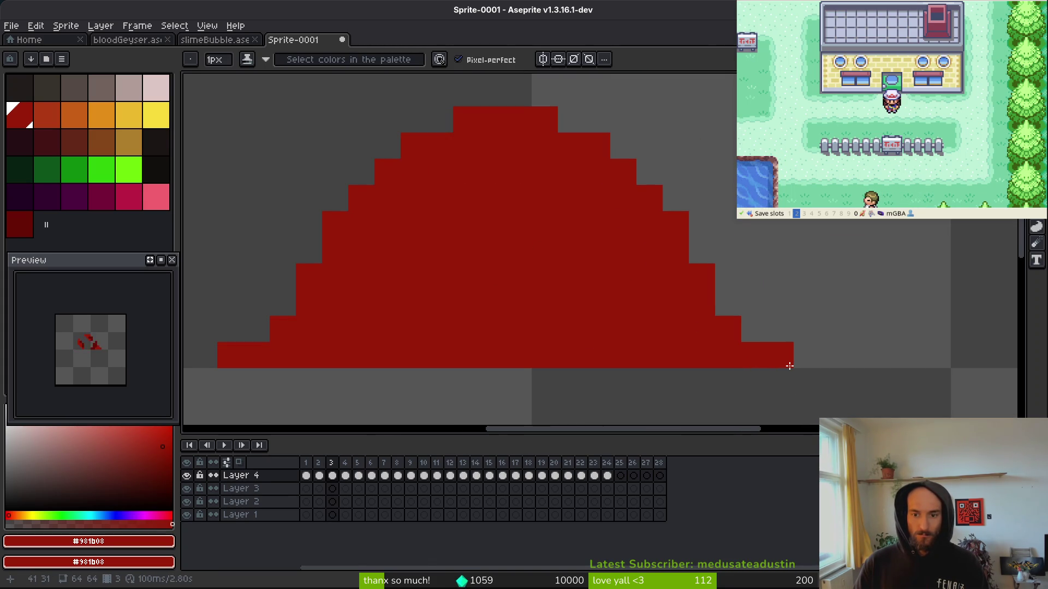
pyautogui.scroll(-1, 828, 338)
pyautogui.press('i')
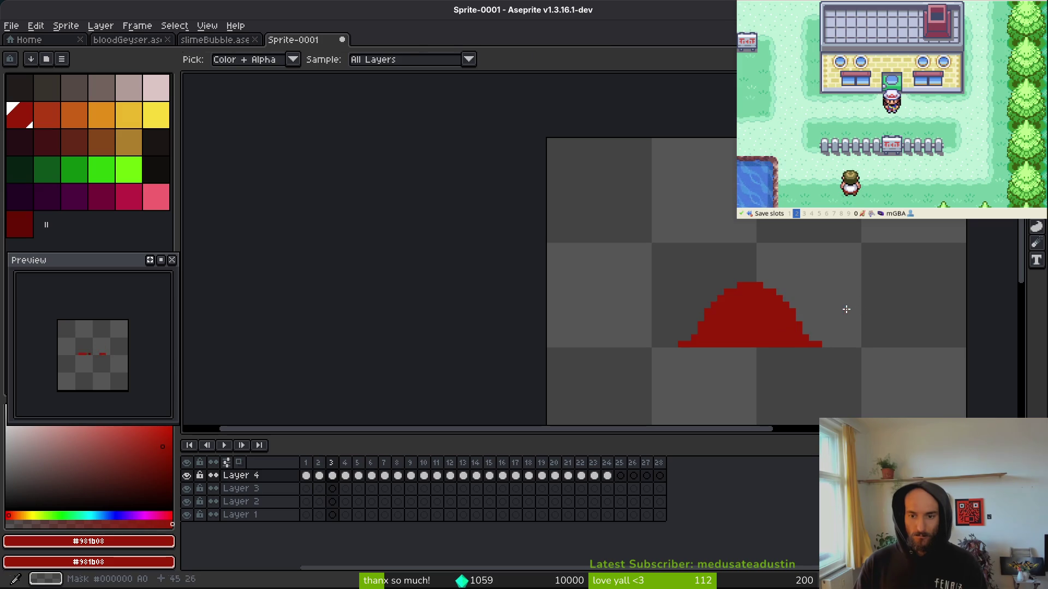
pyautogui.press('.')
pyautogui.press('b')
pyautogui.scroll(5, 674, 344)
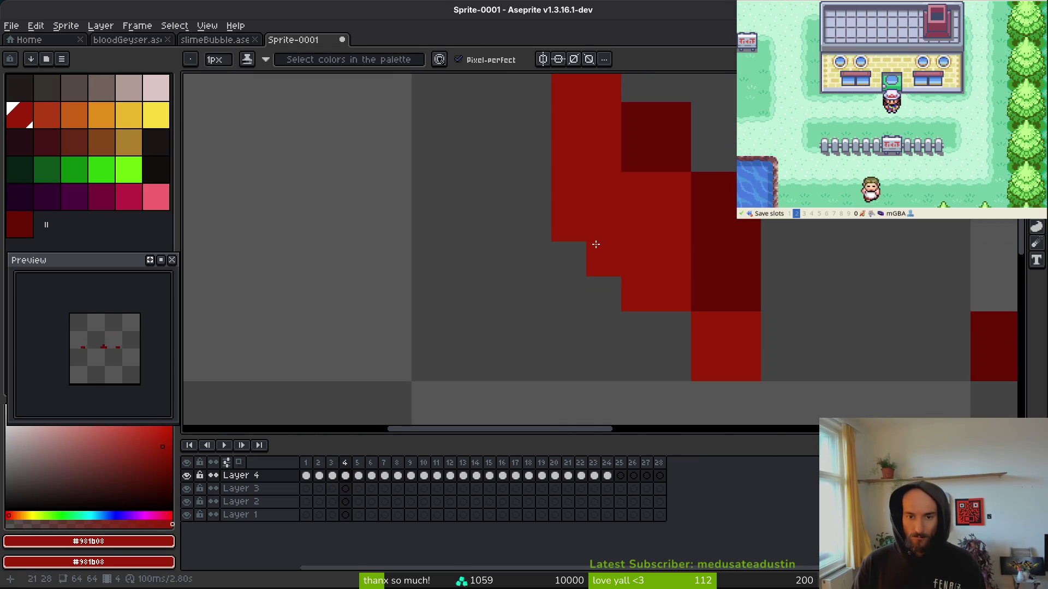
# Add bright red pixels along the frame 4 droplet's lower edges and erase a stray edge pixel.
pyautogui.click(669, 327)
pyautogui.click(778, 363)
pyautogui.press('e')
pyautogui.click(777, 363)
pyautogui.click(708, 364)
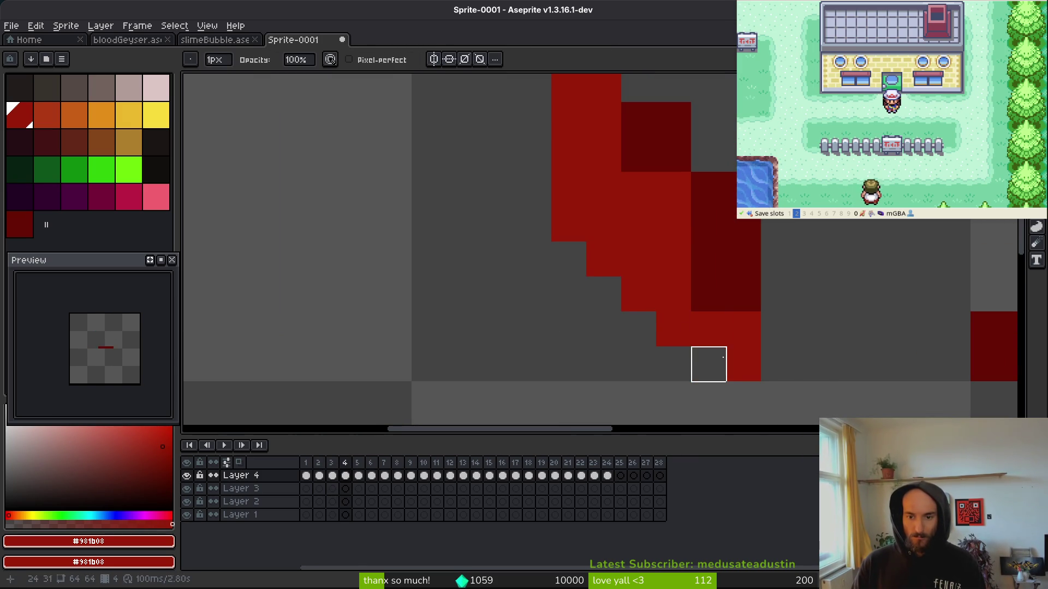
pyautogui.press('b')
pyautogui.click(783, 273)
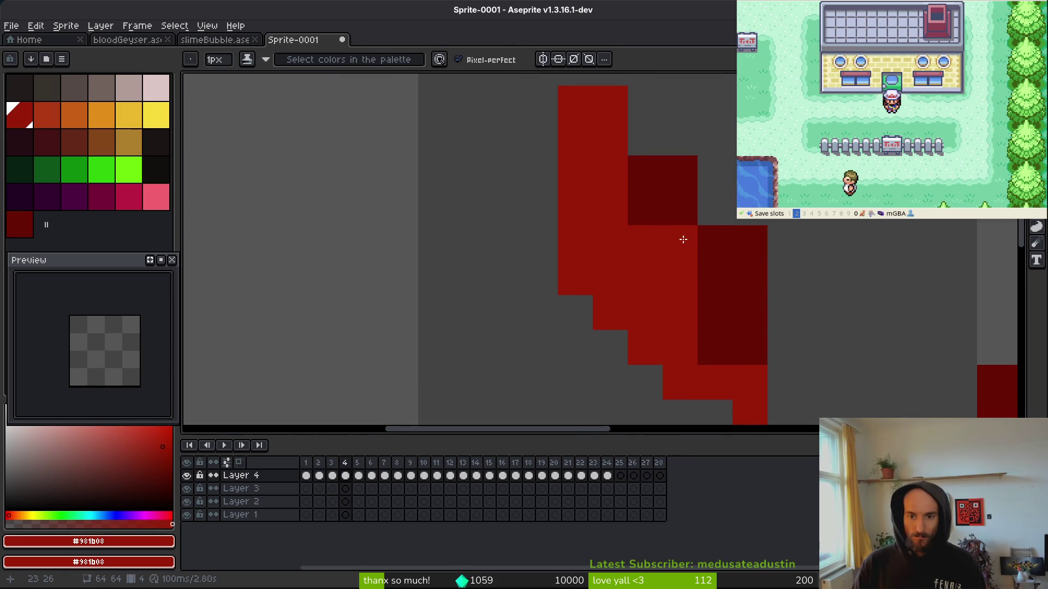
# Shade droplet pixels with dark red #680d05 and erase a stray dark pixel.
pyautogui.keyDown('alt'); pyautogui.rightClick(706, 255); pyautogui.keyUp('alt')
pyautogui.rightClick(683, 237)
pyautogui.click(662, 136)
pyautogui.rightClick(661, 136)
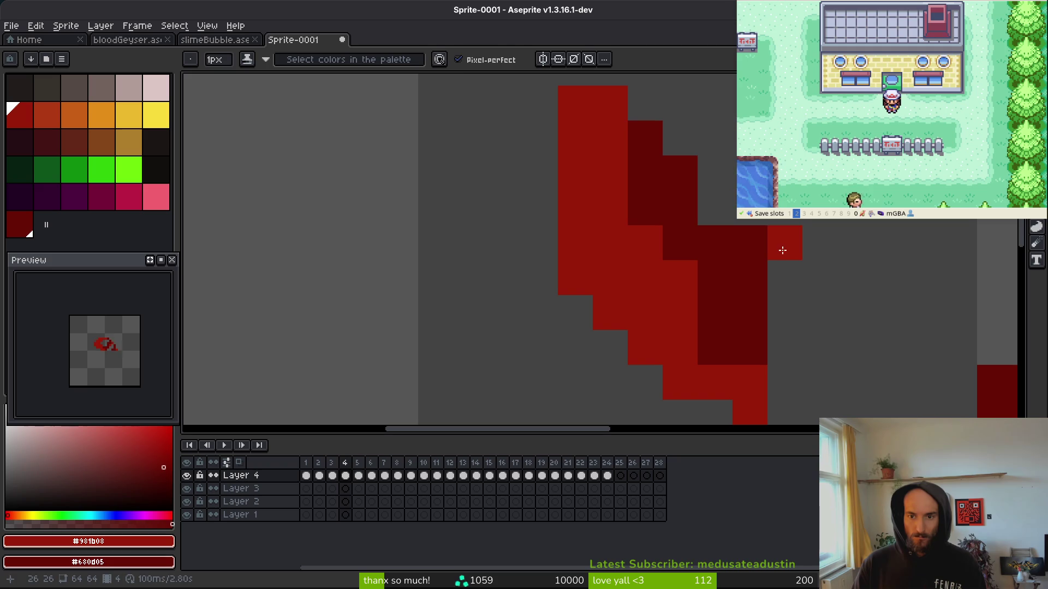
pyautogui.press('e')
pyautogui.click(757, 252)
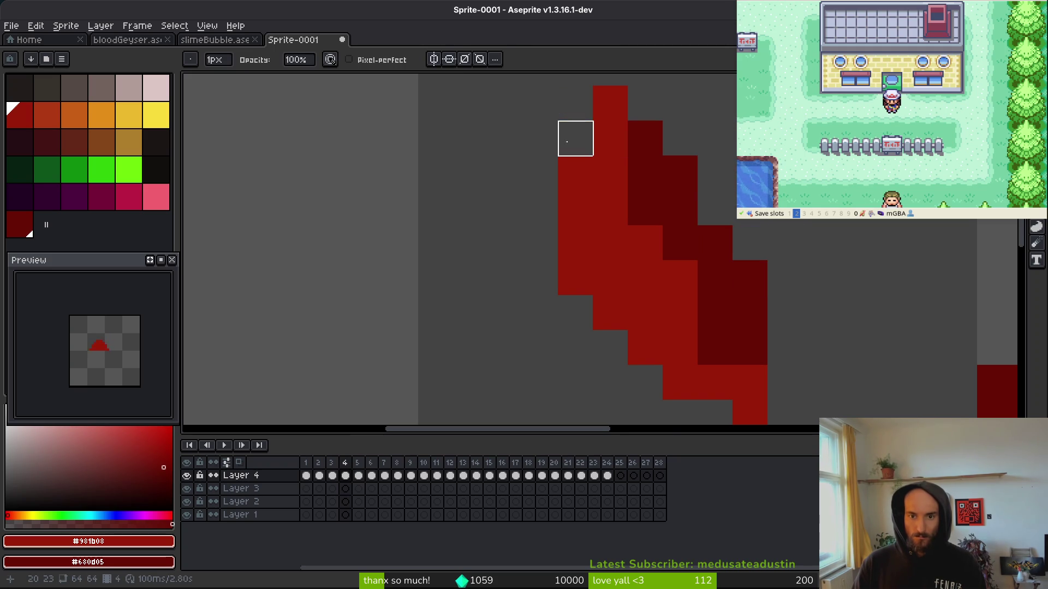
# Erase two pixels at the droplet's top-left and redraw the pixels right of the dark block.
pyautogui.scroll(-1, 567, 141)
pyautogui.press('b')
pyautogui.scroll(-3, 767, 286)
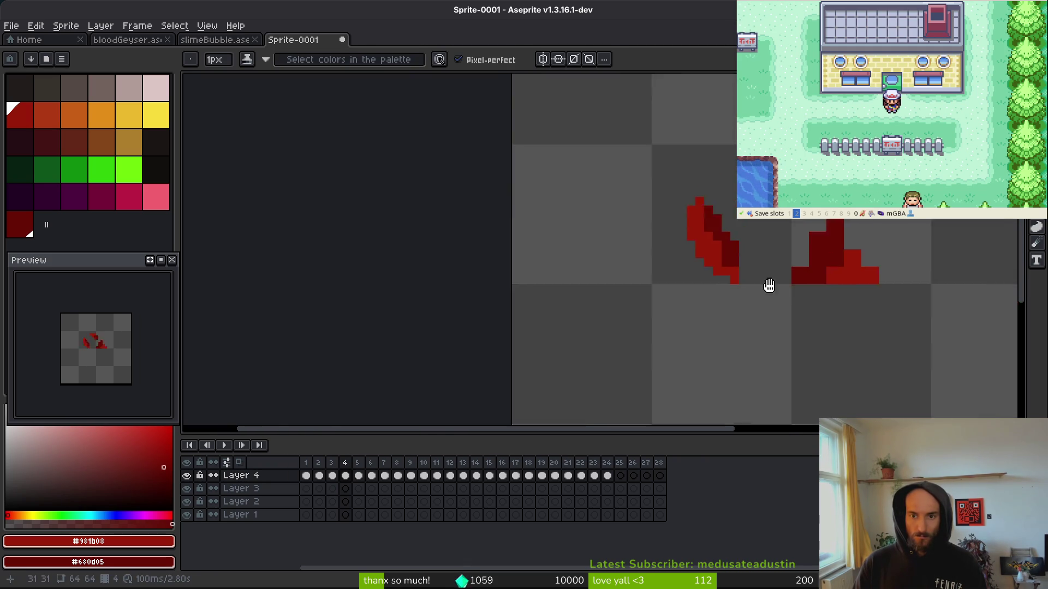
pyautogui.scroll(5, 601, 273)
pyautogui.press('e')
pyautogui.moveTo(492, 199); pyautogui.dragTo(527, 197)
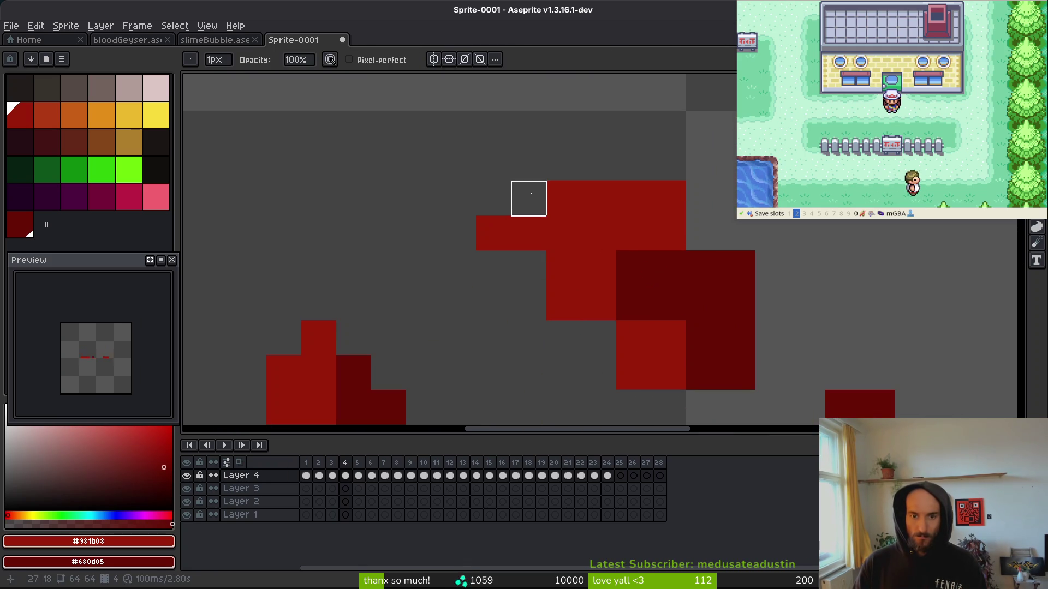
pyautogui.press('b')
pyautogui.moveTo(695, 223)
pyautogui.mouseDown()
pyautogui.moveTo(744, 276)
pyautogui.moveTo(744, 333)
pyautogui.moveTo(764, 378)
pyautogui.moveTo(725, 375)
pyautogui.mouseUp()
# Refine the droplet's lower and left edges, extending the bright red droplet leftward.
pyautogui.press('e')
pyautogui.click(703, 372)
pyautogui.press('b')
pyautogui.click(690, 379)
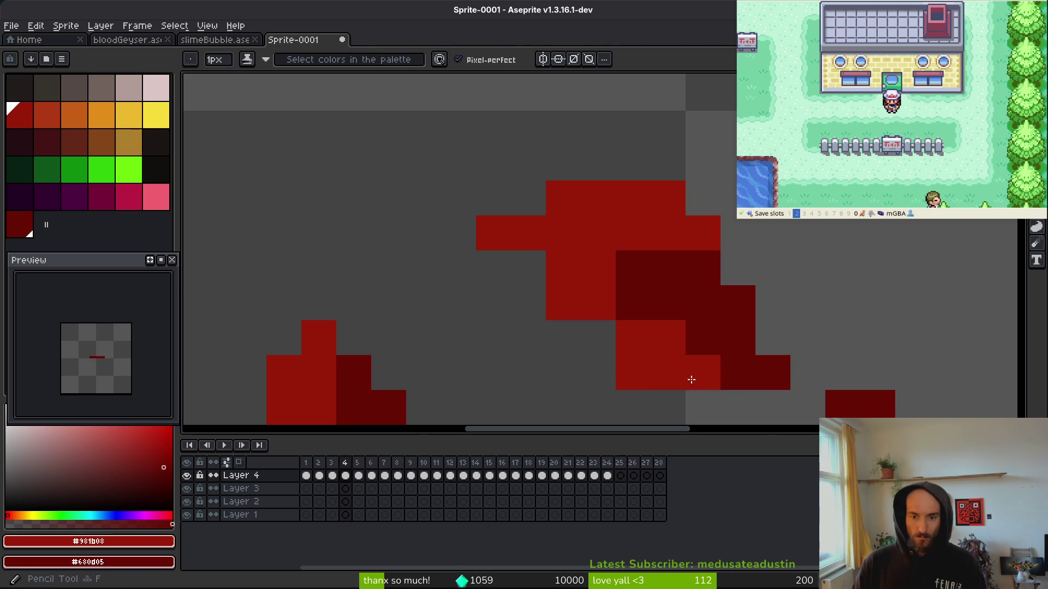
pyautogui.press('e')
pyautogui.click(633, 373)
pyautogui.press('b')
pyautogui.click(588, 331)
pyautogui.click(520, 269)
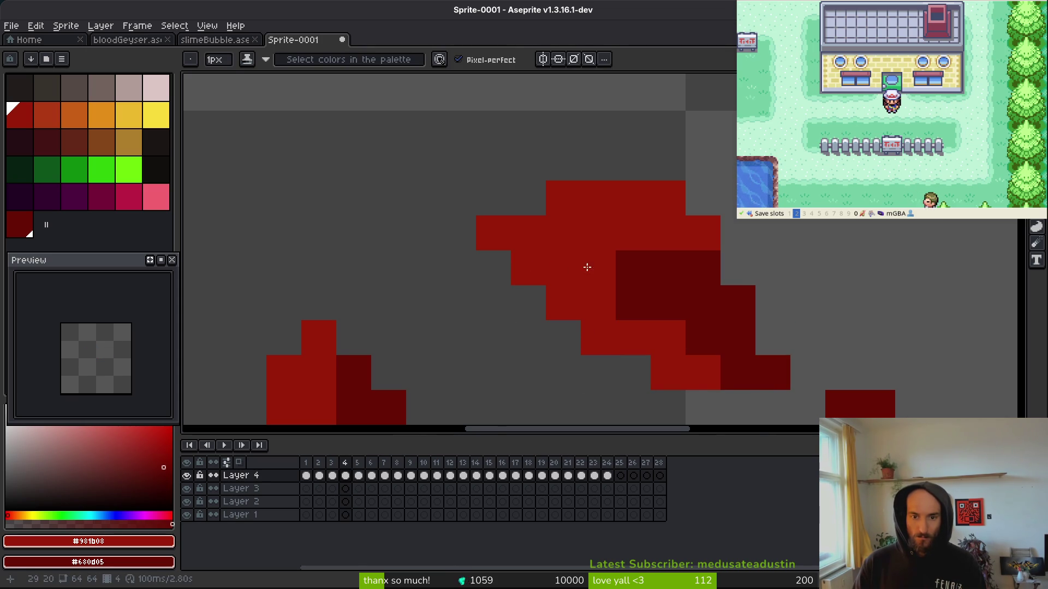
# Shade several droplet pixels dark red, undo those strokes, and paint a lighter red pixel instead.
pyautogui.scroll(1, 587, 267)
pyautogui.rightClick(573, 207)
pyautogui.rightClick(622, 164)
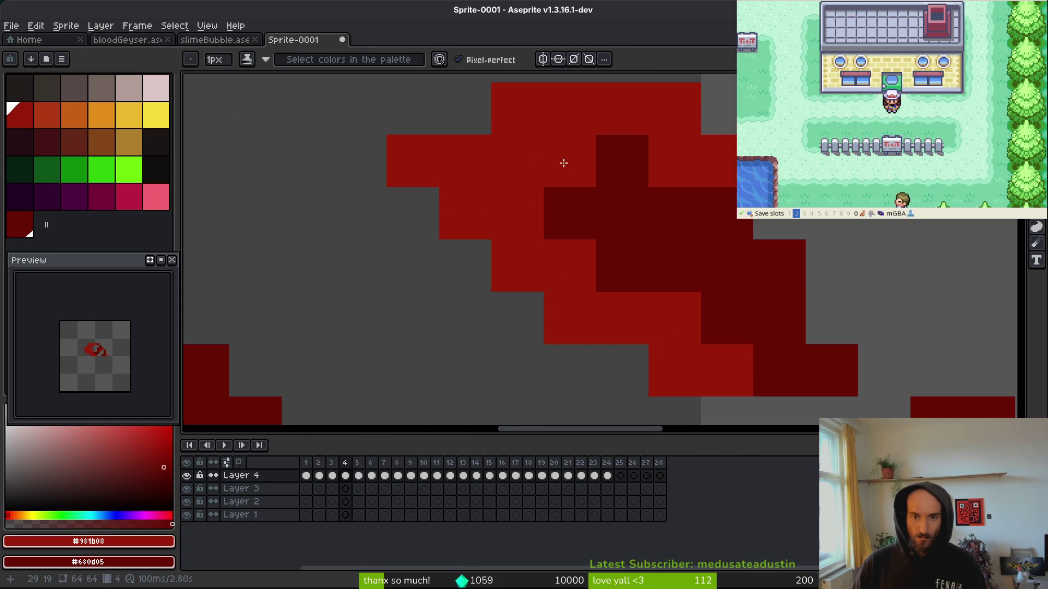
pyautogui.rightClick(563, 163)
pyautogui.click(622, 160)
pyautogui.scroll(-4, 647, 154)
pyautogui.scroll(3, 663, 187)
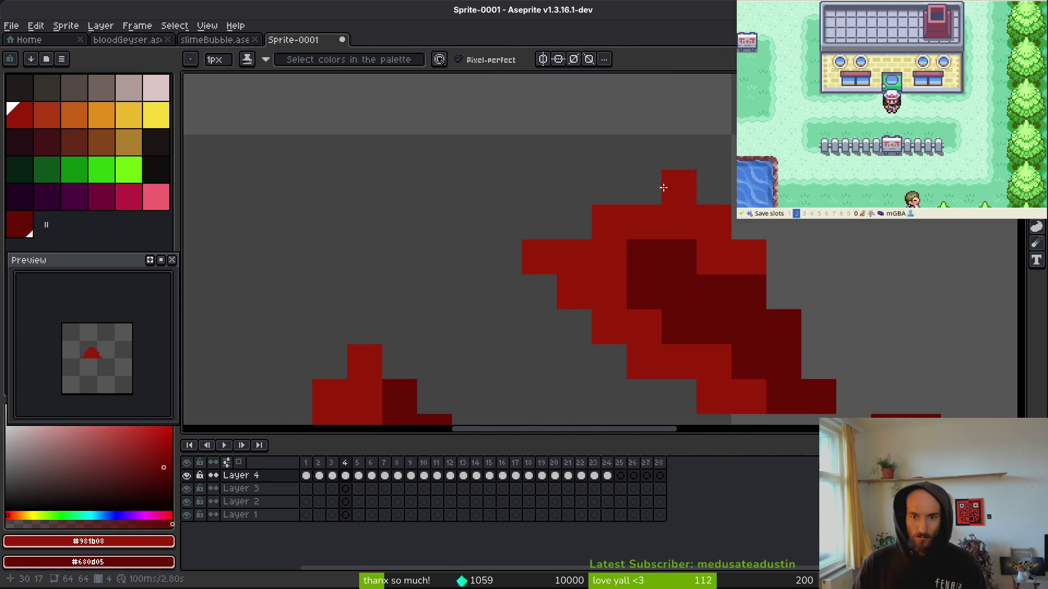
pyautogui.hotkey('ctrl', 'z')
pyautogui.hotkey('ctrl', 'z')
pyautogui.hotkey('ctrl', 'z')
pyautogui.scroll(-4, 636, 257)
pyautogui.scroll(2, 703, 296)
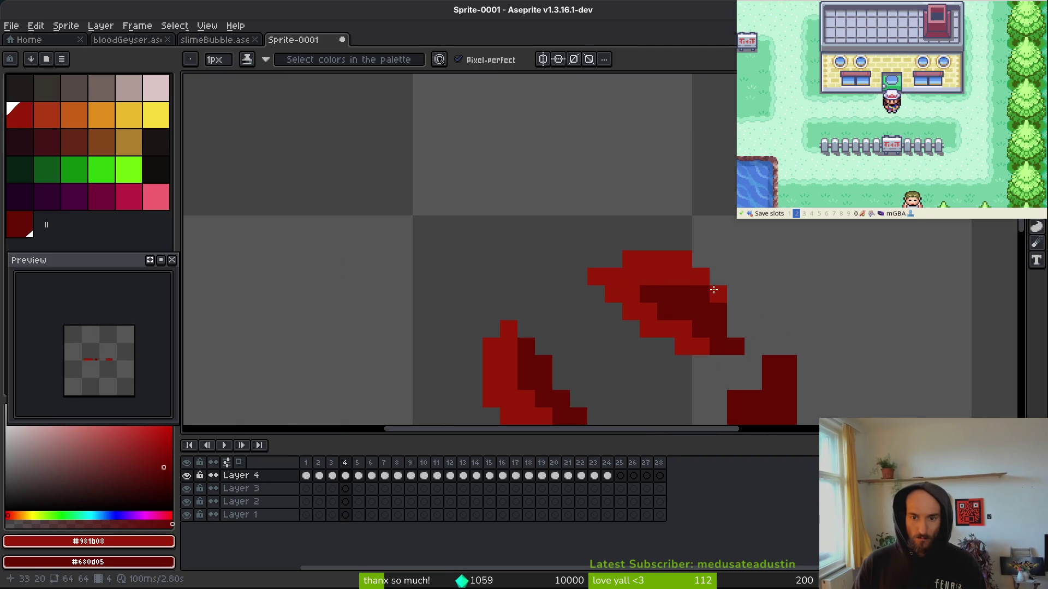
pyautogui.scroll(-2, 714, 290)
pyautogui.scroll(5, 765, 240)
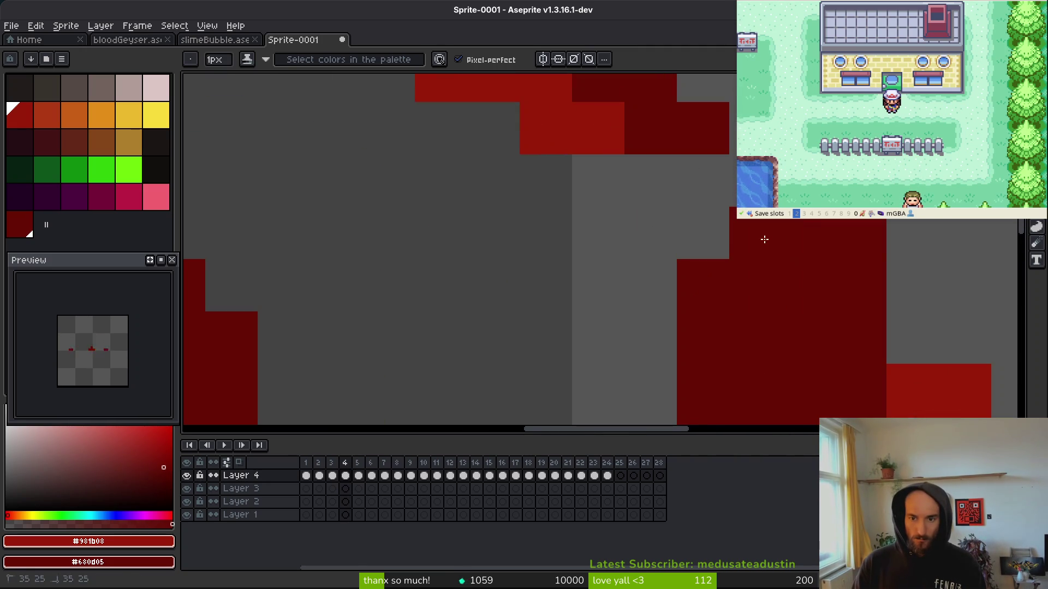
pyautogui.scroll(-2, 721, 248)
pyautogui.scroll(2, 671, 258)
pyautogui.scroll(-2, 587, 297)
pyautogui.scroll(2, 567, 291)
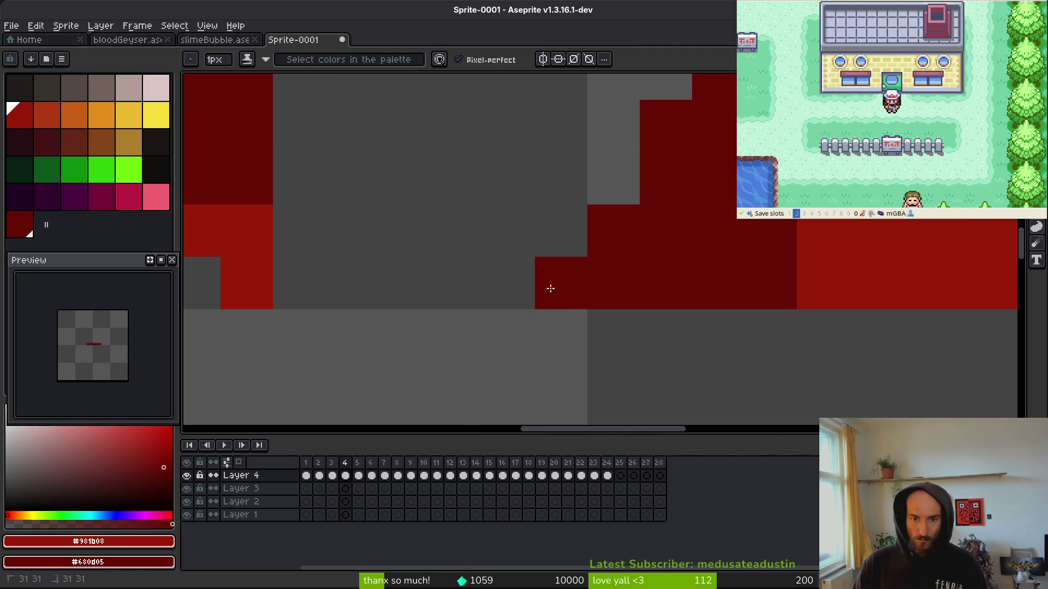
pyautogui.scroll(-2, 551, 289)
pyautogui.click(734, 146)
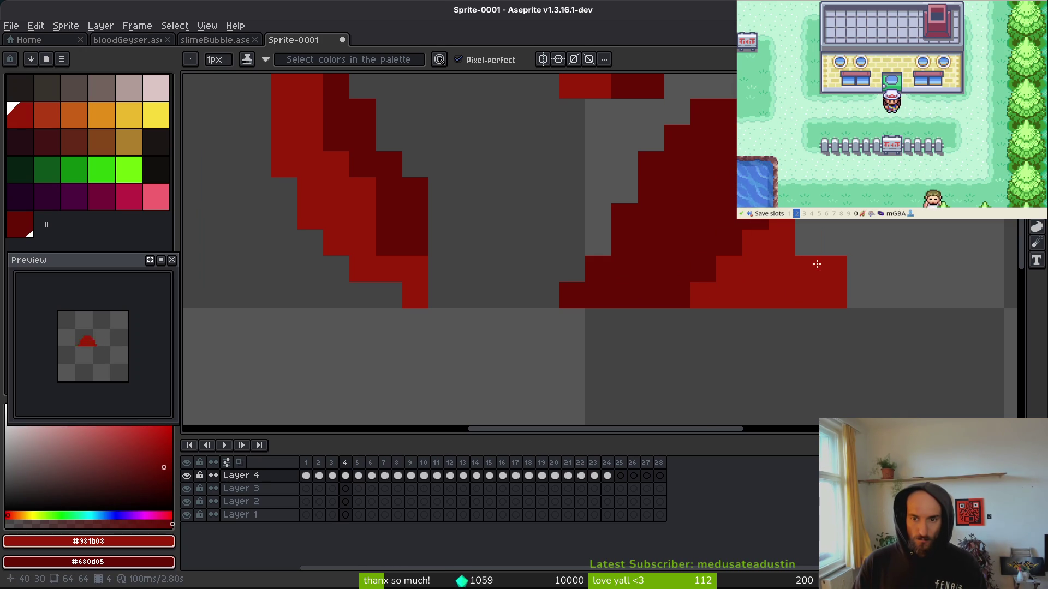
# Play the animation to preview the splash, then step through frames 4 and 5.
pyautogui.scroll(-3, 884, 260)
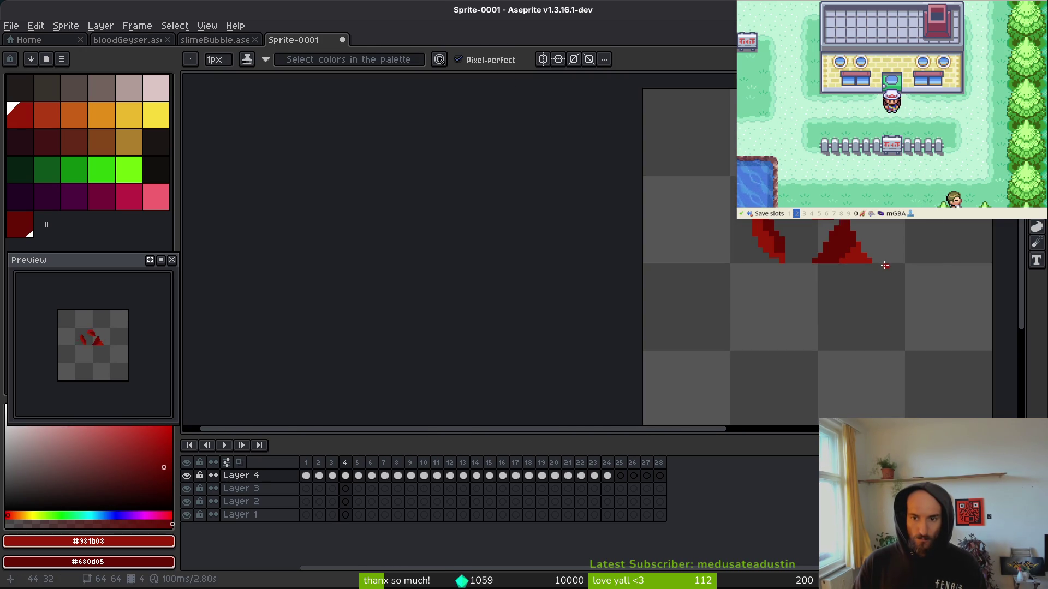
pyautogui.press('i')
pyautogui.press('Left')
pyautogui.scroll(1, 874, 256)
pyautogui.scroll(1, 830, 263)
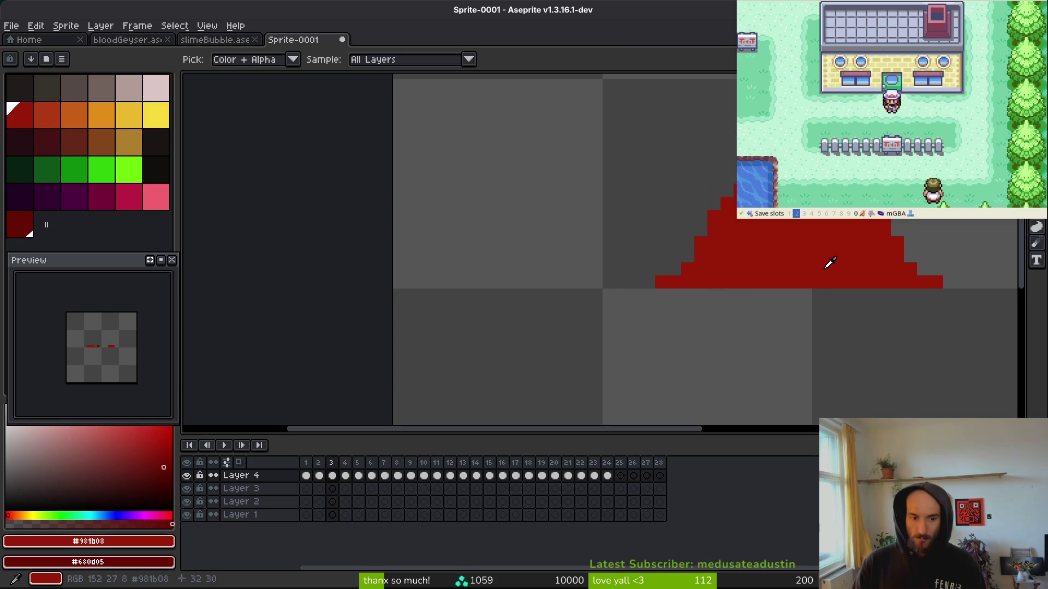
pyautogui.press('Return')
pyautogui.press('Return')
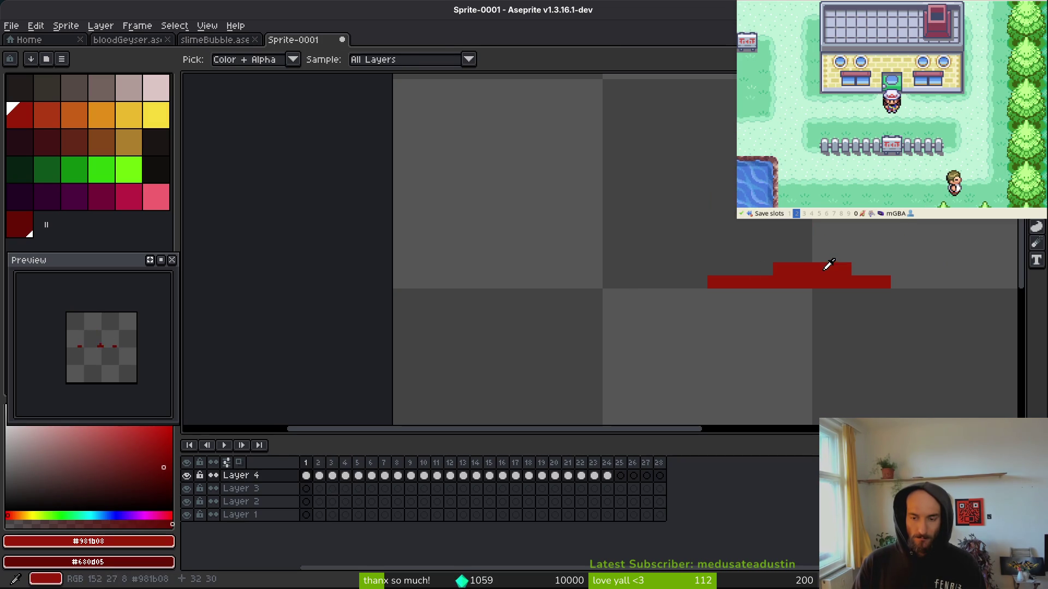
pyautogui.press('b')
pyautogui.press('Right')
pyautogui.press('Right')
pyautogui.moveTo(799, 271); pyautogui.dragTo(679, 298)
pyautogui.press('Right')
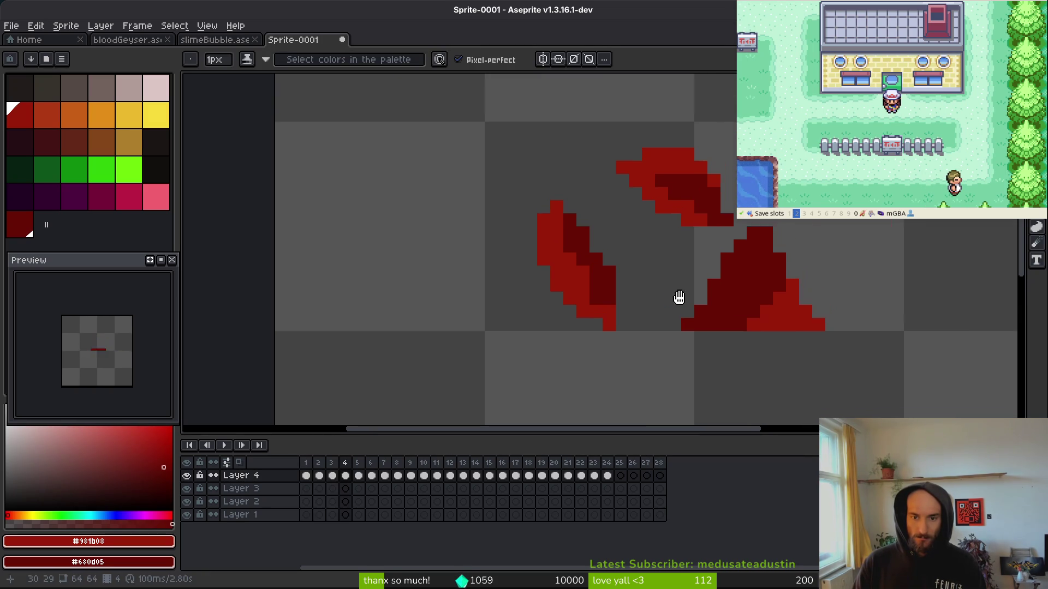
pyautogui.press('Right')
# Add bright red pixels to the frame 5 droplet and erase two stray pixels below it.
pyautogui.scroll(4, 620, 195)
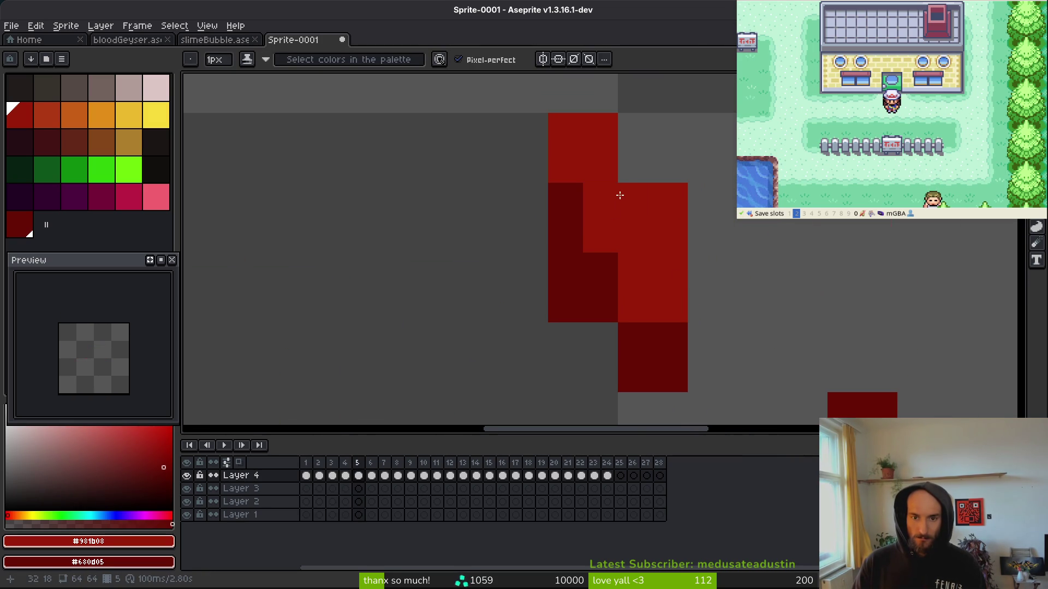
pyautogui.click(636, 165)
pyautogui.click(670, 339)
pyautogui.press('e')
pyautogui.click(636, 375)
pyautogui.click(566, 305)
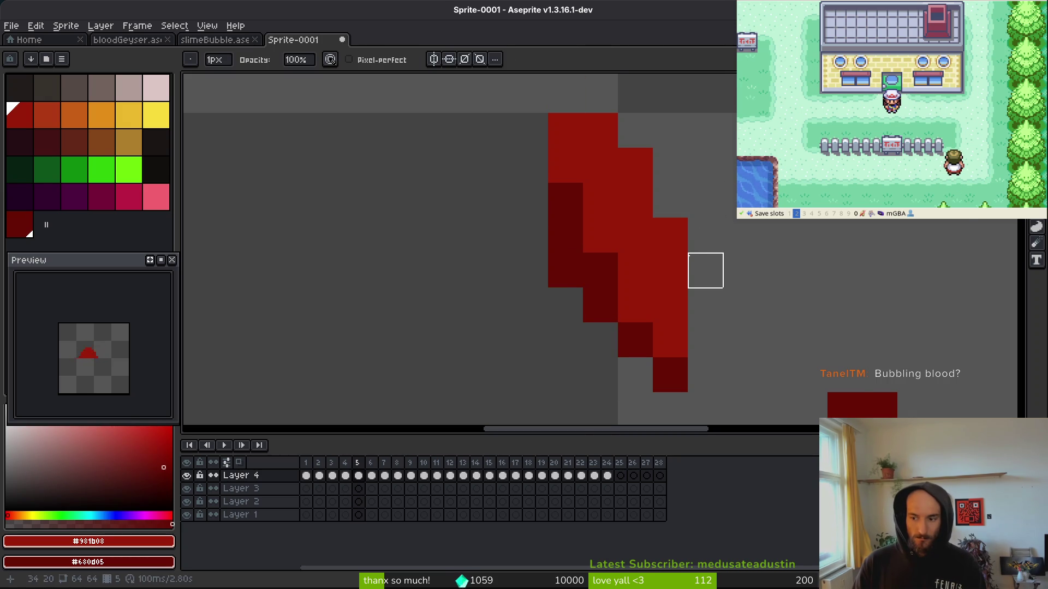
# Try saving over bloodExplosion.aseprite and bloodGeyser.aseprite, then cancel without saving.
pyautogui.hotkey('ctrl', 's')
pyautogui.click(658, 264)
pyautogui.press('Escape')
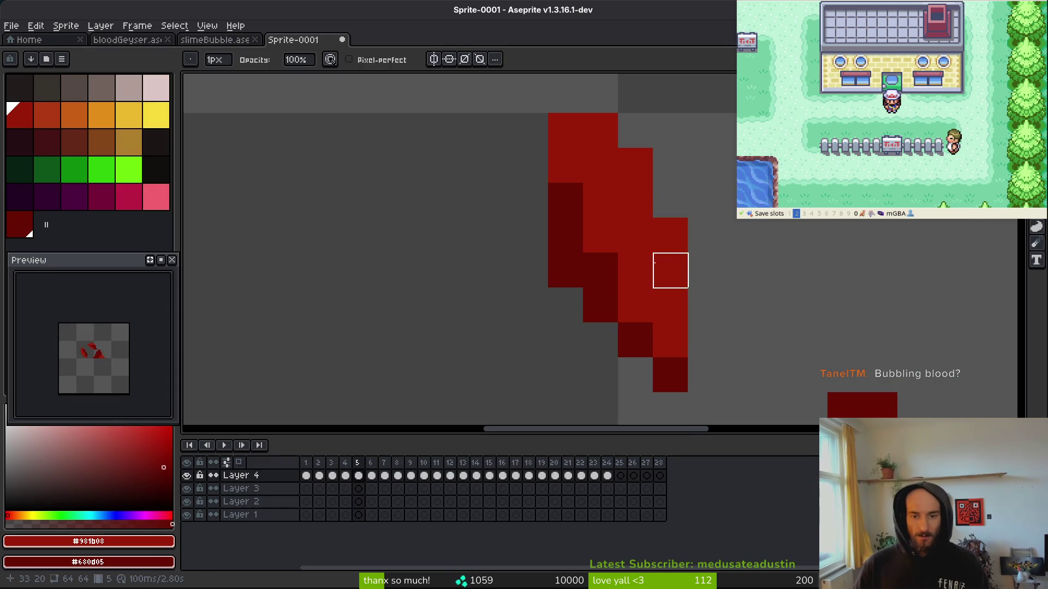
pyautogui.hotkey('ctrl', 's')
pyautogui.click(685, 252)
pyautogui.press('Escape')
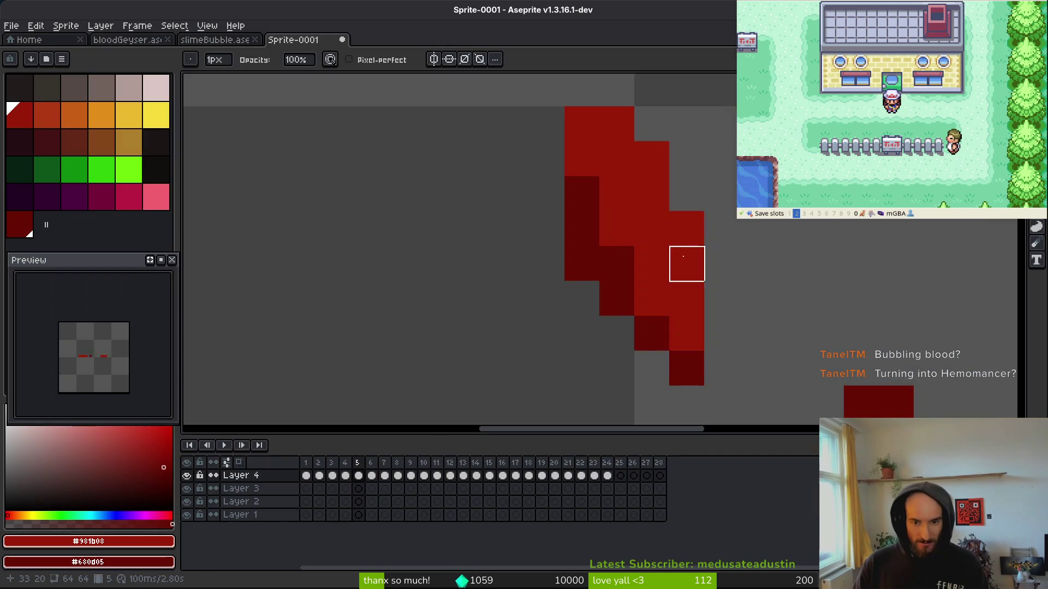
# Erase two dark red pixels from the droplet.
pyautogui.scroll(-3, 677, 259)
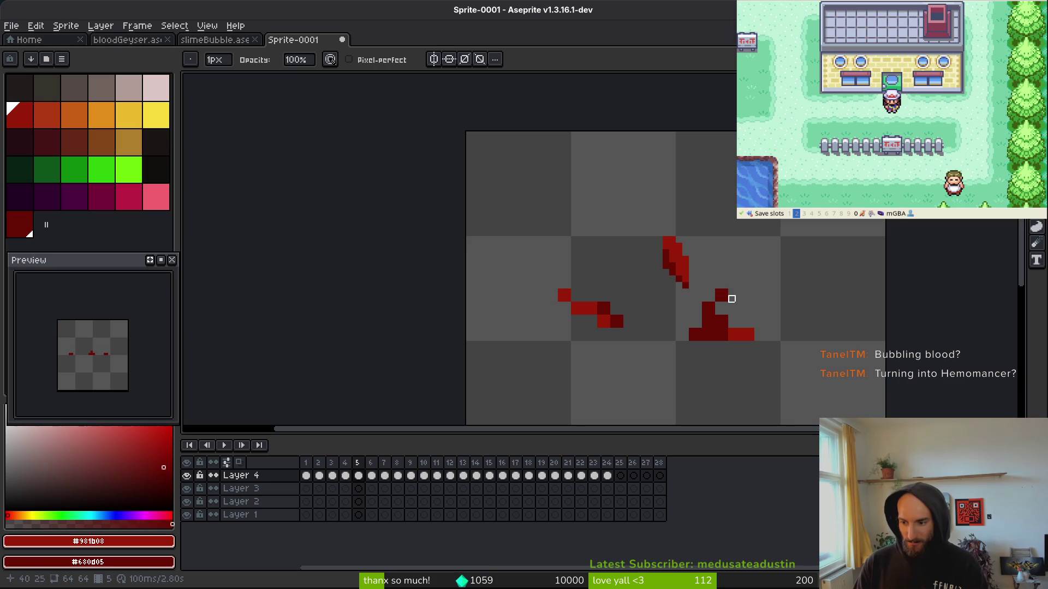
pyautogui.scroll(3, 693, 293)
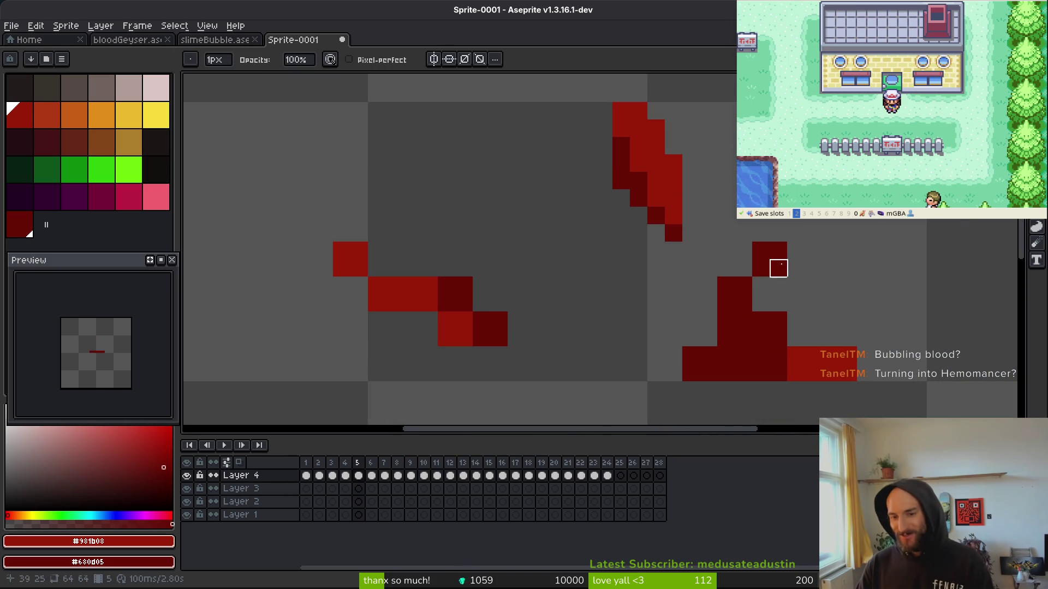
pyautogui.press('e')
pyautogui.click(778, 268)
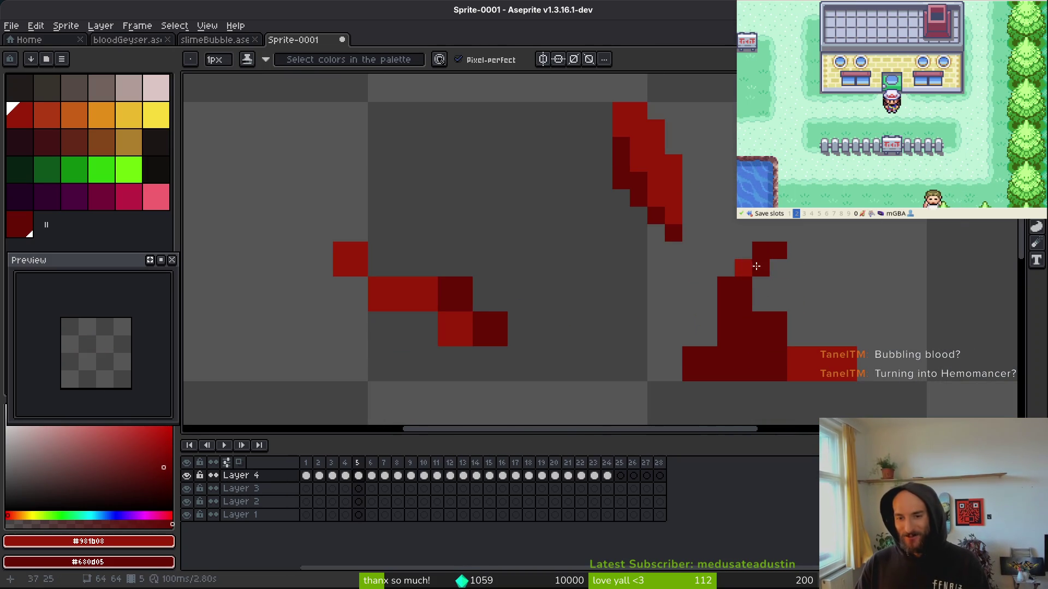
pyautogui.click(725, 286)
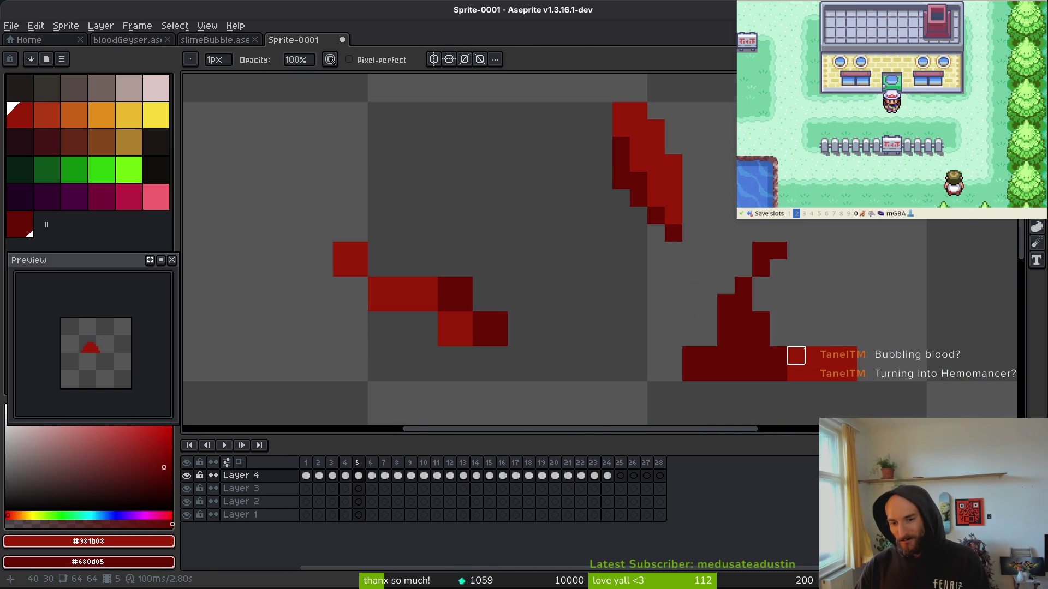
pyautogui.press('b')
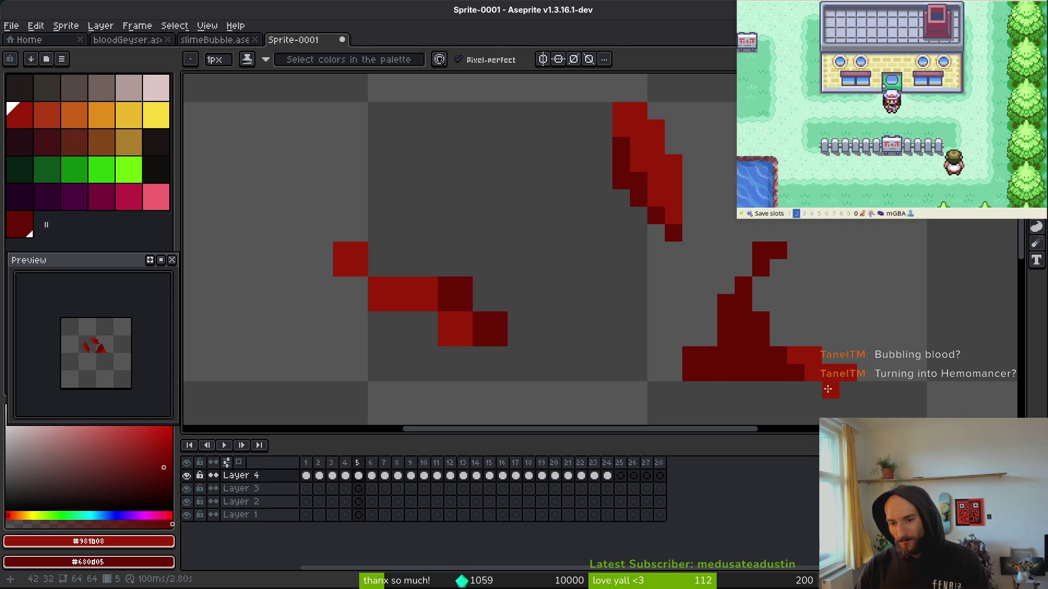
# Add two dark-red pixels to the left-hand streak and erase a stray pixel above it.
pyautogui.moveTo(729, 358); pyautogui.dragTo(821, 339)
pyautogui.press('e')
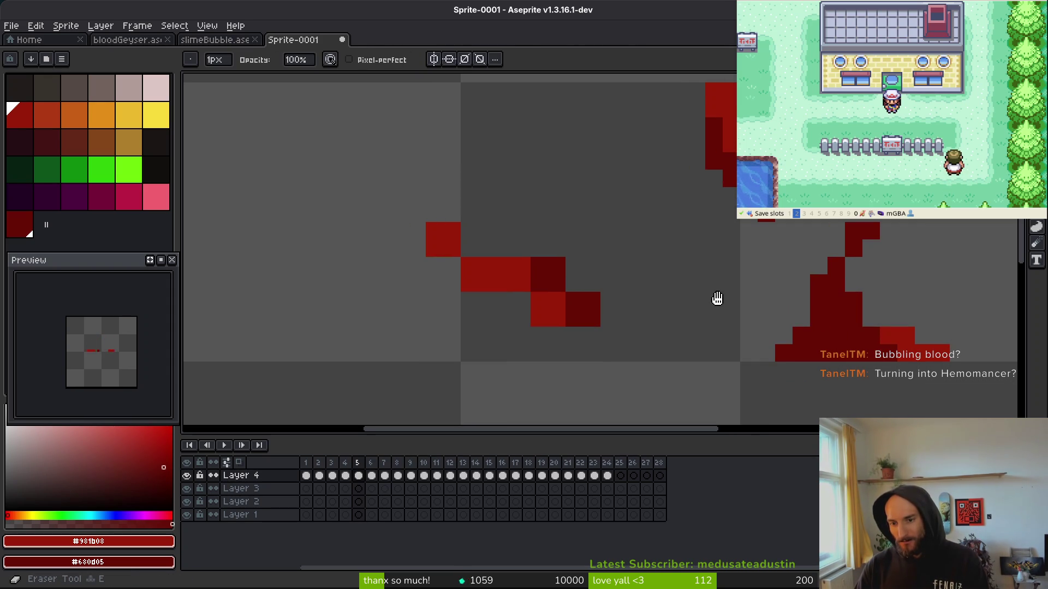
pyautogui.press('b')
pyautogui.moveTo(480, 244)
pyautogui.mouseDown()
pyautogui.moveTo(467, 247)
pyautogui.moveTo(579, 316)
pyautogui.mouseUp()
pyautogui.press('e')
pyautogui.click(452, 231)
pyautogui.press('b')
# Shade the streak's upper edge darker red, zoom out, and bring up the Save File dialog.
pyautogui.press('e')
pyautogui.press('b')
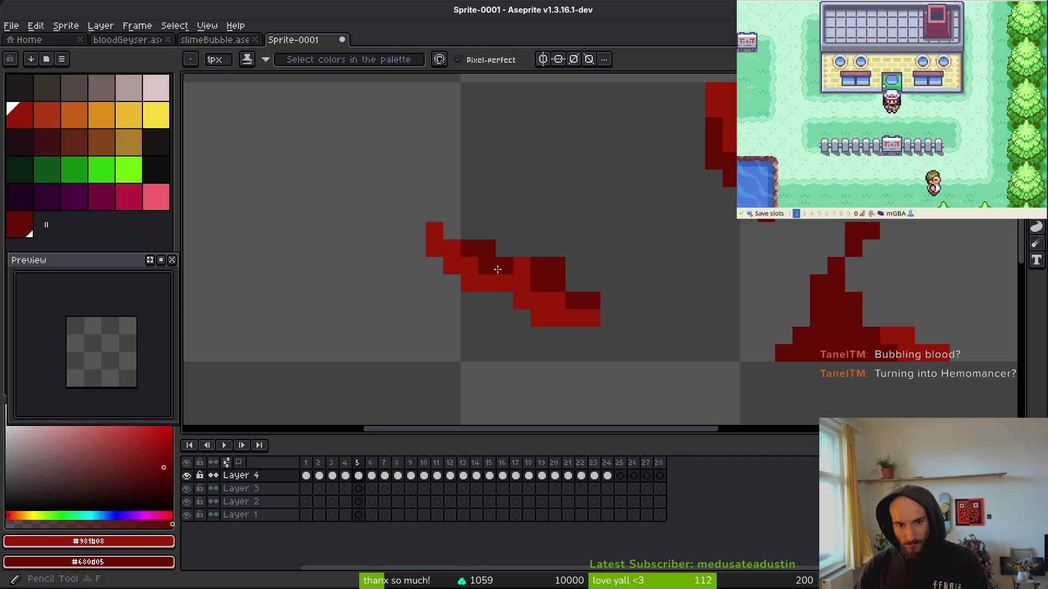
pyautogui.moveTo(496, 269); pyautogui.dragTo(557, 283)
pyautogui.press('e')
pyautogui.press('b')
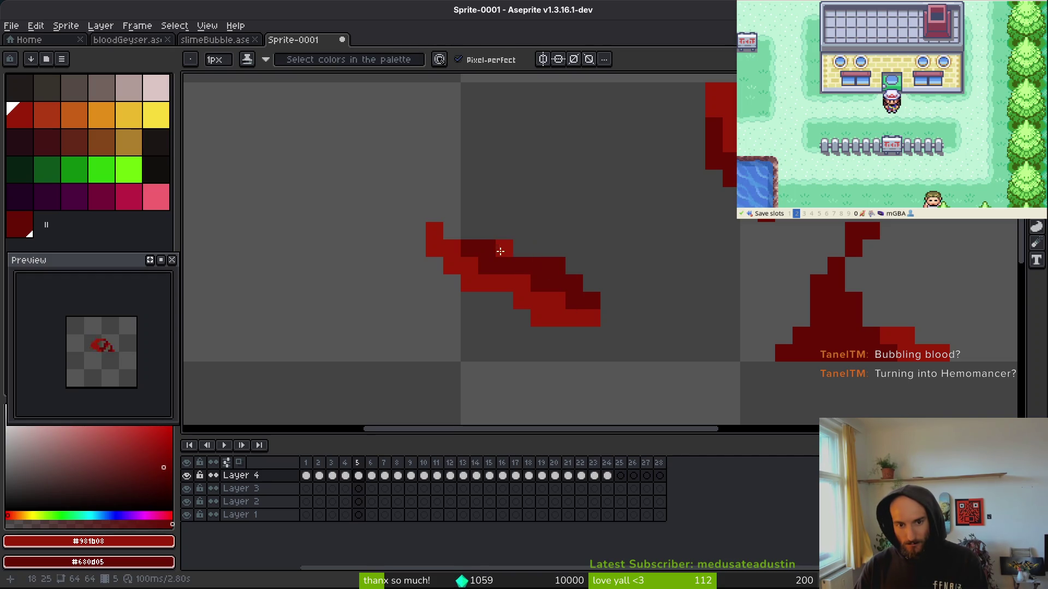
pyautogui.scroll(-1, 608, 315)
pyautogui.scroll(-3, 636, 335)
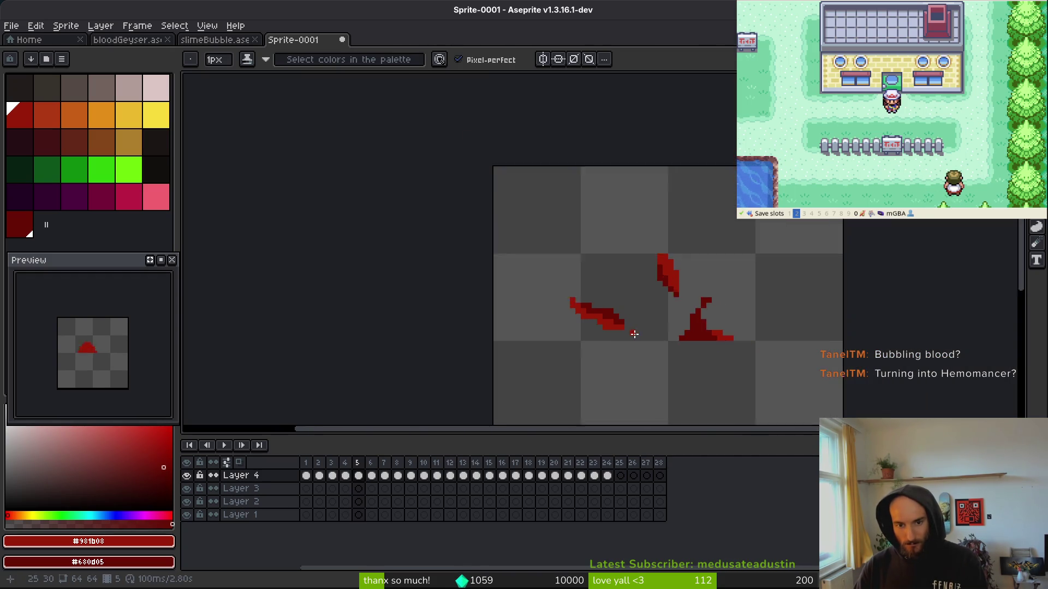
pyautogui.hotkey('ctrl', 's')
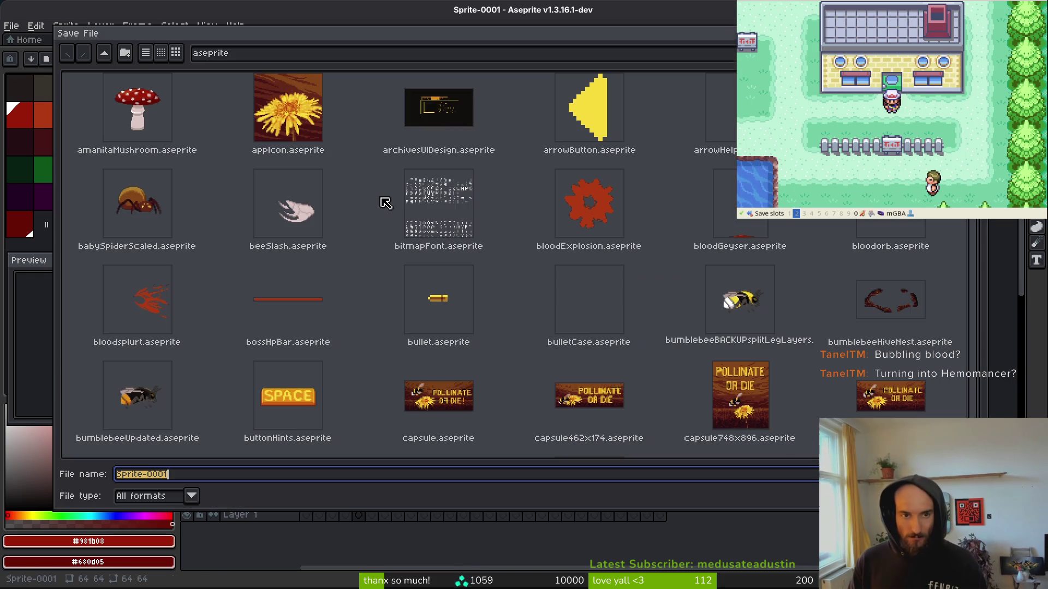
# Save the sprite as geyserBubbles.aseprite in the aseprite folder.
pyautogui.write('blood')
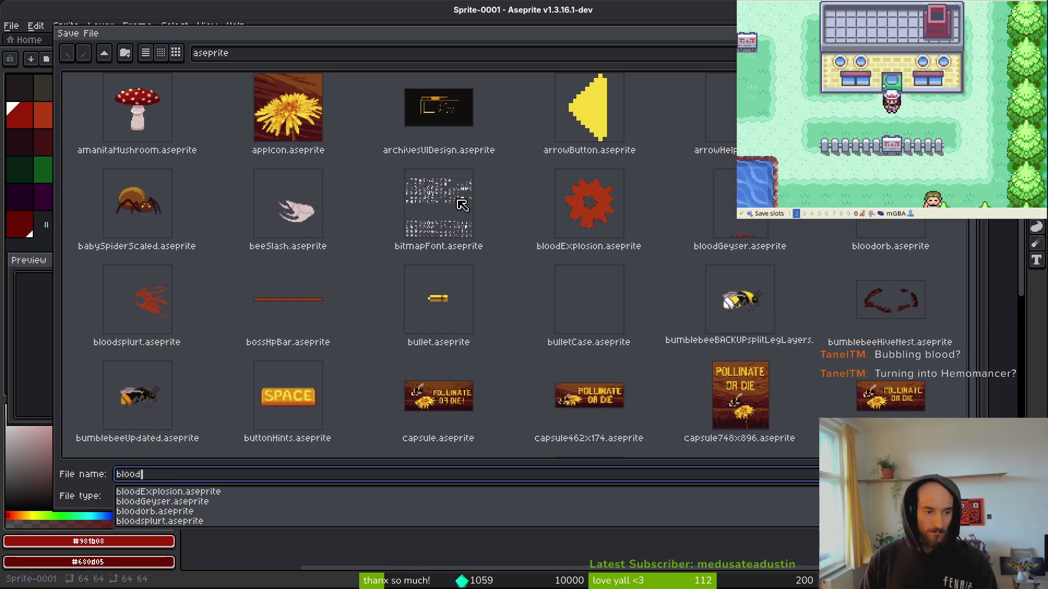
pyautogui.press('BackSpace')
pyautogui.press('BackSpace')
pyautogui.press('BackSpace')
pyautogui.write('geyserBubble')
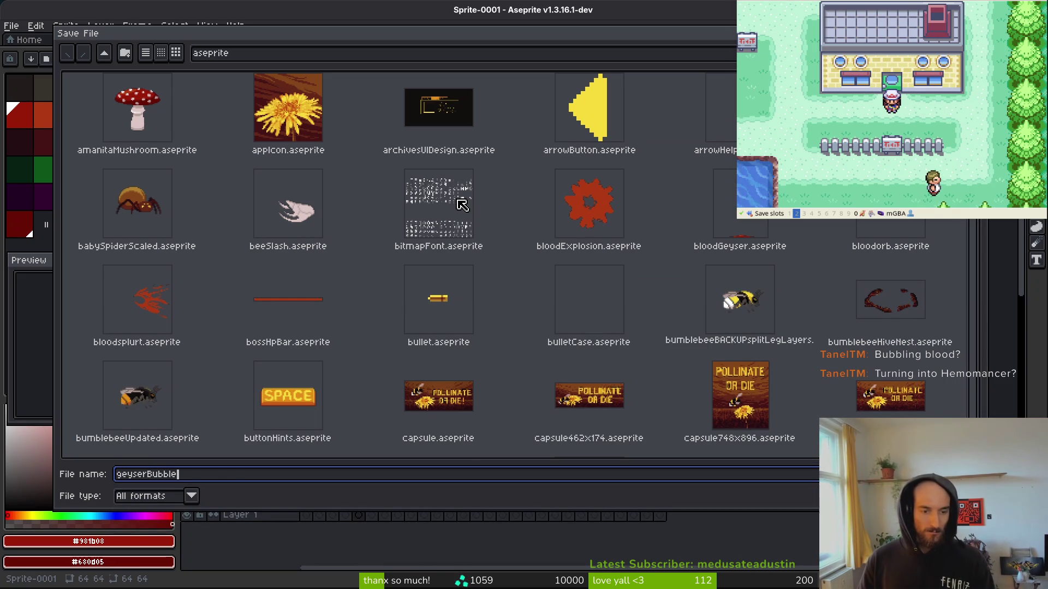
pyautogui.write('s')
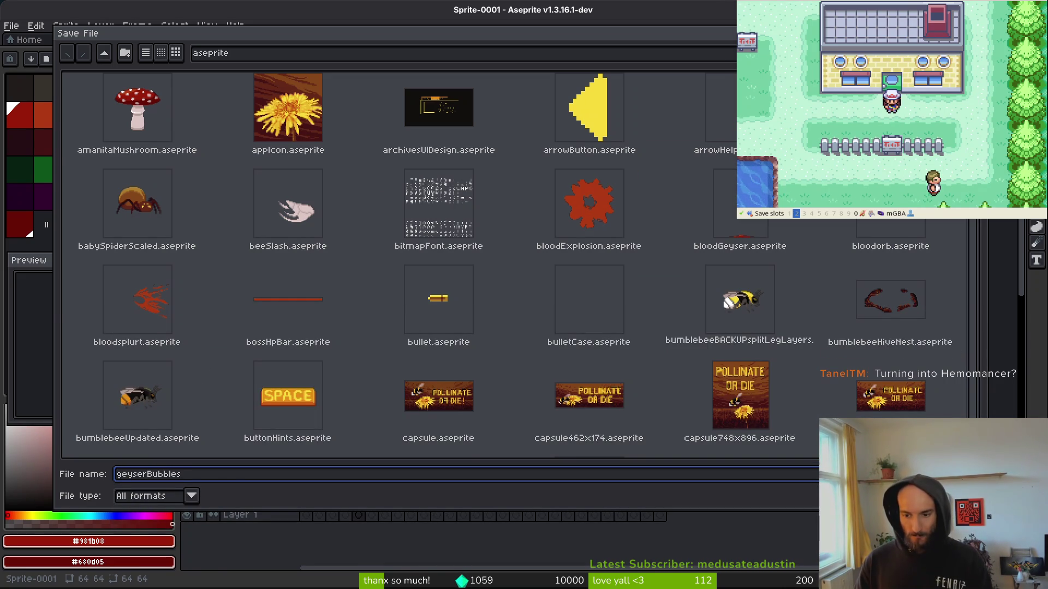
pyautogui.press('Return')
pyautogui.scroll(1, 718, 321)
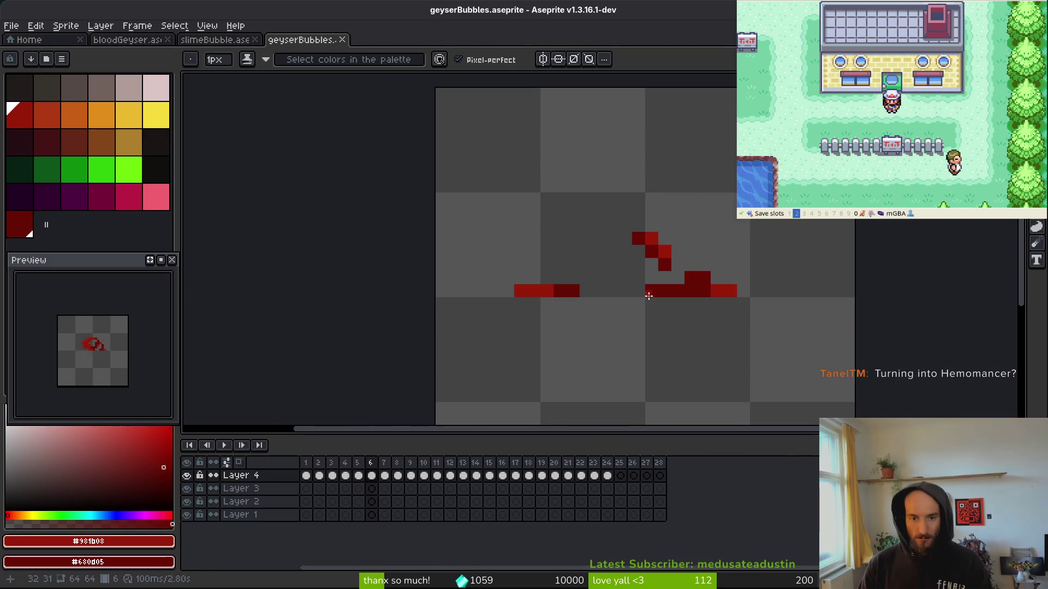
# In frame 6, erase one mound pixel and shade another mound pixel darker.
pyautogui.scroll(1, 648, 295)
pyautogui.scroll(1, 568, 304)
pyautogui.scroll(-1, 727, 328)
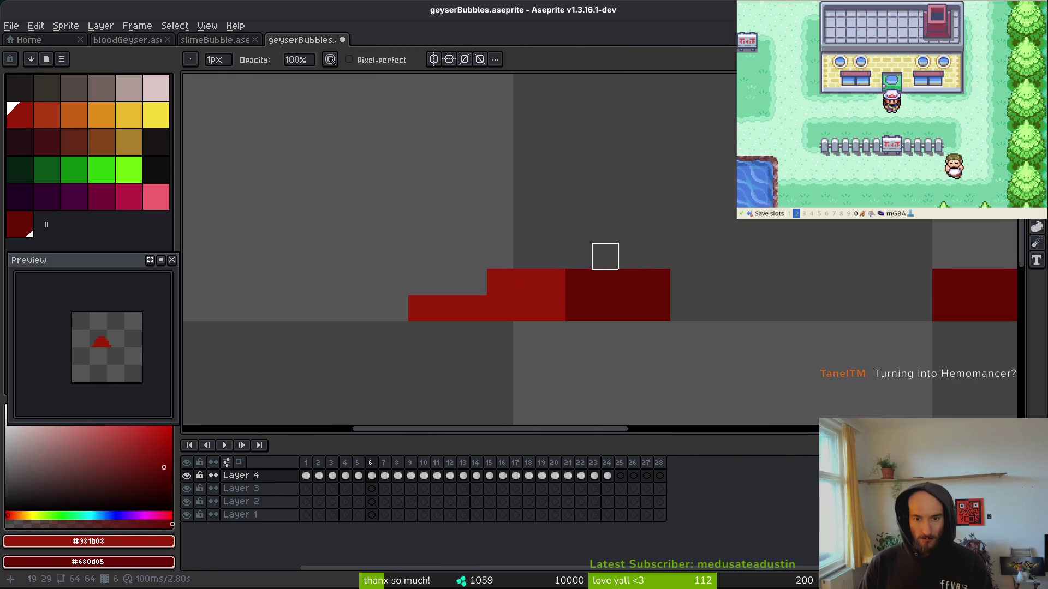
pyautogui.click(657, 282)
pyautogui.press('b')
pyautogui.click(575, 304)
pyautogui.scroll(-5, 655, 349)
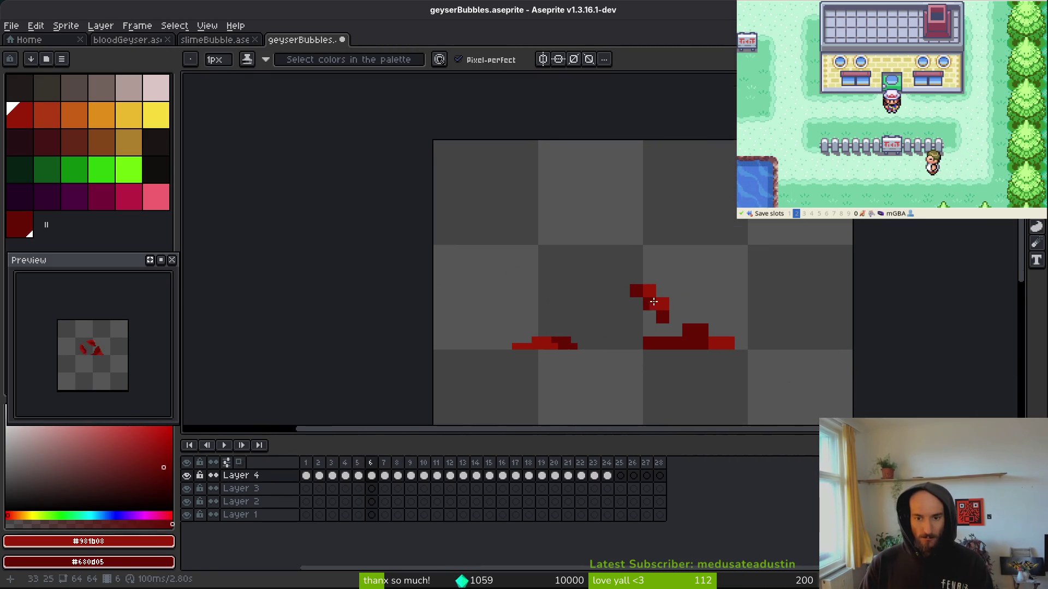
pyautogui.scroll(3, 654, 302)
# Rework the falling droplet: remove dark pixels at its top and bottom and reshade its stair pixels.
pyautogui.press('e')
pyautogui.click(675, 383)
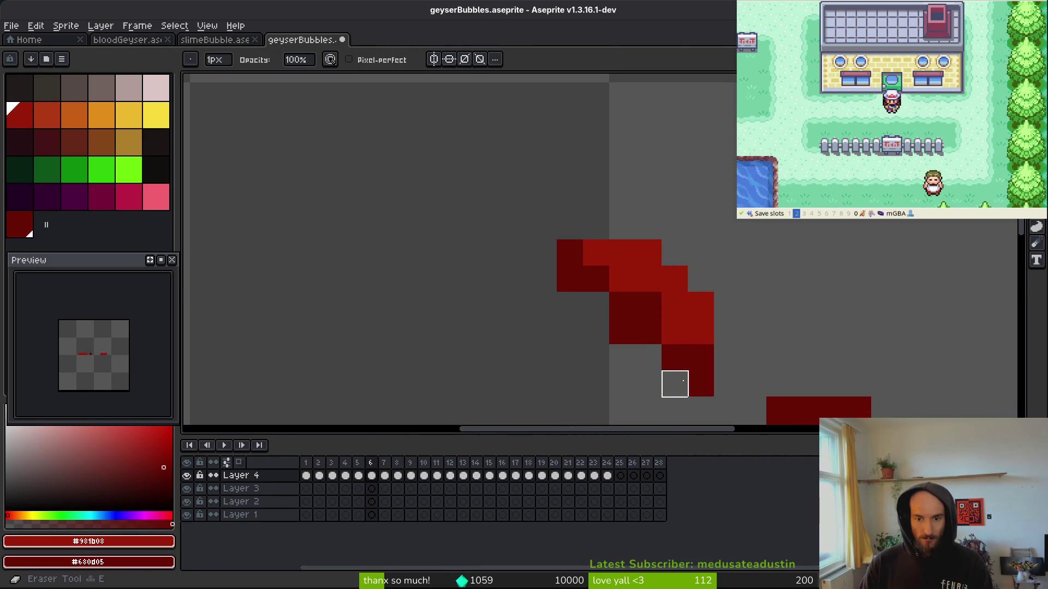
pyautogui.click(622, 330)
pyautogui.press('b')
pyautogui.rightClick(674, 331)
pyautogui.rightClick(597, 286)
pyautogui.click(570, 253)
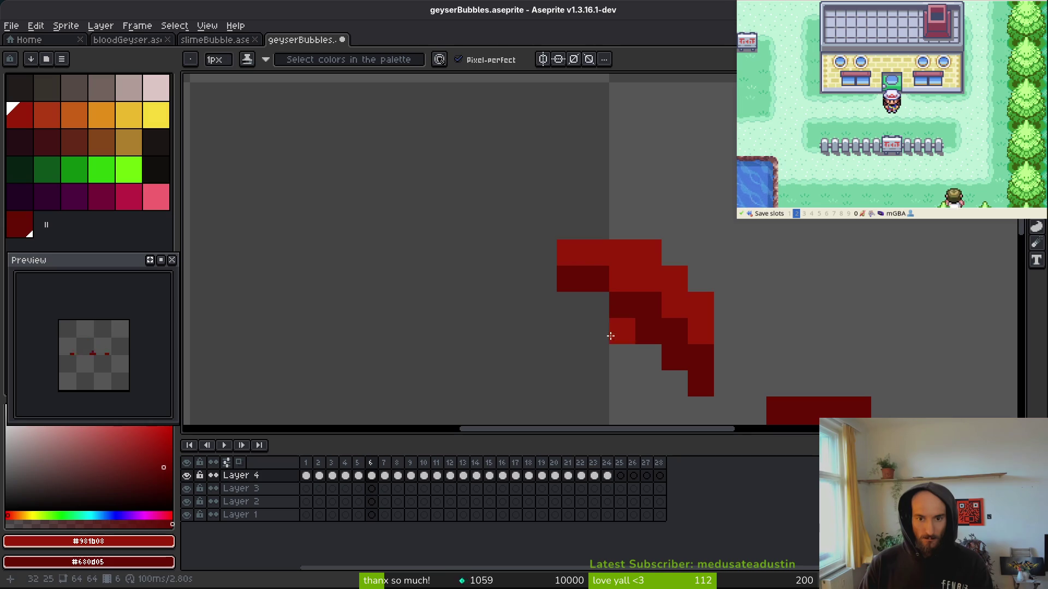
pyautogui.press('e')
pyautogui.click(570, 279)
# Trim the mound's bottom row and peak, add a small bump beside the peak, and clear its right-side pixels.
pyautogui.moveTo(702, 358); pyautogui.dragTo(599, 278)
pyautogui.scroll(-2, 580, 238)
pyautogui.scroll(2, 559, 159)
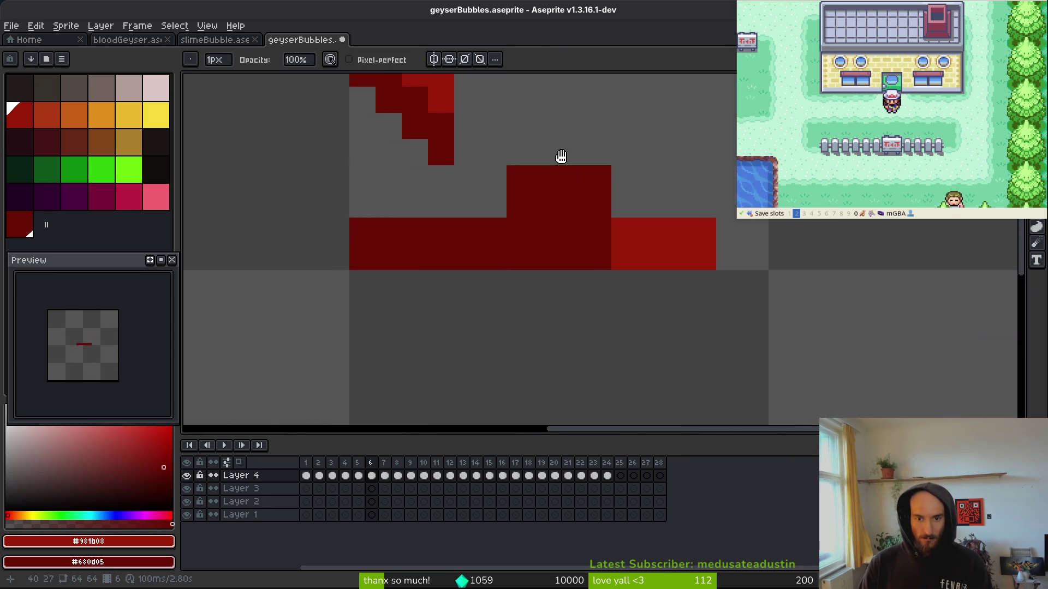
pyautogui.moveTo(404, 224); pyautogui.dragTo(351, 221)
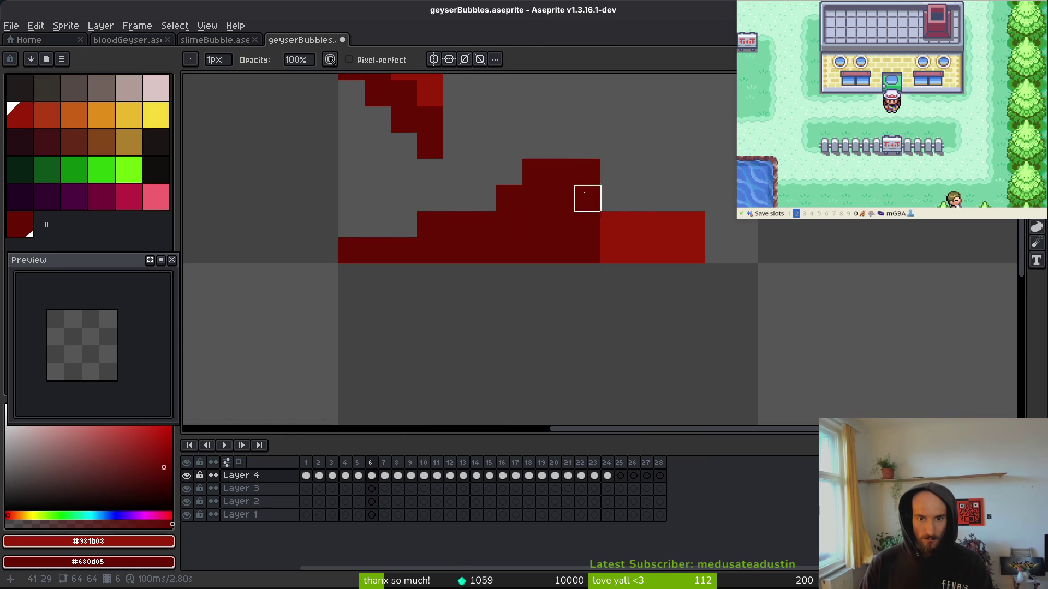
pyautogui.moveTo(561, 172); pyautogui.dragTo(587, 199)
pyautogui.press('b')
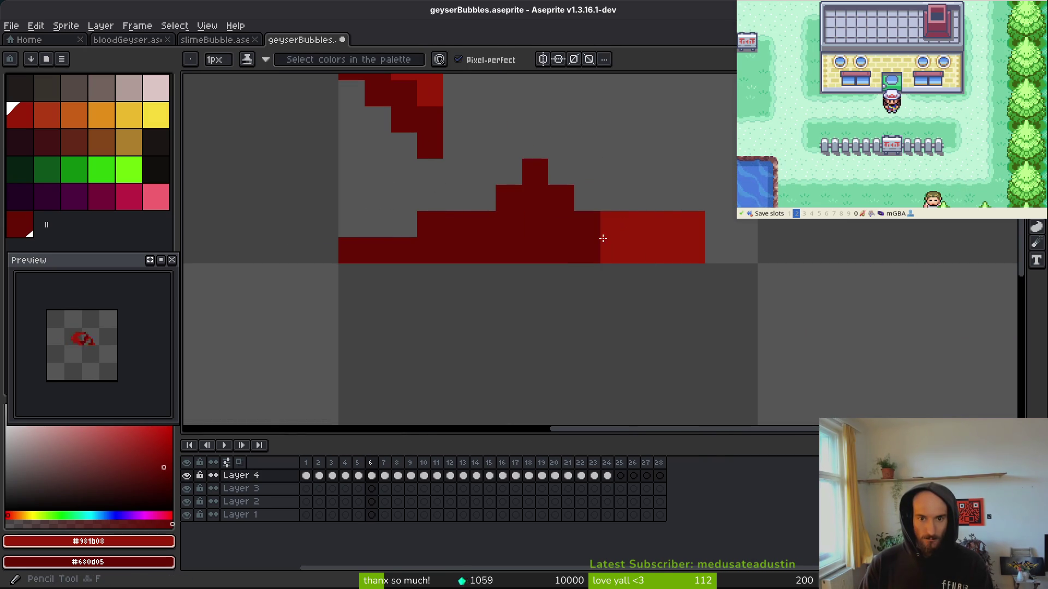
pyautogui.press('e')
pyautogui.moveTo(691, 224); pyautogui.dragTo(666, 223)
pyautogui.press('b')
pyautogui.click(623, 201)
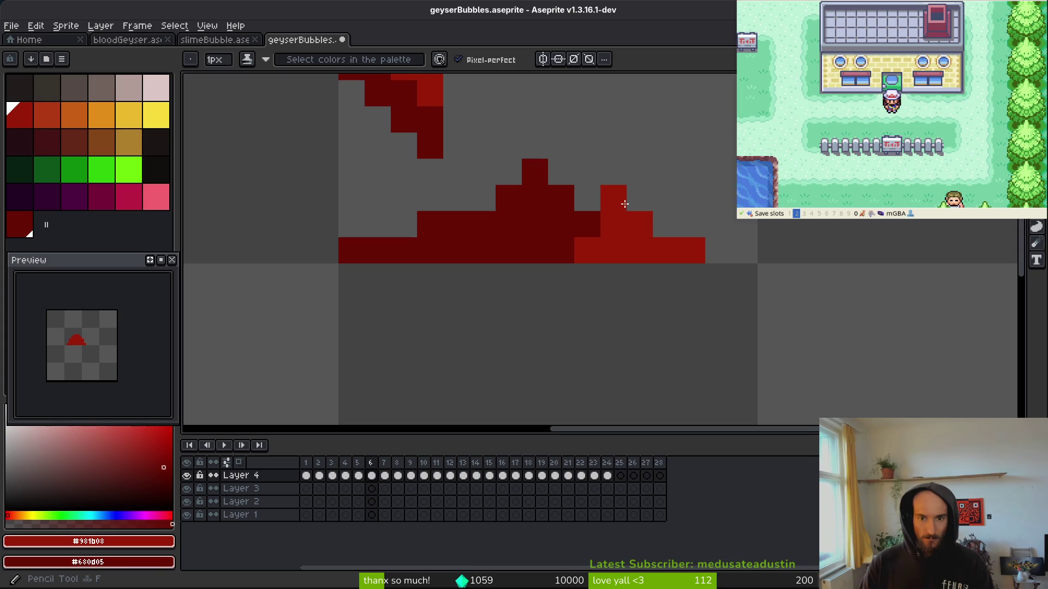
# Step back through the frames and select frames 1 to 8 across all layers.
pyautogui.scroll(-2, 625, 204)
pyautogui.scroll(2, 699, 264)
pyautogui.scroll(1, 621, 187)
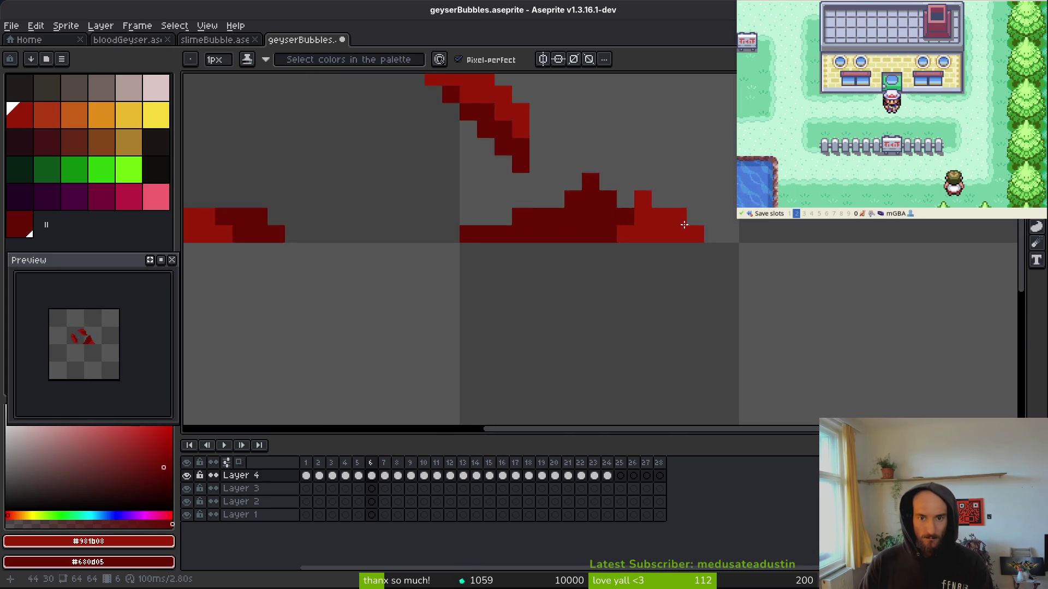
pyautogui.scroll(-3, 709, 271)
pyautogui.press('i')
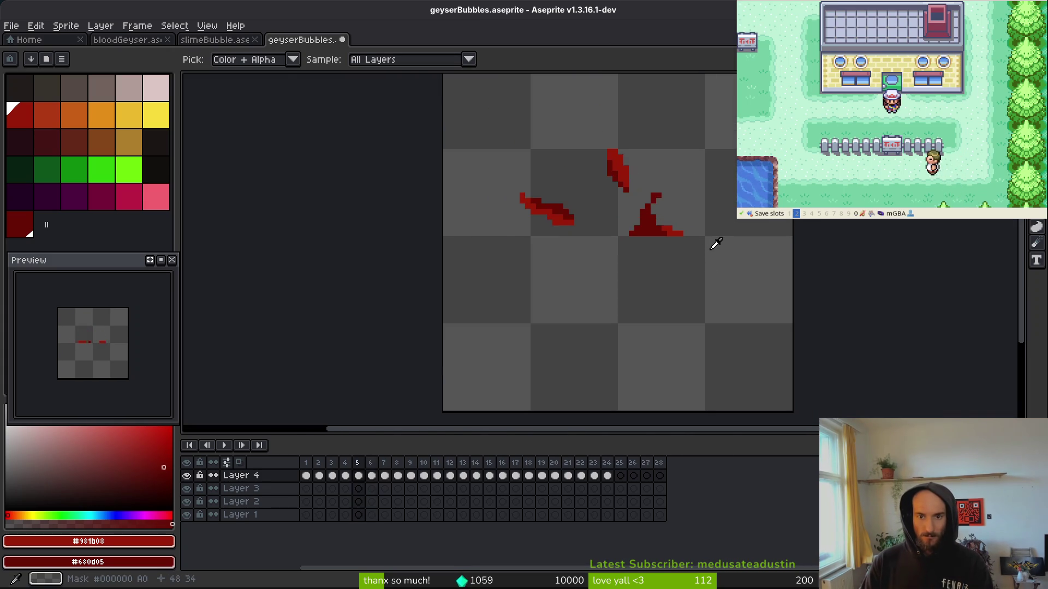
pyautogui.press('b')
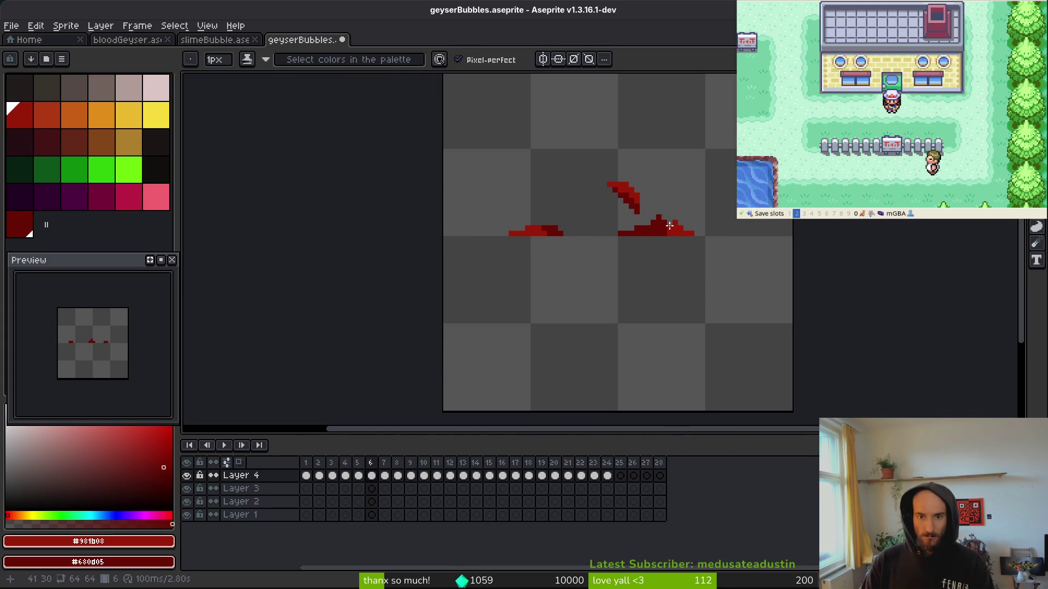
pyautogui.press('i')
pyautogui.press('Left')
pyautogui.press('Left')
pyautogui.press('Left')
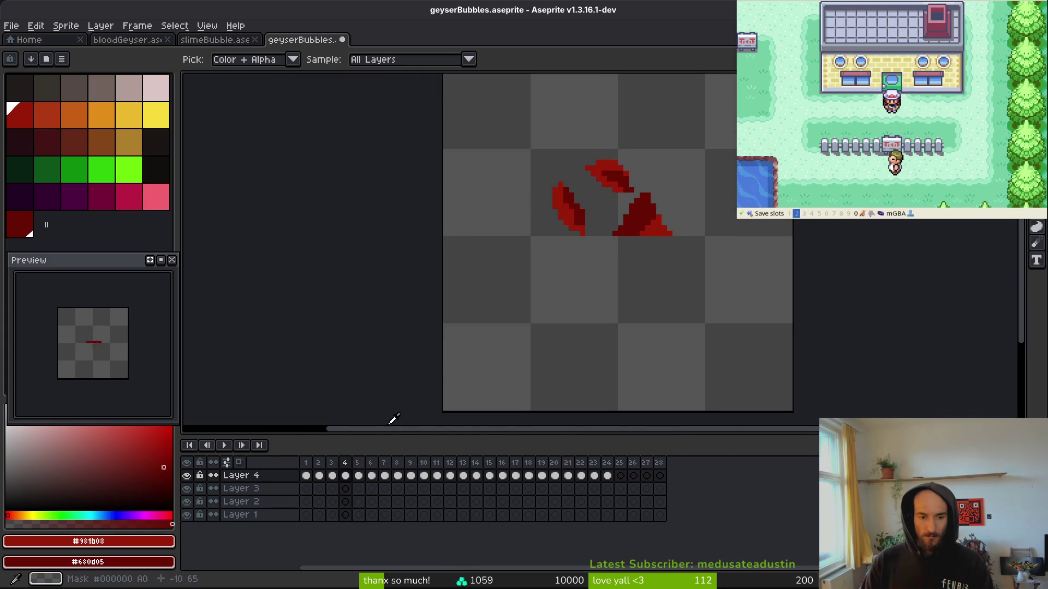
pyautogui.moveTo(310, 468); pyautogui.dragTo(407, 473)
# Tag frames 1–8, 9–16 and 17–24 as loops named 1, 2 and 3.
pyautogui.hotkey('shift', 'F2')
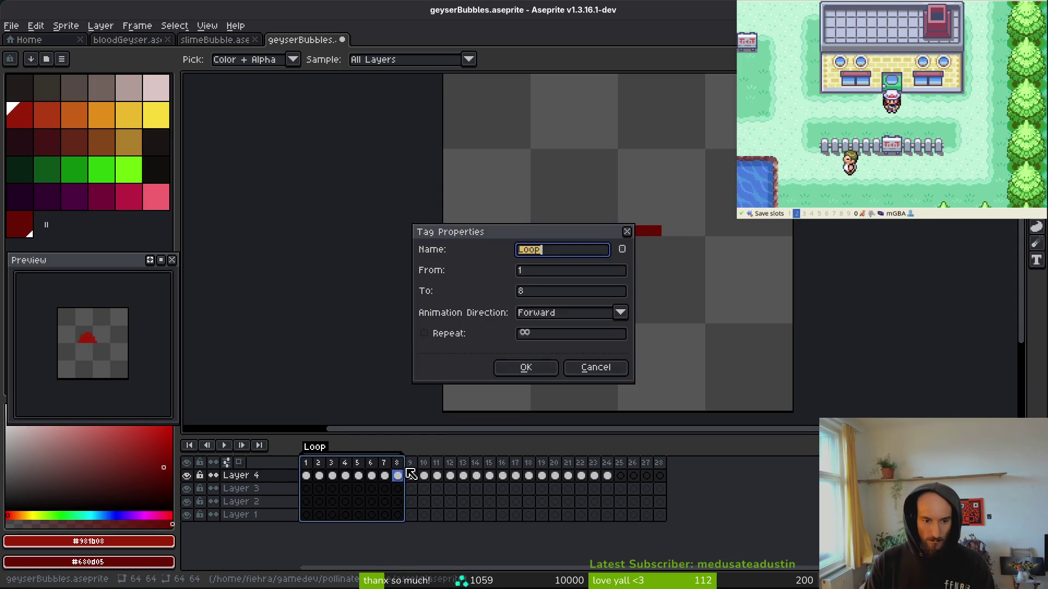
pyautogui.press('Return')
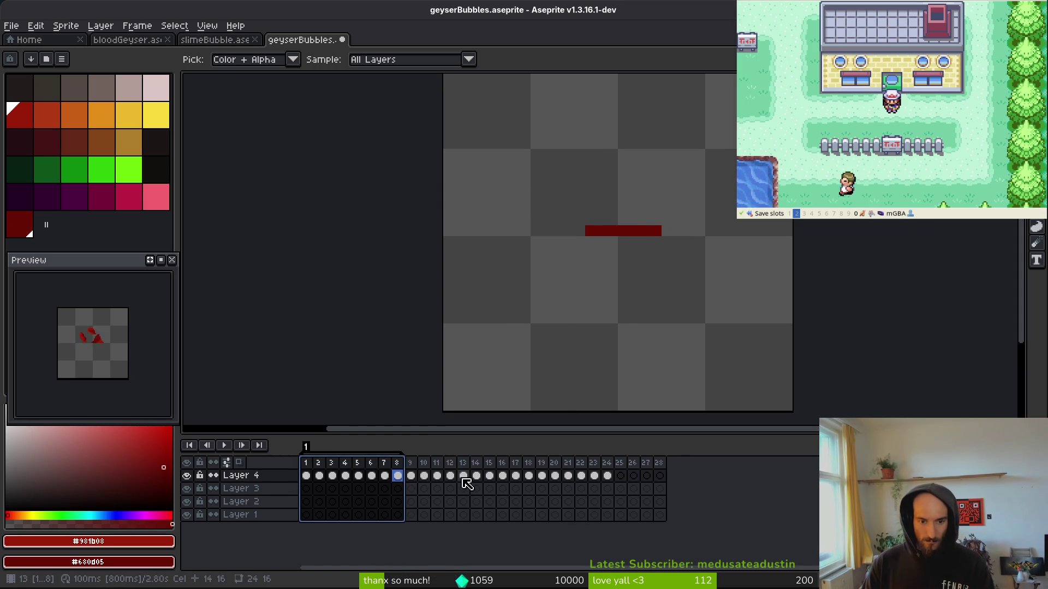
pyautogui.moveTo(411, 475); pyautogui.dragTo(507, 476)
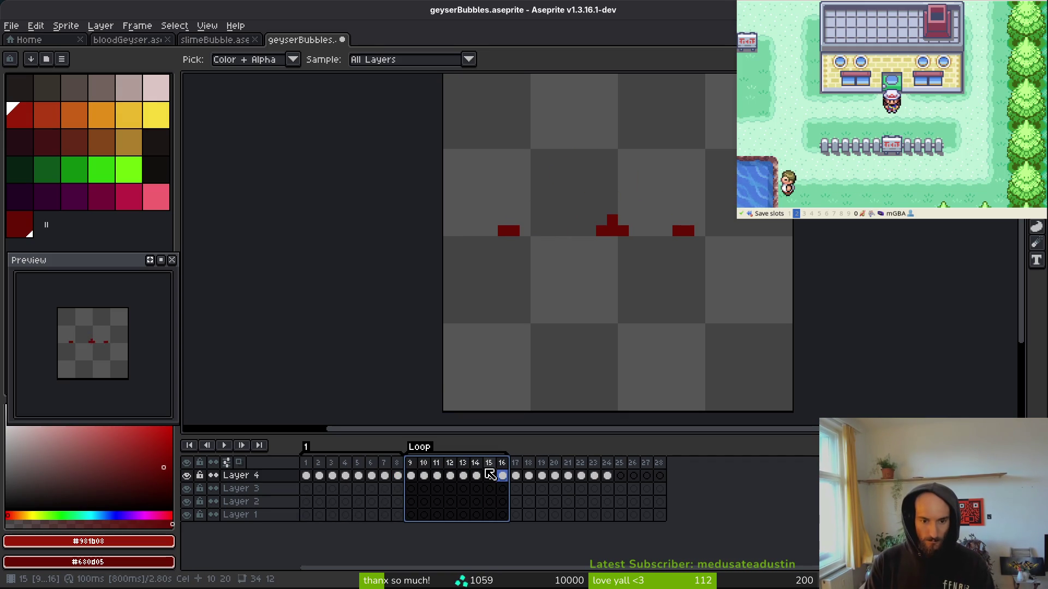
pyautogui.hotkey('shift', 'F2')
pyautogui.write('2')
pyautogui.press('Return')
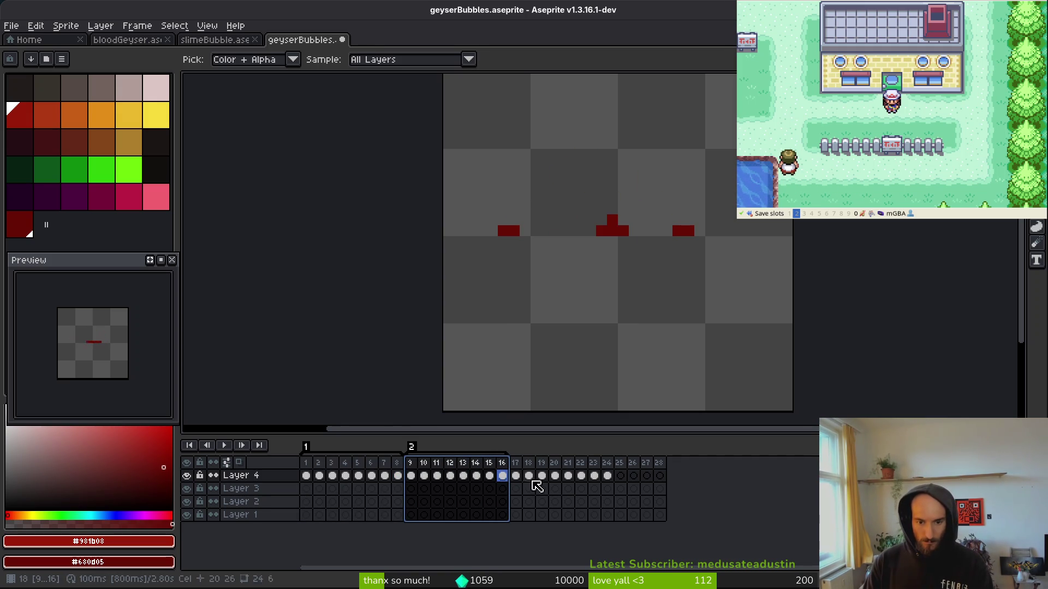
pyautogui.moveTo(515, 475); pyautogui.dragTo(607, 476)
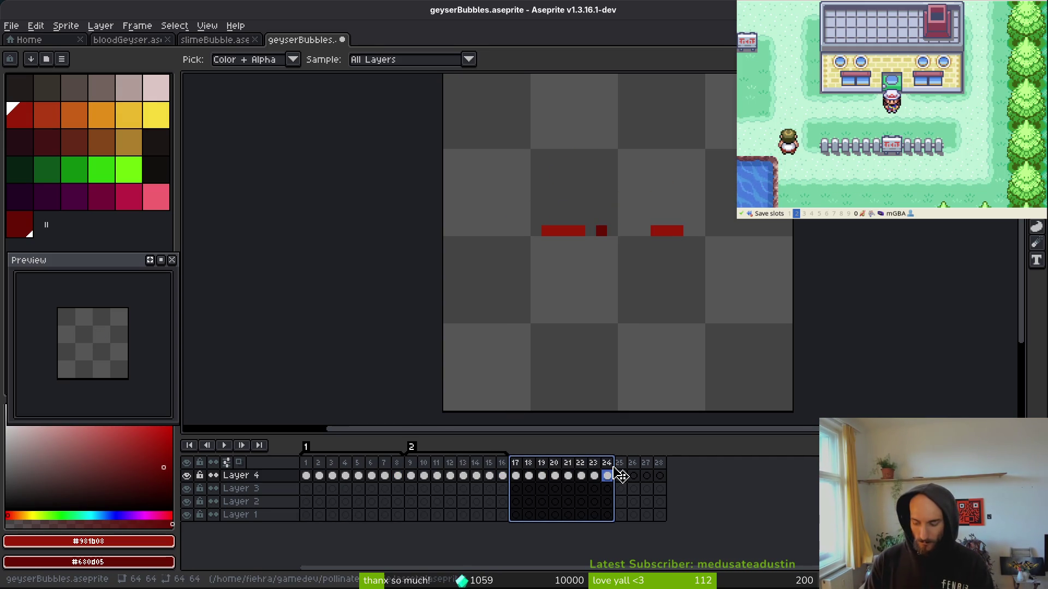
pyautogui.hotkey('shift', 'F2')
pyautogui.write('3')
pyautogui.press('Return')
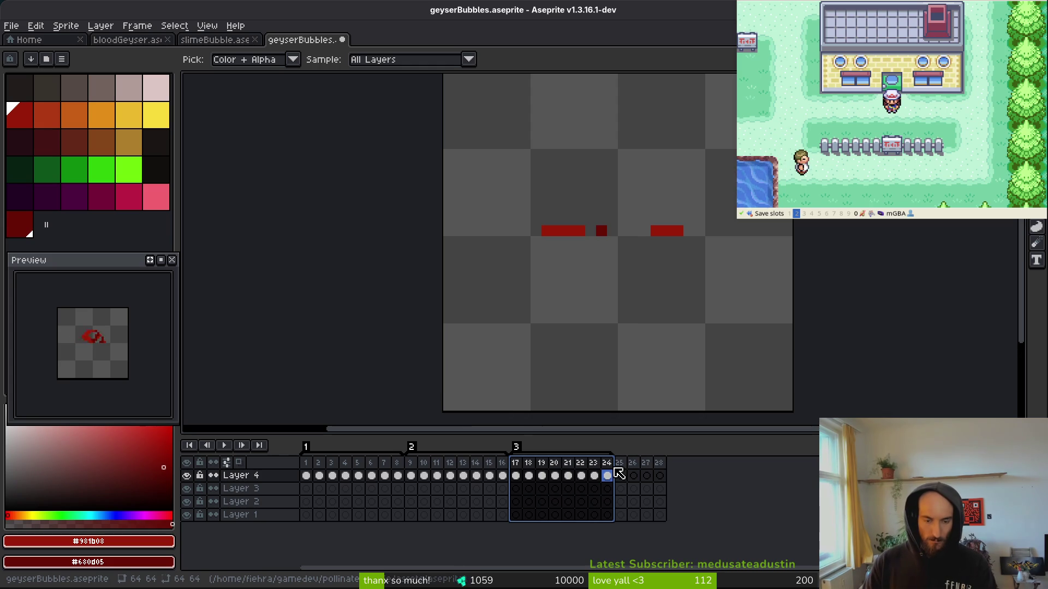
pyautogui.click(306, 476)
pyautogui.press('b')
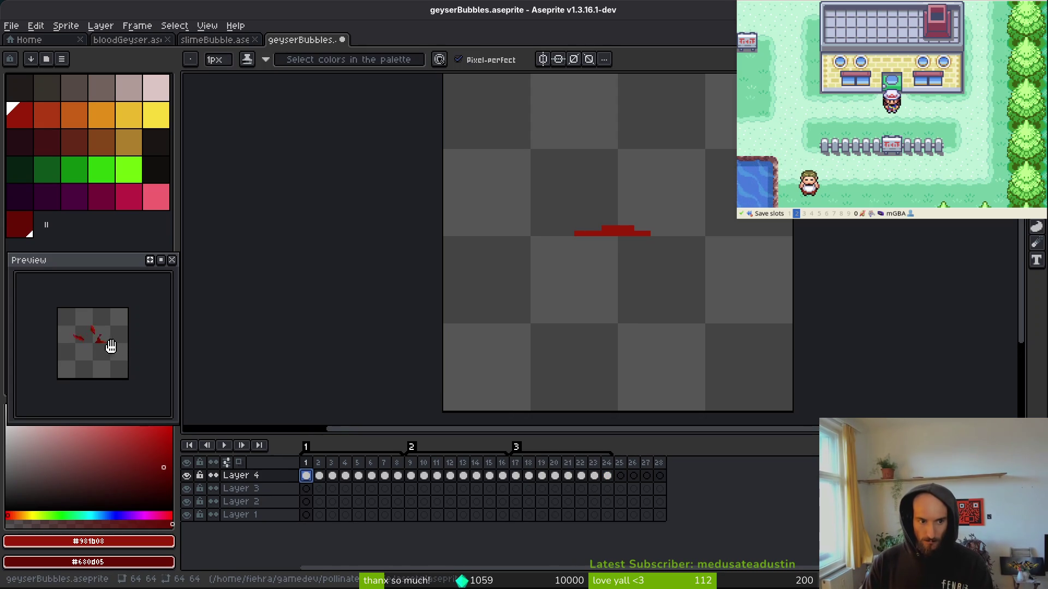
pyautogui.scroll(2, 107, 350)
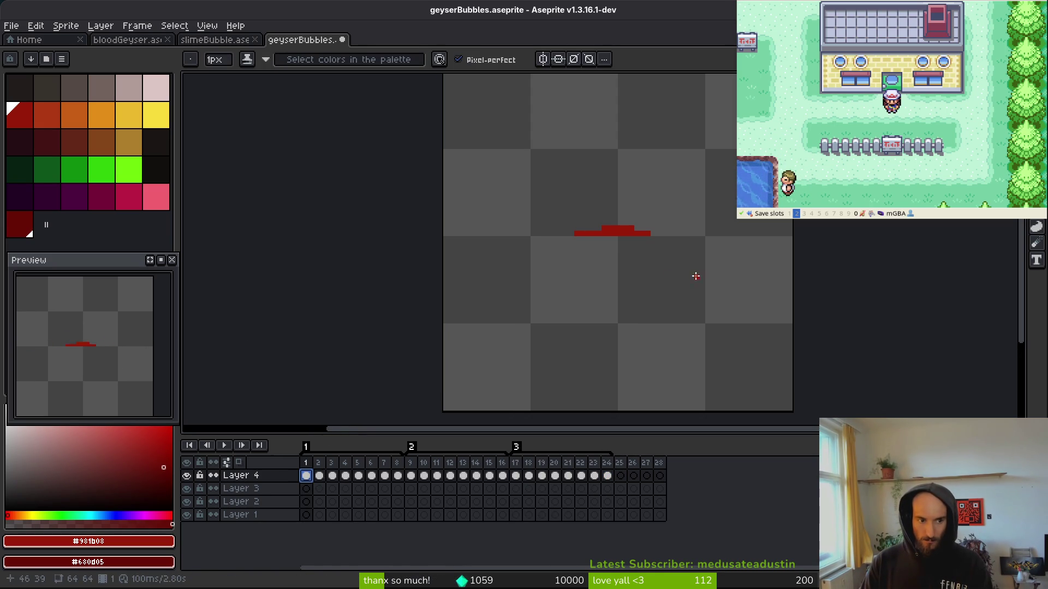
pyautogui.press('Left')
pyautogui.press('i')
pyautogui.press('Right')
pyautogui.press('Right')
pyautogui.press('Right')
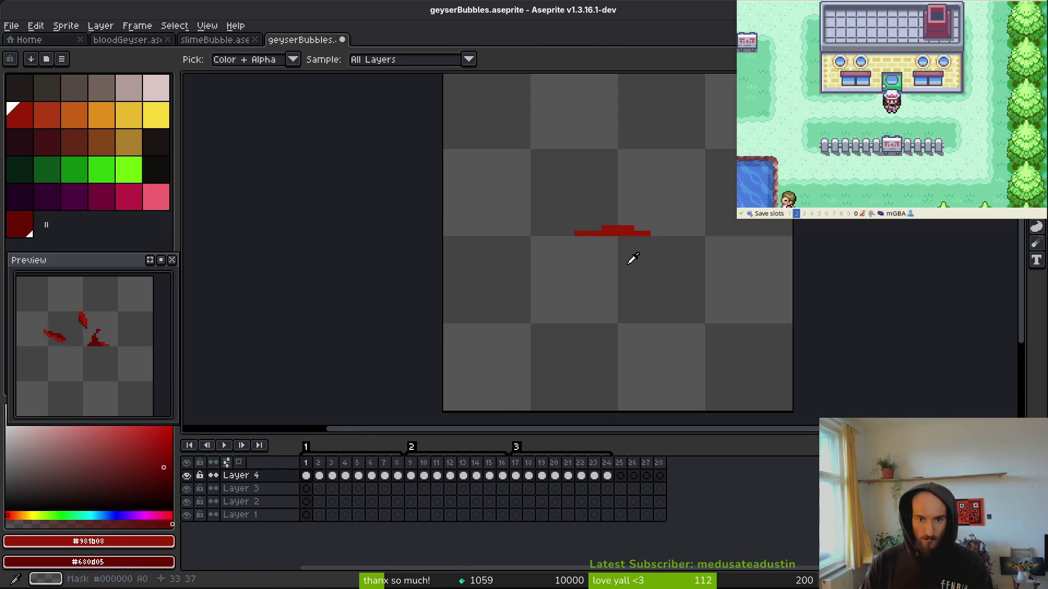
pyautogui.press('Right')
pyautogui.press('b')
pyautogui.scroll(2, 624, 189)
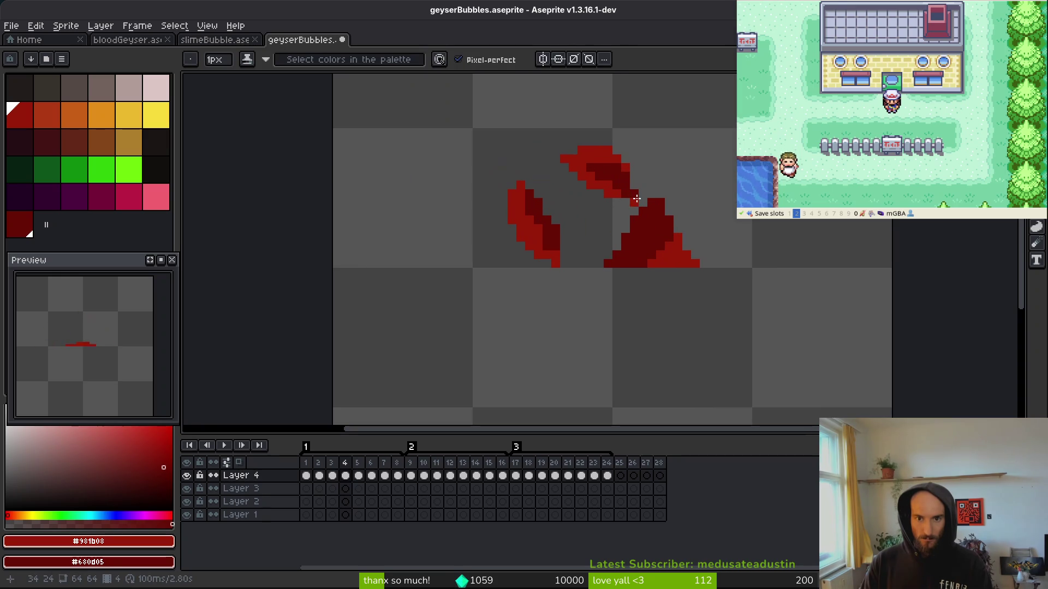
pyautogui.click(215, 40)
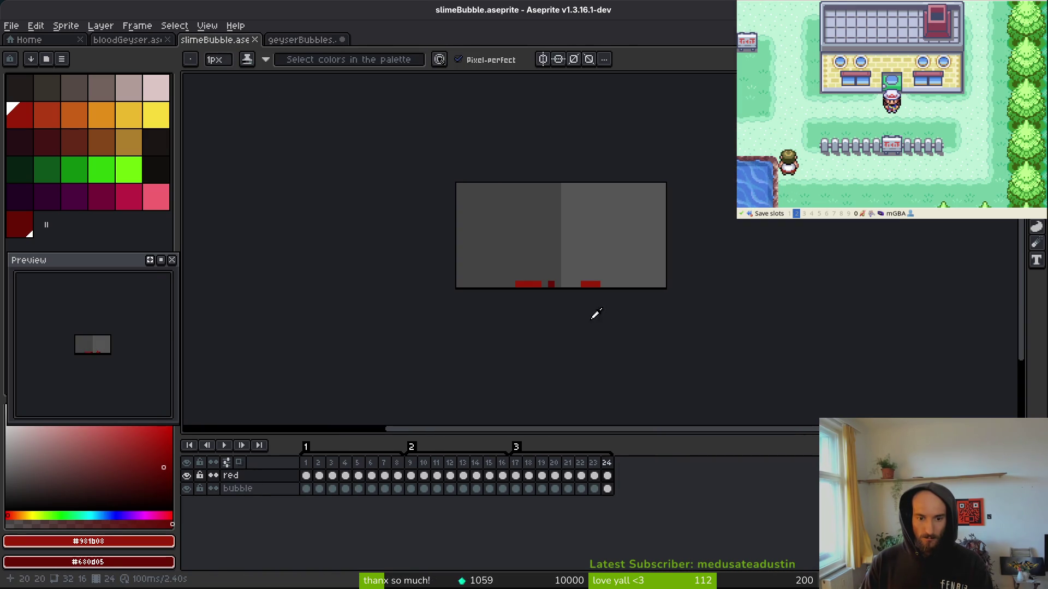
pyautogui.press('i')
pyautogui.press('Right')
pyautogui.press('Right')
pyautogui.press('Right')
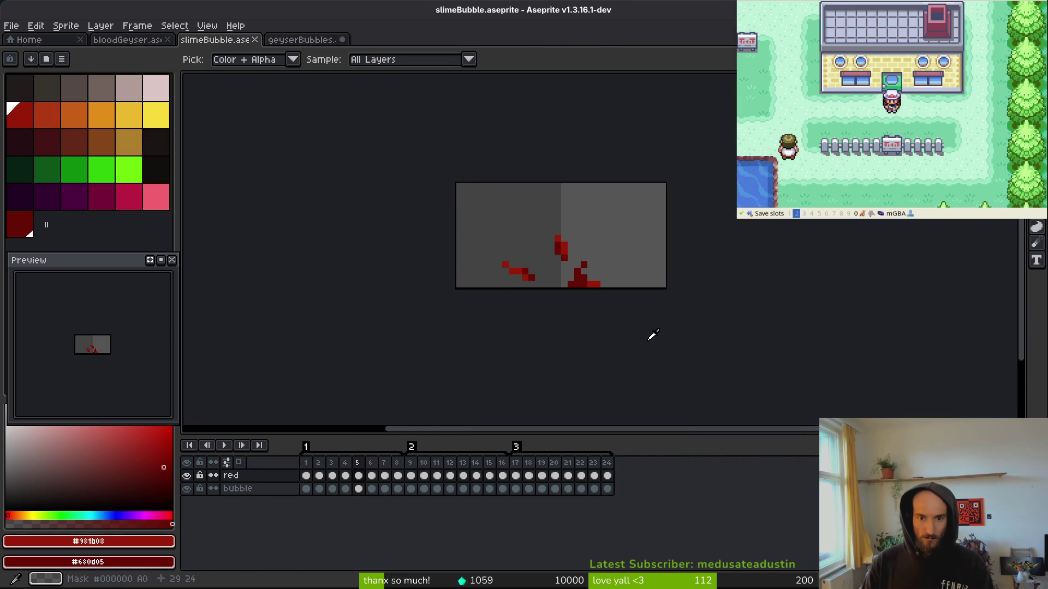
pyautogui.click(299, 40)
pyautogui.press('b')
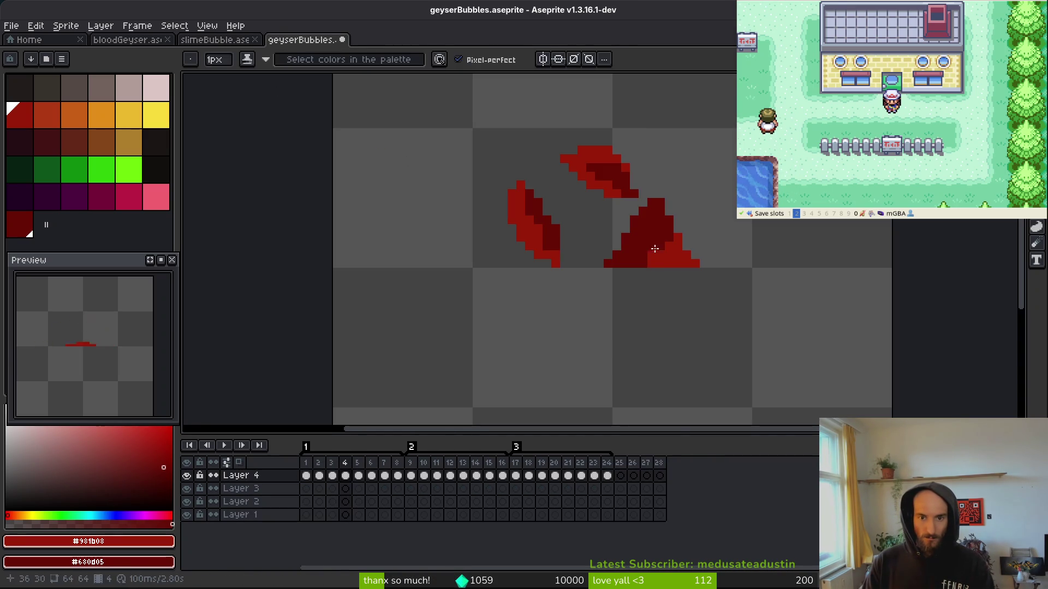
# Darken pixels on the upper shard in frame 4 and the rising shard in frame 5.
pyautogui.scroll(5, 572, 177)
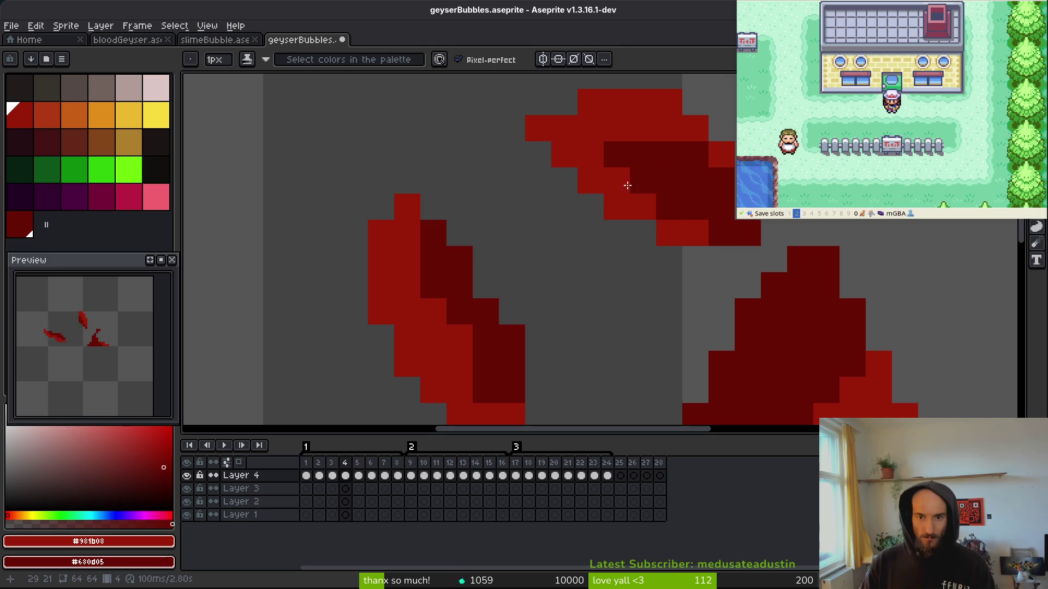
pyautogui.moveTo(720, 238); pyautogui.dragTo(698, 232)
pyautogui.press('e')
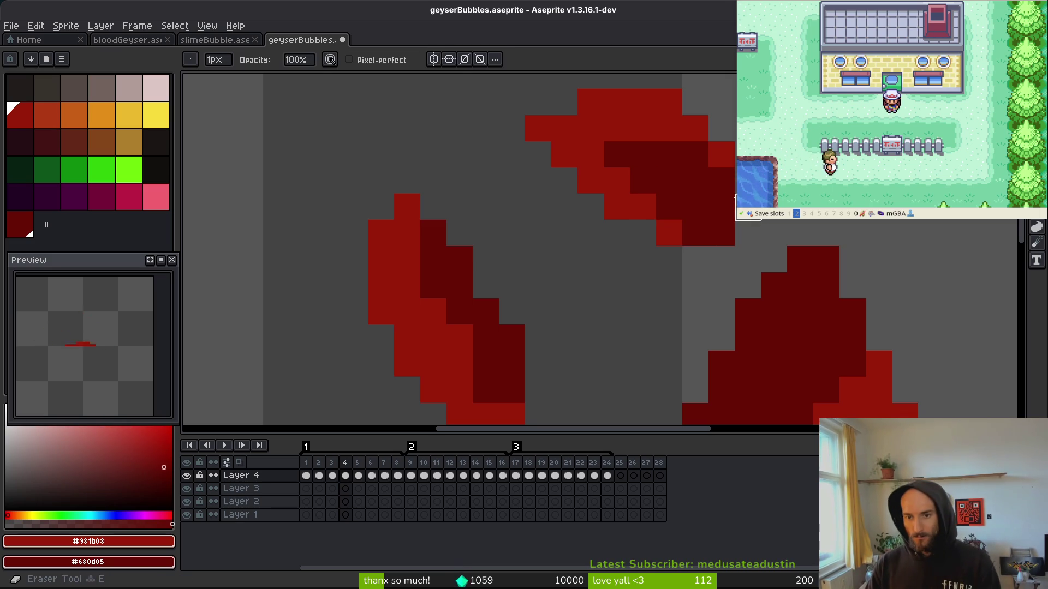
pyautogui.scroll(-4, 710, 246)
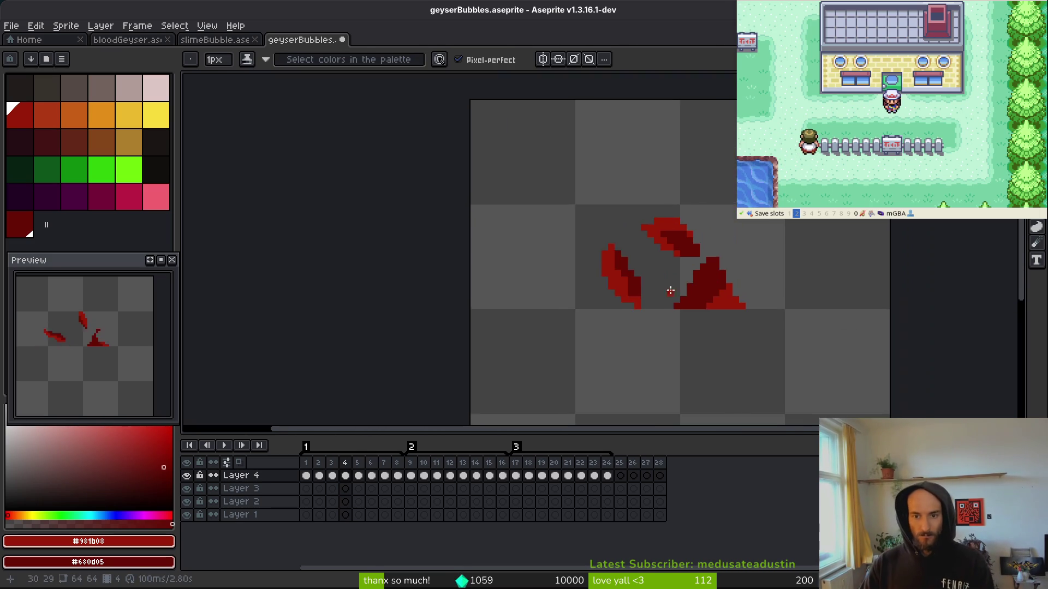
pyautogui.press('Left')
pyautogui.press('i')
pyautogui.press('Right')
pyautogui.press('Right')
pyautogui.press('b')
pyautogui.scroll(3, 670, 192)
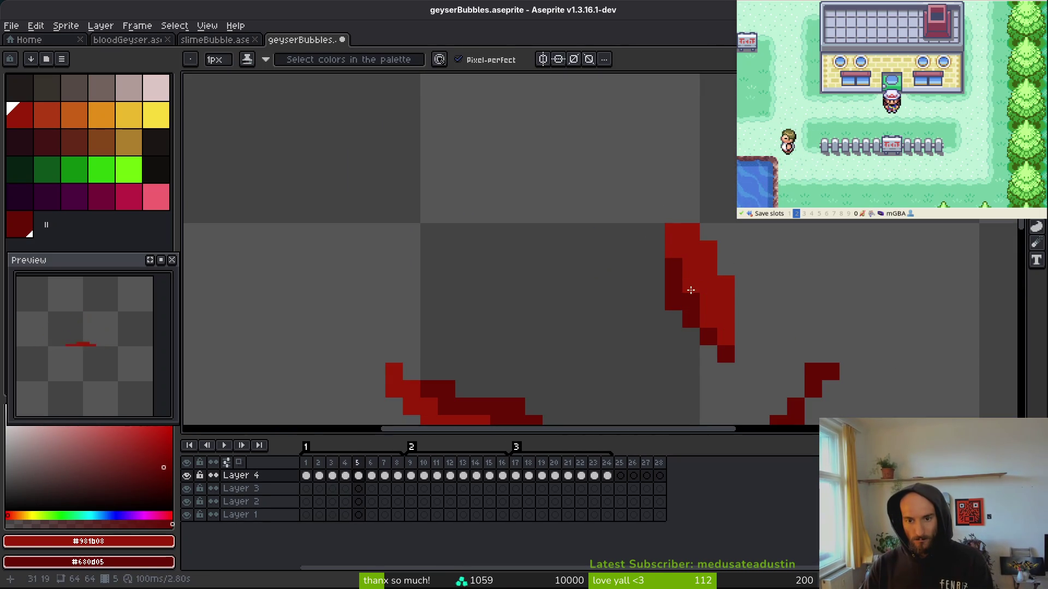
pyautogui.moveTo(660, 256); pyautogui.dragTo(658, 266)
pyautogui.scroll(-3, 655, 240)
pyautogui.hscroll(2, 655, 241)
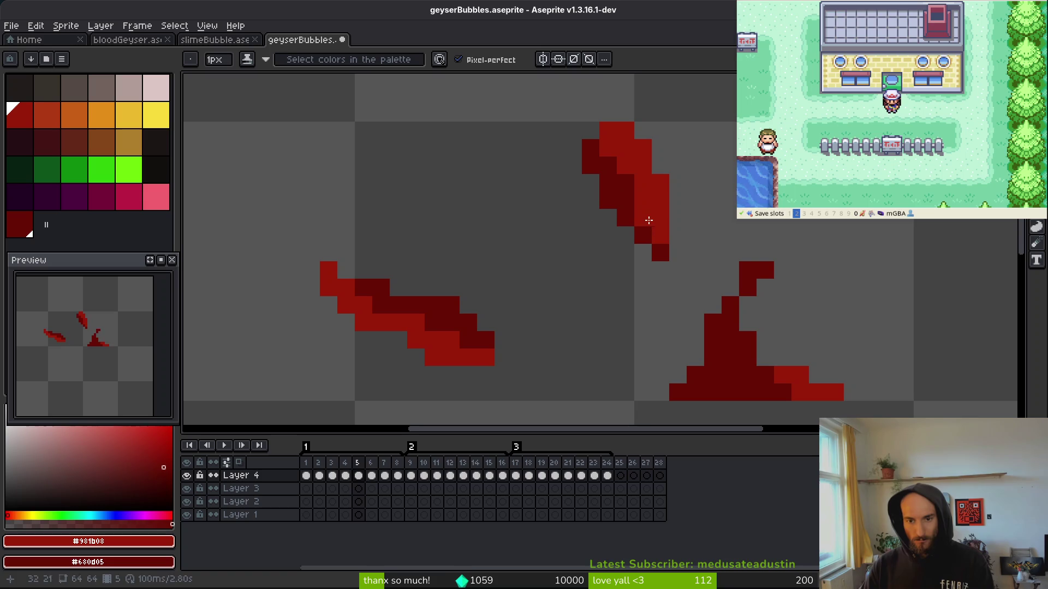
# Add a dark-red pixel to frame 6's shard tip, recolour frame 7's left splat, and save.
pyautogui.press('Right')
pyautogui.click(607, 221)
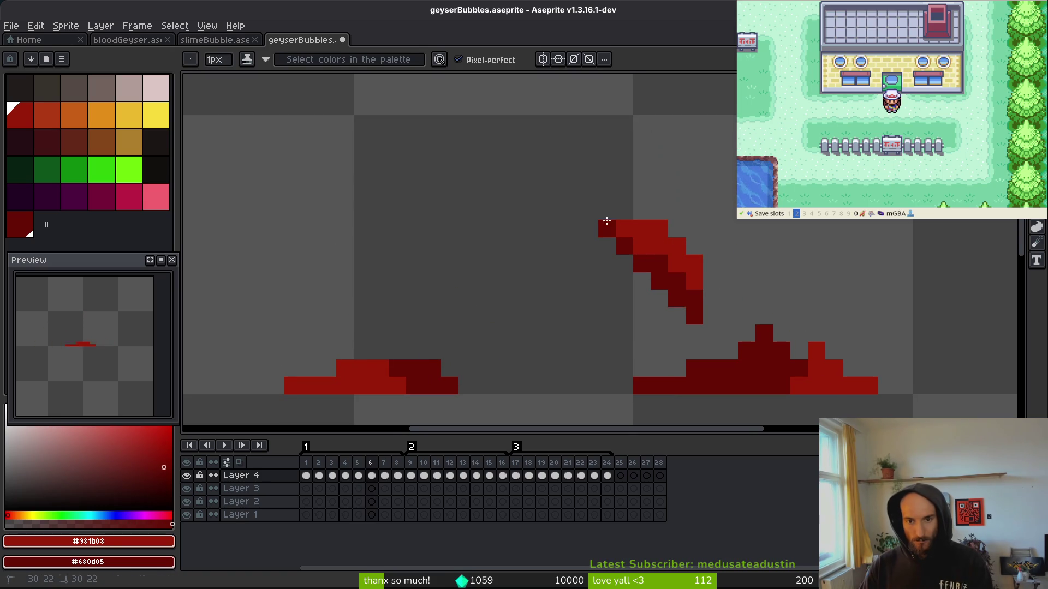
pyautogui.scroll(-2, 642, 242)
pyautogui.scroll(2, 670, 264)
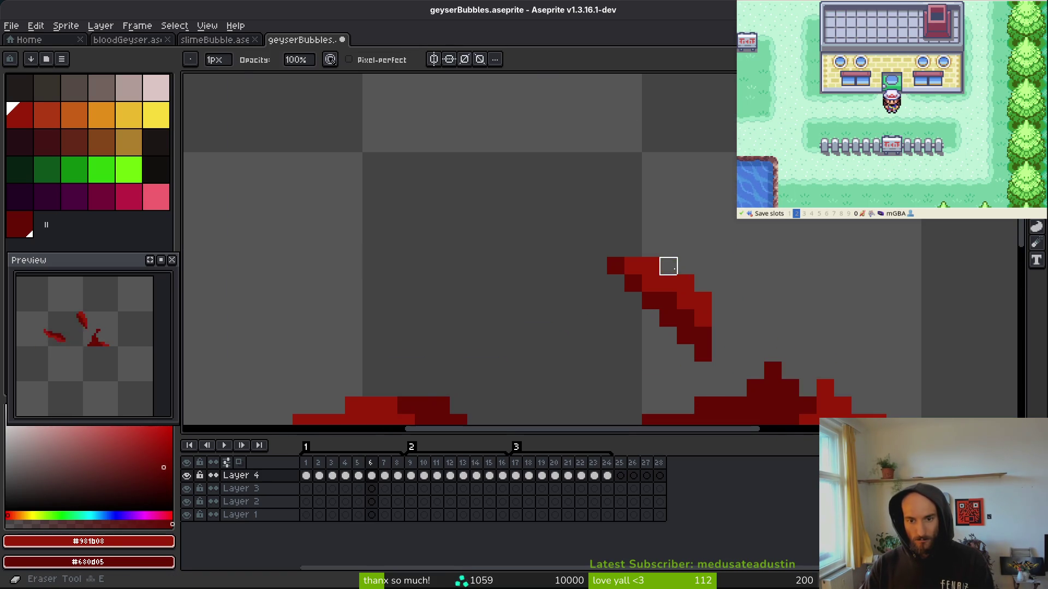
pyautogui.scroll(-3, 672, 163)
pyautogui.hscroll(2, 672, 164)
pyautogui.scroll(-3, 671, 164)
pyautogui.press('Right')
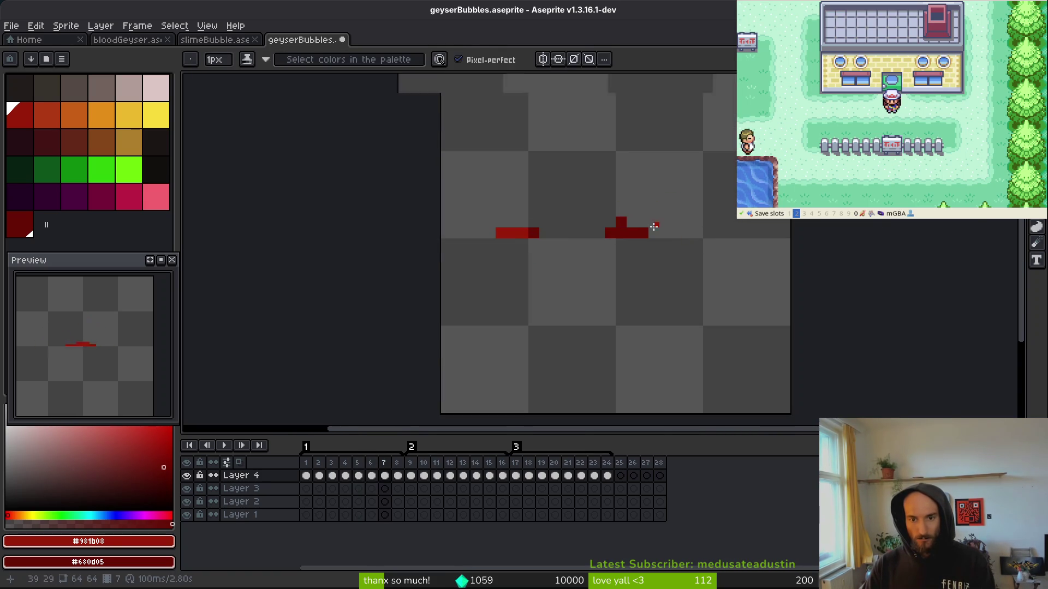
pyautogui.scroll(2, 581, 208)
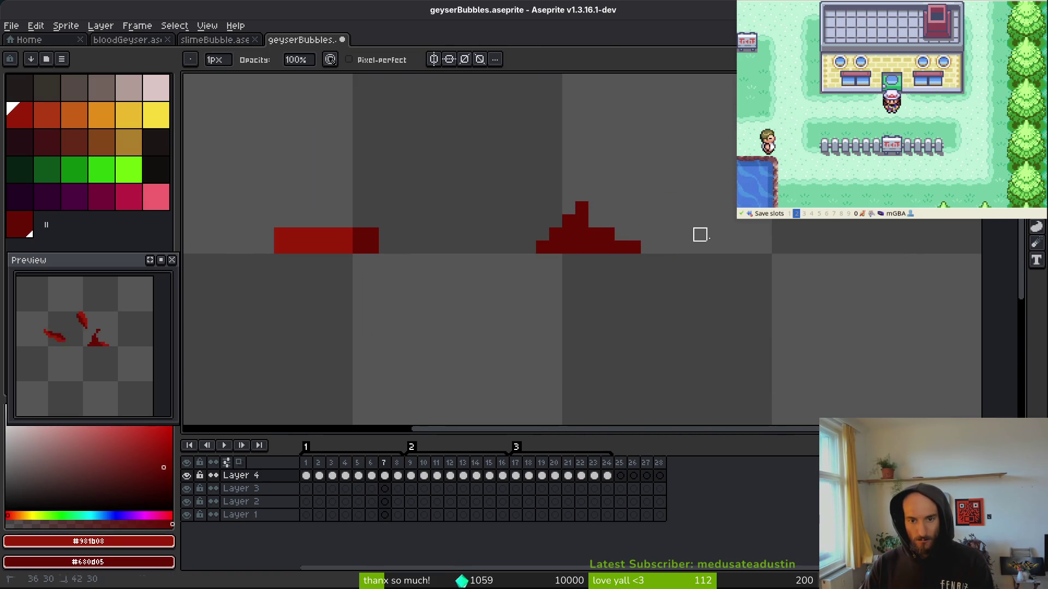
pyautogui.scroll(2, 556, 221)
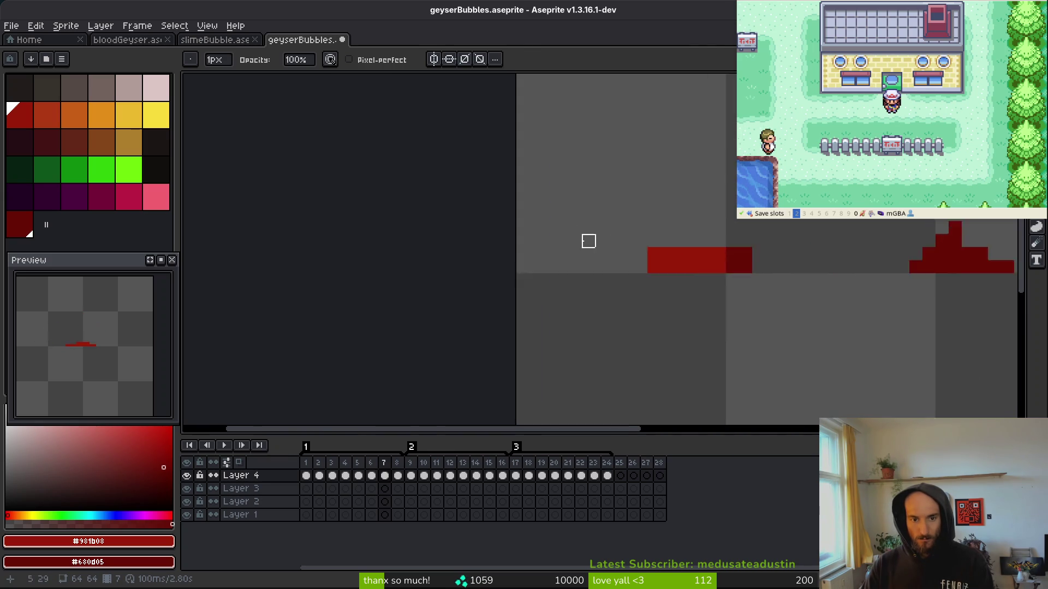
pyautogui.press('f')
pyautogui.click(781, 255)
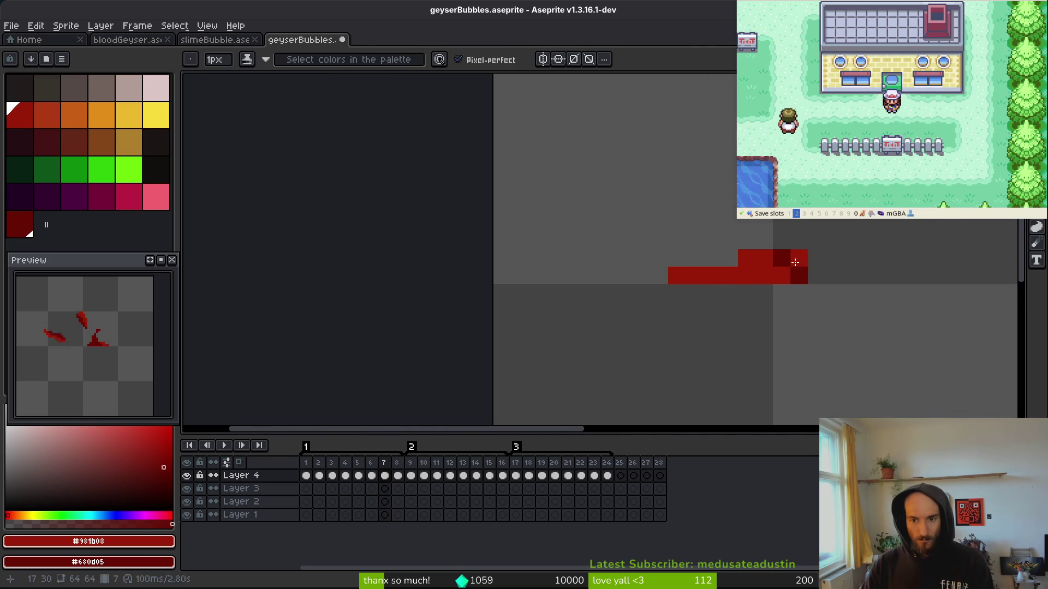
pyautogui.press('e')
pyautogui.hotkey('ctrl', 's')
pyautogui.scroll(-3, 705, 244)
# Erase the top corners of the red strip and block on frames 8 and 9.
pyautogui.press('i')
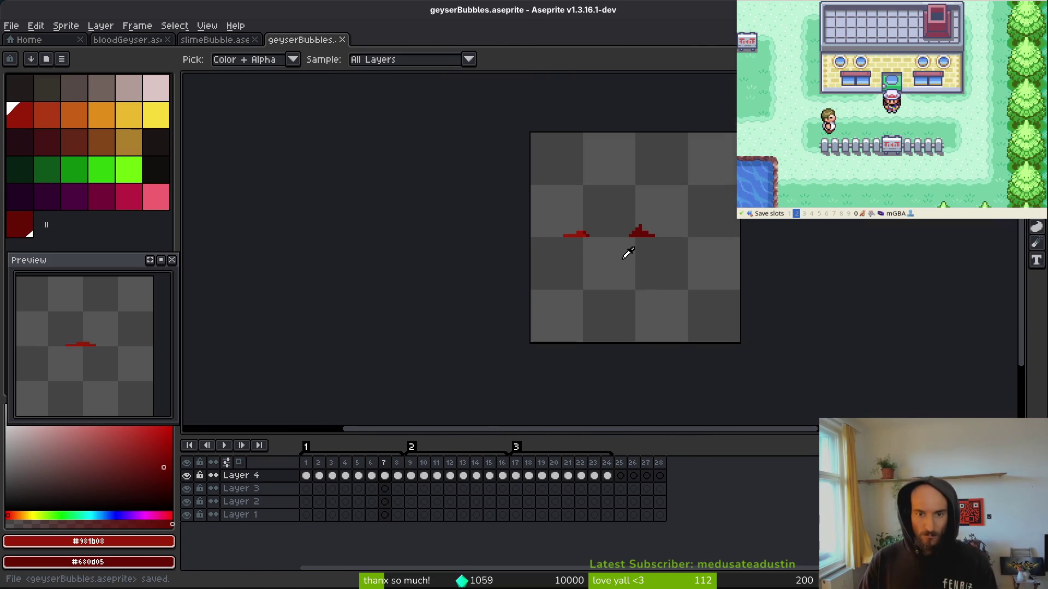
pyautogui.press('Right')
pyautogui.press('f')
pyautogui.scroll(3, 628, 243)
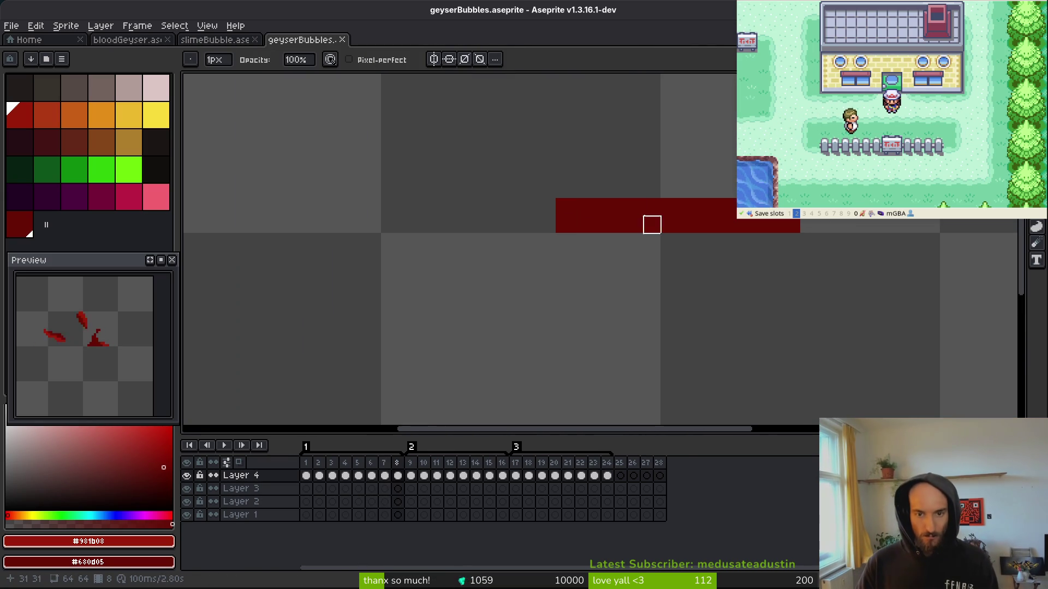
pyautogui.moveTo(617, 207); pyautogui.dragTo(564, 207)
pyautogui.hscroll(3, 577, 261)
pyautogui.moveTo(578, 244); pyautogui.dragTo(735, 314)
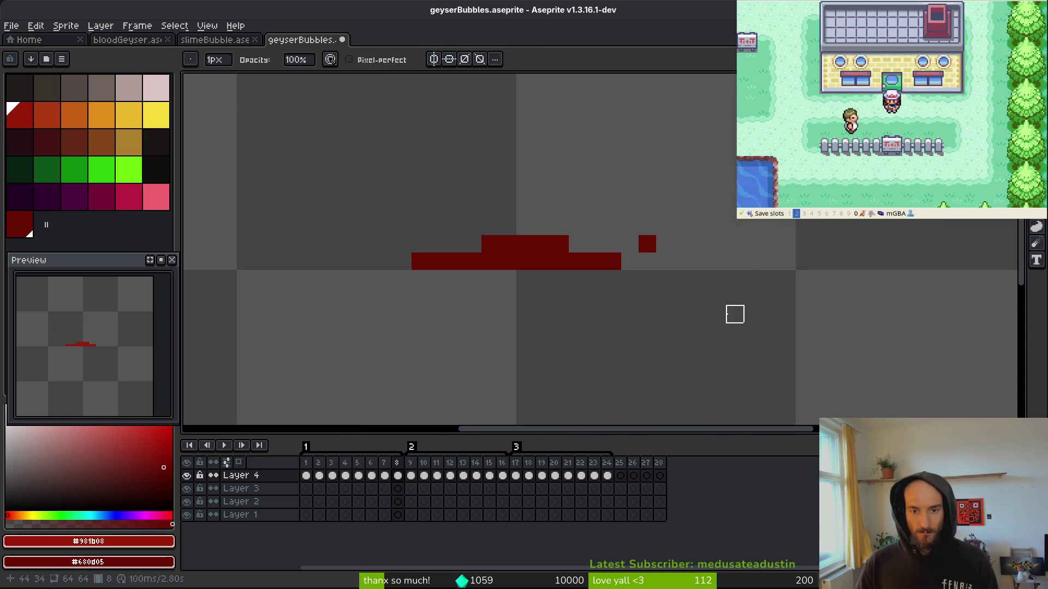
pyautogui.press('Right')
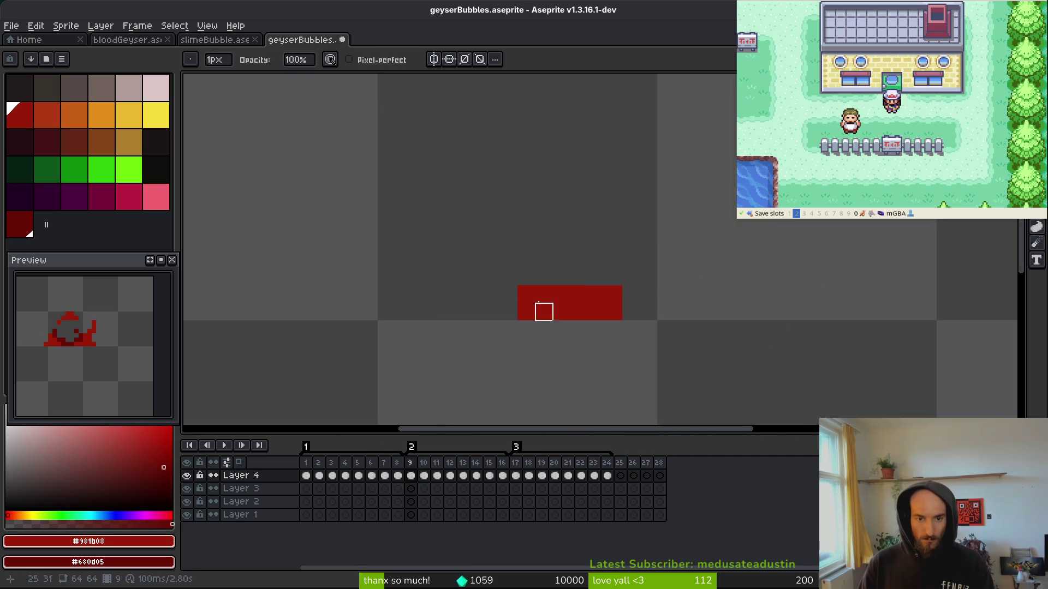
pyautogui.scroll(1, 543, 311)
pyautogui.moveTo(612, 309); pyautogui.dragTo(663, 309)
pyautogui.moveTo(521, 309); pyautogui.dragTo(420, 309)
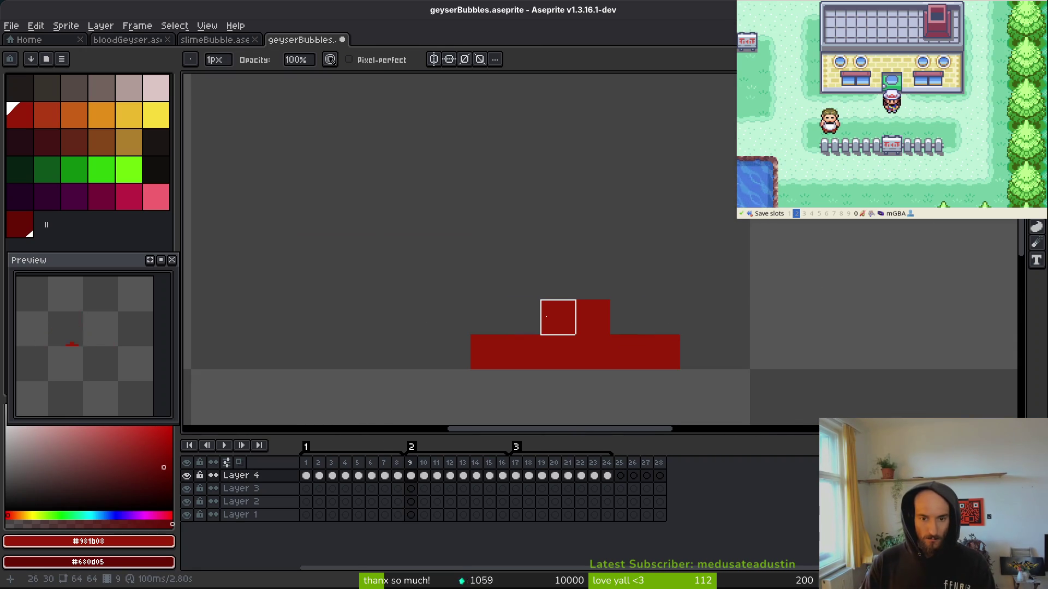
pyautogui.scroll(-2, 692, 332)
# Erase the top-left and top-right of the red block on frame 10.
pyautogui.press('Right')
pyautogui.scroll(2, 709, 341)
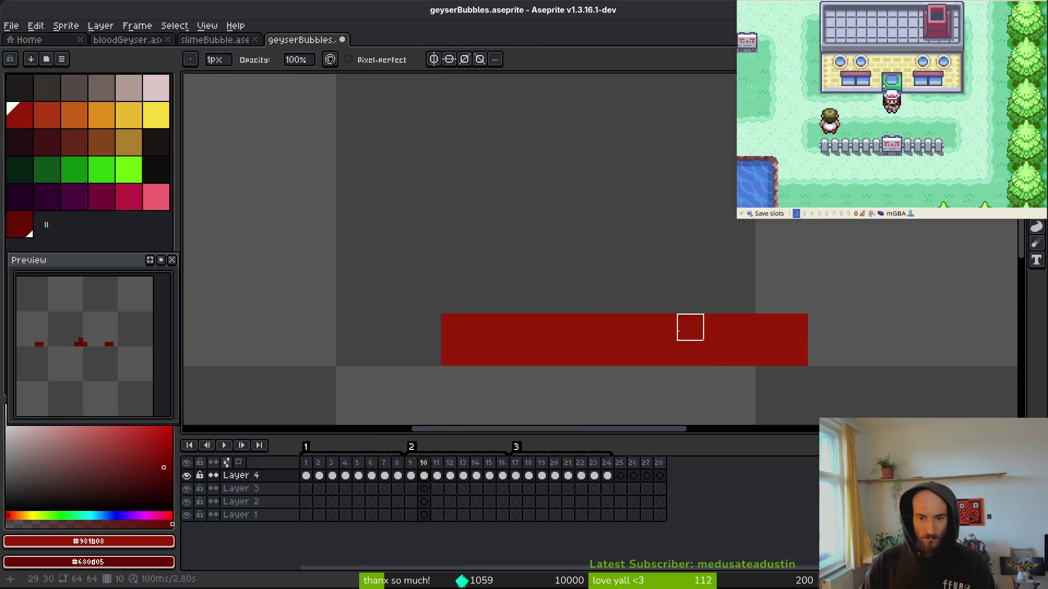
pyautogui.moveTo(691, 327); pyautogui.dragTo(873, 325)
pyautogui.moveTo(533, 325); pyautogui.dragTo(382, 328)
pyautogui.press('Left')
pyautogui.scroll(-2, 710, 328)
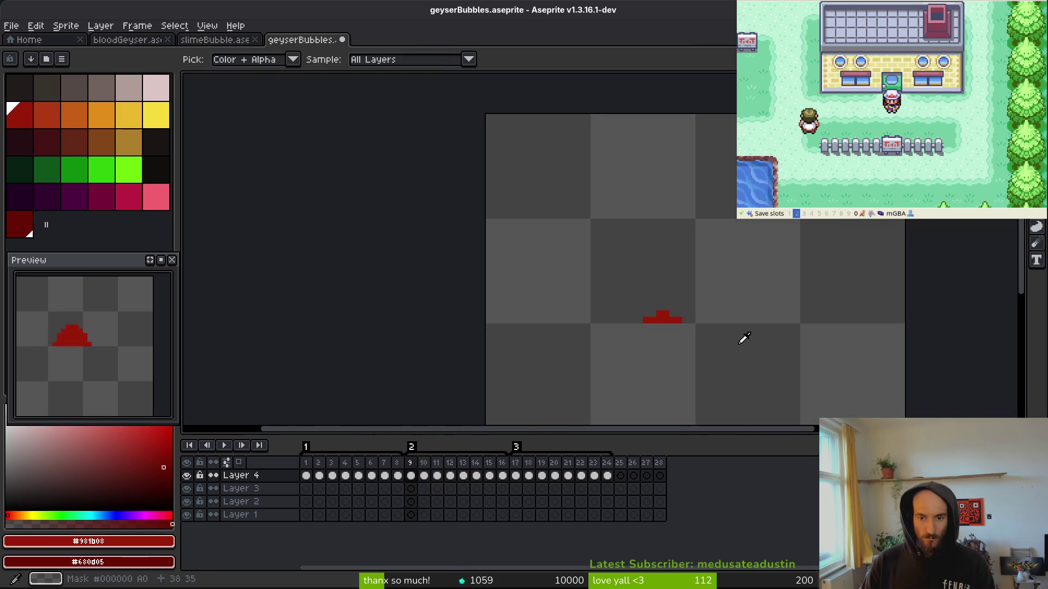
# Reshape frame 11's mound into even steps, adding and erasing pixels on both sides.
pyautogui.press('Right')
pyautogui.press('Right')
pyautogui.scroll(2, 709, 322)
pyautogui.moveTo(689, 277); pyautogui.dragTo(707, 276)
pyautogui.press('b')
pyautogui.click(746, 293)
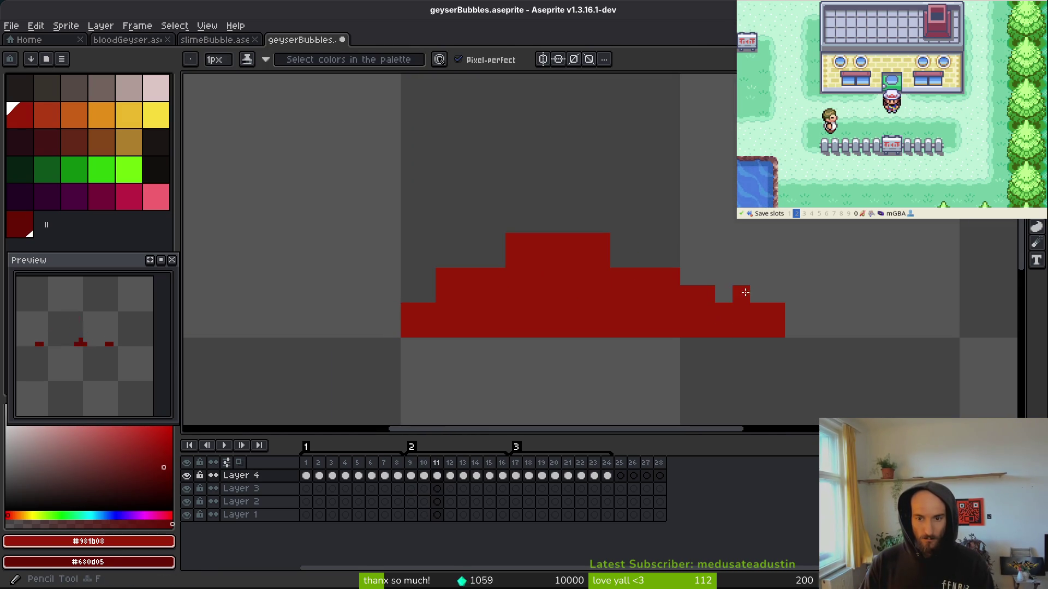
pyautogui.moveTo(811, 329); pyautogui.dragTo(786, 331)
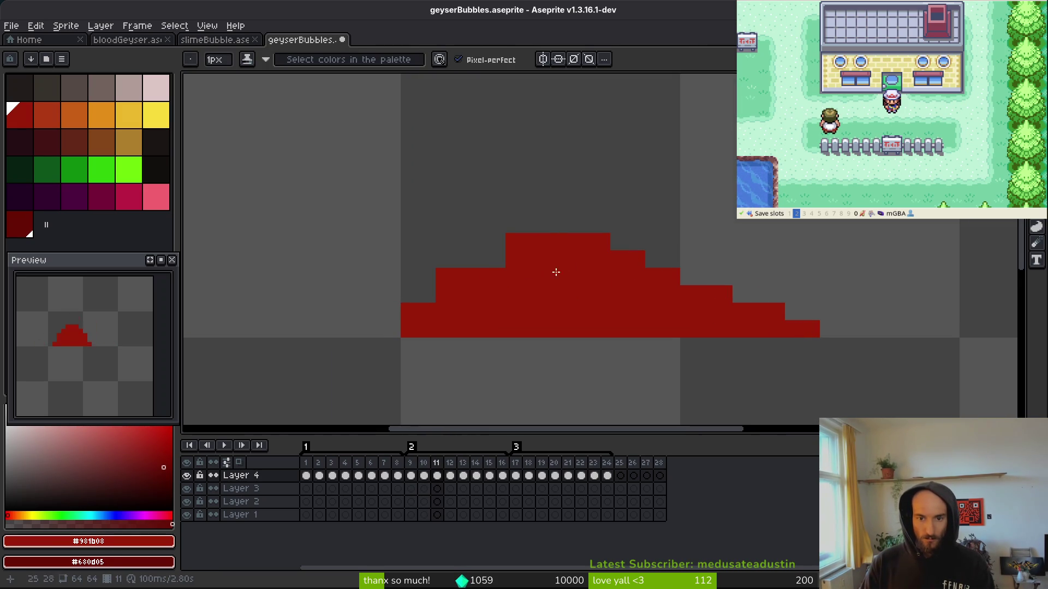
pyautogui.click(496, 260)
pyautogui.press('e')
pyautogui.moveTo(461, 261); pyautogui.dragTo(439, 278)
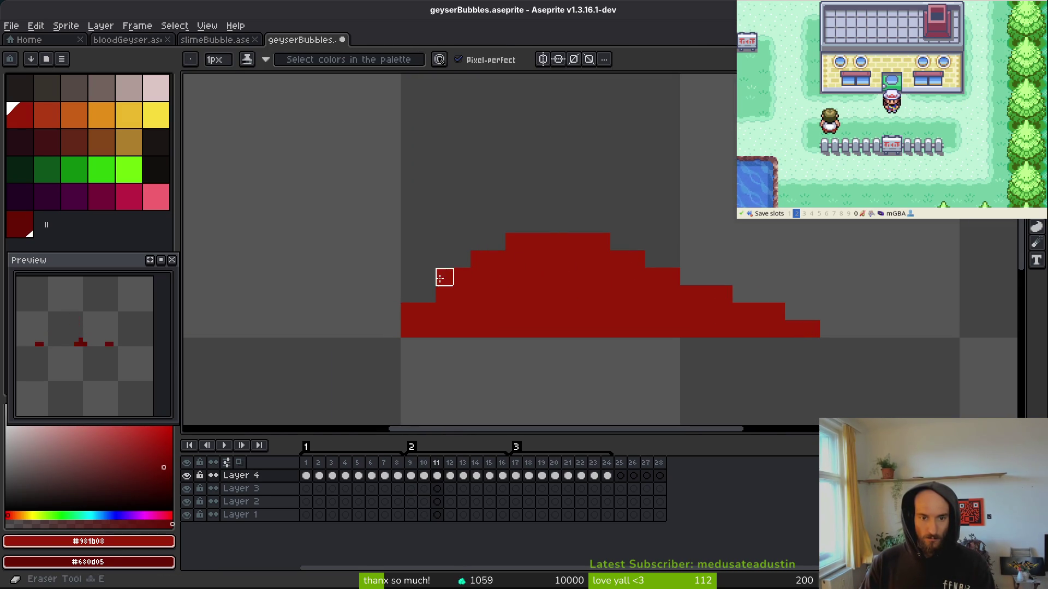
pyautogui.click(379, 332)
pyautogui.scroll(-6, 644, 346)
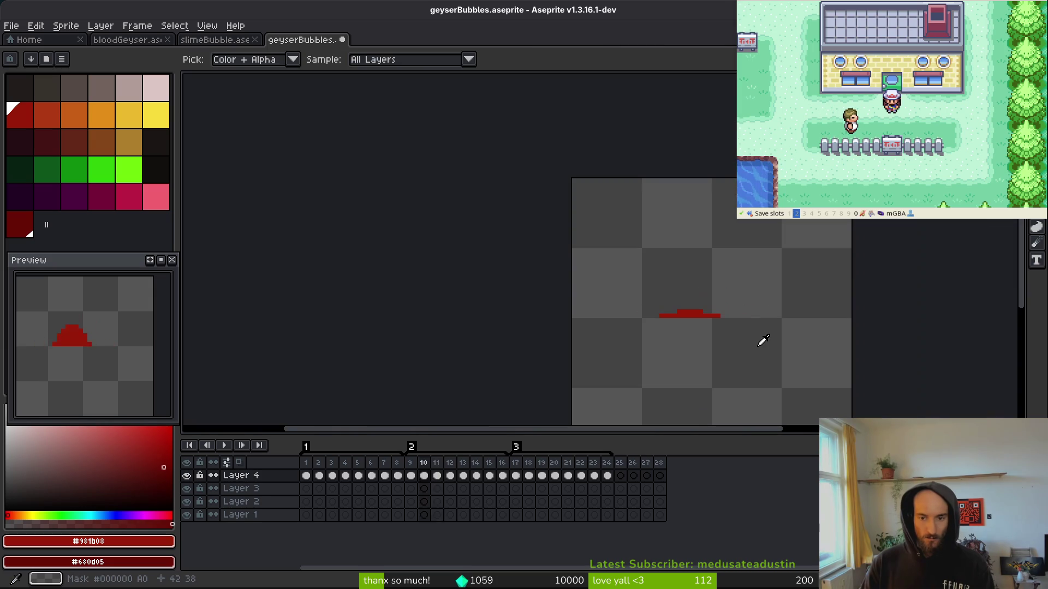
pyautogui.scroll(5, 701, 314)
pyautogui.scroll(2, 701, 315)
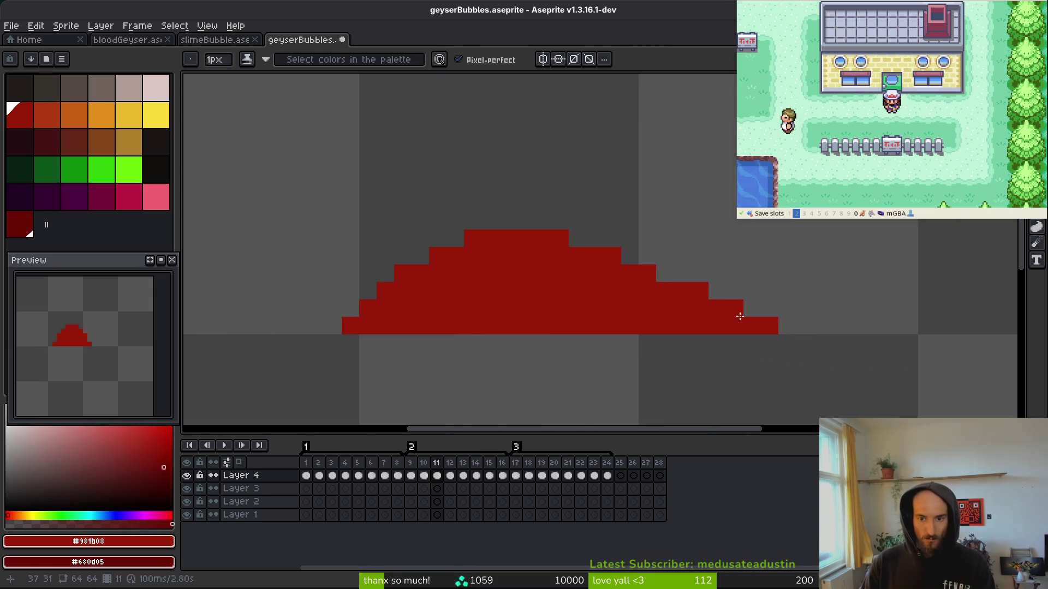
pyautogui.press('e')
# Move on to frame 12 with the Pencil ready for shaping.
pyautogui.press('.')
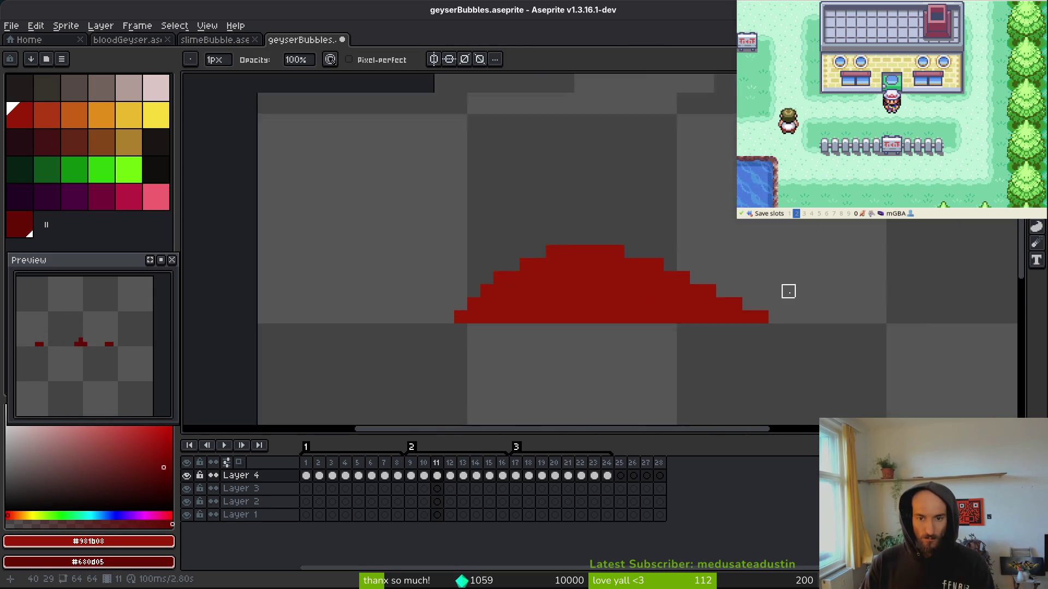
pyautogui.scroll(-3, 791, 306)
pyautogui.scroll(4, 764, 289)
pyautogui.press('b')
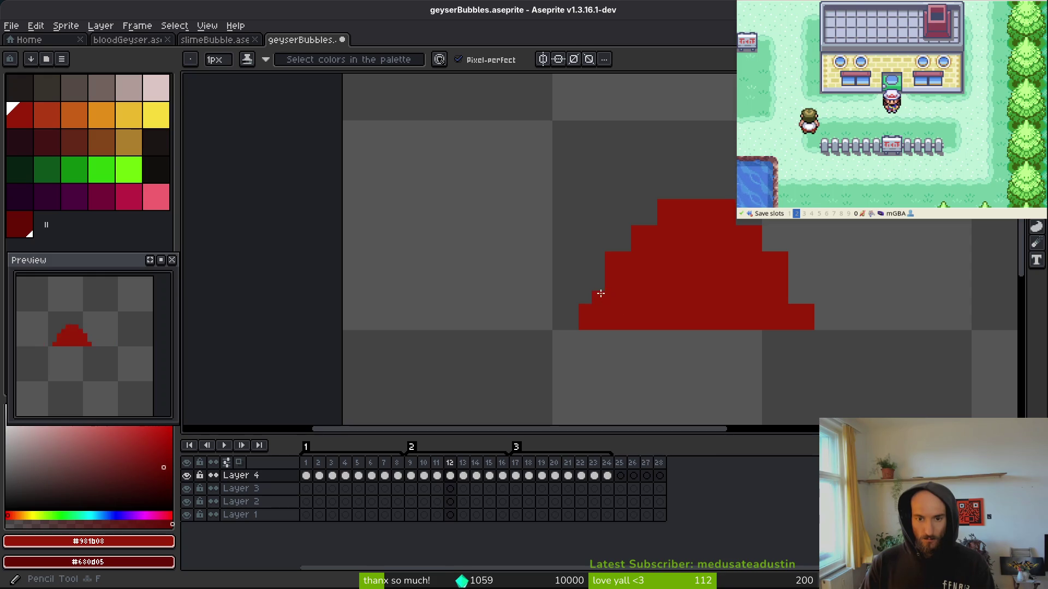
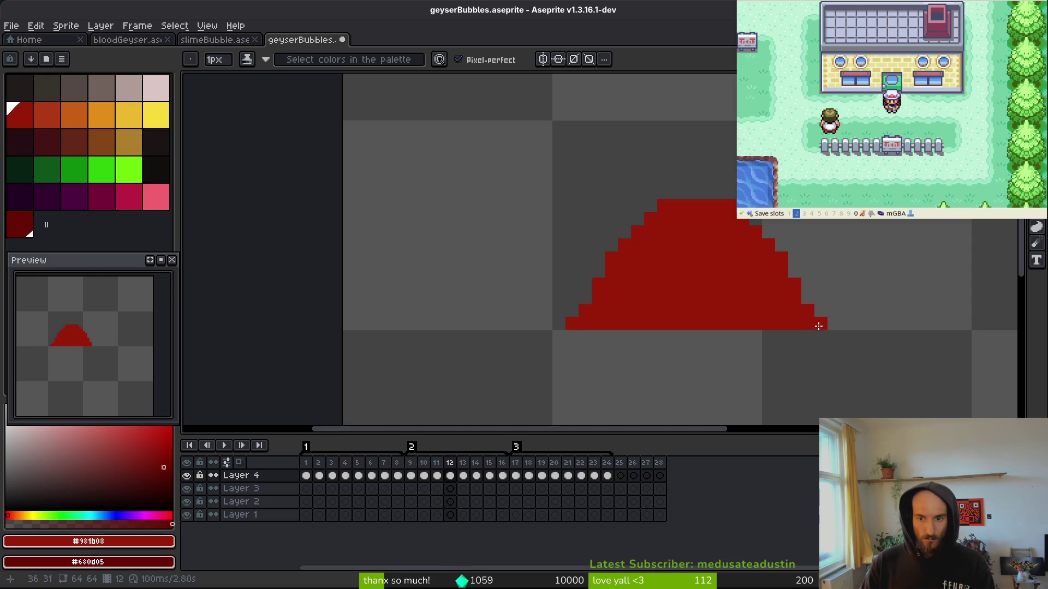
# Go to frame 13 and add a dark-red pixel to the burst bubble's inner edge.
pyautogui.press('e')
pyautogui.scroll(-2, 664, 206)
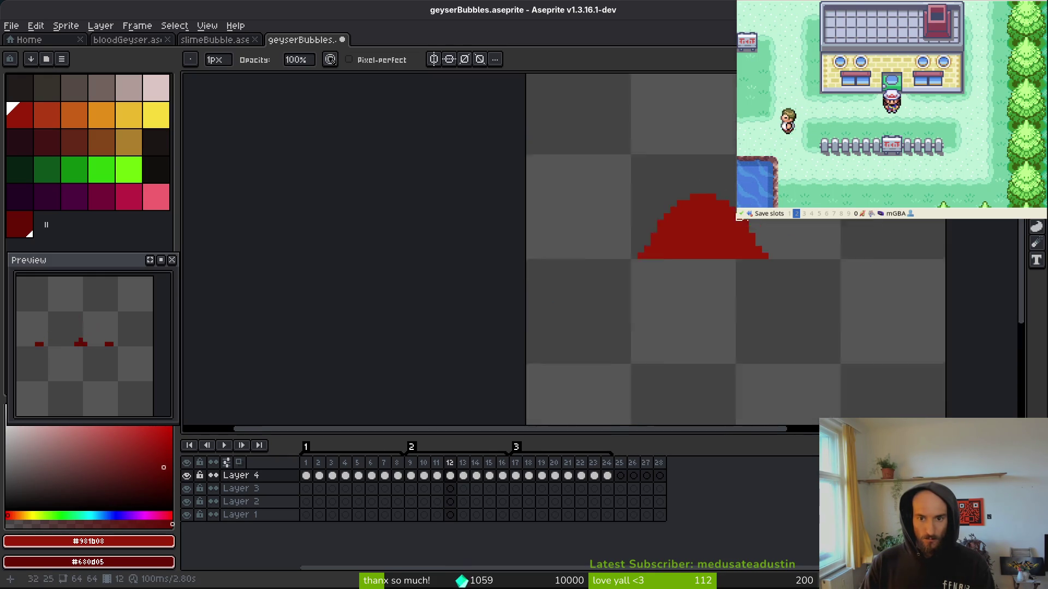
pyautogui.press('i')
pyautogui.press('.')
pyautogui.press('b')
pyautogui.scroll(3, 771, 244)
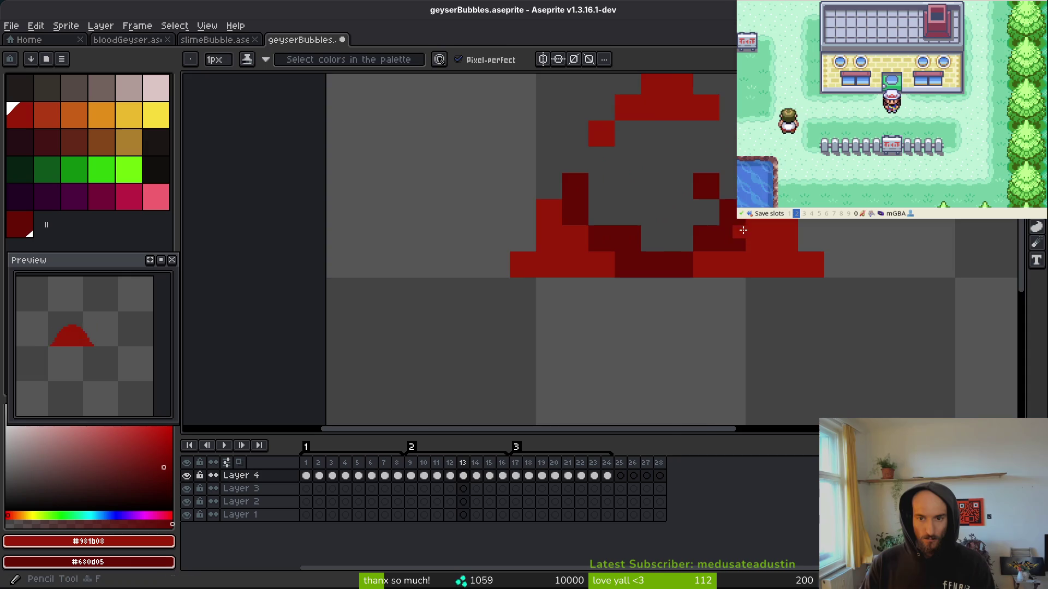
pyautogui.scroll(-2, 825, 270)
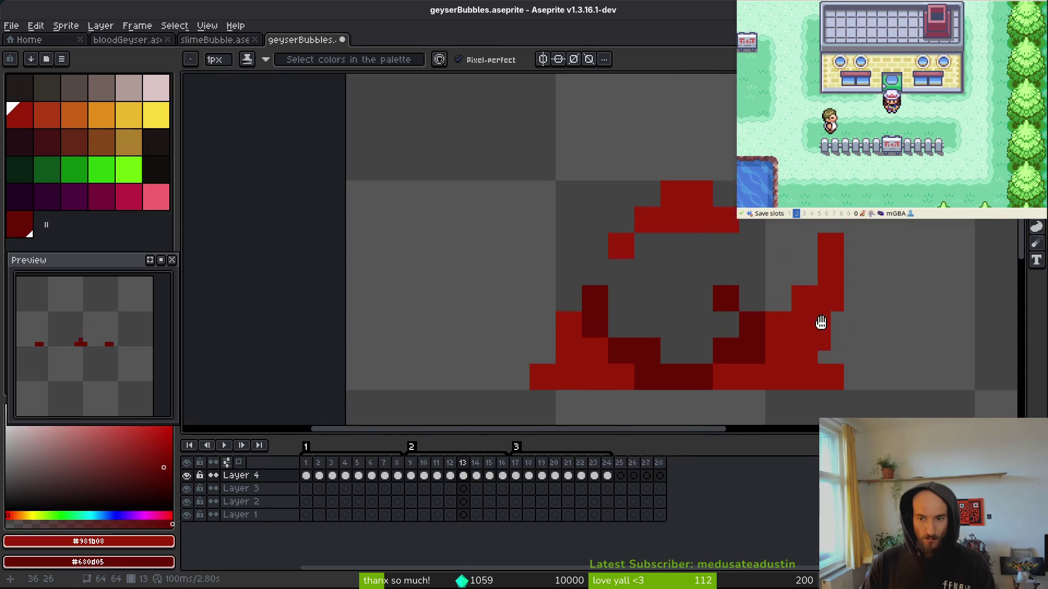
pyautogui.scroll(2, 821, 322)
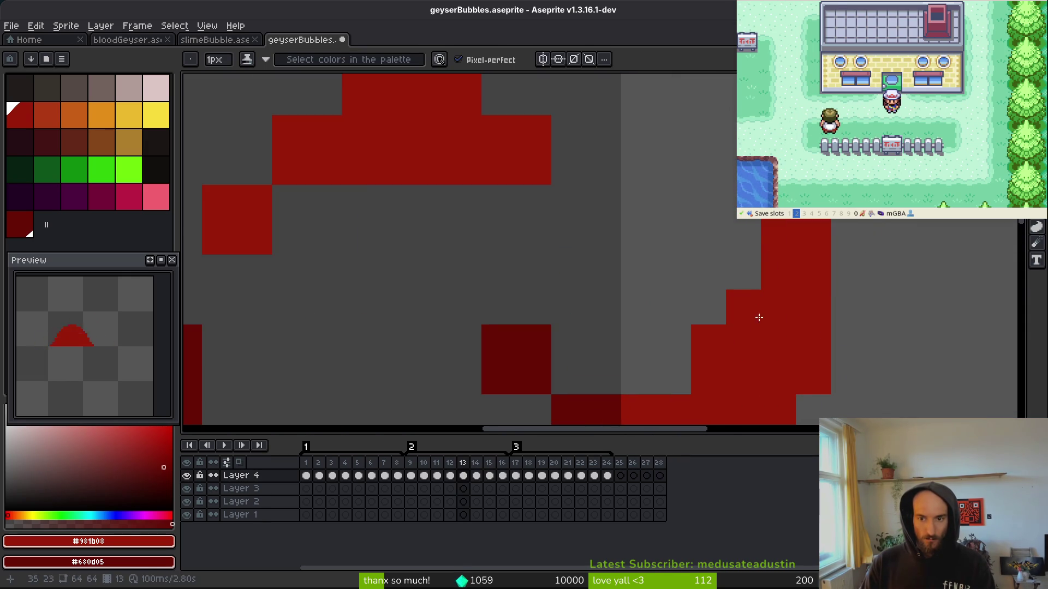
pyautogui.scroll(-2, 726, 262)
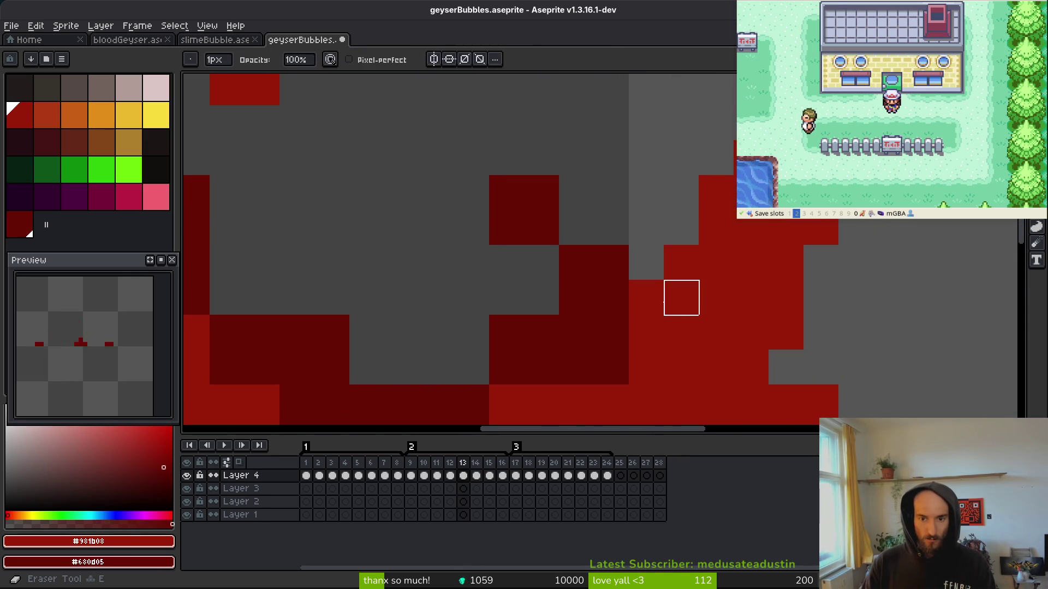
pyautogui.scroll(-1, 655, 284)
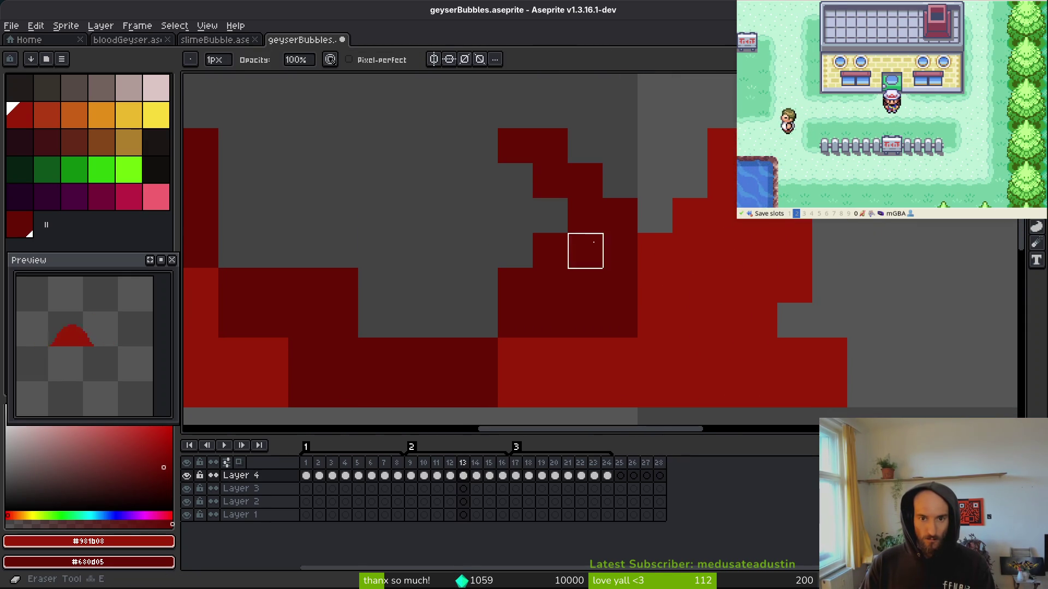
pyautogui.click(489, 123)
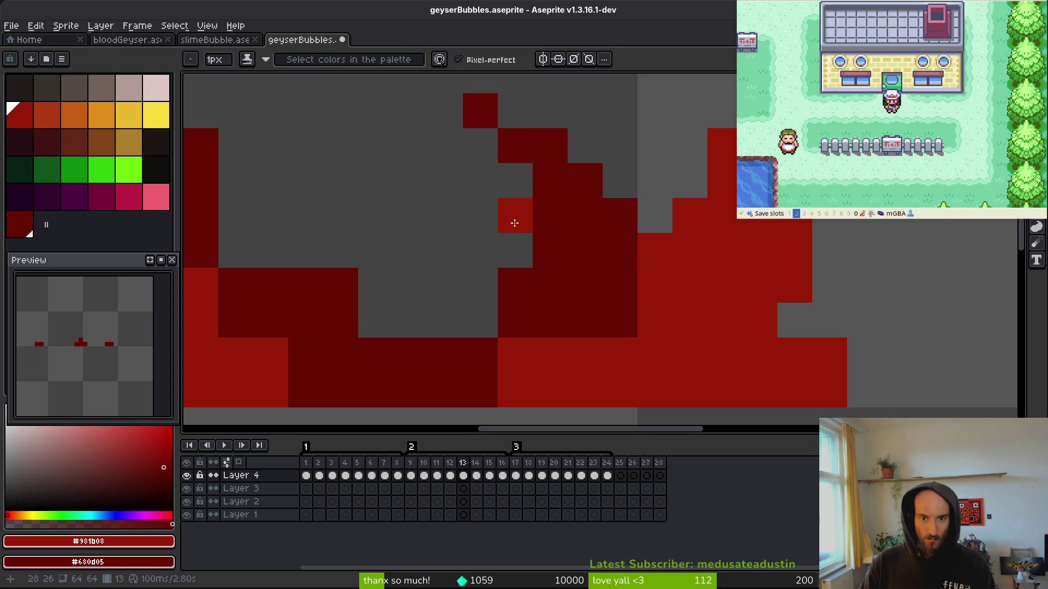
pyautogui.scroll(-1, 545, 229)
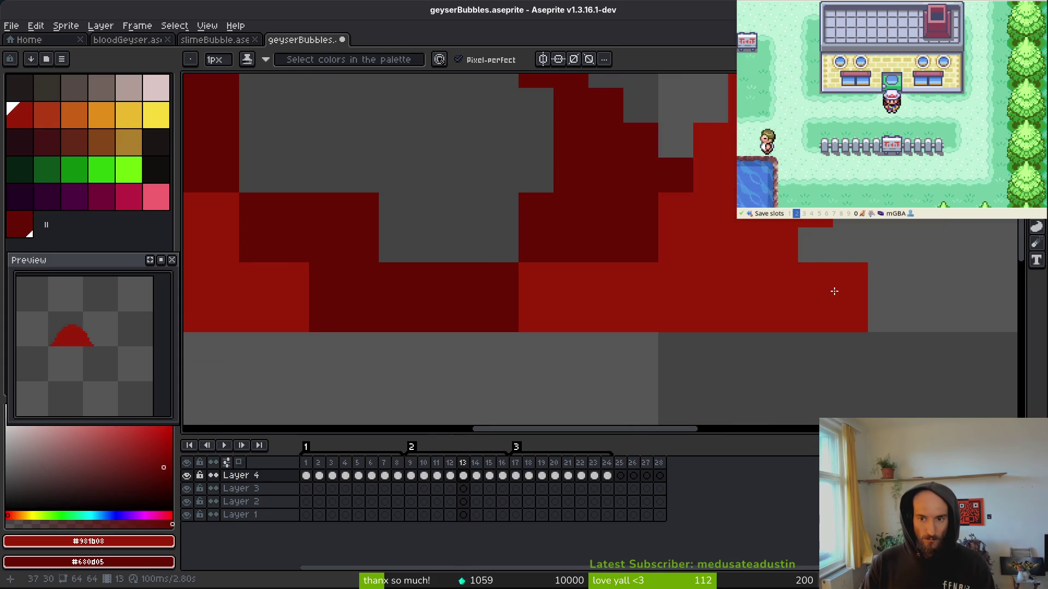
# Clean up the right splash by erasing stray red pixels and filling its grey notches.
pyautogui.press('e')
pyautogui.scroll(1, 603, 252)
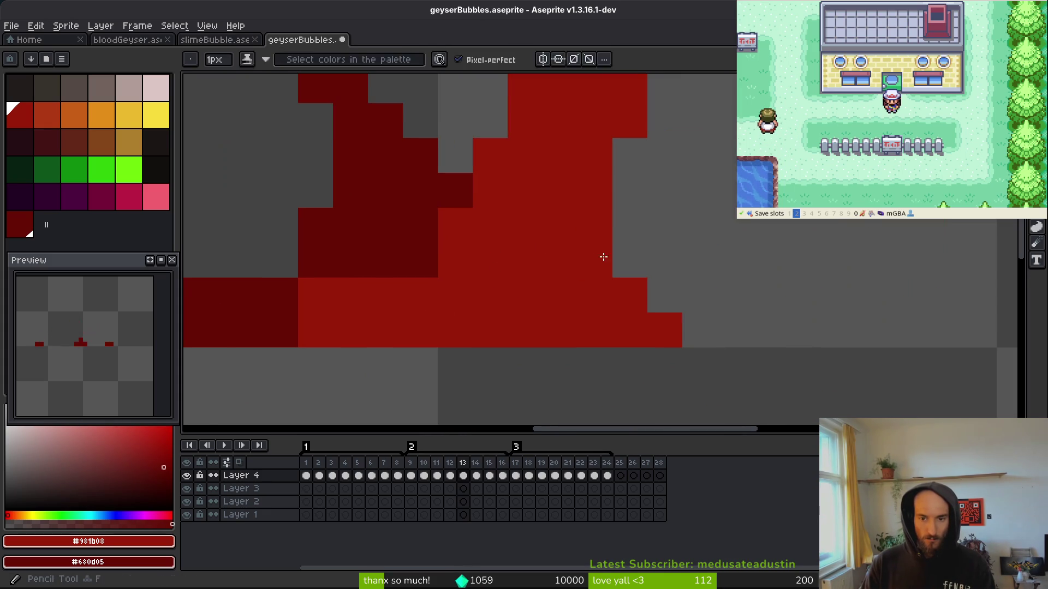
pyautogui.moveTo(595, 230); pyautogui.dragTo(664, 261)
pyautogui.scroll(-3, 665, 260)
pyautogui.scroll(2, 685, 292)
pyautogui.press('b')
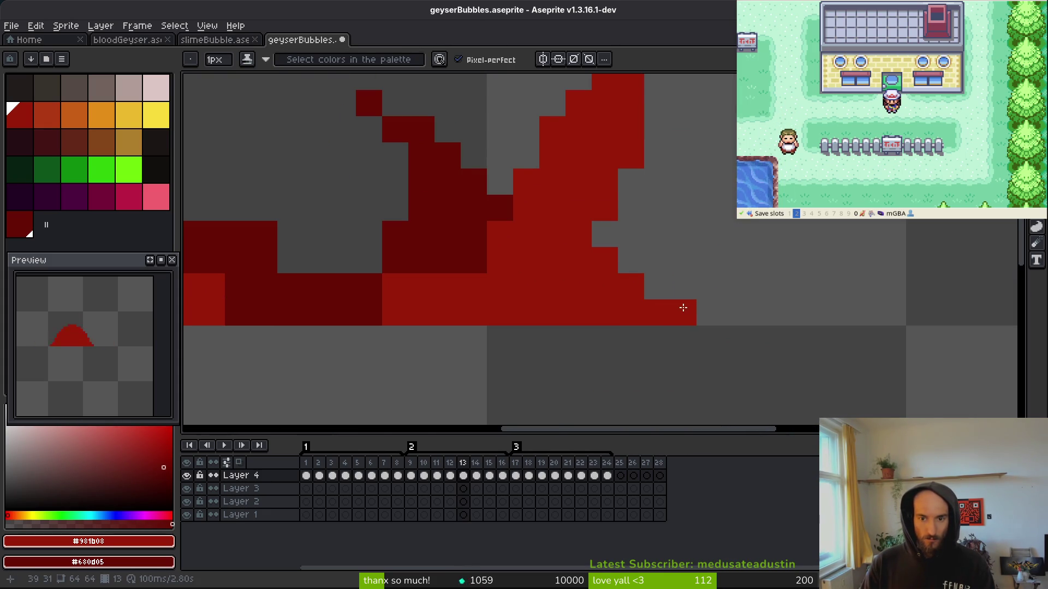
pyautogui.moveTo(594, 218); pyautogui.dragTo(655, 290)
pyautogui.scroll(-1, 666, 317)
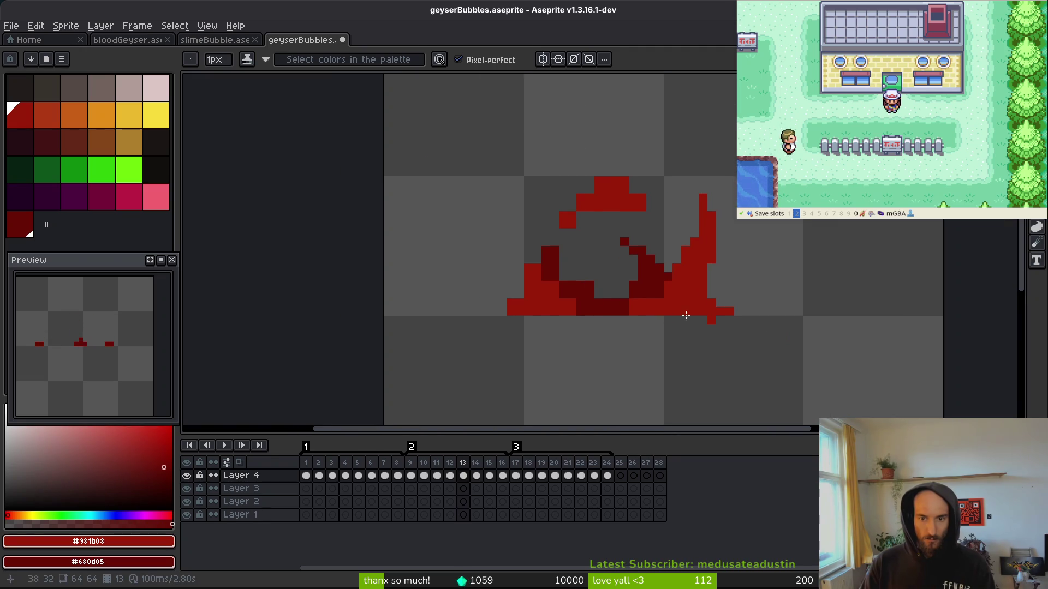
pyautogui.scroll(6, 686, 315)
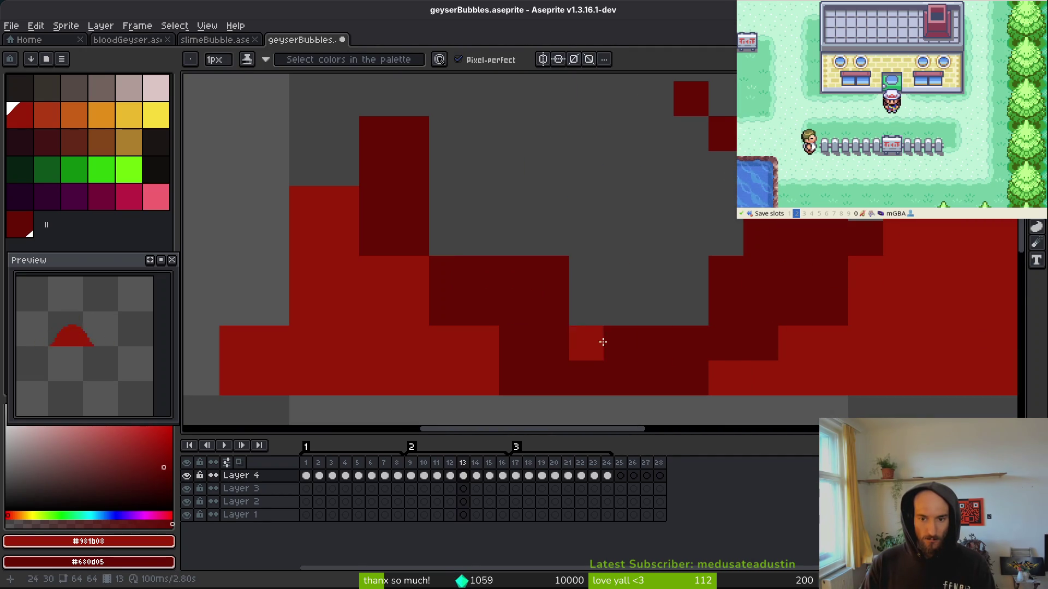
# Thin the bubble's dark-red inner edge by erasing pixels along it.
pyautogui.press('e')
pyautogui.moveTo(621, 343)
pyautogui.mouseDown()
pyautogui.moveTo(655, 344)
pyautogui.moveTo(516, 274)
pyautogui.mouseUp()
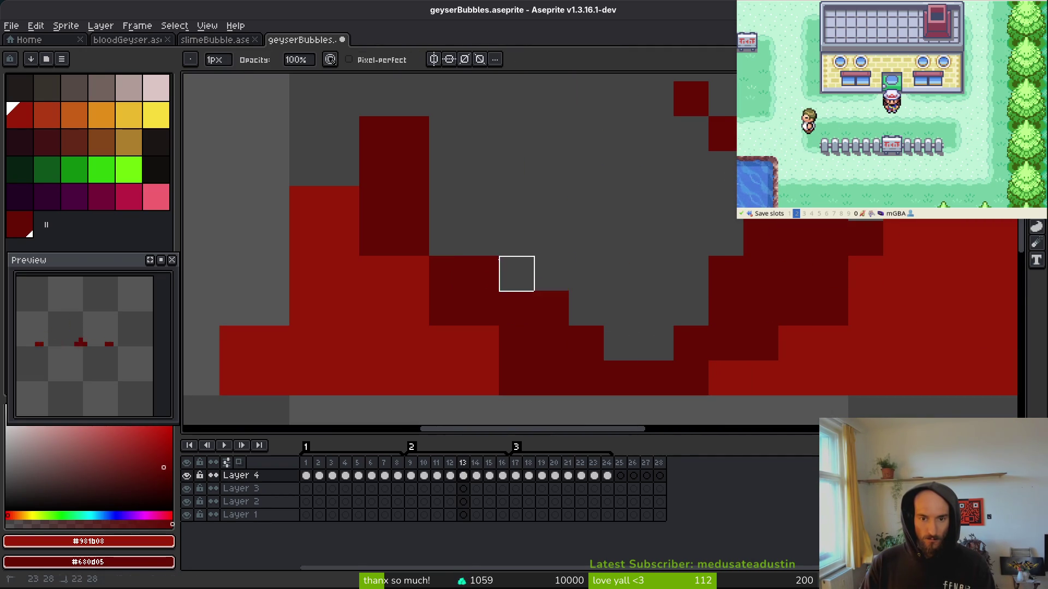
pyautogui.click(552, 308)
pyautogui.click(412, 169)
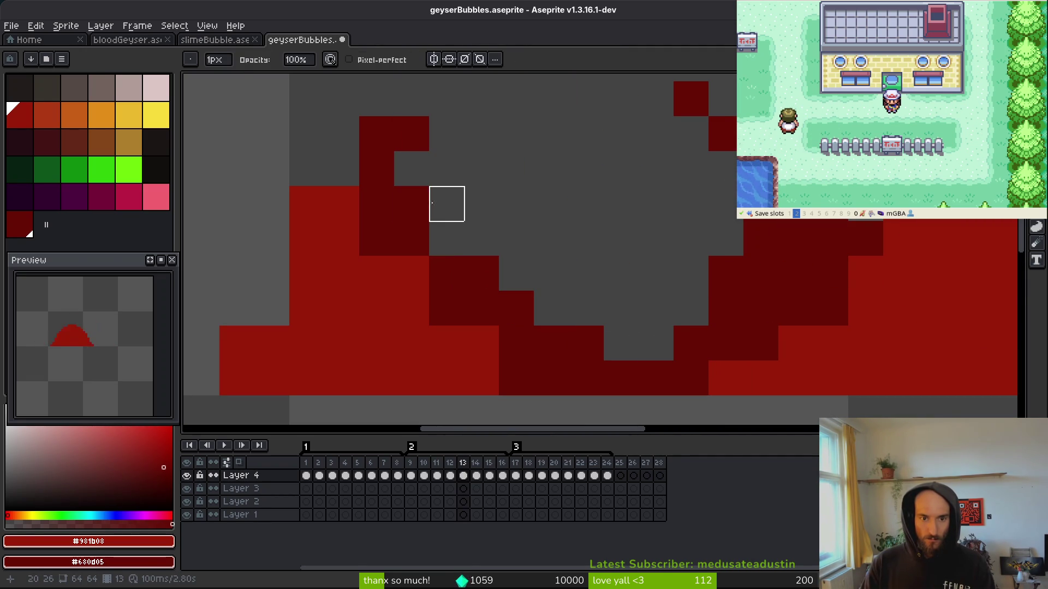
pyautogui.click(412, 204)
pyautogui.click(481, 274)
pyautogui.click(516, 308)
pyautogui.click(586, 343)
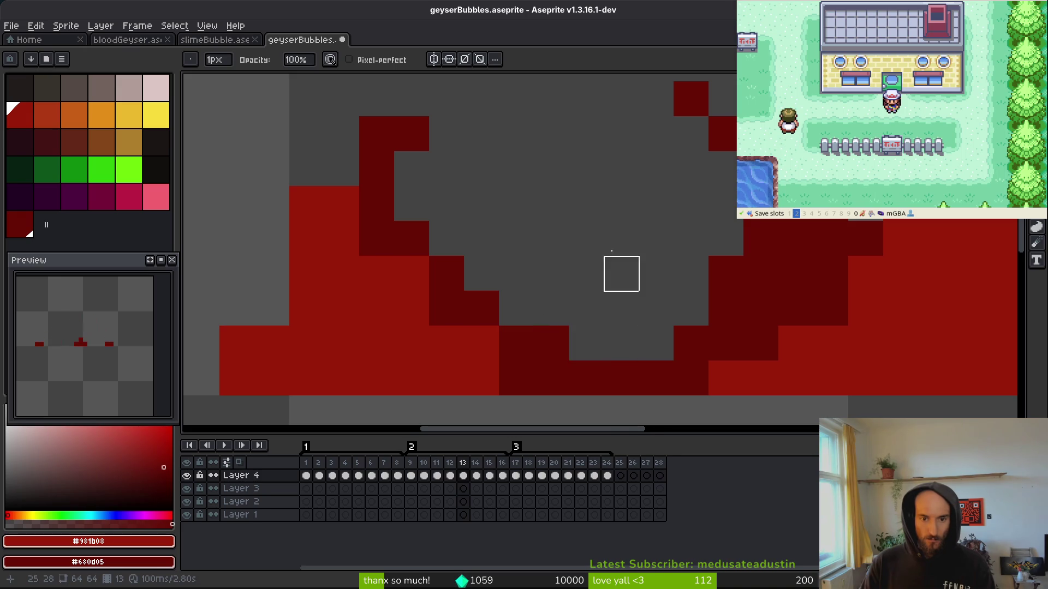
pyautogui.hscroll(-4, 621, 274)
pyautogui.click(555, 177)
# Reshape the left slope with new red pixels and a longer dark section.
pyautogui.press('e')
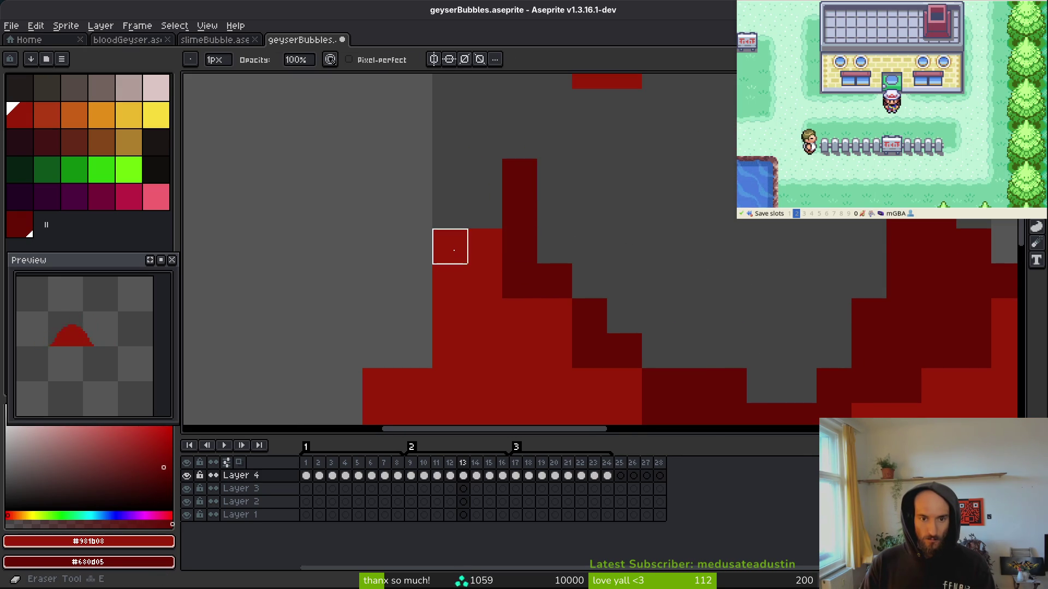
pyautogui.click(453, 250)
pyautogui.scroll(-2, 601, 185)
pyautogui.press('b')
pyautogui.click(428, 290)
pyautogui.click(348, 369)
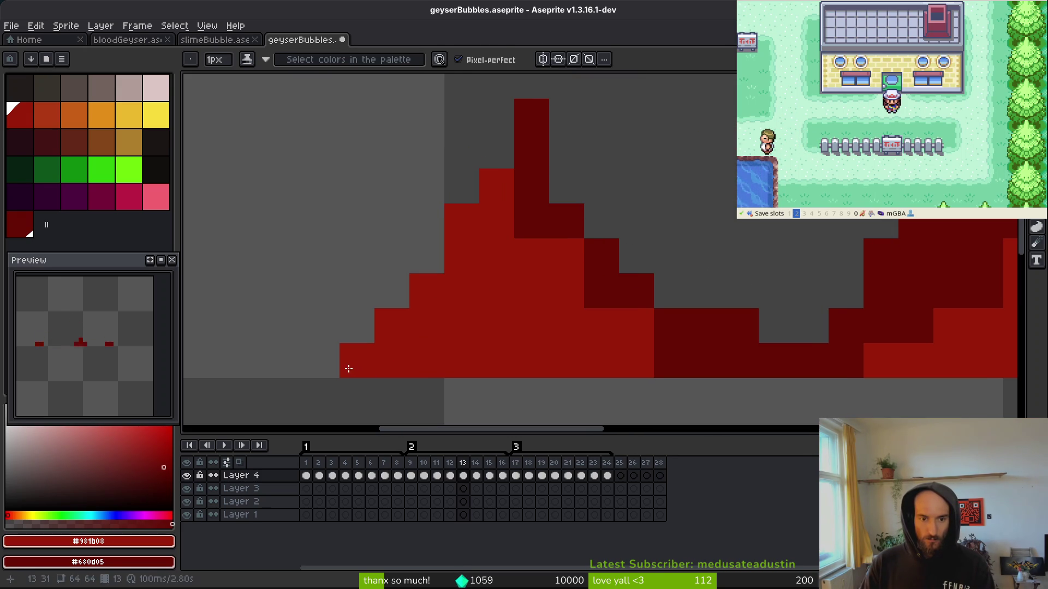
pyautogui.moveTo(551, 258); pyautogui.dragTo(561, 290)
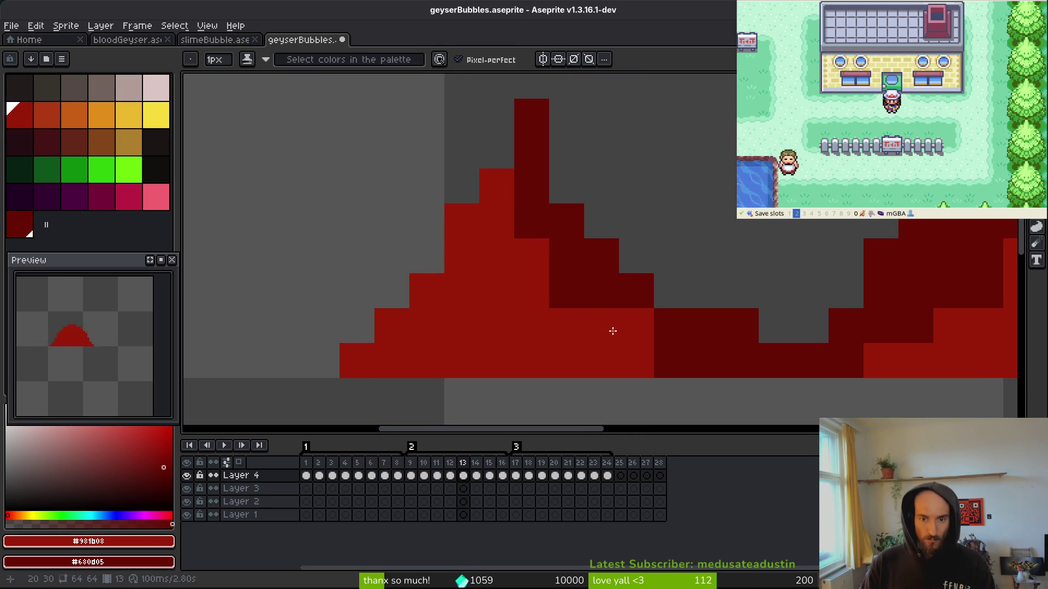
pyautogui.scroll(-4, 542, 278)
pyautogui.scroll(4, 565, 248)
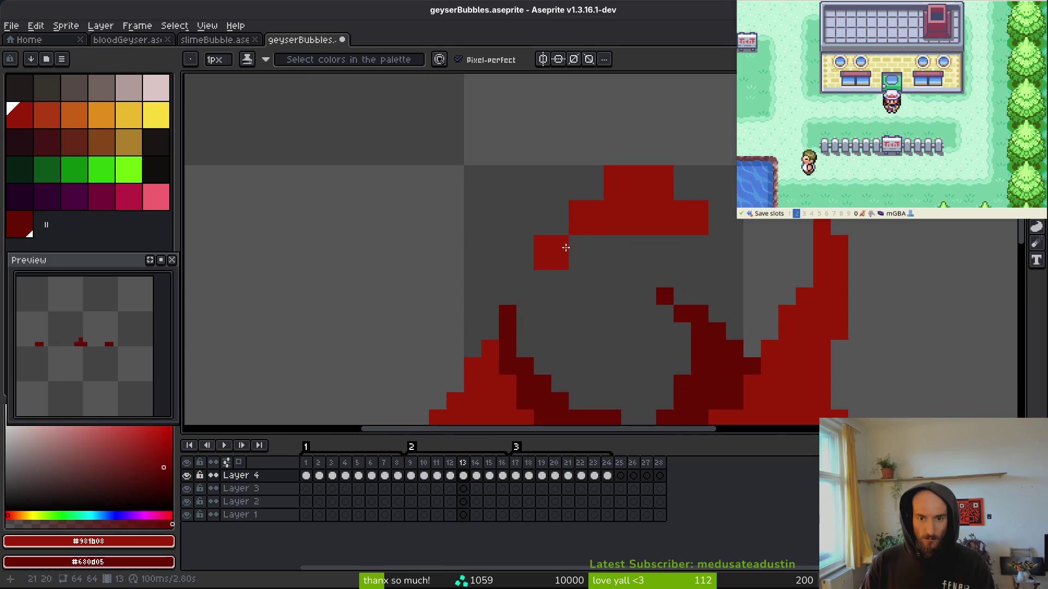
# Widen the bubble's top arc with red pixels and smooth its corner pixels.
pyautogui.moveTo(674, 186)
pyautogui.mouseDown()
pyautogui.moveTo(578, 192)
pyautogui.moveTo(560, 208)
pyautogui.mouseUp()
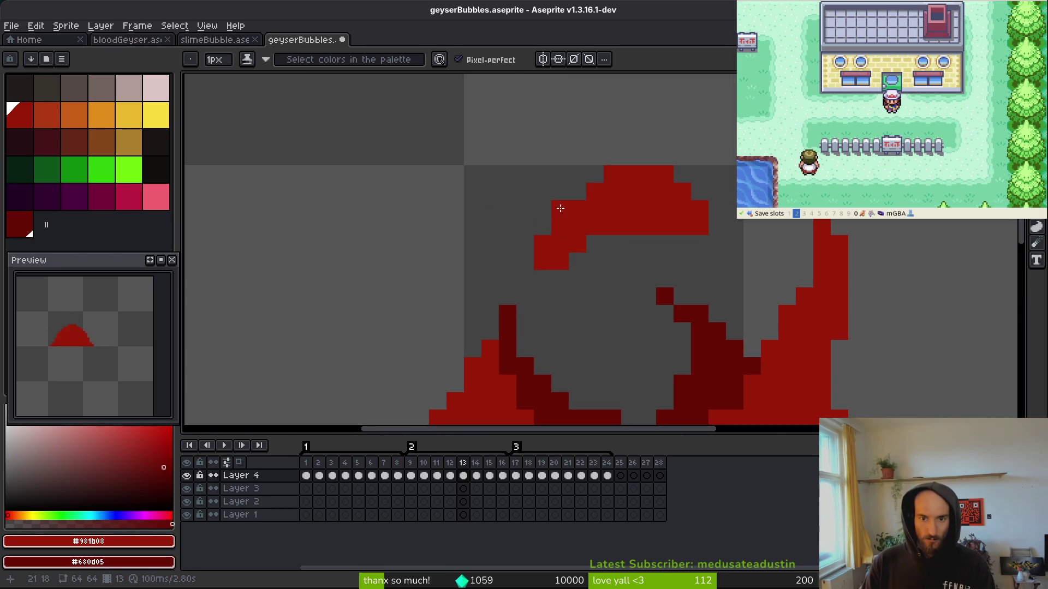
pyautogui.moveTo(674, 232); pyautogui.dragTo(581, 237)
pyautogui.press('e')
pyautogui.click(559, 208)
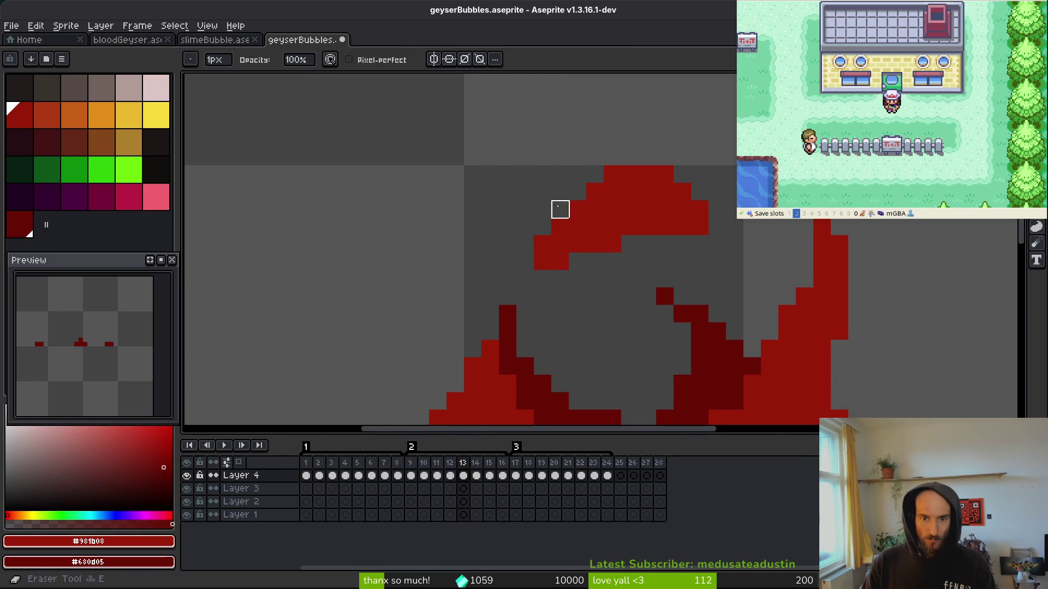
pyautogui.click(543, 244)
pyautogui.click(700, 227)
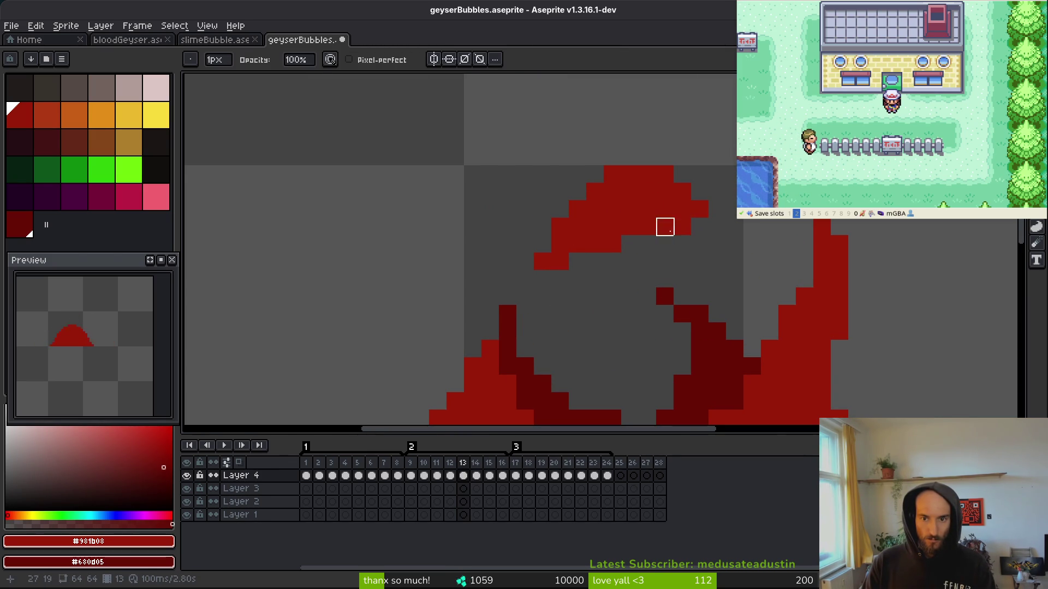
pyautogui.hotkey('ctrl', 'z')
pyautogui.click(613, 174)
pyautogui.press('b')
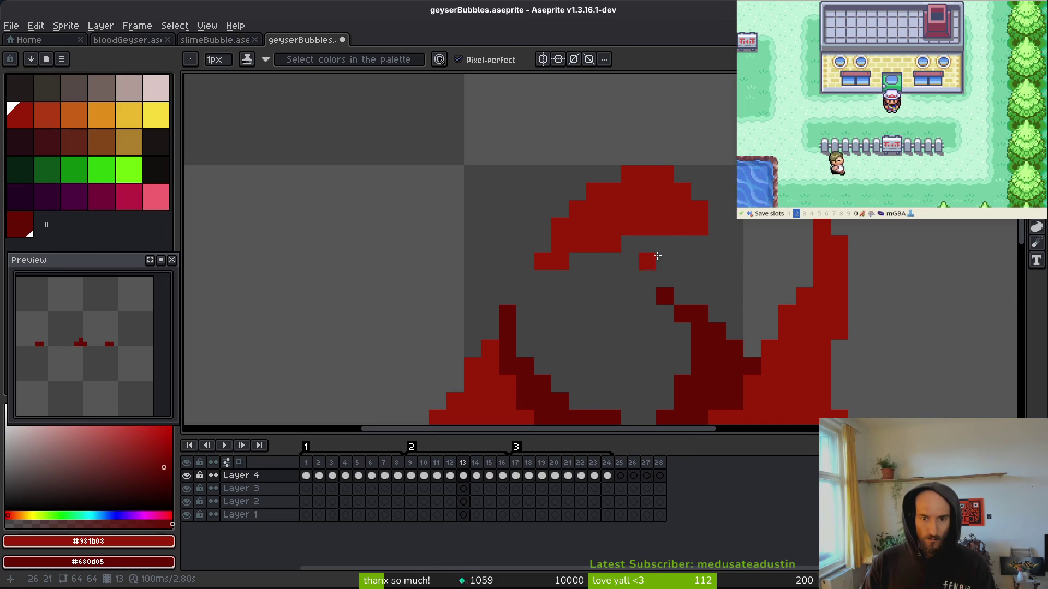
pyautogui.scroll(-4, 625, 240)
# Save, then on frame 14 extend the upper droplet in red with dark-red shading.
pyautogui.hotkey('ctrl', 's')
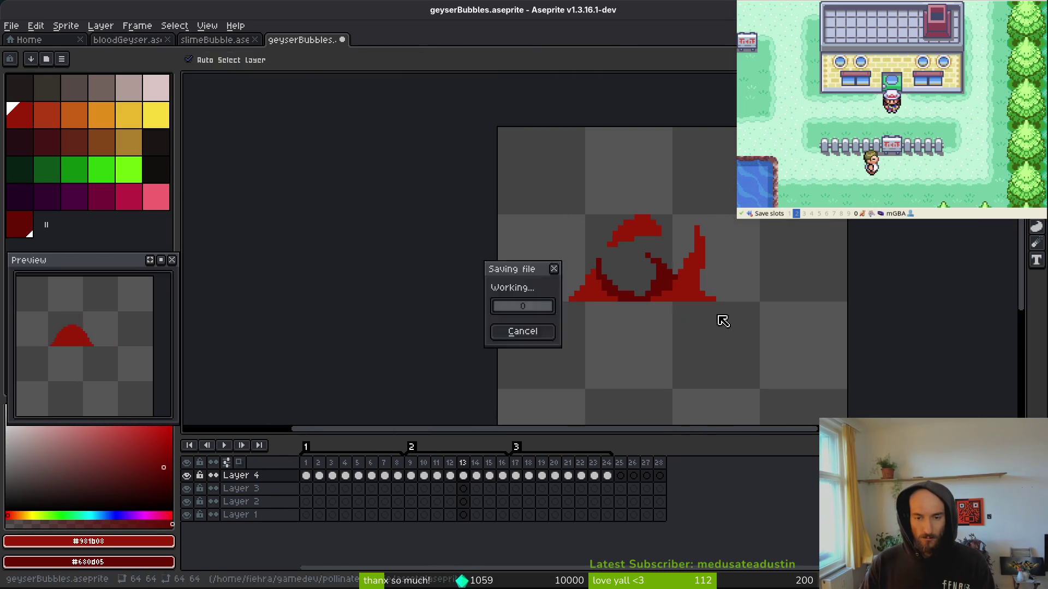
pyautogui.press('Right')
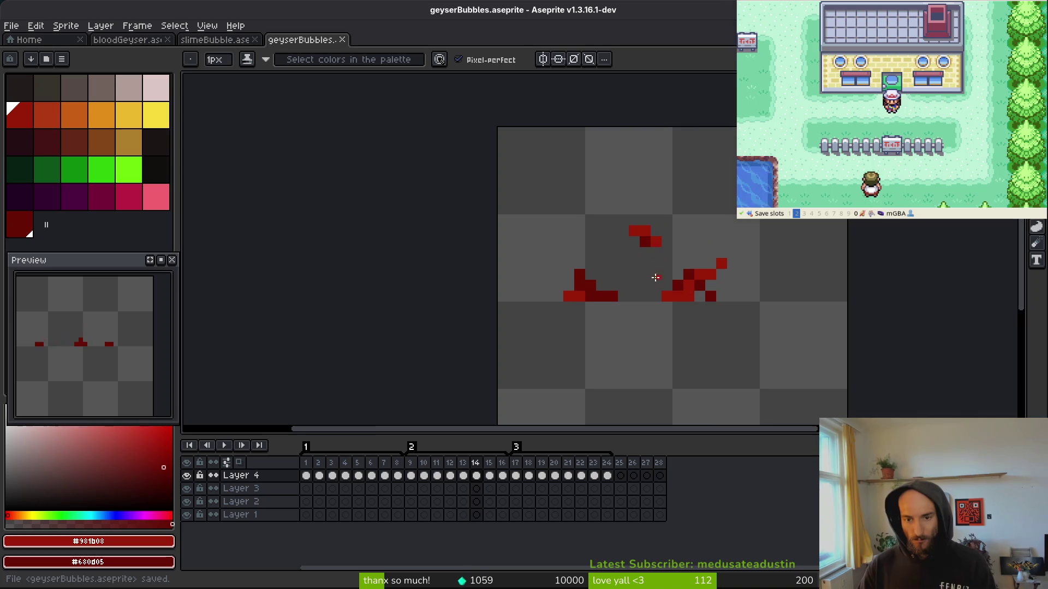
pyautogui.scroll(5, 658, 275)
pyautogui.moveTo(697, 197); pyautogui.dragTo(656, 190)
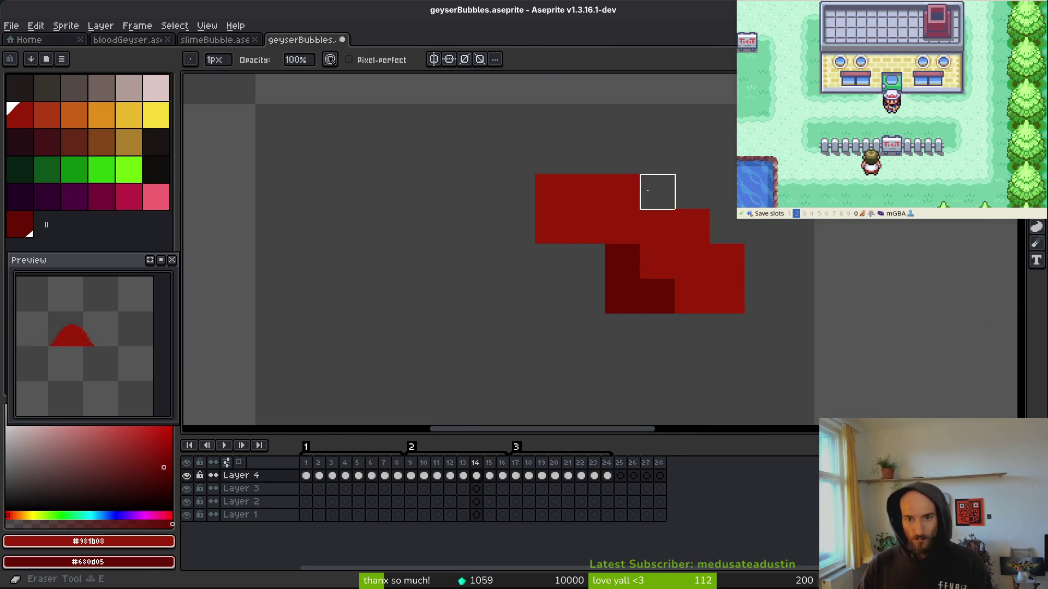
pyautogui.moveTo(578, 268); pyautogui.dragTo(503, 191)
pyautogui.click(503, 191)
pyautogui.rightClick(503, 191)
pyautogui.rightClick(478, 148)
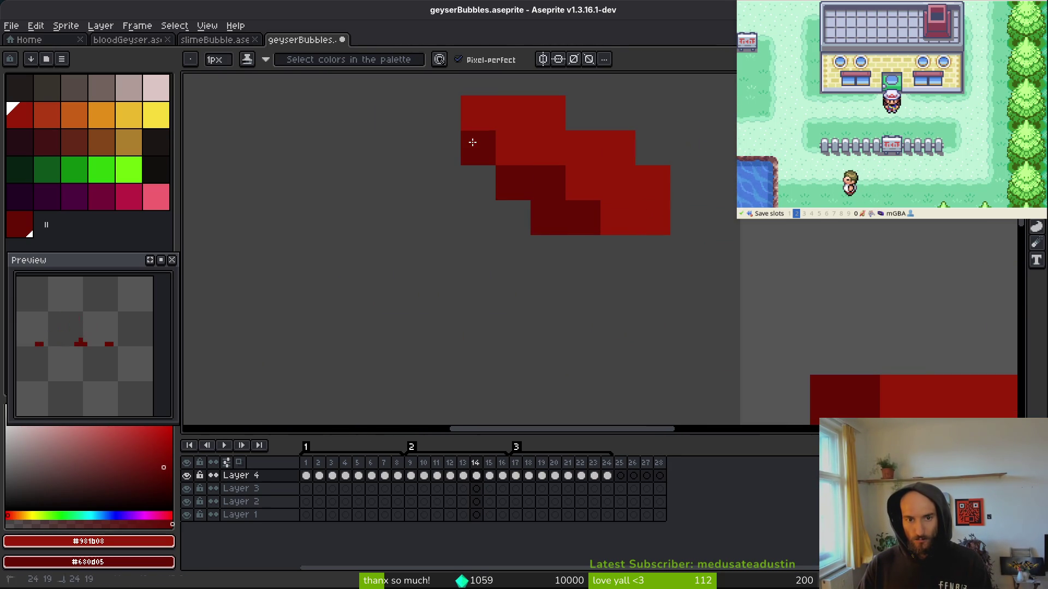
# Add bright red pixels to the right-hand splash, erase three, and refill them dark red.
pyautogui.scroll(-8, 657, 280)
pyautogui.scroll(6, 704, 268)
pyautogui.moveTo(704, 267); pyautogui.dragTo(664, 161)
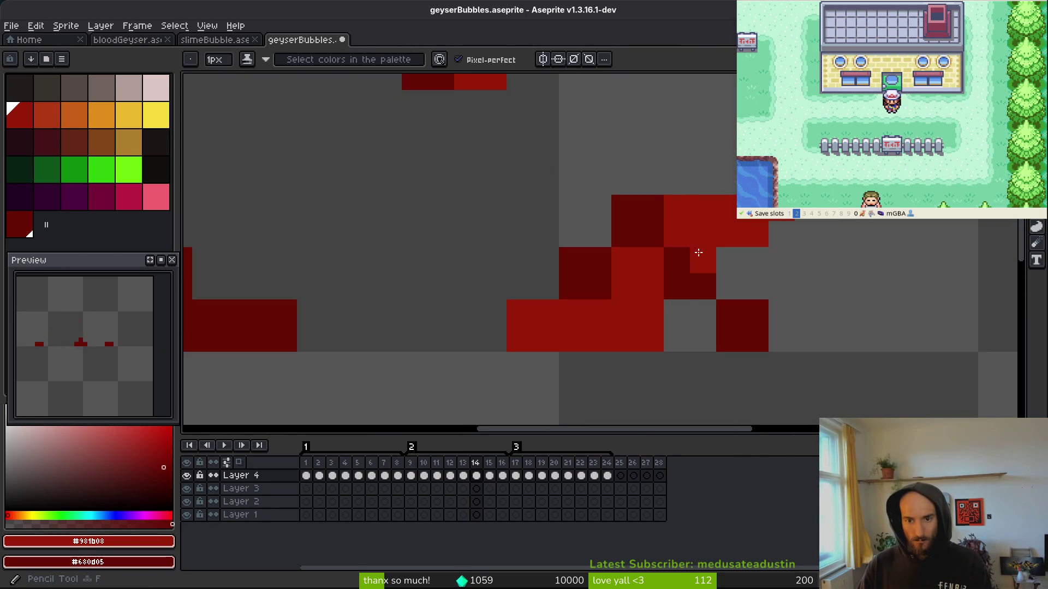
pyautogui.moveTo(676, 260); pyautogui.dragTo(675, 286)
pyautogui.click(678, 342)
pyautogui.moveTo(598, 287); pyautogui.dragTo(572, 287)
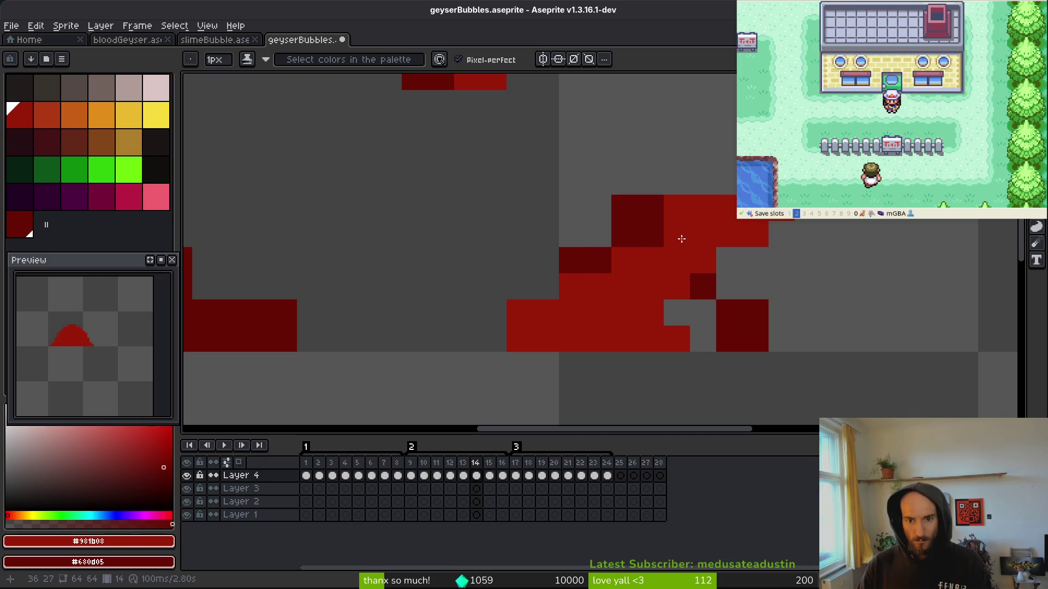
pyautogui.press('e')
pyautogui.moveTo(677, 208); pyautogui.dragTo(598, 261)
pyautogui.press('b')
pyautogui.rightClick(650, 227)
pyautogui.rightClick(649, 208)
# Erase stray splash pixels and a dark-red pixel above the mound, adding one red pixel.
pyautogui.press('e')
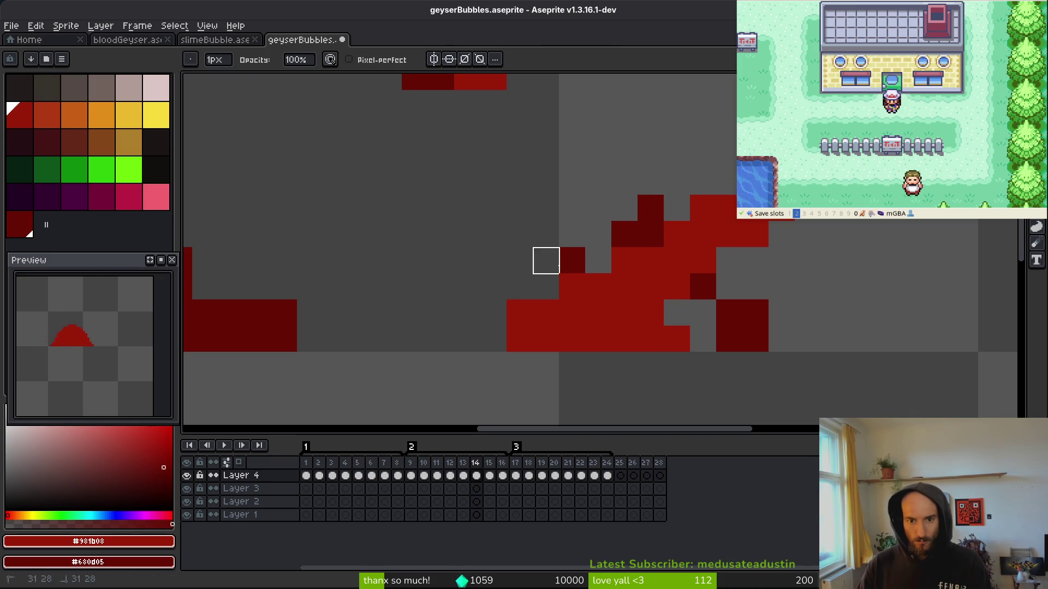
pyautogui.press('e')
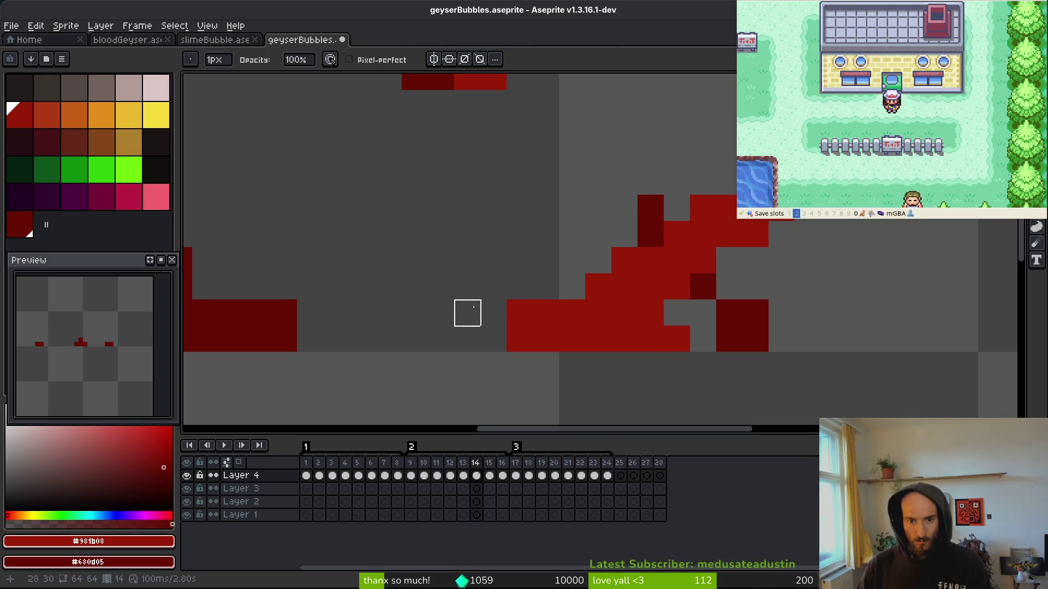
pyautogui.click(546, 313)
pyautogui.click(754, 312)
pyautogui.press('b')
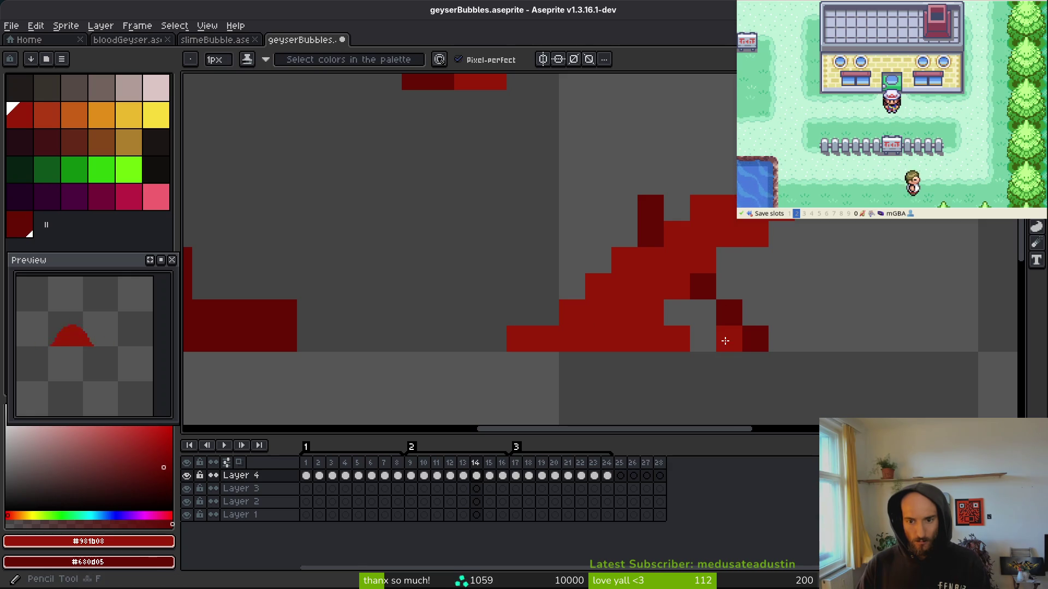
pyautogui.click(708, 302)
pyautogui.hscroll(-5, 578, 262)
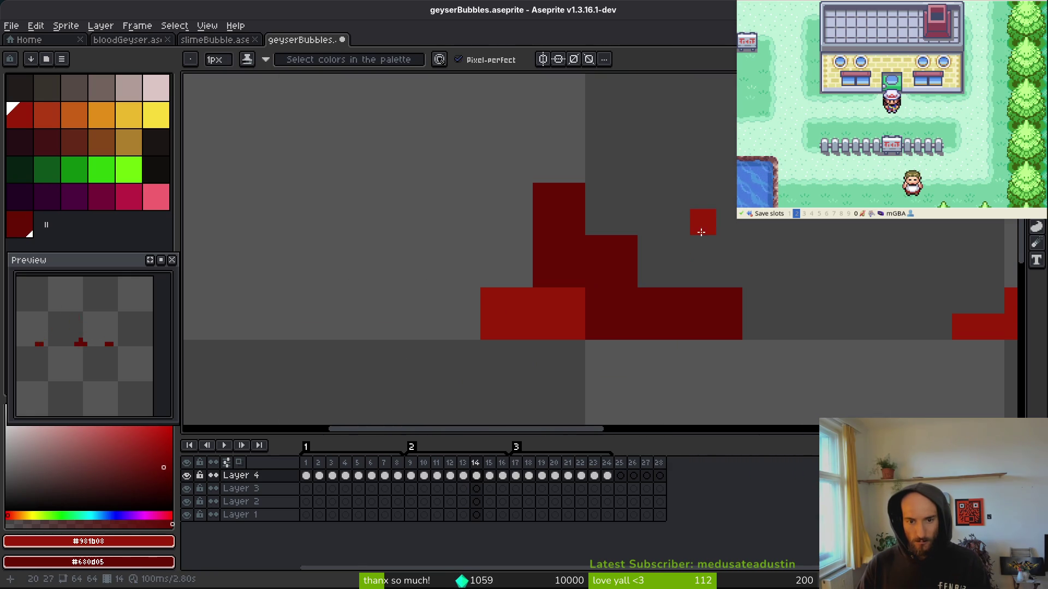
pyautogui.press('e')
pyautogui.click(572, 196)
pyautogui.press('b')
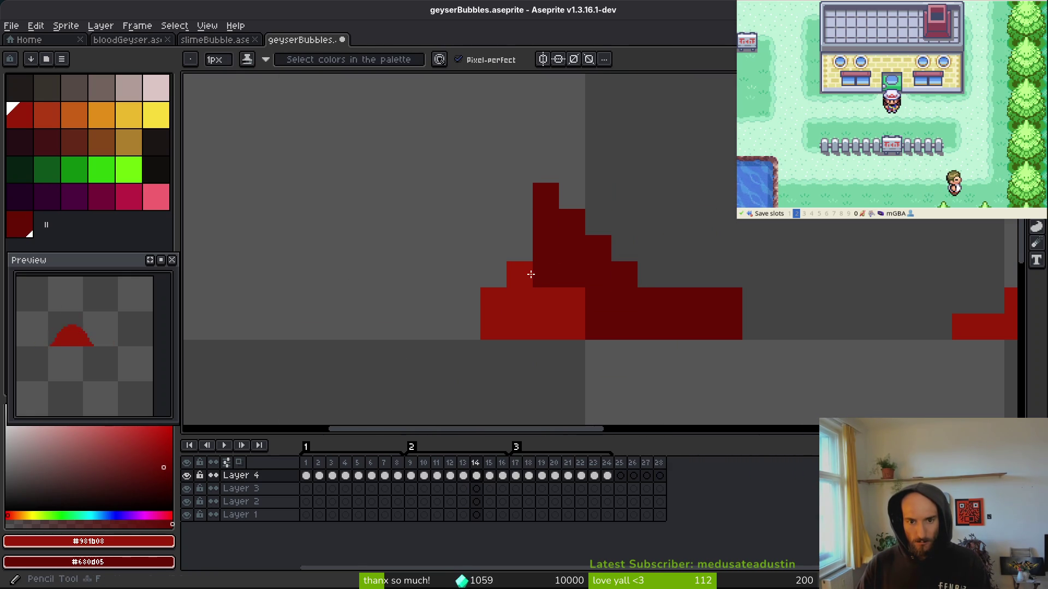
# Trim dark-red pixels along the mound's edge and side, adding one on its left.
pyautogui.rightClick(519, 274)
pyautogui.press('e')
pyautogui.moveTo(677, 301); pyautogui.dragTo(730, 299)
pyautogui.click(624, 275)
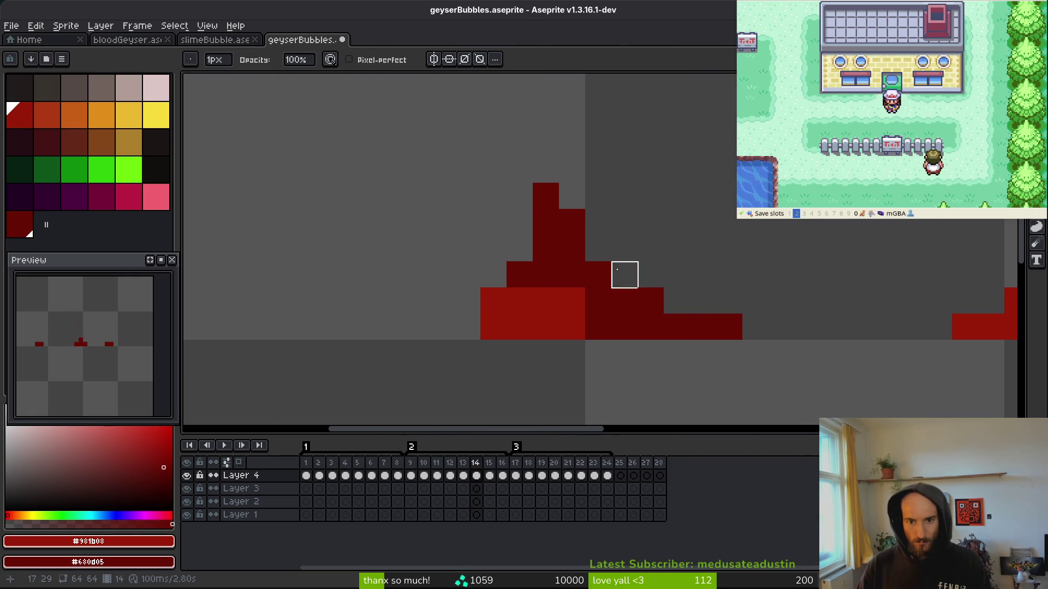
pyautogui.press('b')
pyautogui.hscroll(-1, 595, 306)
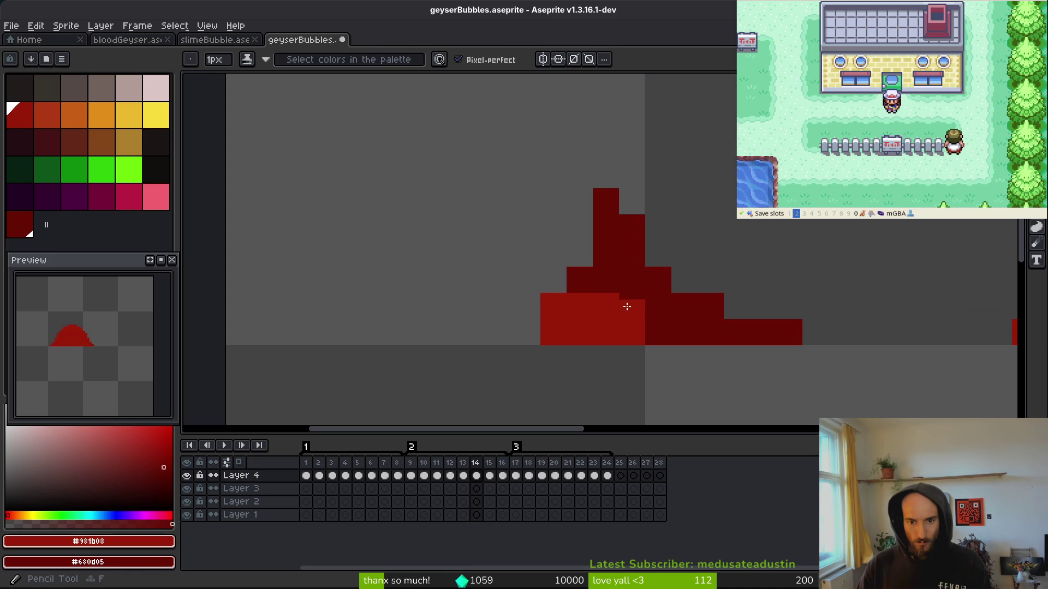
# Shade the mound's bright pixels dark red and extend its base in dark red.
pyautogui.rightClick(630, 306)
pyautogui.rightClick(579, 305)
pyautogui.rightClick(553, 305)
pyautogui.rightClick(552, 333)
pyautogui.rightClick(524, 333)
pyautogui.rightClick(499, 333)
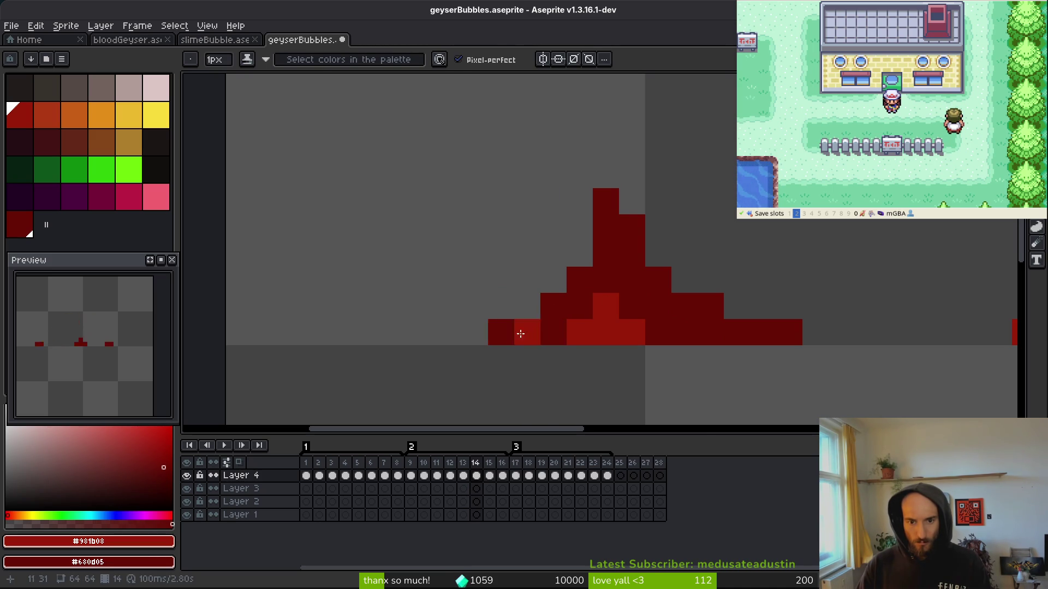
pyautogui.scroll(-3, 744, 299)
pyautogui.scroll(3, 739, 289)
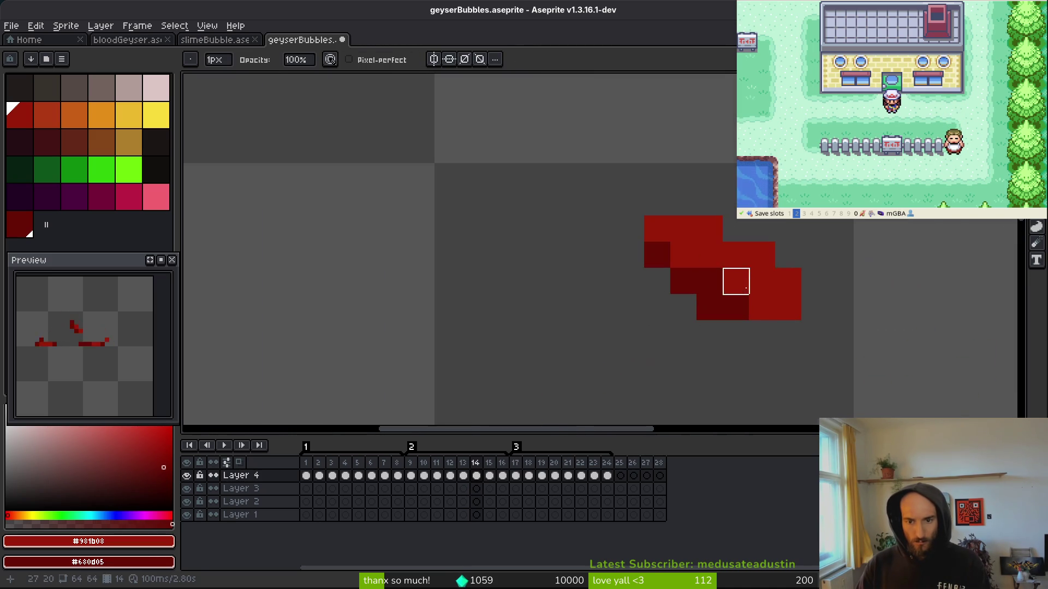
pyautogui.rightClick(694, 257)
pyautogui.scroll(-2, 757, 306)
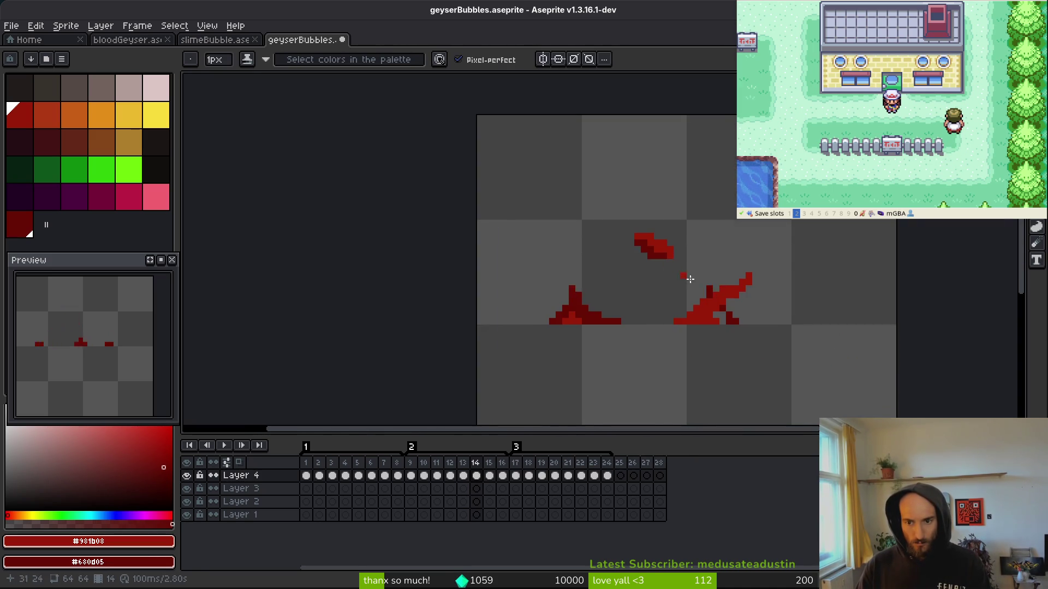
# On frame 15, trim the right splash and its base, shading one base pixel dark red.
pyautogui.press('Right')
pyautogui.scroll(2, 724, 318)
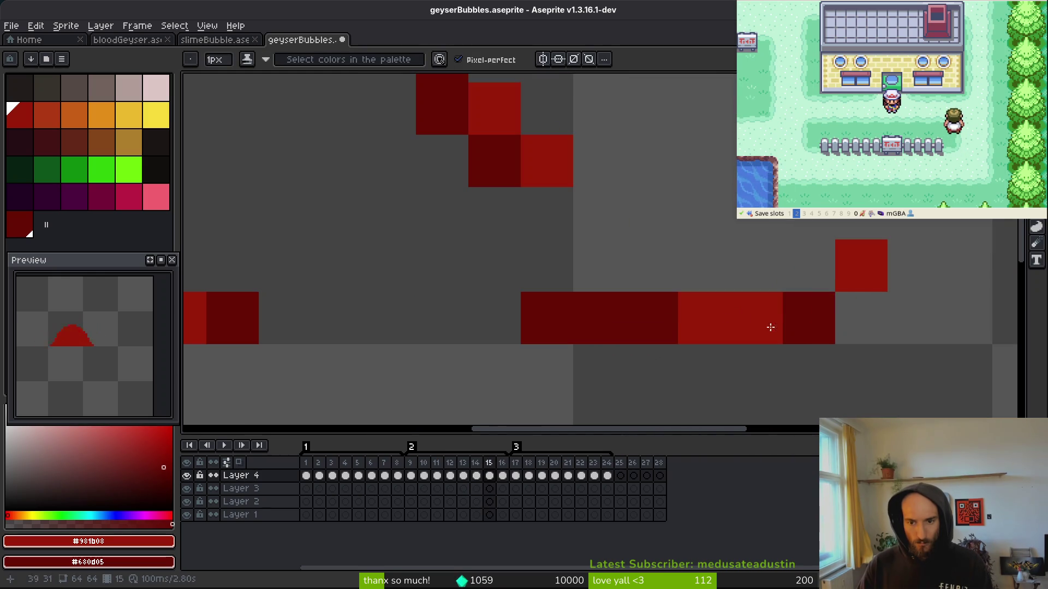
pyautogui.press('e')
pyautogui.click(874, 278)
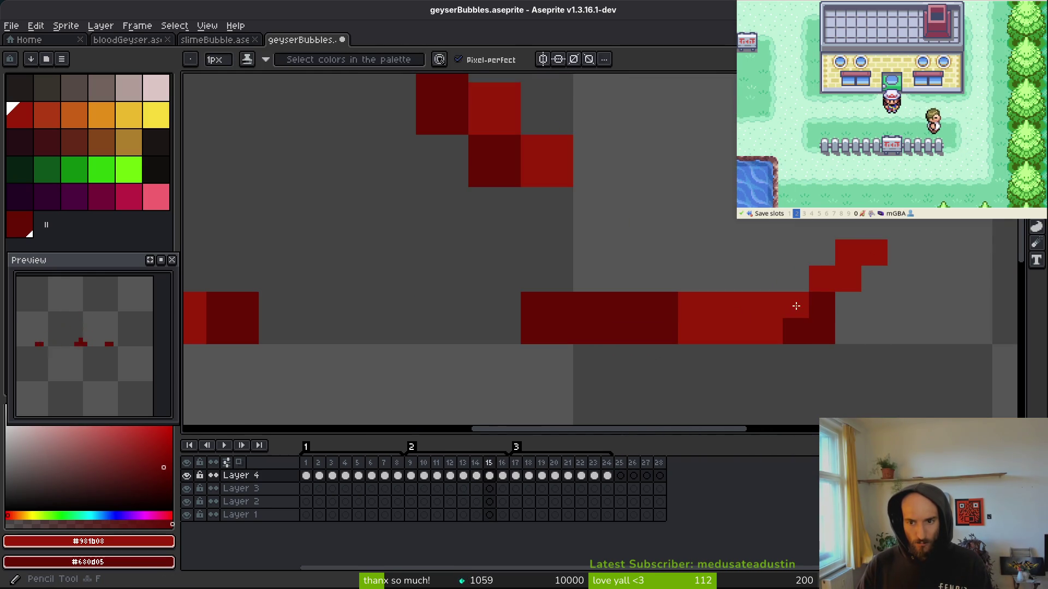
pyautogui.press('e')
pyautogui.press('f')
pyautogui.click(743, 306)
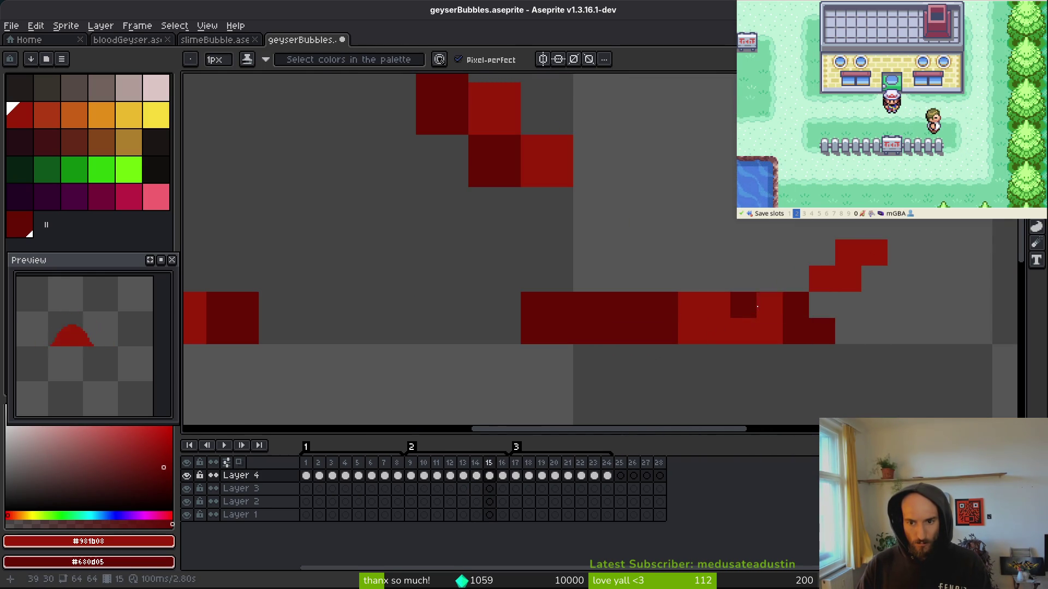
pyautogui.press('e')
pyautogui.click(743, 306)
pyautogui.press('f')
pyautogui.rightClick(691, 305)
pyautogui.press('e')
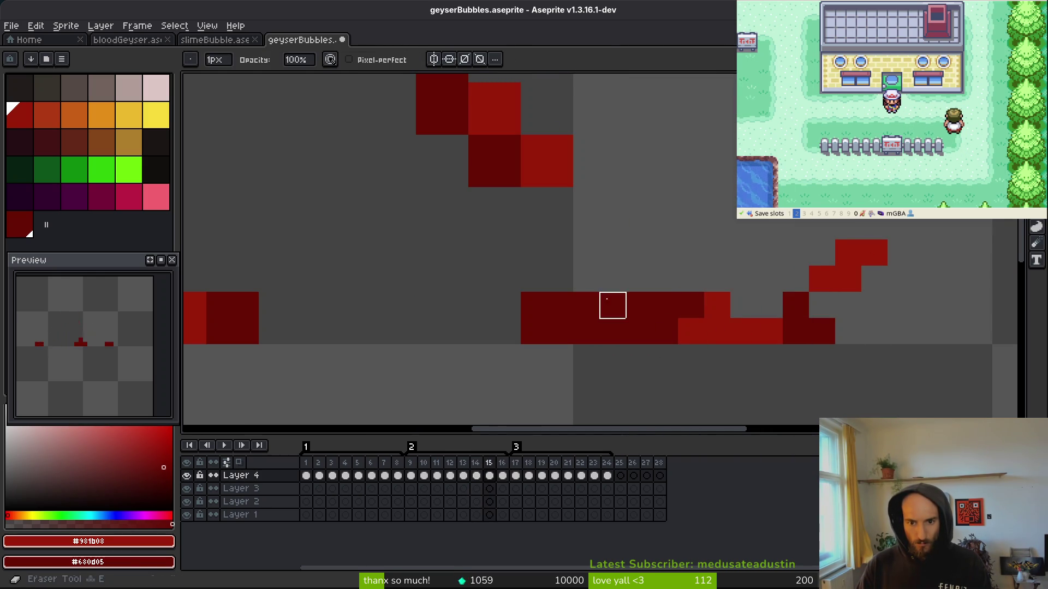
pyautogui.moveTo(611, 304); pyautogui.dragTo(561, 306)
# Repaint the flying droplet's pixels bright red and erase its top pixel.
pyautogui.moveTo(561, 253); pyautogui.dragTo(644, 358)
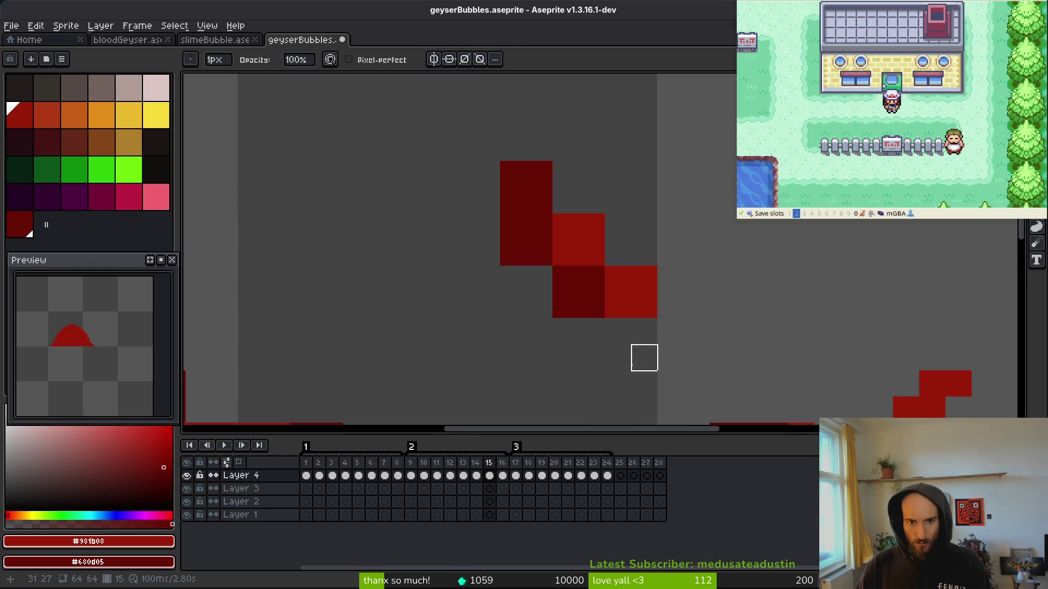
pyautogui.press('f')
pyautogui.click(617, 253)
pyautogui.moveTo(531, 186); pyautogui.dragTo(509, 175)
pyautogui.press('e')
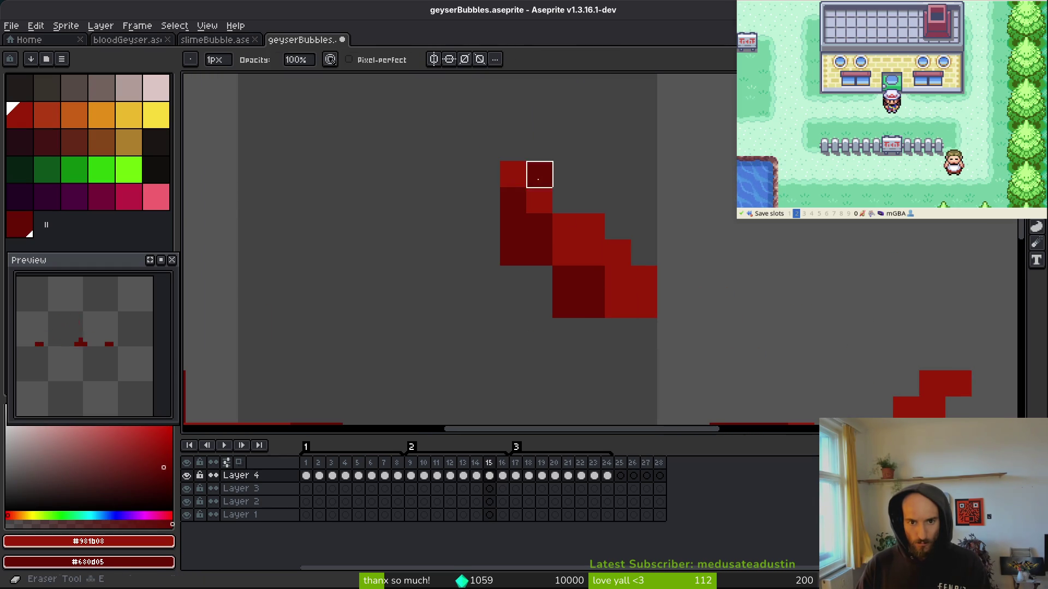
pyautogui.click(539, 172)
pyautogui.press('f')
pyautogui.click(577, 278)
# Trim the droplet's edge and shade three of its pixels dark red.
pyautogui.press('e')
pyautogui.click(512, 252)
pyautogui.press('f')
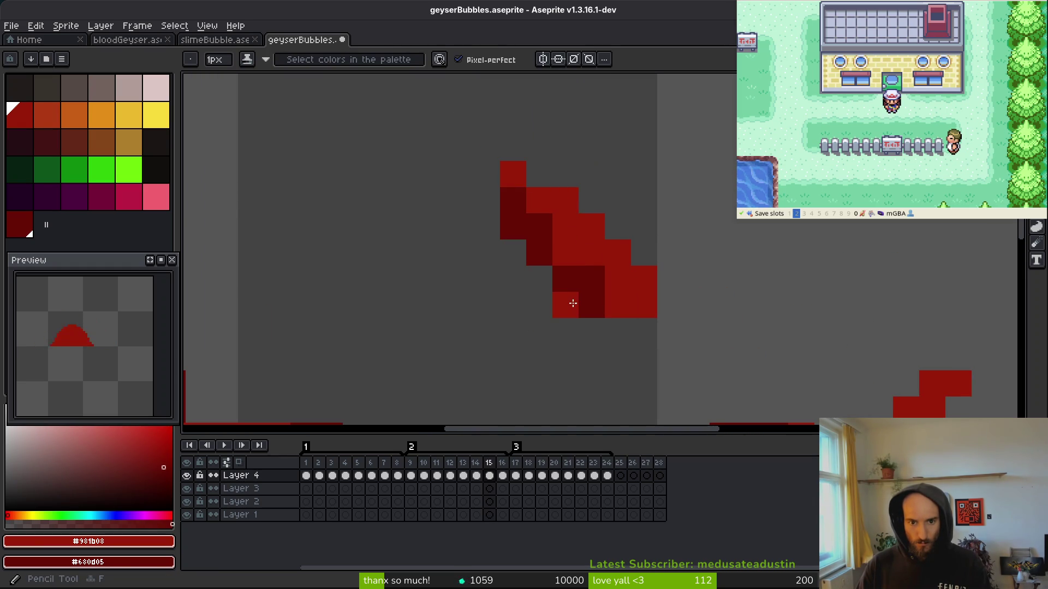
pyautogui.rightClick(568, 252)
pyautogui.rightClick(647, 303)
pyautogui.rightClick(620, 308)
pyautogui.press('e')
pyautogui.click(566, 304)
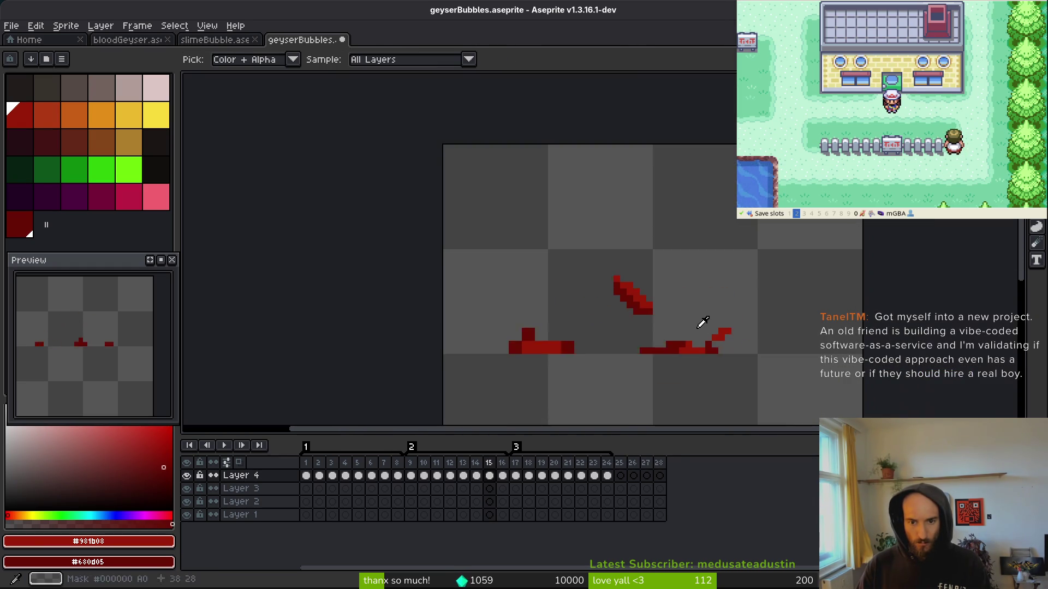
# Repaint one droplet pixel bright red and erase a pixel from its tip.
pyautogui.scroll(-2, 697, 327)
pyautogui.scroll(2, 690, 322)
pyautogui.press('f')
pyautogui.click(602, 278)
pyautogui.press('e')
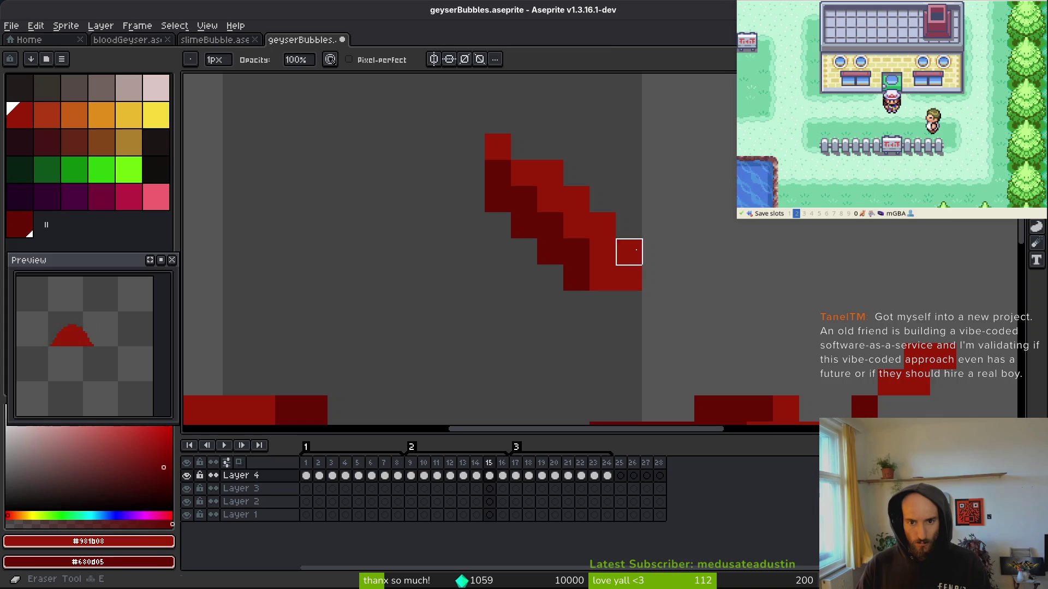
pyautogui.click(628, 278)
pyautogui.press('f')
# Pick a colour from the canvas and darken the bright red band in two strokes.
pyautogui.scroll(-3, 623, 263)
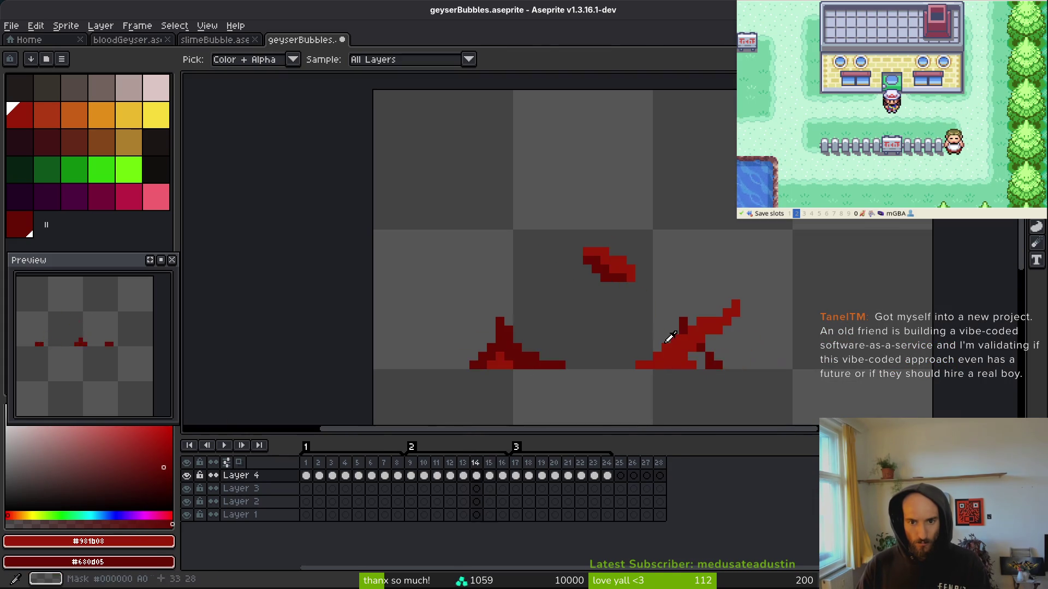
pyautogui.scroll(2, 662, 342)
pyautogui.scroll(2, 621, 294)
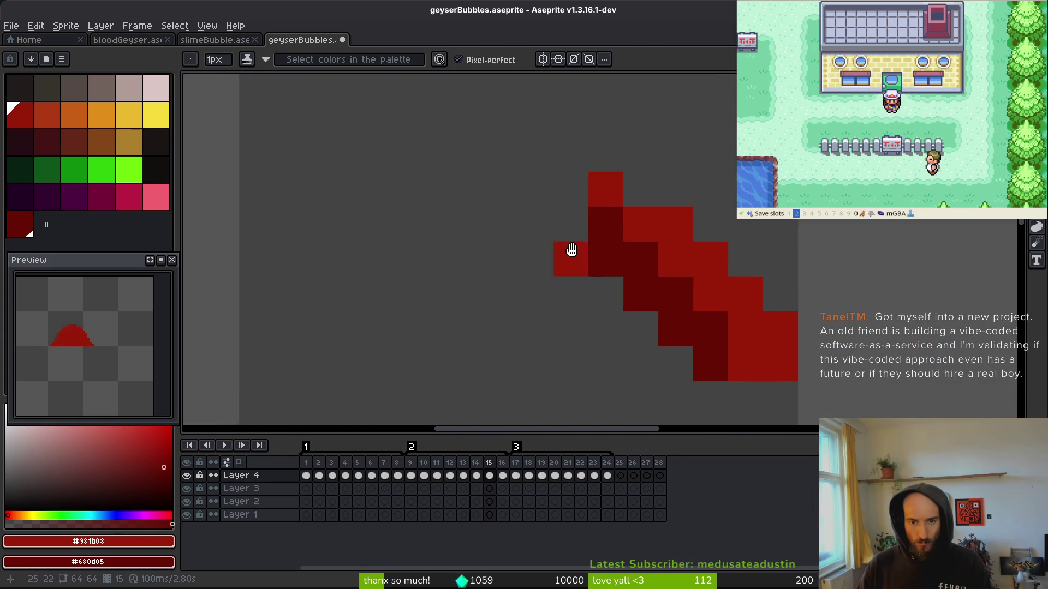
pyautogui.scroll(-2, 568, 249)
pyautogui.scroll(2, 716, 196)
pyautogui.press('i')
pyautogui.scroll(-2, 714, 255)
pyautogui.scroll(3, 697, 282)
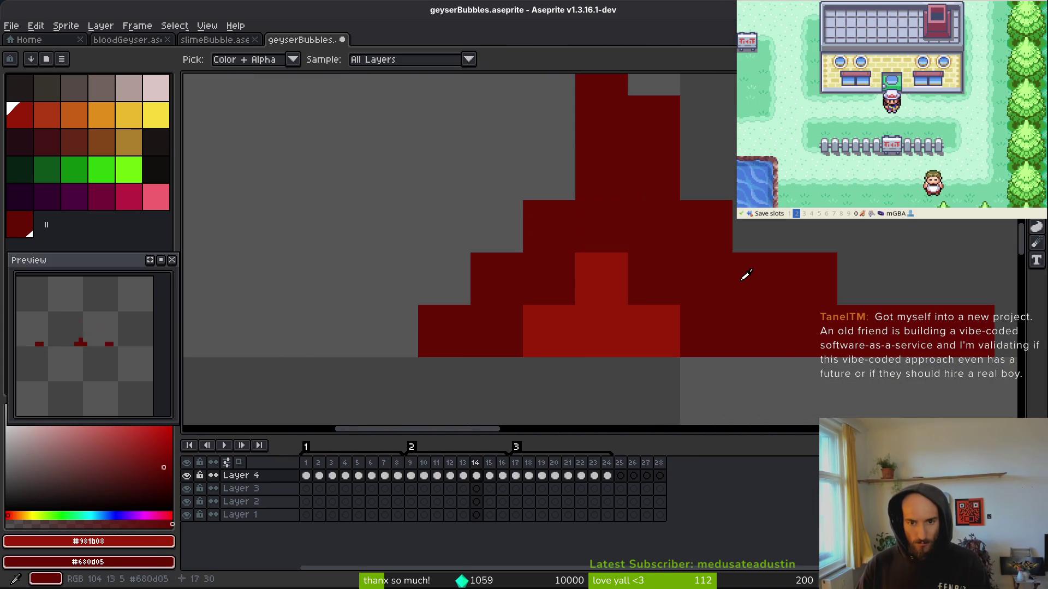
pyautogui.press('b')
pyautogui.moveTo(496, 327)
pyautogui.mouseDown()
pyautogui.moveTo(562, 313)
pyautogui.moveTo(784, 336)
pyautogui.moveTo(764, 333)
pyautogui.mouseUp()
pyautogui.moveTo(500, 279); pyautogui.dragTo(868, 279)
# Erase the mound's right-side pixels and the leftmost pixel of its third row.
pyautogui.press('e')
pyautogui.click(548, 173)
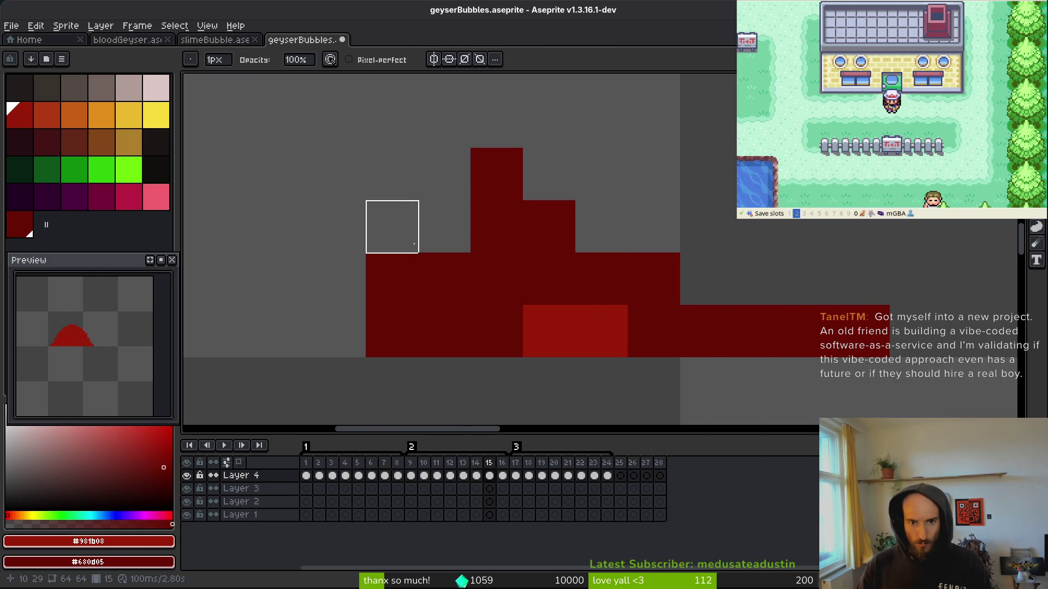
pyautogui.click(390, 278)
pyautogui.scroll(-3, 745, 318)
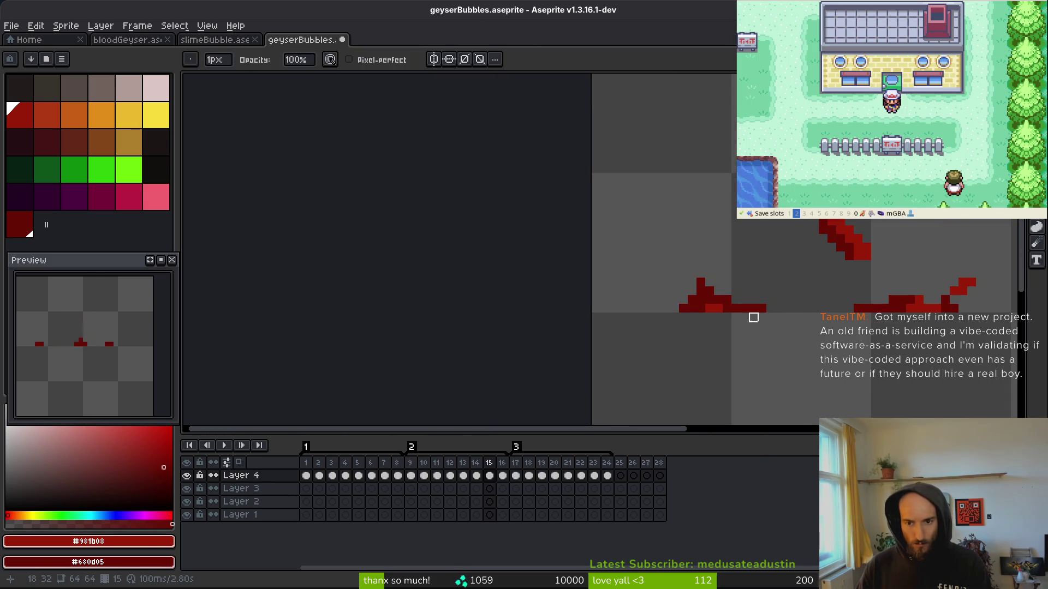
pyautogui.scroll(3, 753, 318)
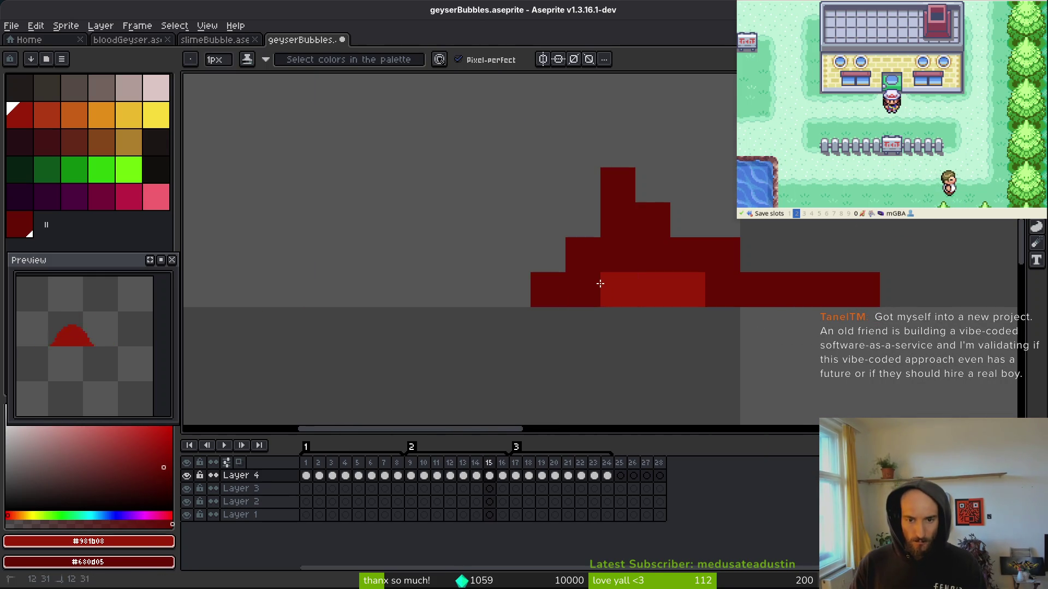
pyautogui.scroll(-5, 721, 354)
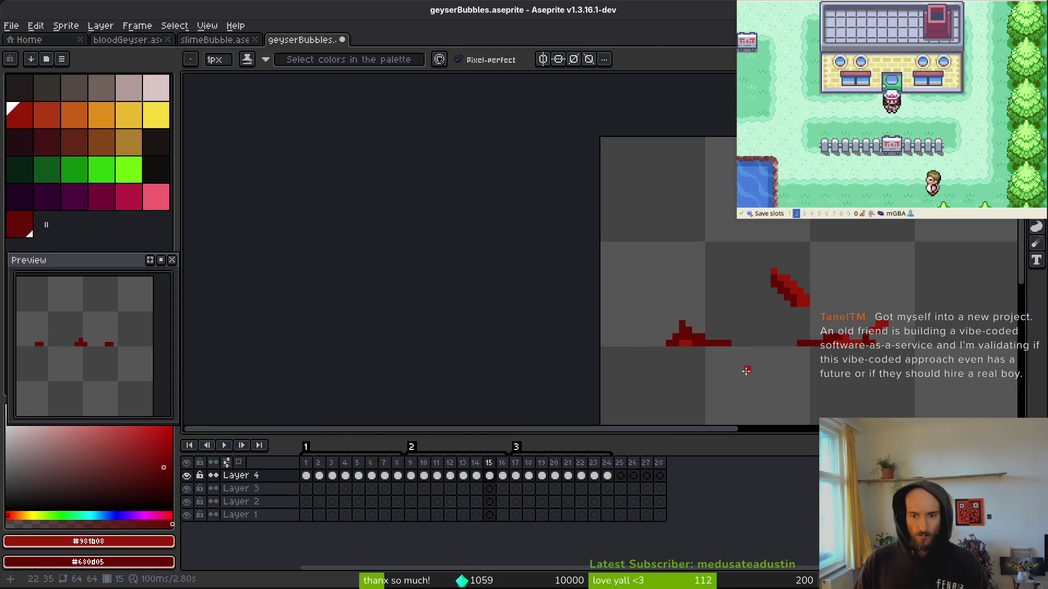
pyautogui.scroll(2, 744, 370)
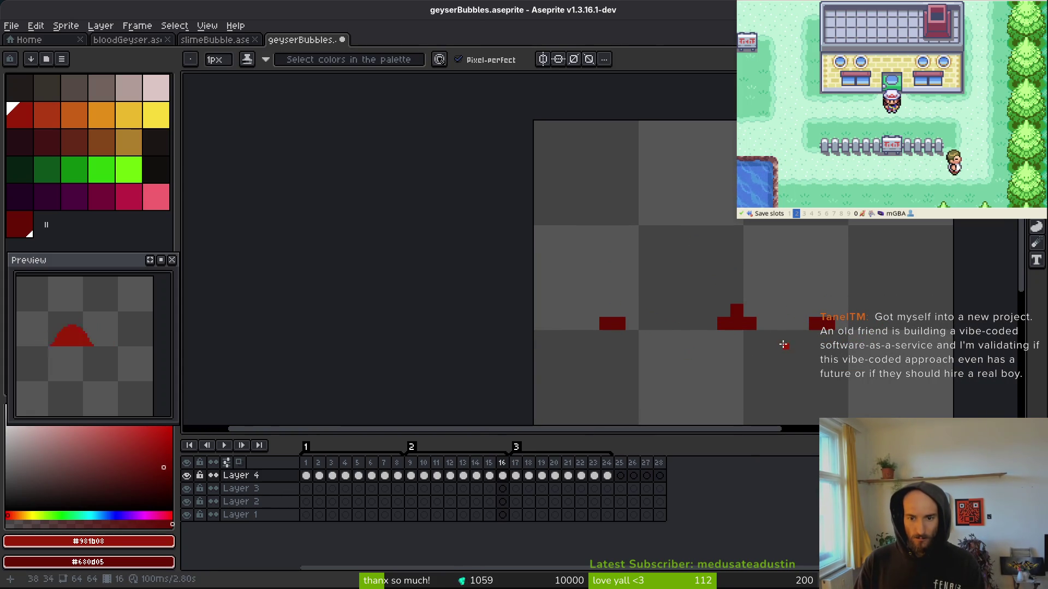
# Inspect the canvas while switching between eyedropper, rectangle selection and pencil.
pyautogui.scroll(3, 783, 345)
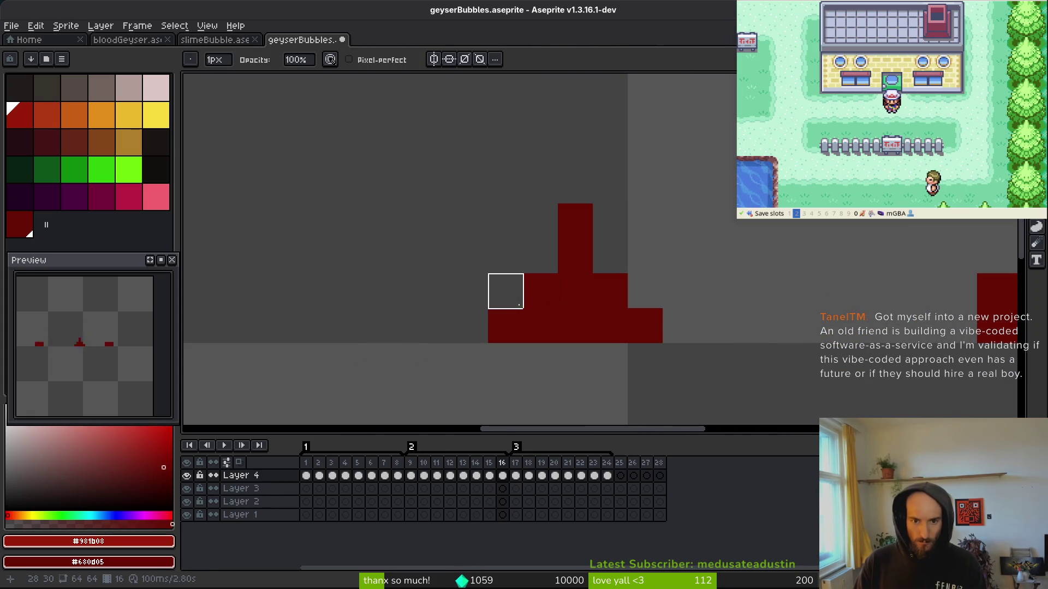
pyautogui.hscroll(5, 475, 262)
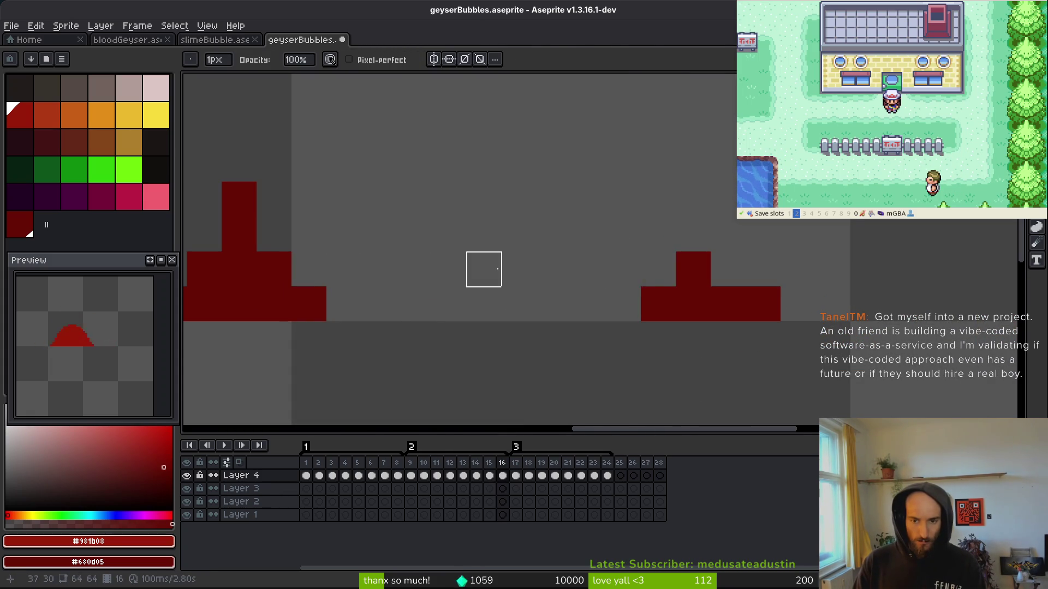
pyautogui.scroll(-3, 483, 269)
pyautogui.press('alt')
pyautogui.press('m')
pyautogui.scroll(1, 683, 316)
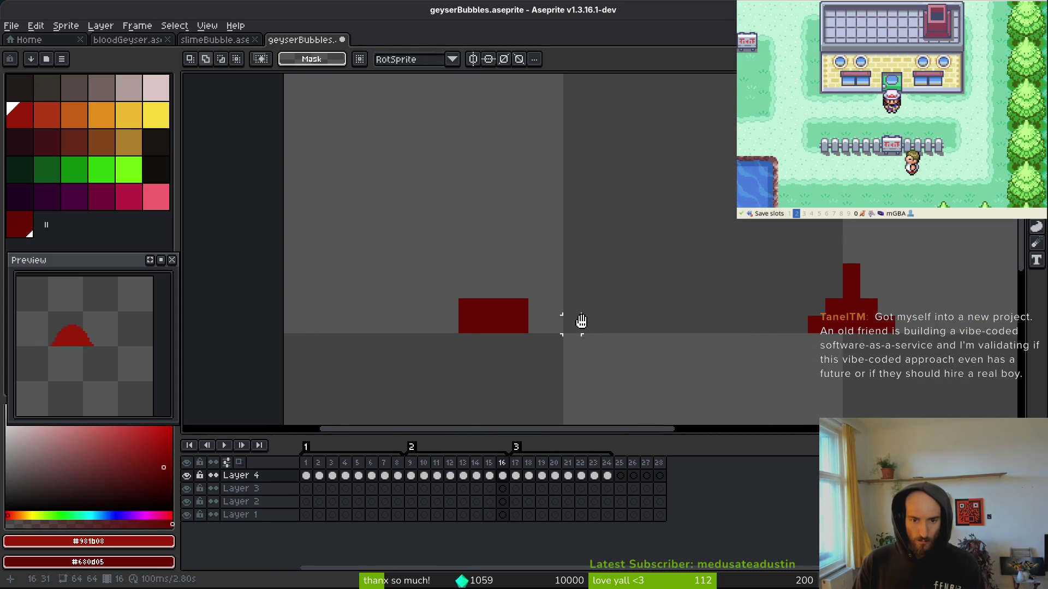
pyautogui.press('f')
pyautogui.scroll(-2, 658, 330)
pyautogui.scroll(2, 556, 322)
pyautogui.press('alt')
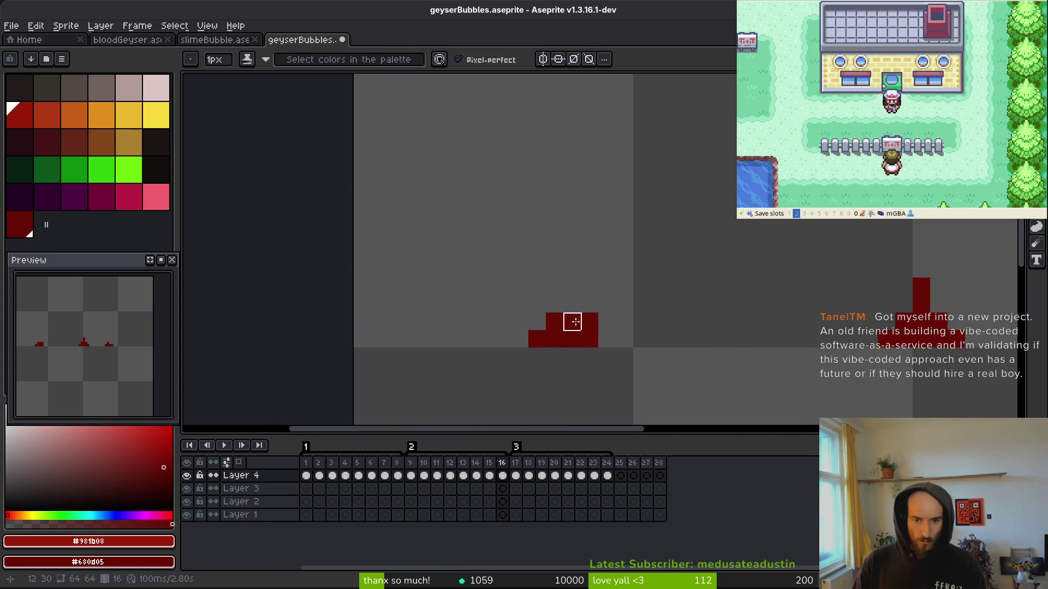
pyautogui.scroll(-3, 682, 338)
pyautogui.scroll(3, 643, 343)
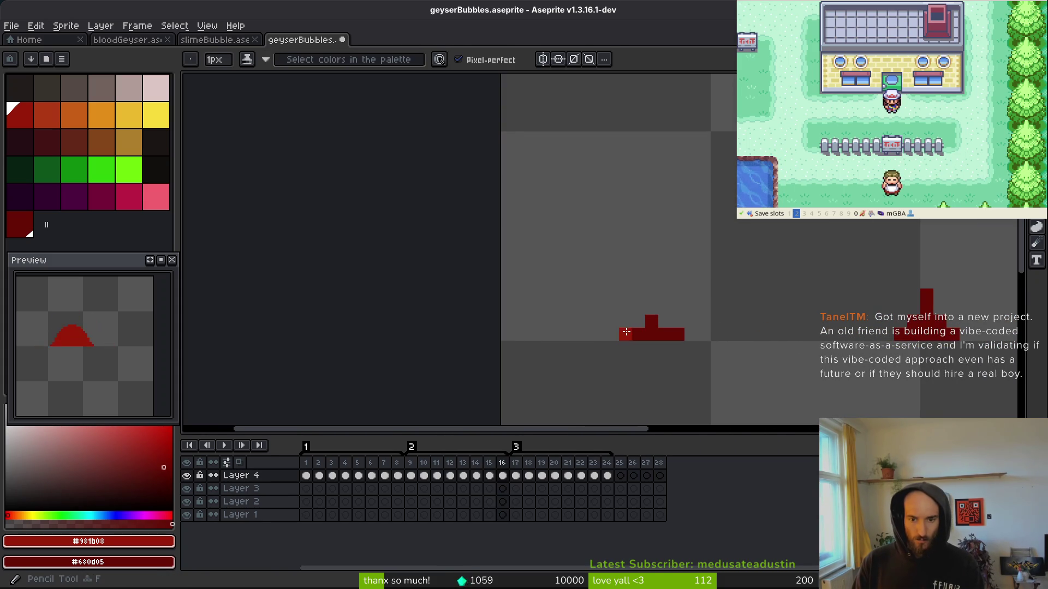
pyautogui.scroll(-2, 723, 328)
pyautogui.scroll(2, 683, 322)
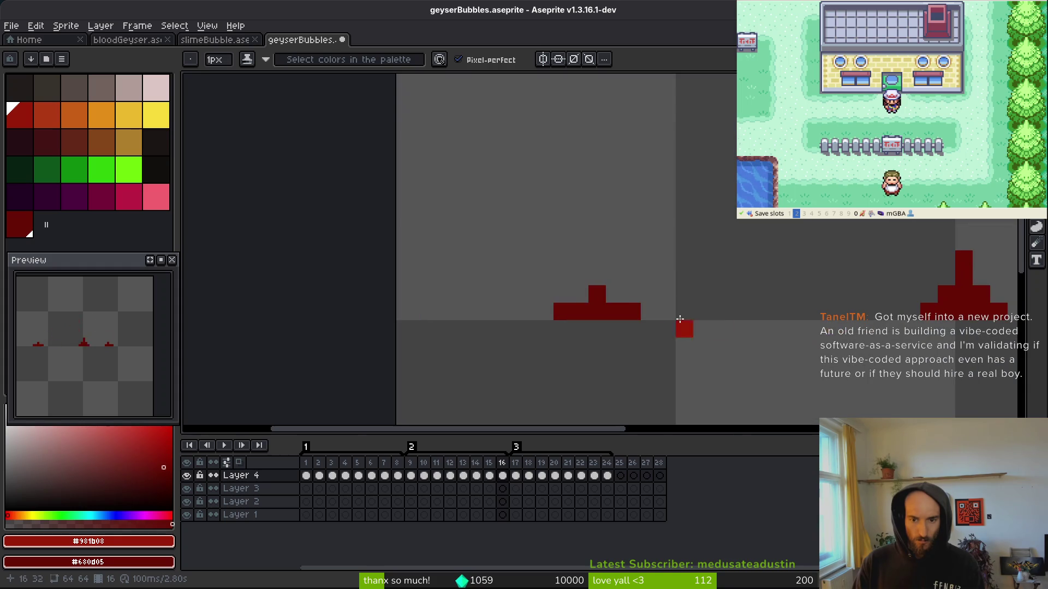
# Step back to frame 15, then forward through the frames to frame 18.
pyautogui.press('Left')
pyautogui.press('alt')
pyautogui.scroll(-3, 732, 331)
pyautogui.press('Right')
pyautogui.scroll(1, 704, 328)
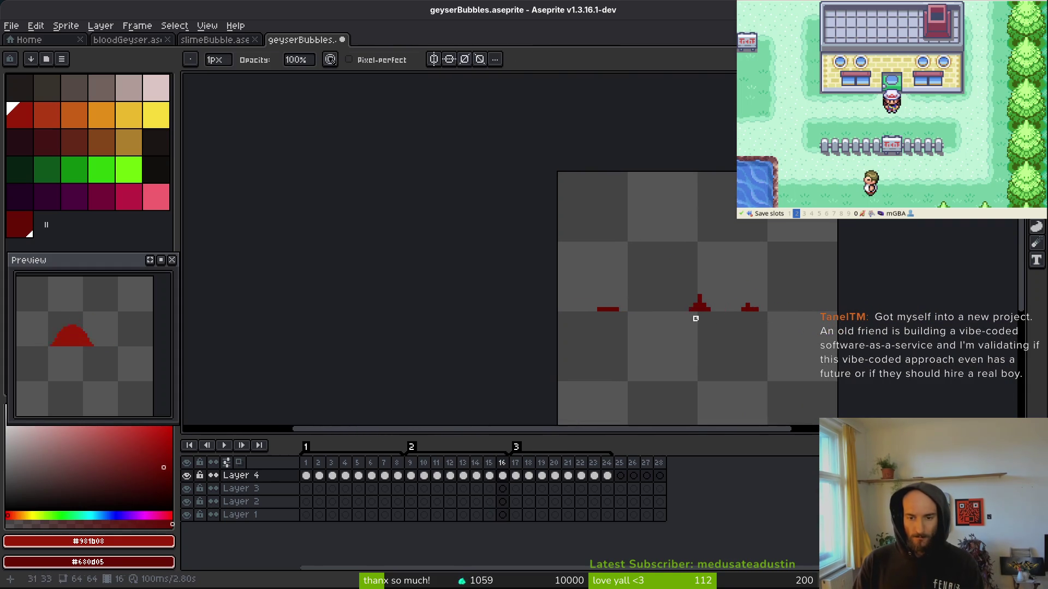
pyautogui.press('Right')
pyautogui.scroll(3, 731, 309)
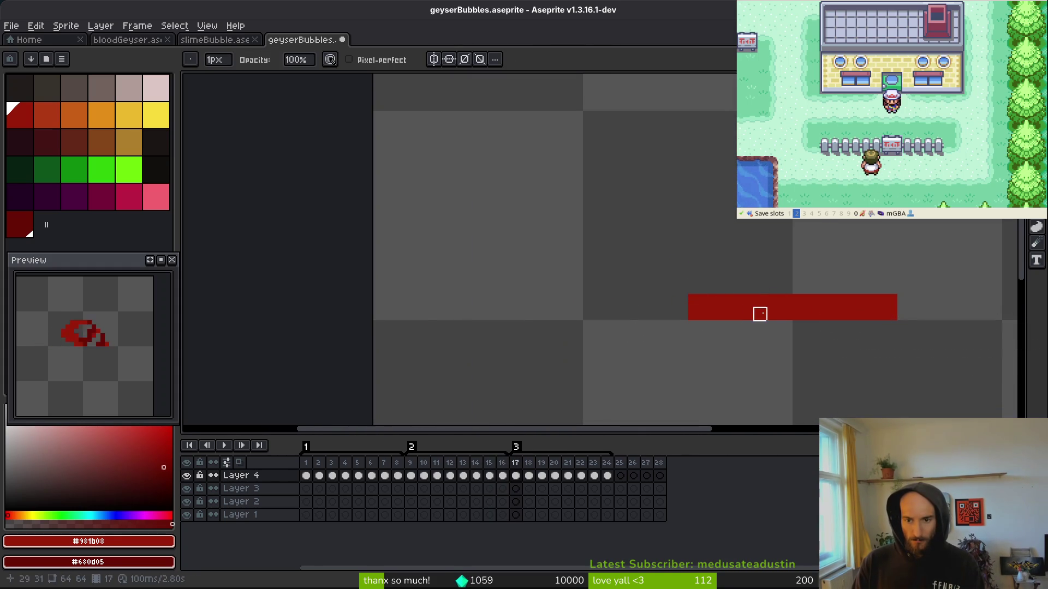
pyautogui.press('Right')
pyautogui.scroll(-1, 625, 272)
# Add a top tier, a left step and two right-slope steps to the red mound.
pyautogui.moveTo(660, 254)
pyautogui.mouseDown()
pyautogui.moveTo(641, 252)
pyautogui.moveTo(677, 254)
pyautogui.mouseUp()
pyautogui.scroll(-2, 744, 286)
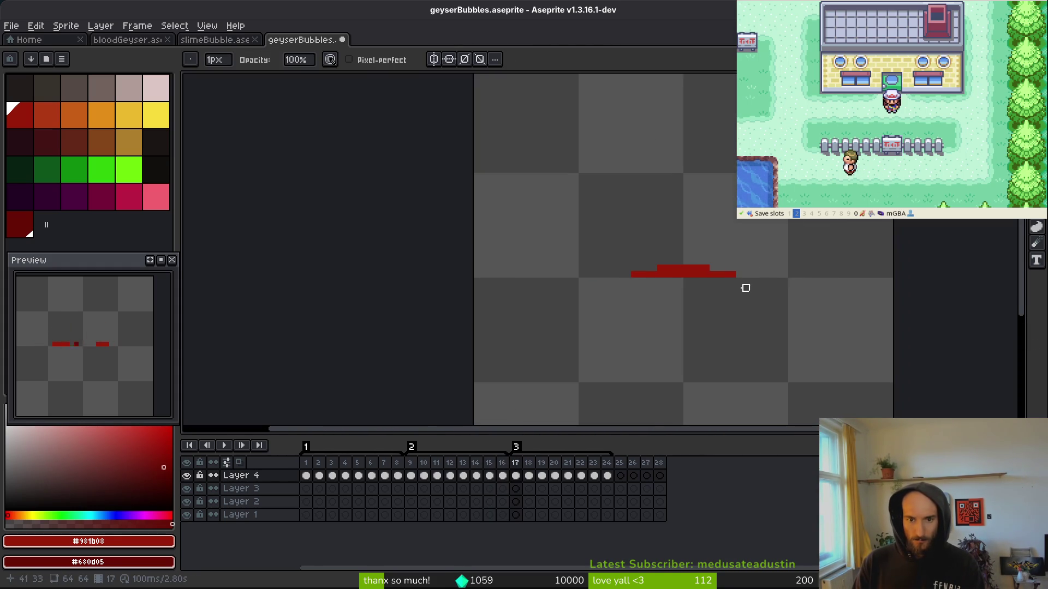
pyautogui.scroll(2, 744, 296)
pyautogui.press('alt')
pyautogui.scroll(3, 699, 282)
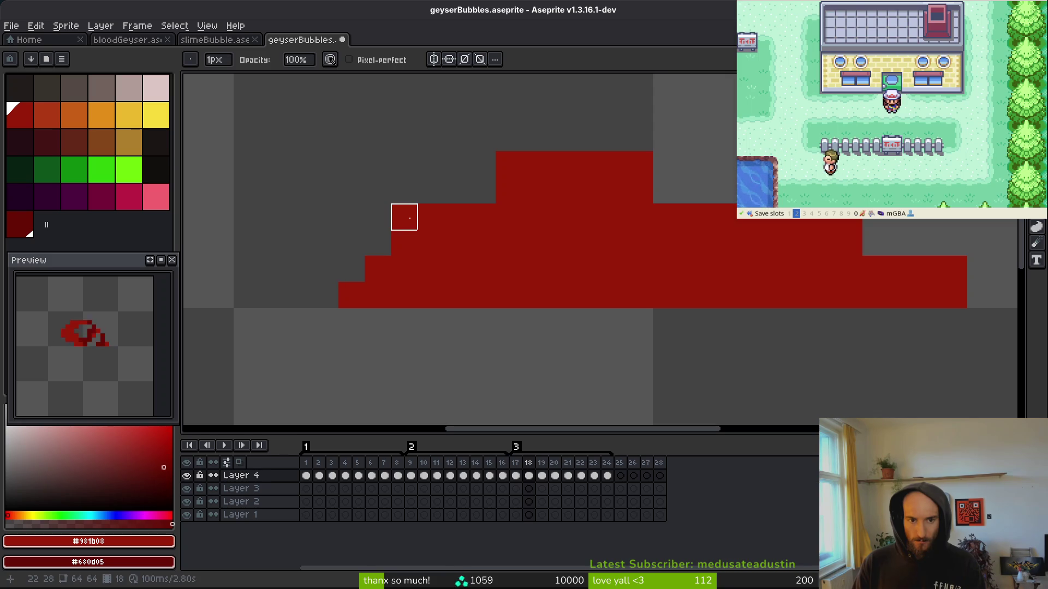
pyautogui.click(442, 197)
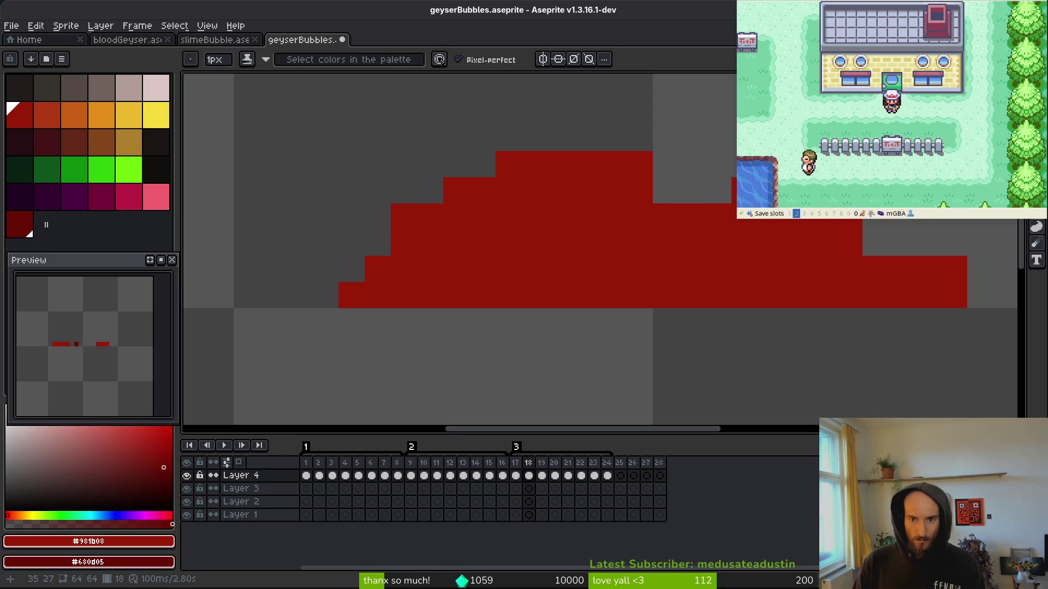
pyautogui.keyDown('shift'); pyautogui.click(745, 191); pyautogui.keyUp('shift')
pyautogui.click(876, 242)
pyautogui.click(980, 295)
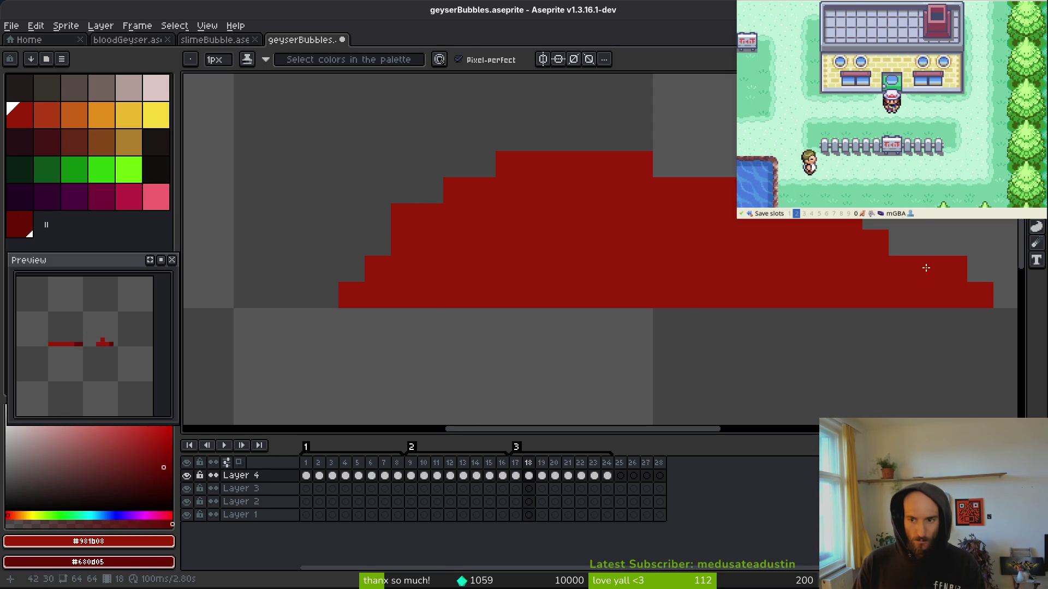
# Erase two stray pixels from the mound's right slope and step on to frame 19.
pyautogui.press('e')
pyautogui.click(955, 268)
pyautogui.click(849, 218)
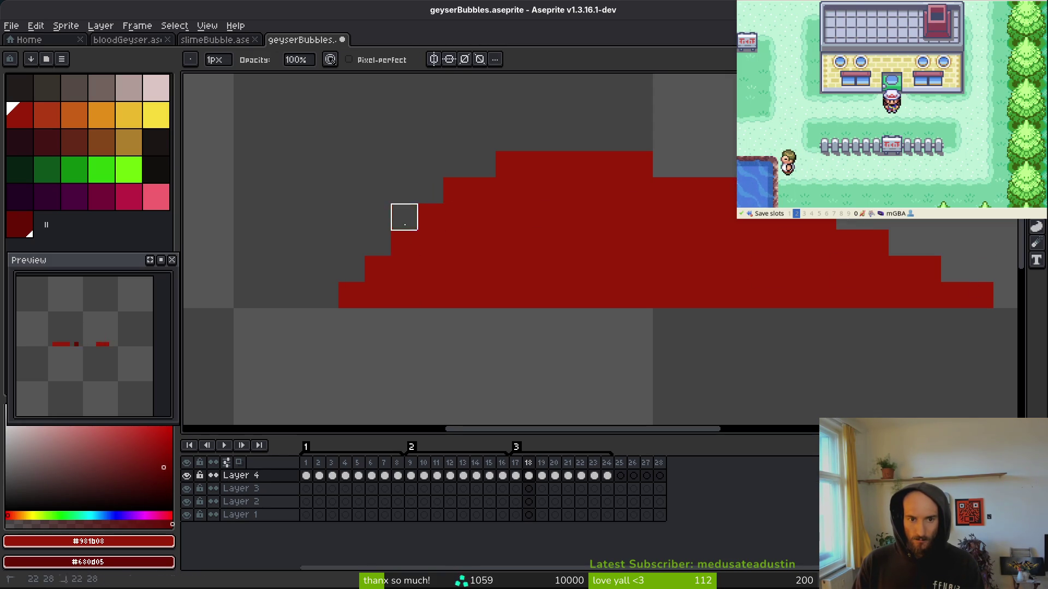
pyautogui.scroll(-7, 620, 299)
pyautogui.scroll(4, 585, 302)
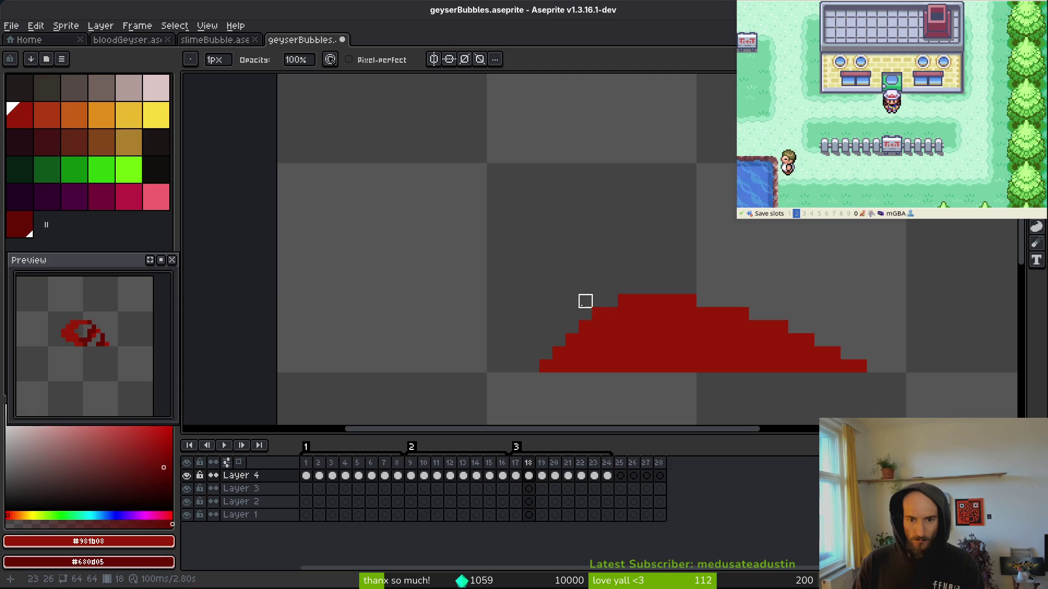
pyautogui.scroll(-2, 677, 327)
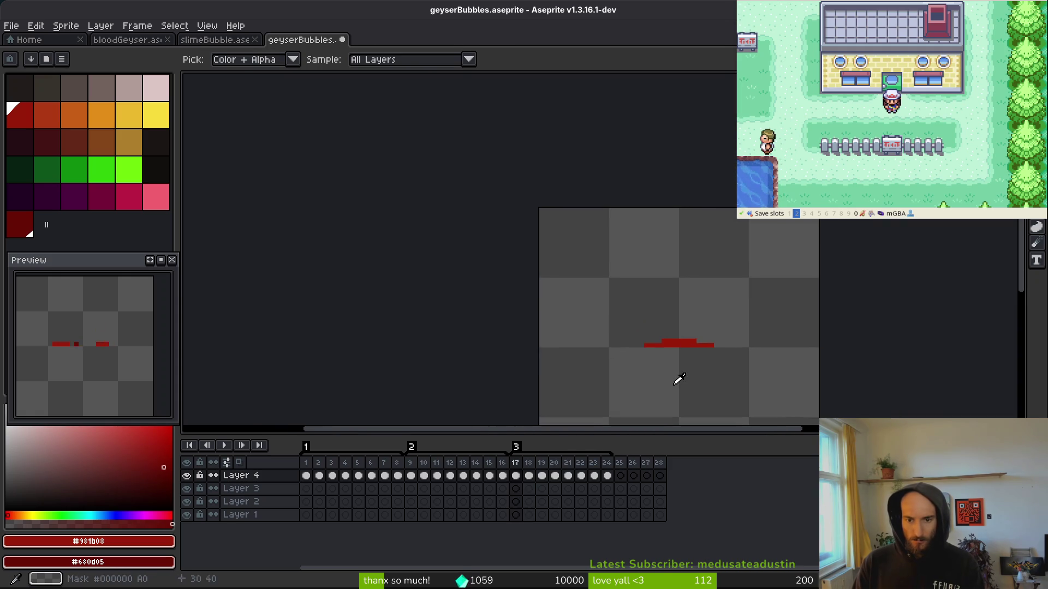
pyautogui.press('.')
# Frame the whole sprite in view and step to frame 20.
pyautogui.scroll(3, 679, 358)
pyautogui.press('f')
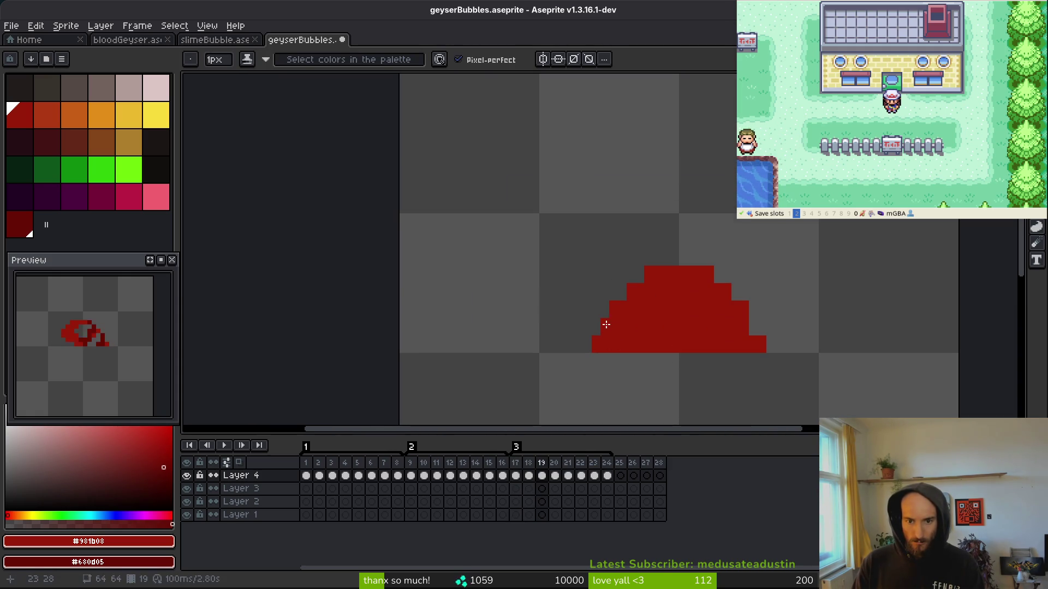
pyautogui.scroll(2, 650, 318)
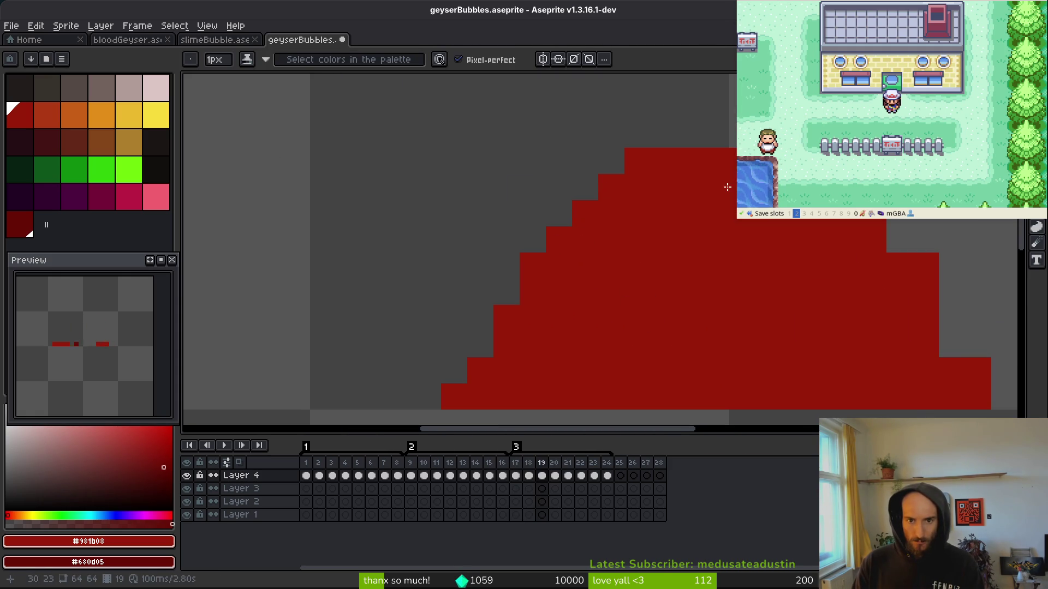
pyautogui.moveTo(863, 362); pyautogui.dragTo(688, 292)
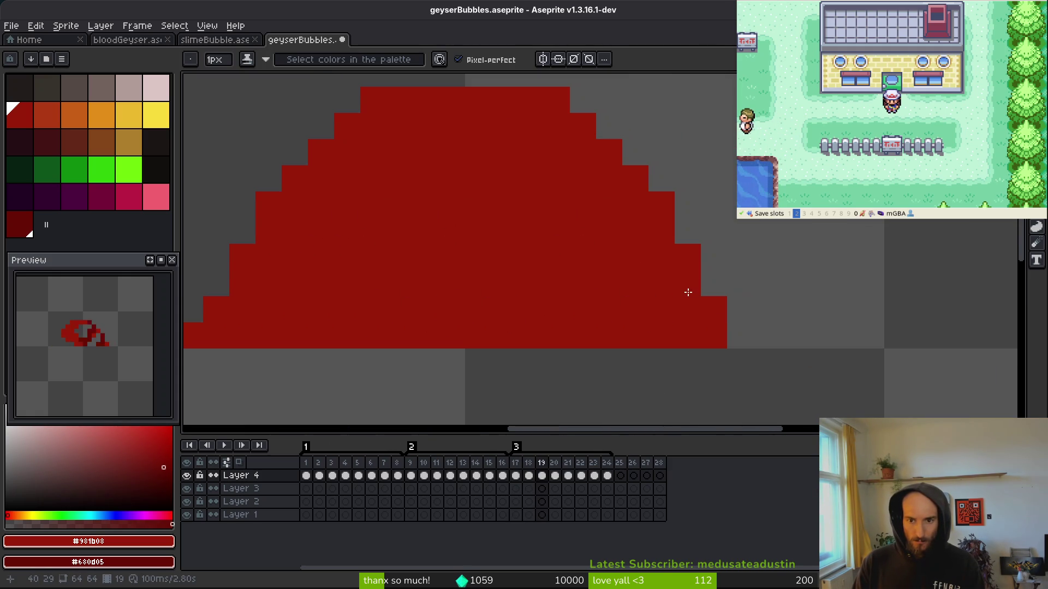
pyautogui.press('e')
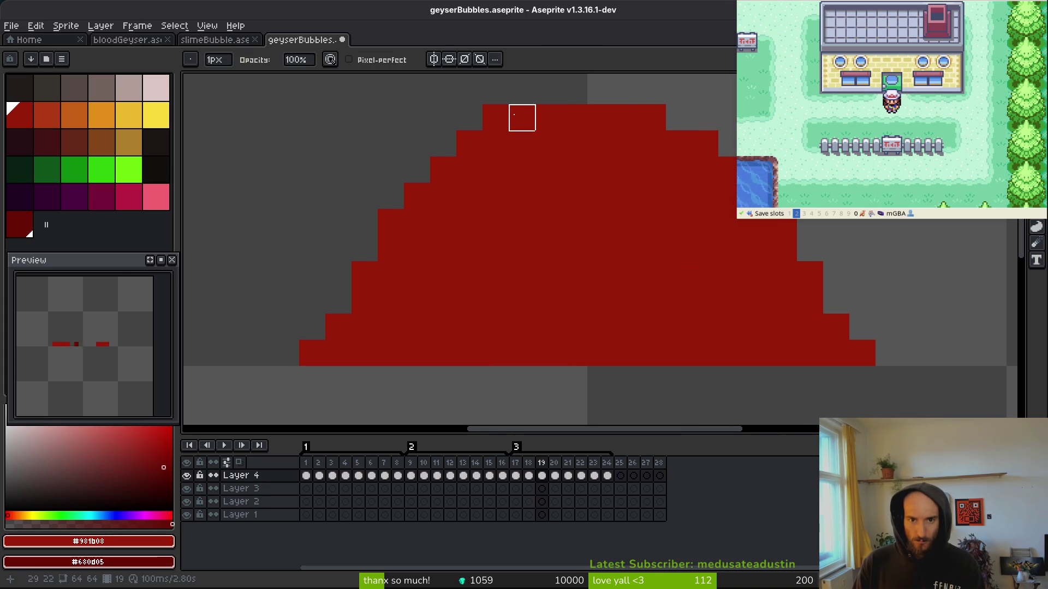
pyautogui.scroll(-2, 566, 207)
pyautogui.moveTo(566, 206); pyautogui.dragTo(669, 276)
pyautogui.press('Left')
pyautogui.press('Right')
pyautogui.press('Right')
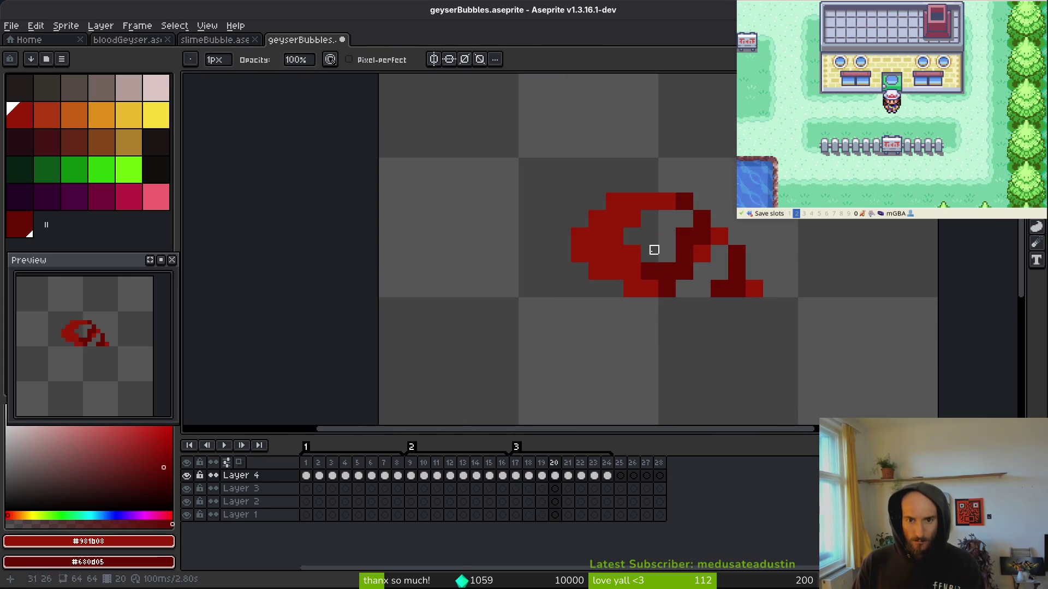
# Fix the splash pixels: erase a red pixel, add one on the right splash, and remove a dark-red pixel.
pyautogui.press('b')
pyautogui.scroll(2, 593, 198)
pyautogui.press('e')
pyautogui.click(621, 195)
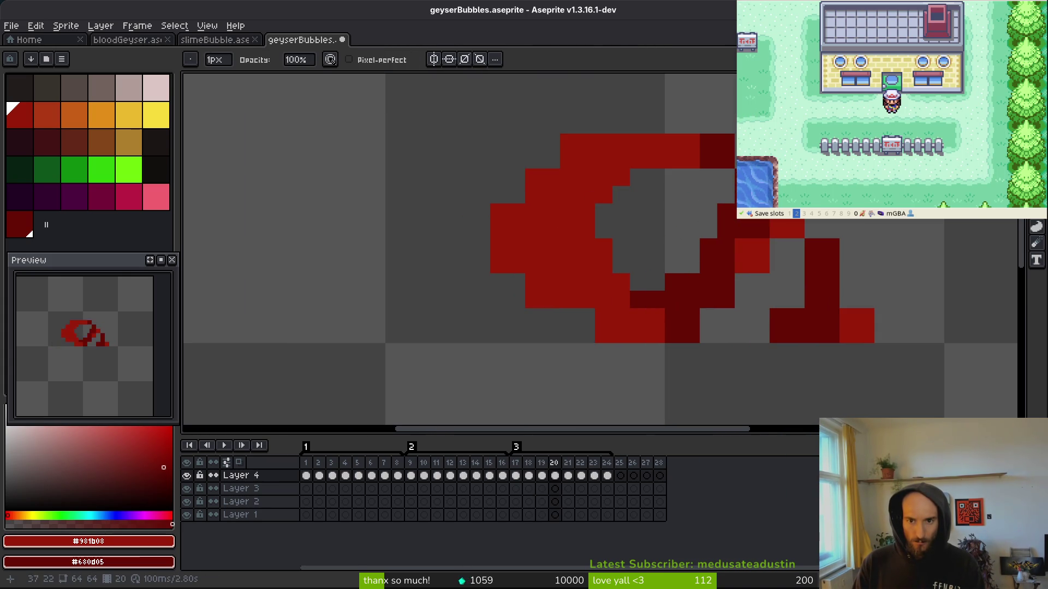
pyautogui.press('b')
pyautogui.click(763, 245)
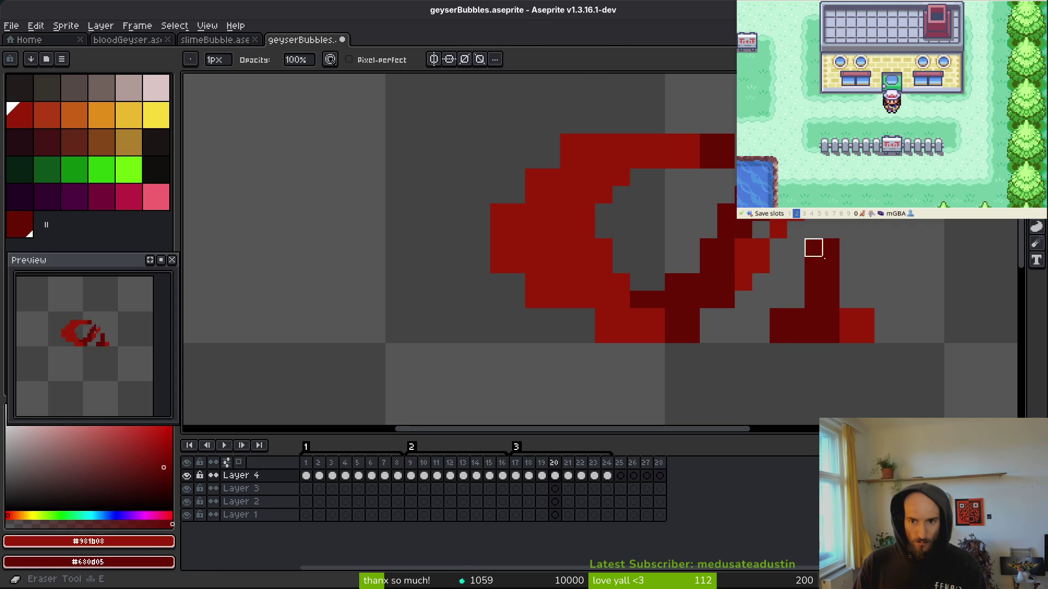
pyautogui.press('e')
pyautogui.click(726, 142)
# Touch up the bubble outline: trim the upper rim, extend the left edge, and shade the lower edge dark red.
pyautogui.press('b')
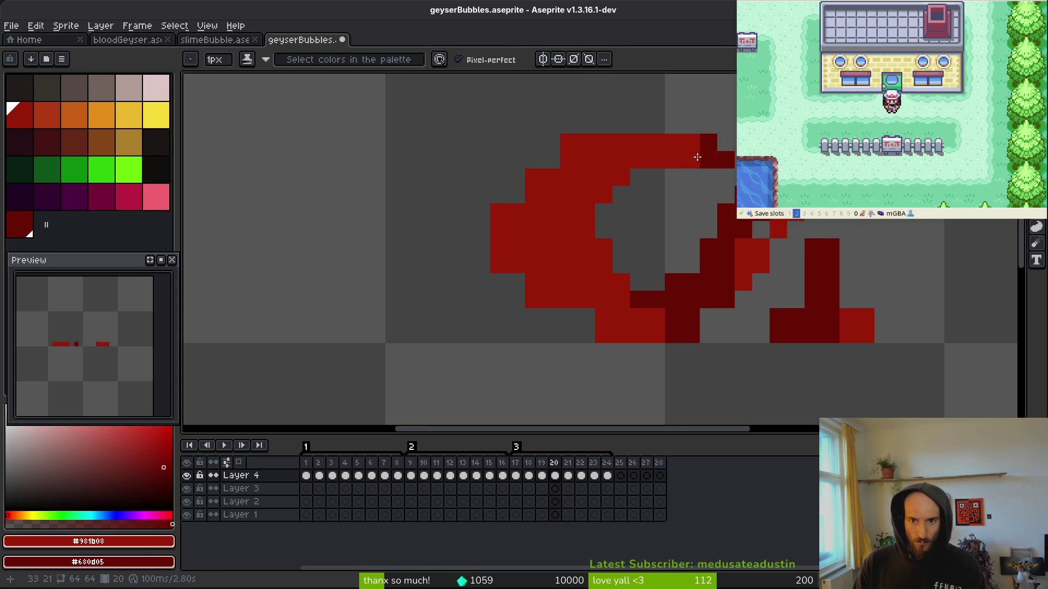
pyautogui.press('e')
pyautogui.click(573, 142)
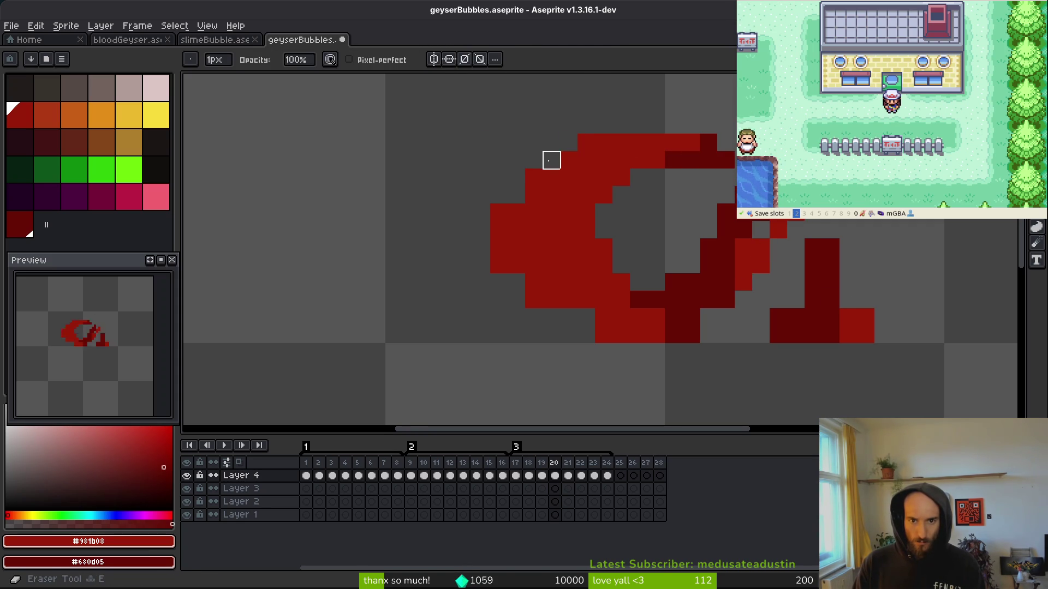
pyautogui.press('b')
pyautogui.click(515, 197)
pyautogui.press('e')
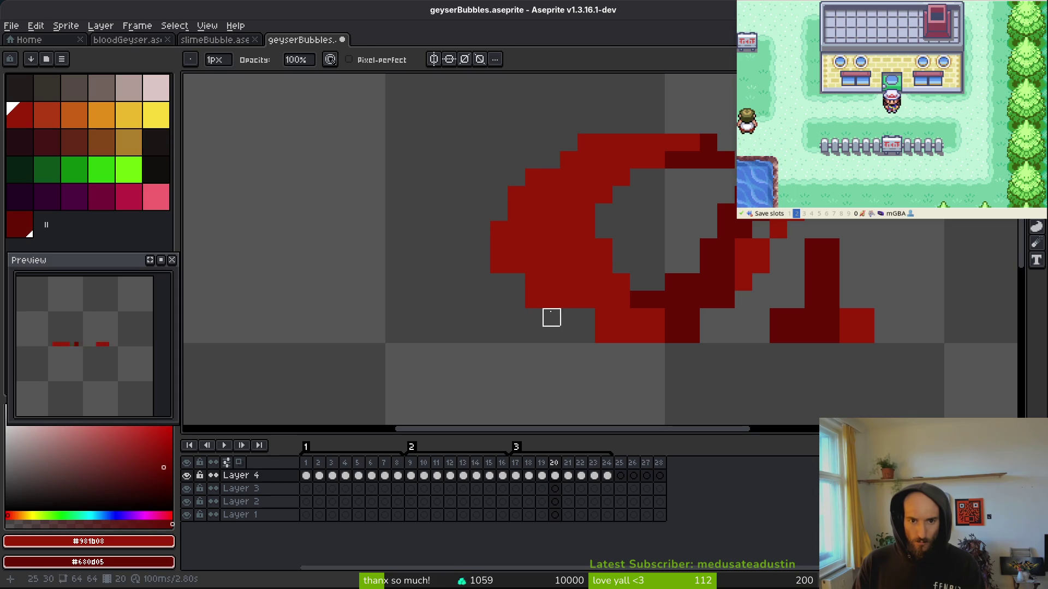
pyautogui.press('b')
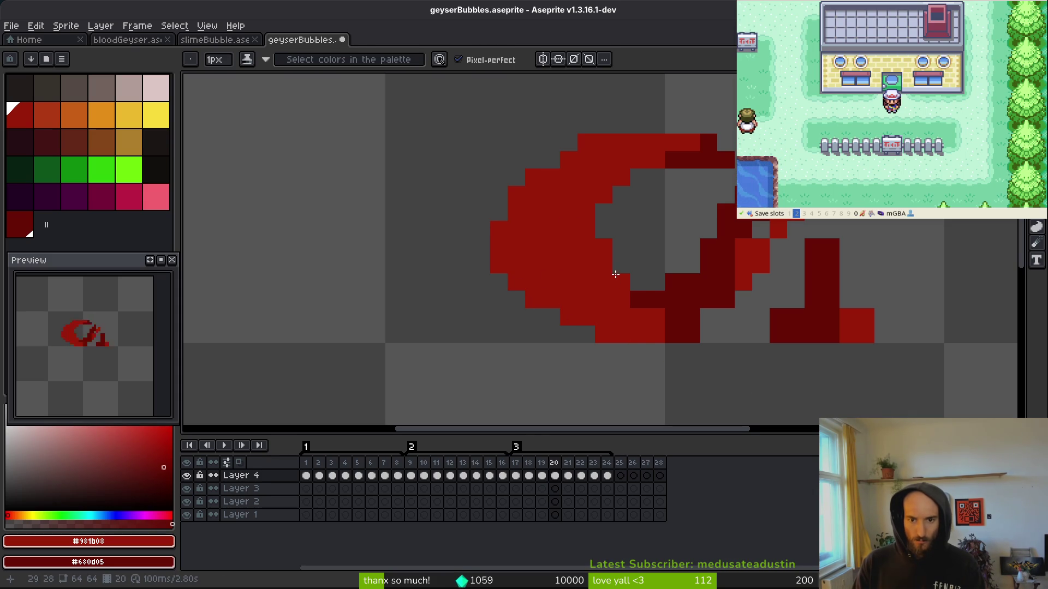
pyautogui.press('e')
pyautogui.press('b')
pyautogui.rightClick(655, 321)
# Paint a row of red pixels along the bubble's bottom edge.
pyautogui.scroll(-5, 683, 342)
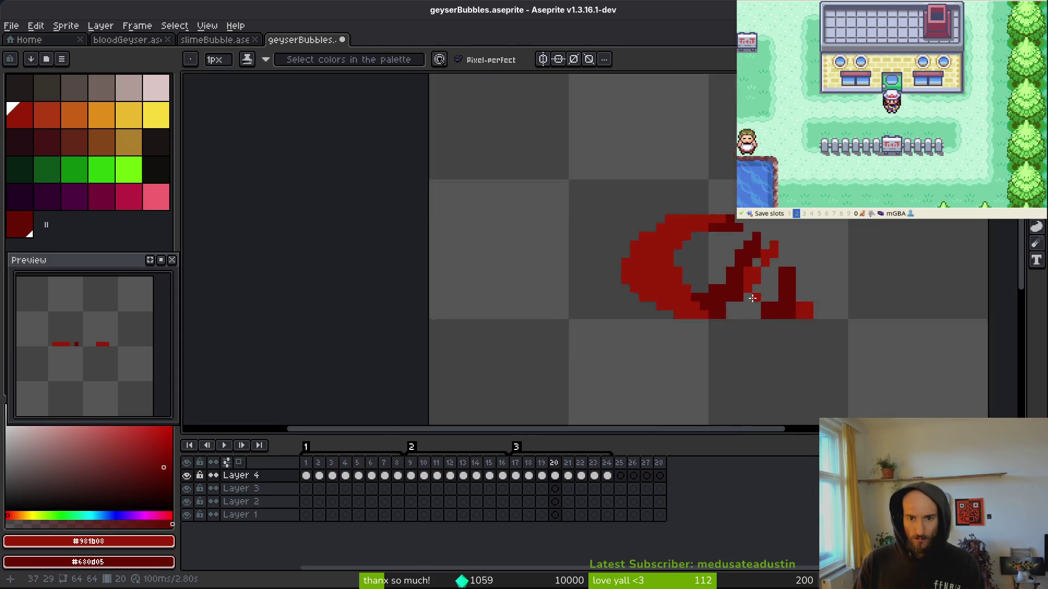
pyautogui.scroll(4, 697, 300)
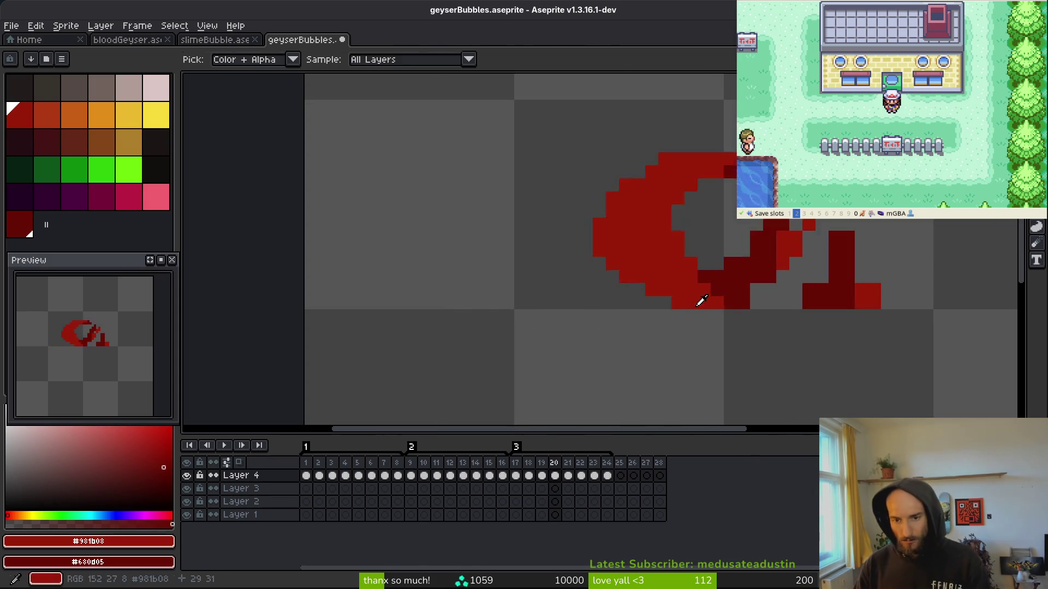
pyautogui.scroll(2, 630, 299)
pyautogui.moveTo(614, 287); pyautogui.dragTo(607, 317)
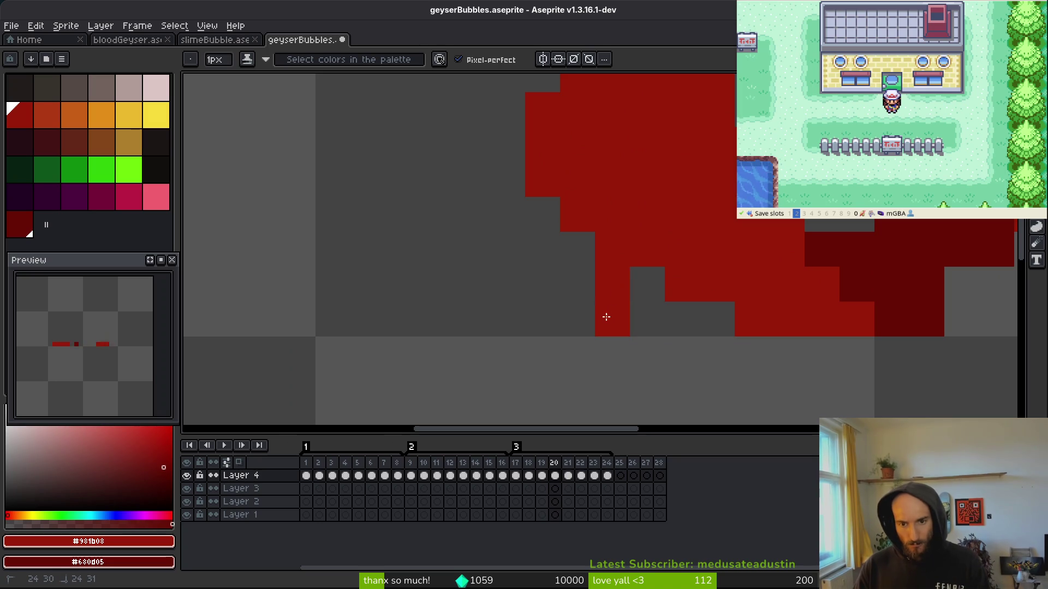
pyautogui.hotkey('ctrl', 'z')
pyautogui.moveTo(653, 284); pyautogui.dragTo(690, 304)
# Erase a stray dark-red pixel from the right-hand splash and review the frame.
pyautogui.scroll(-5, 791, 322)
pyautogui.scroll(3, 851, 296)
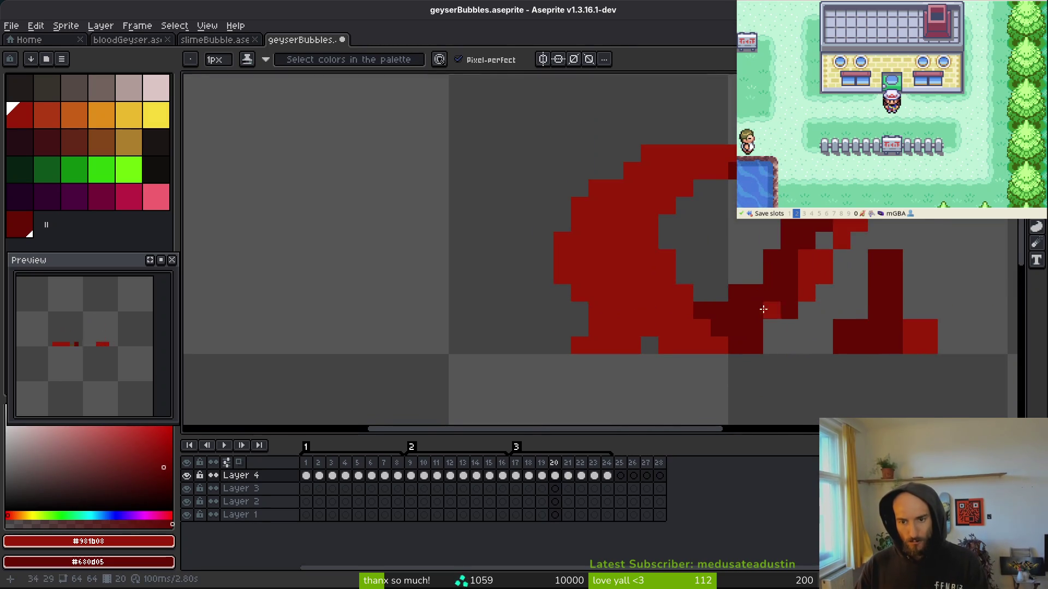
pyautogui.scroll(-1, 703, 221)
pyautogui.press('e')
pyautogui.scroll(2, 703, 221)
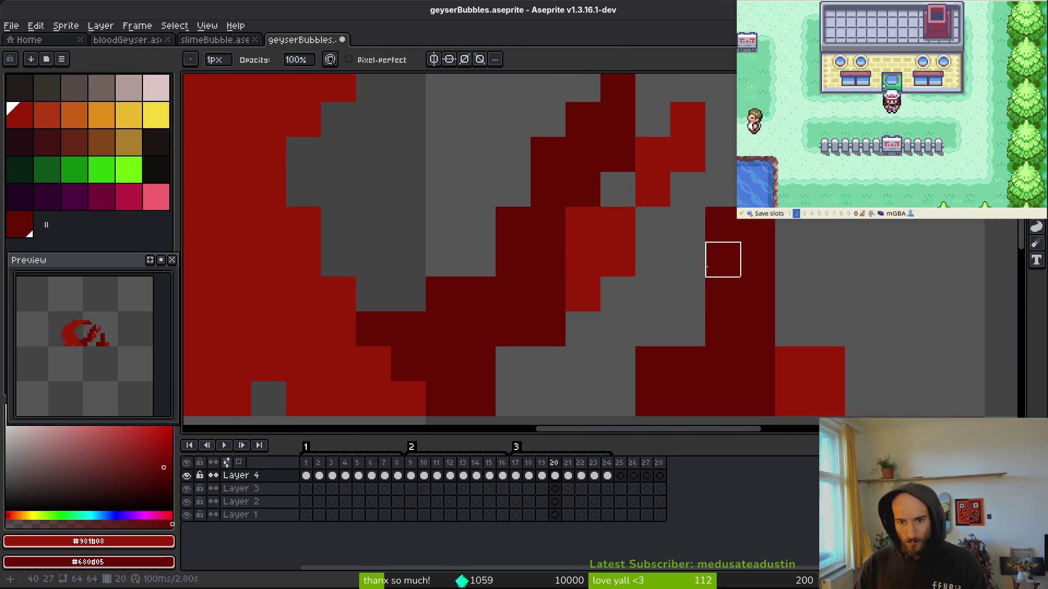
pyautogui.moveTo(650, 362); pyautogui.dragTo(608, 227)
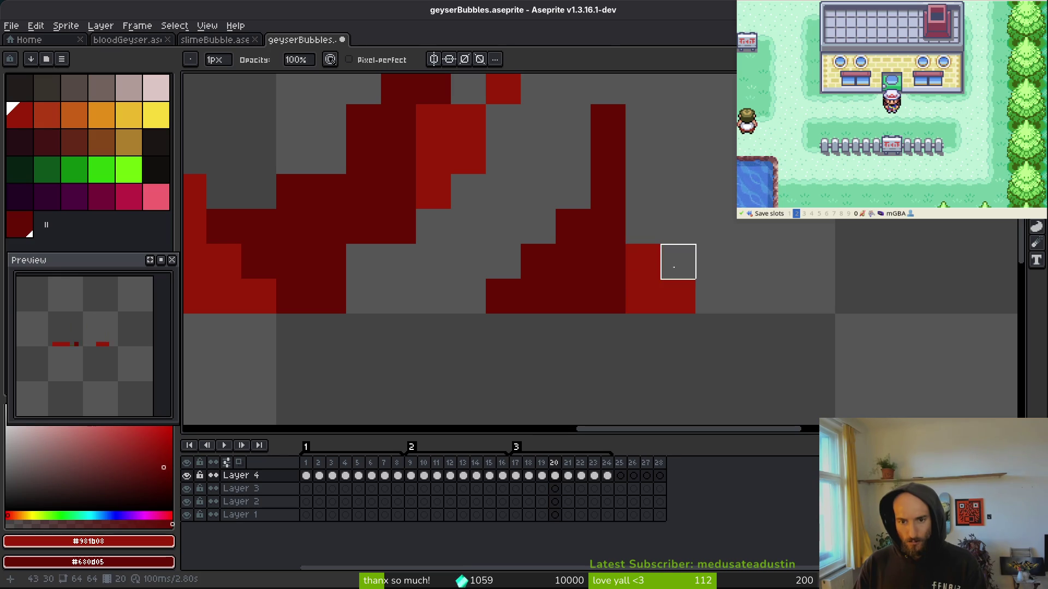
pyautogui.click(608, 297)
pyautogui.scroll(-5, 613, 297)
pyautogui.press('g')
pyautogui.press('b')
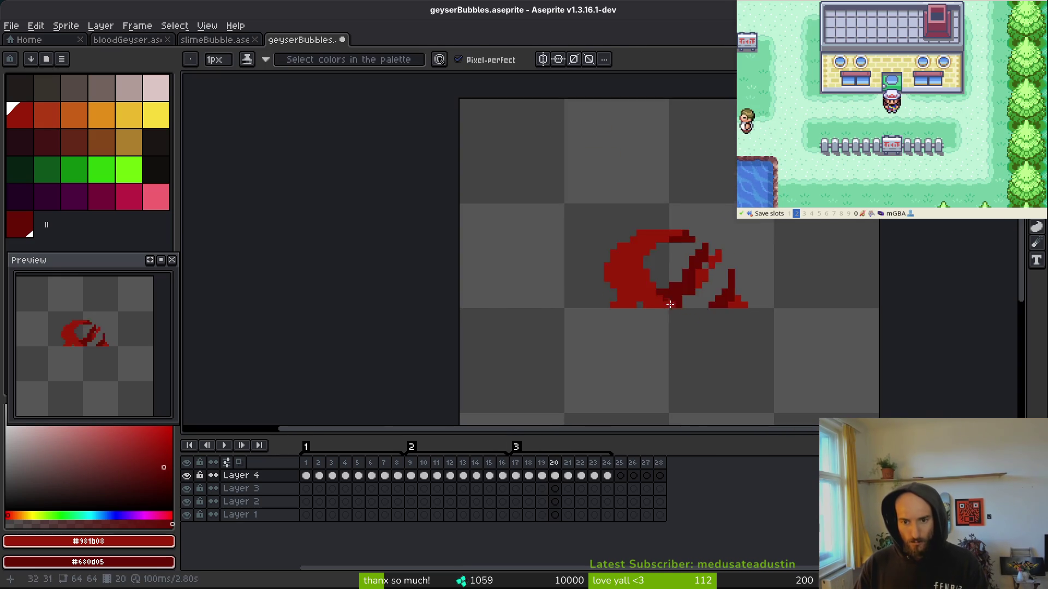
pyautogui.scroll(4, 670, 304)
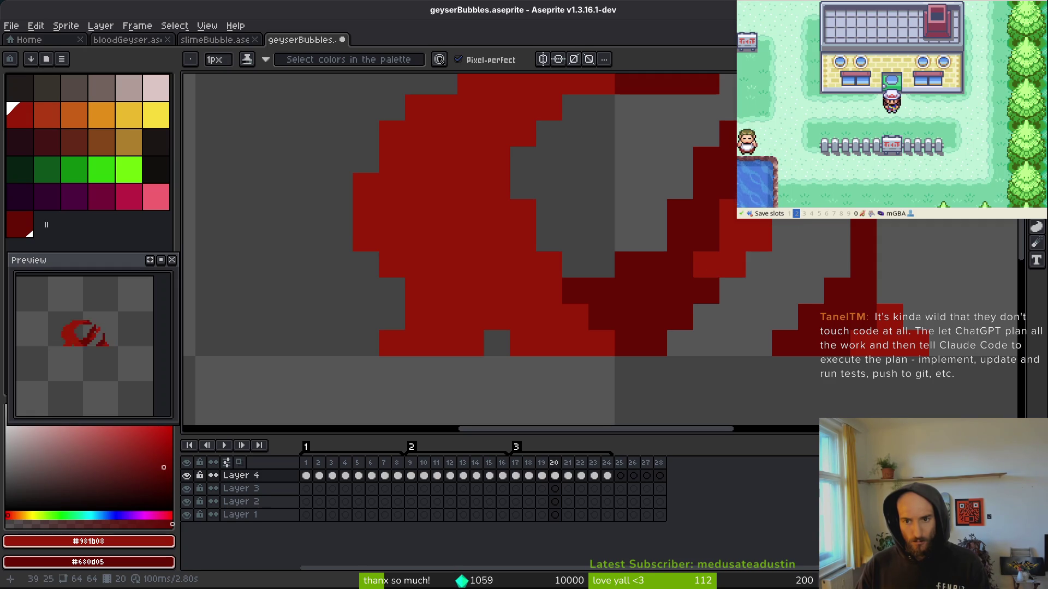
pyautogui.scroll(-3, 775, 257)
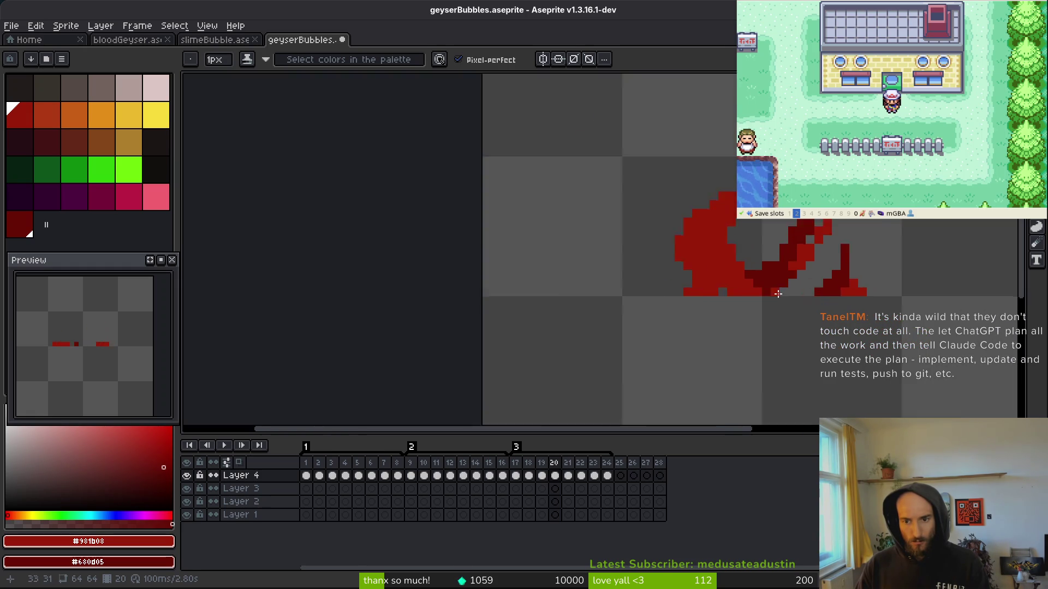
pyautogui.scroll(2, 779, 249)
pyautogui.scroll(-4, 780, 249)
# Advance to frame 21 and clear two pixels from the splash's left column.
pyautogui.press('i')
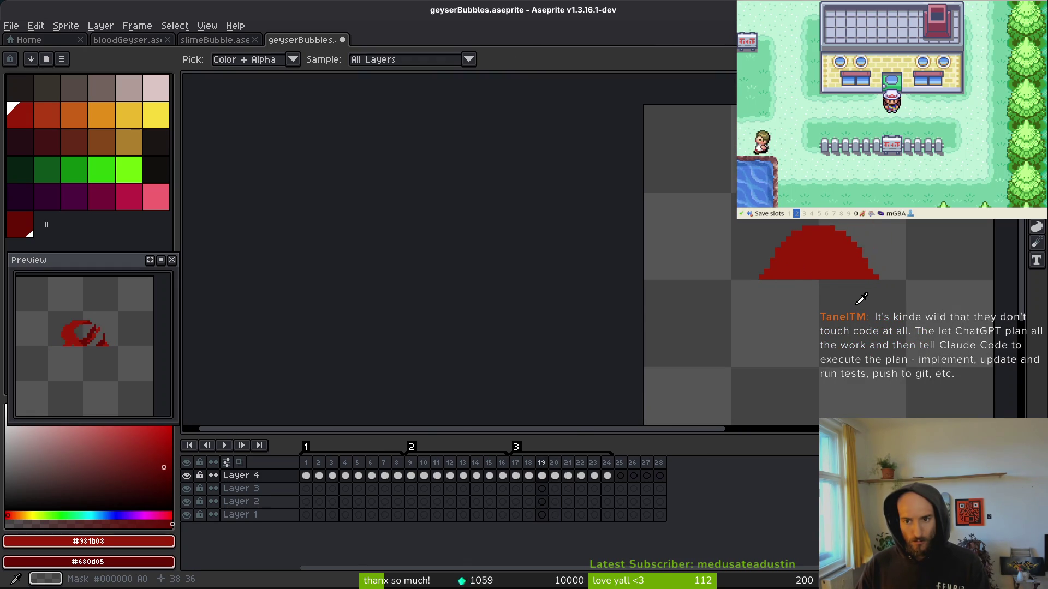
pyautogui.press('.')
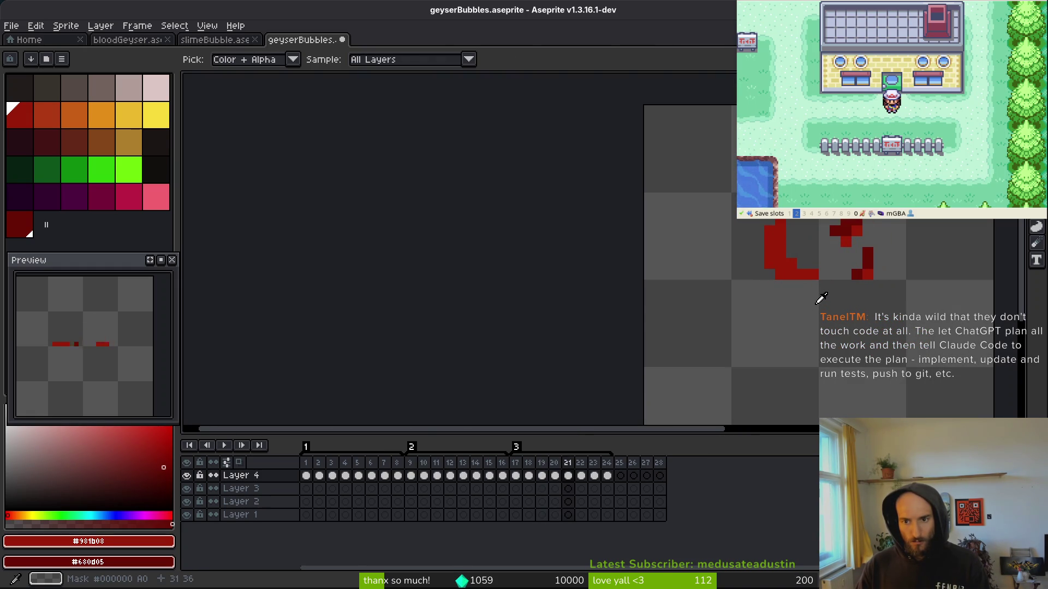
pyautogui.press('b')
pyautogui.scroll(3, 729, 139)
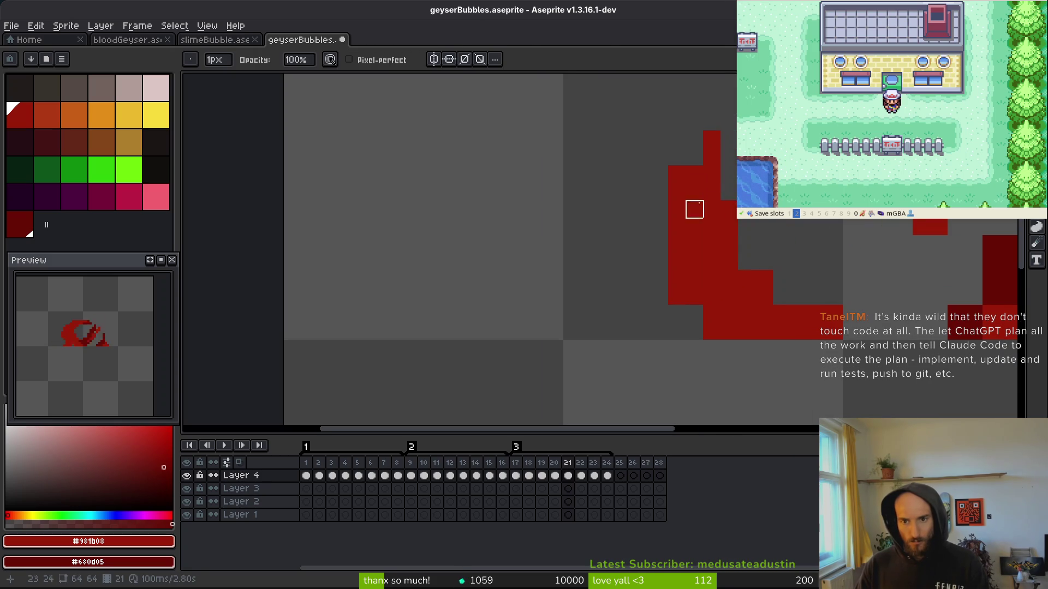
pyautogui.moveTo(677, 174); pyautogui.dragTo(677, 192)
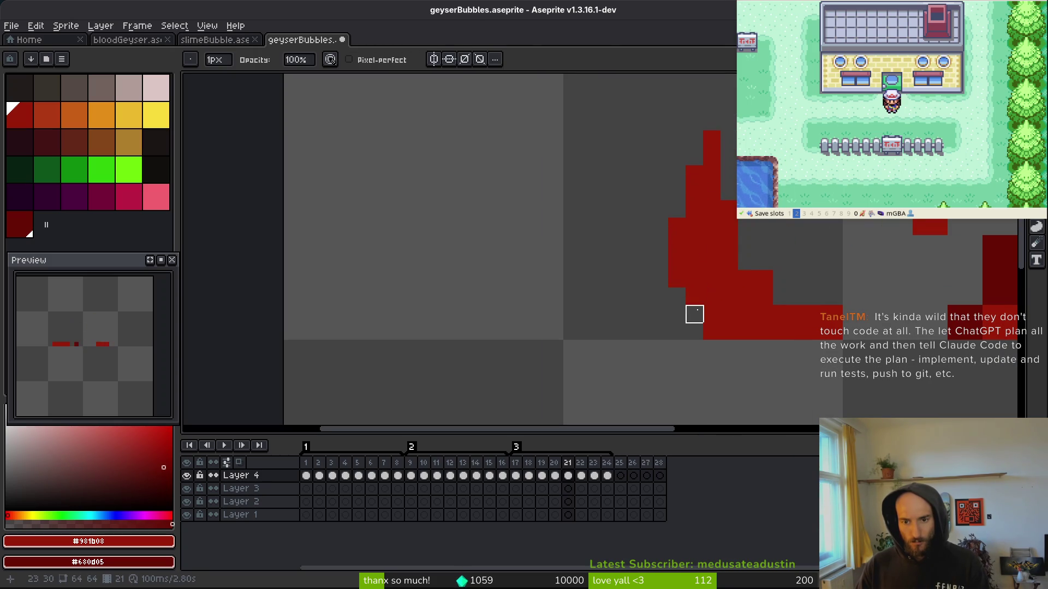
# Add a bright-red pixel beside the dark-red column of the right splash, keeping the column's top pixel.
pyautogui.press('e')
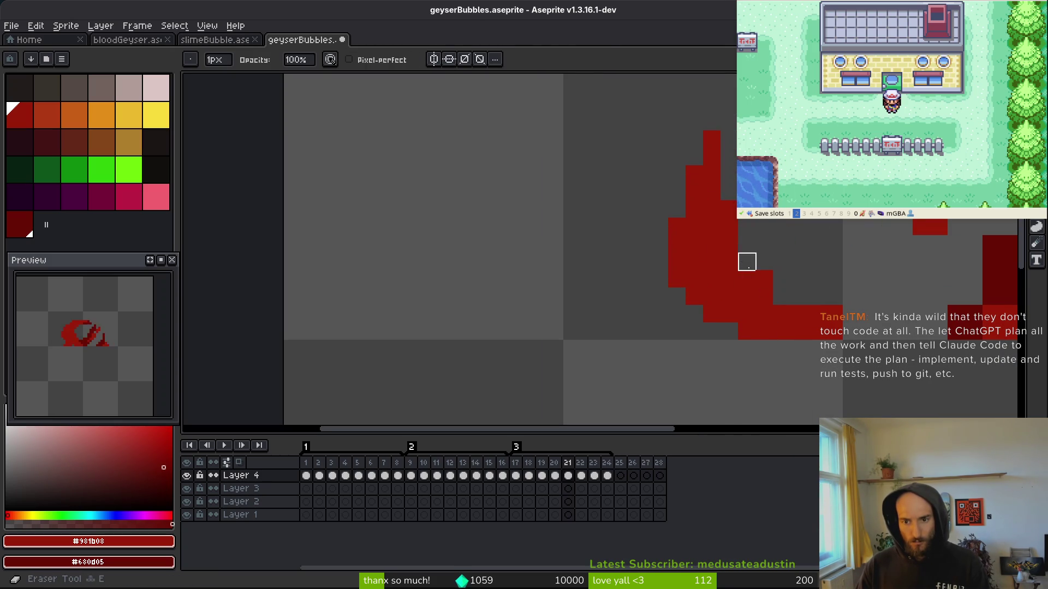
pyautogui.moveTo(817, 311); pyautogui.dragTo(689, 283)
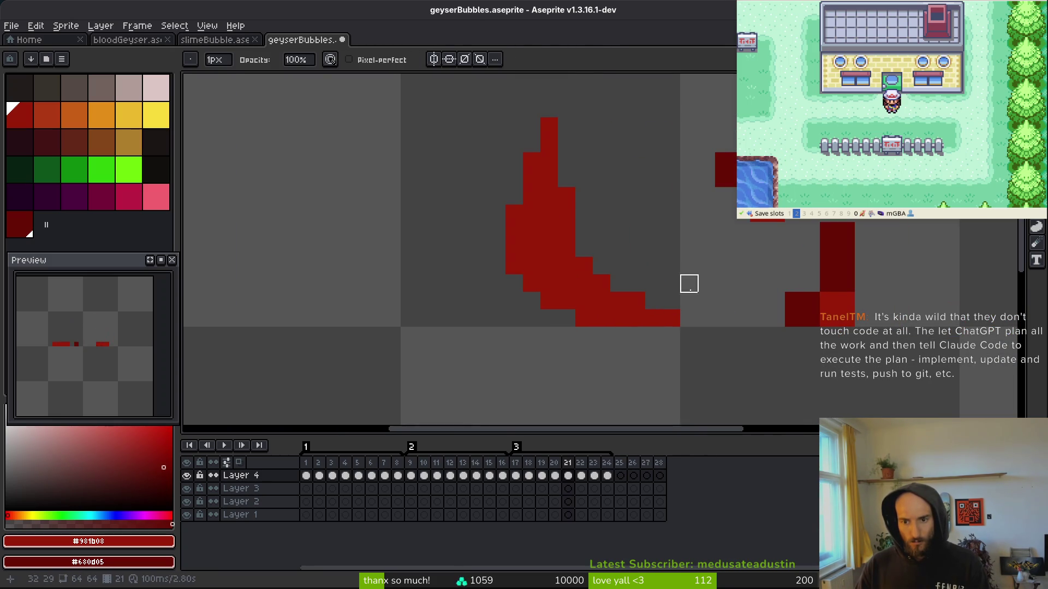
pyautogui.press('b')
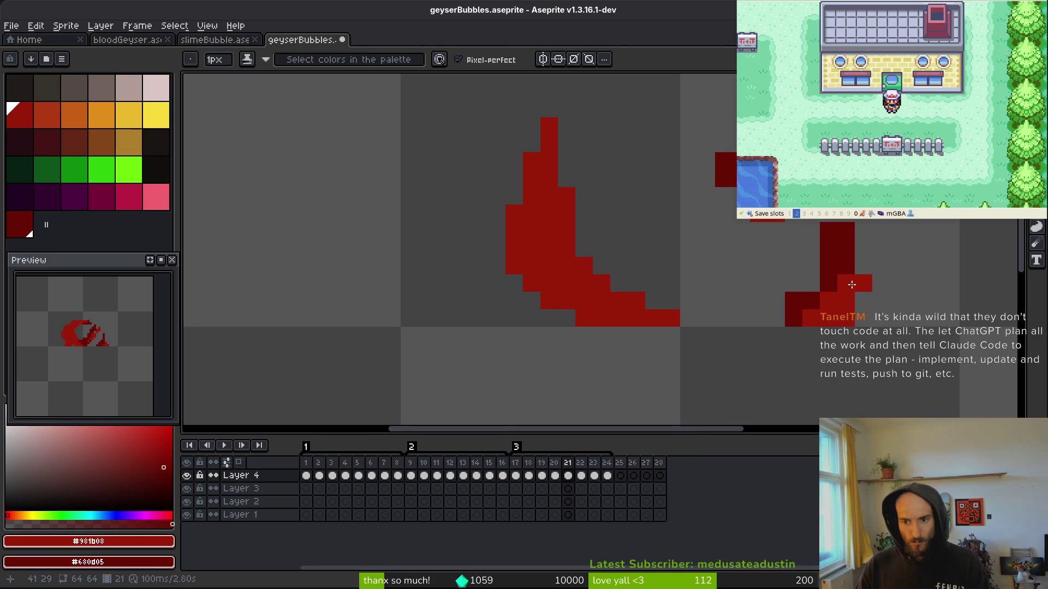
pyautogui.press('e')
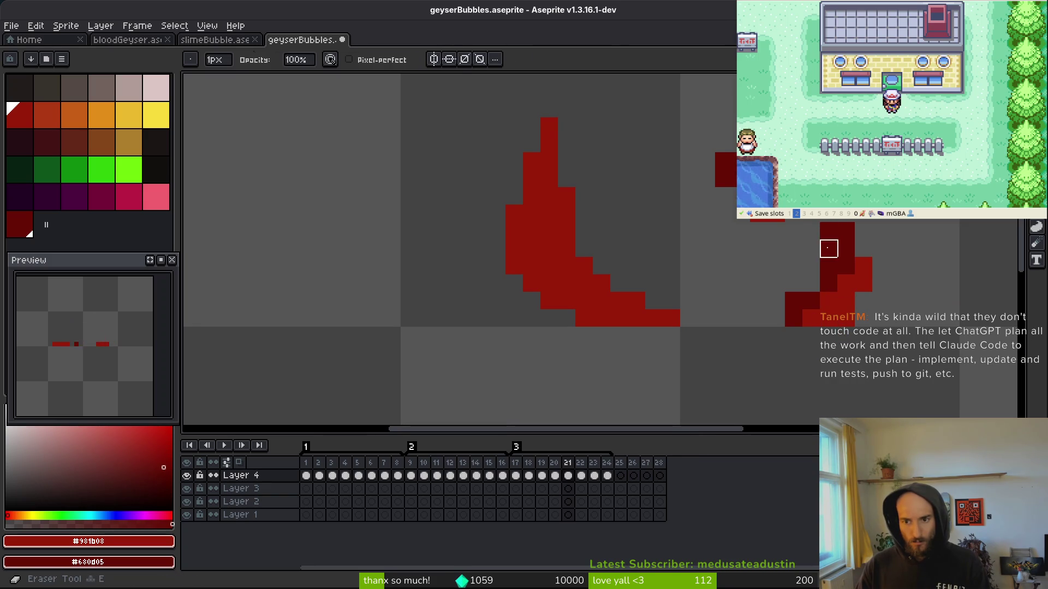
pyautogui.moveTo(716, 260); pyautogui.dragTo(697, 294)
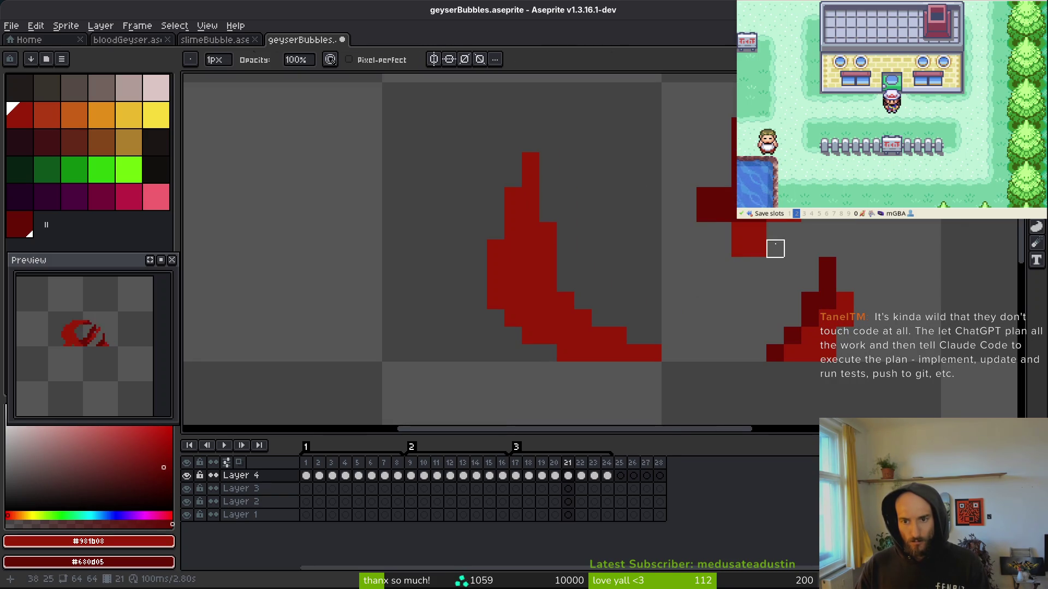
pyautogui.scroll(3, 775, 248)
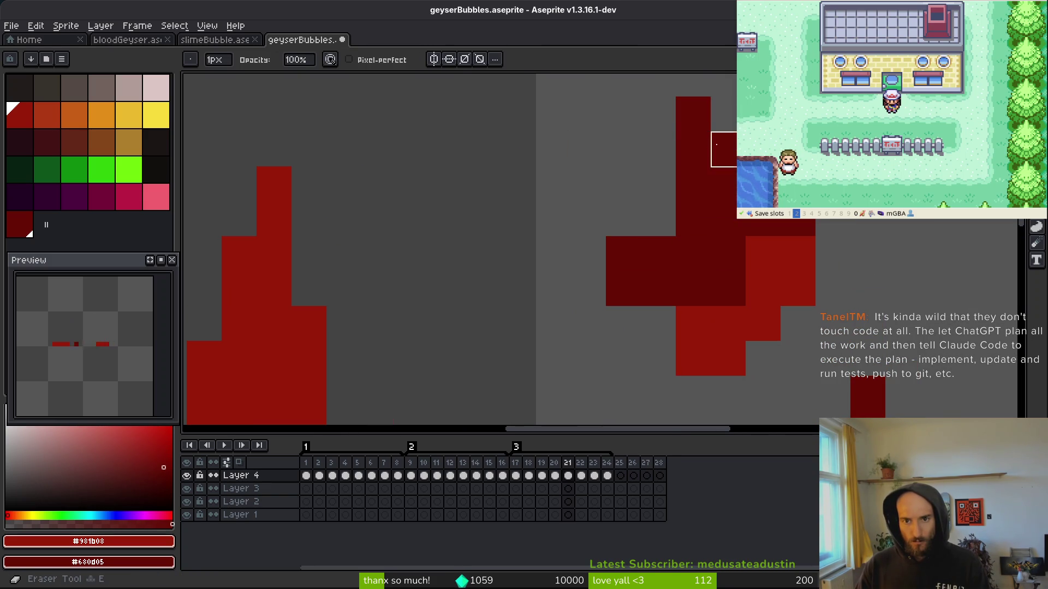
pyautogui.click(694, 115)
pyautogui.hotkey('ctrl', 'z')
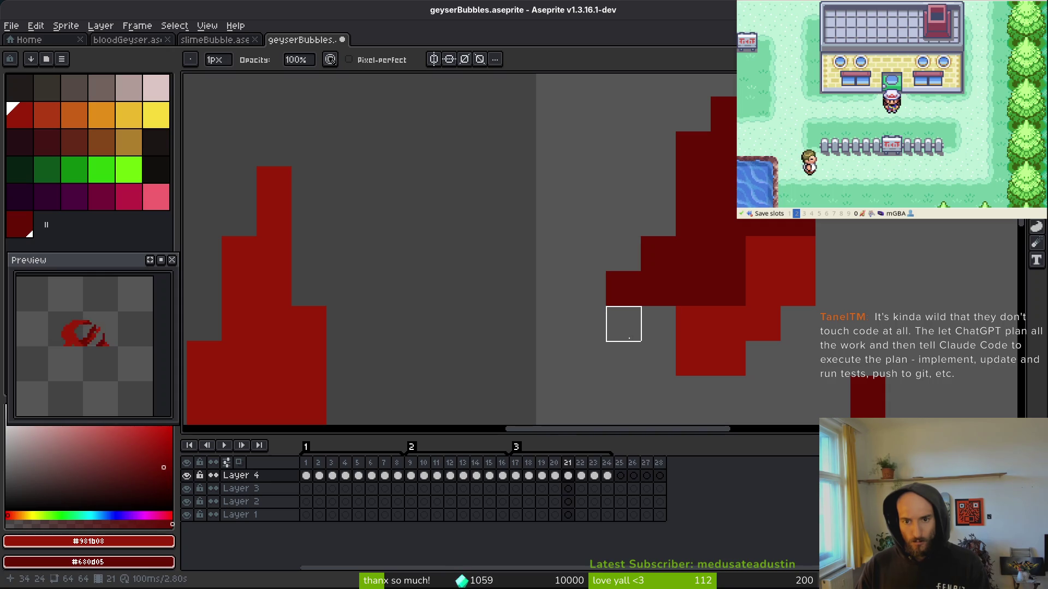
pyautogui.press('b')
pyautogui.click(773, 227)
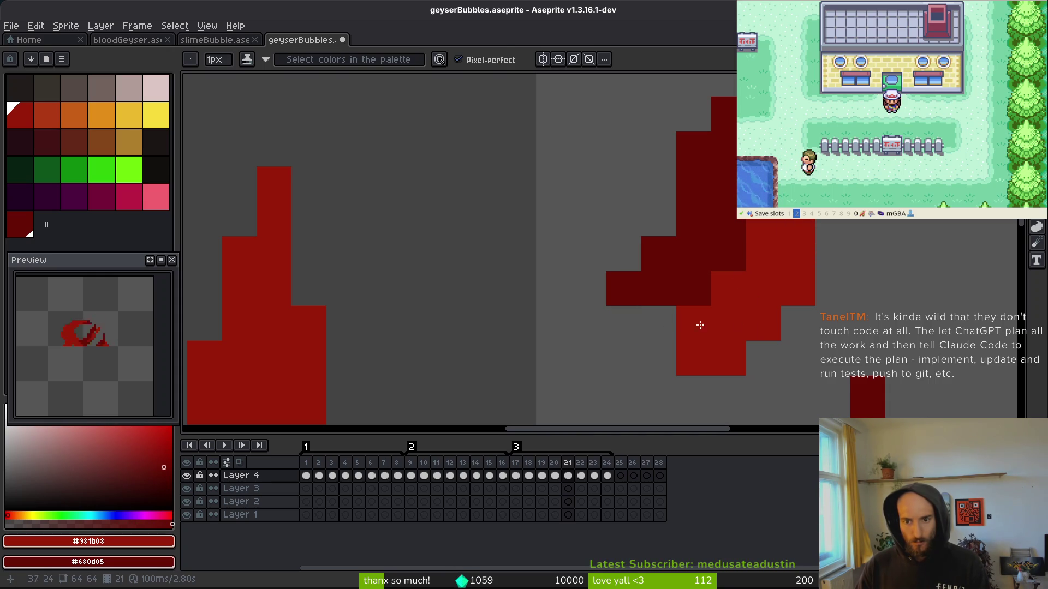
# Flip between frames 20 and 21 to compare the splash.
pyautogui.scroll(-5, 753, 300)
pyautogui.press('i')
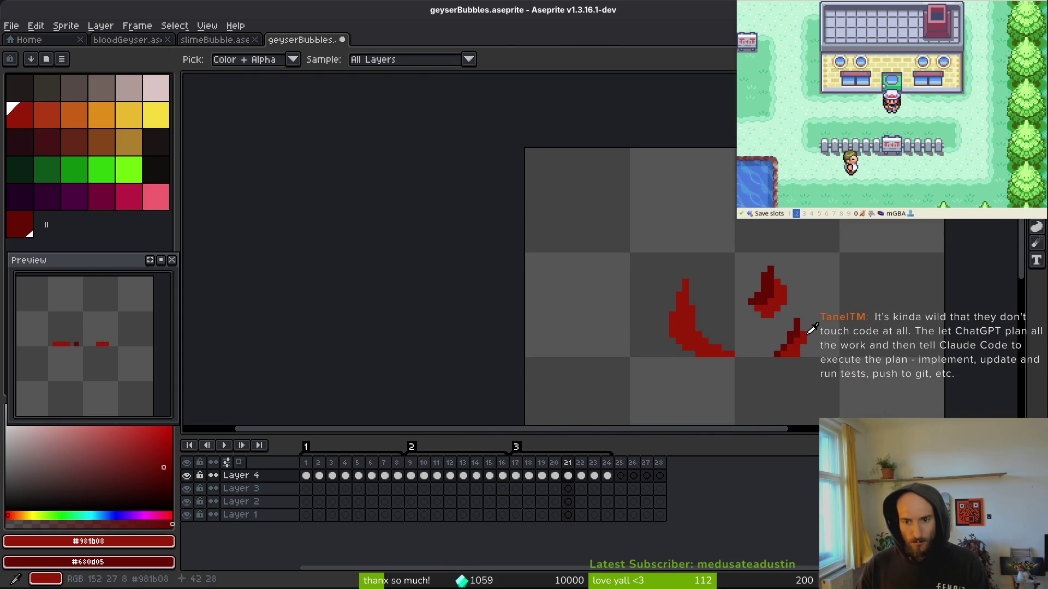
pyautogui.press('b')
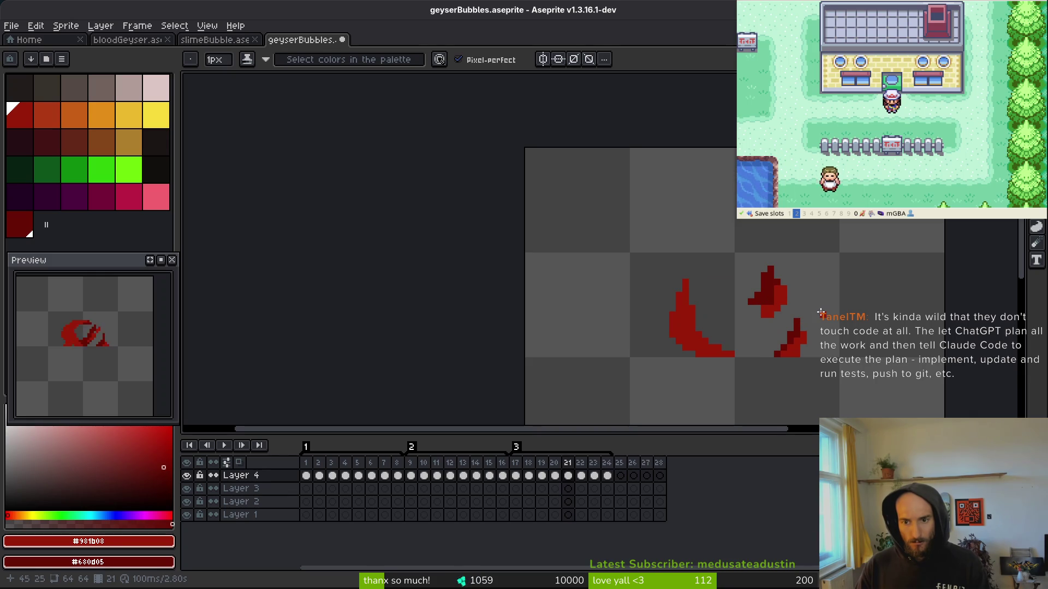
pyautogui.press('Left')
pyautogui.press('i')
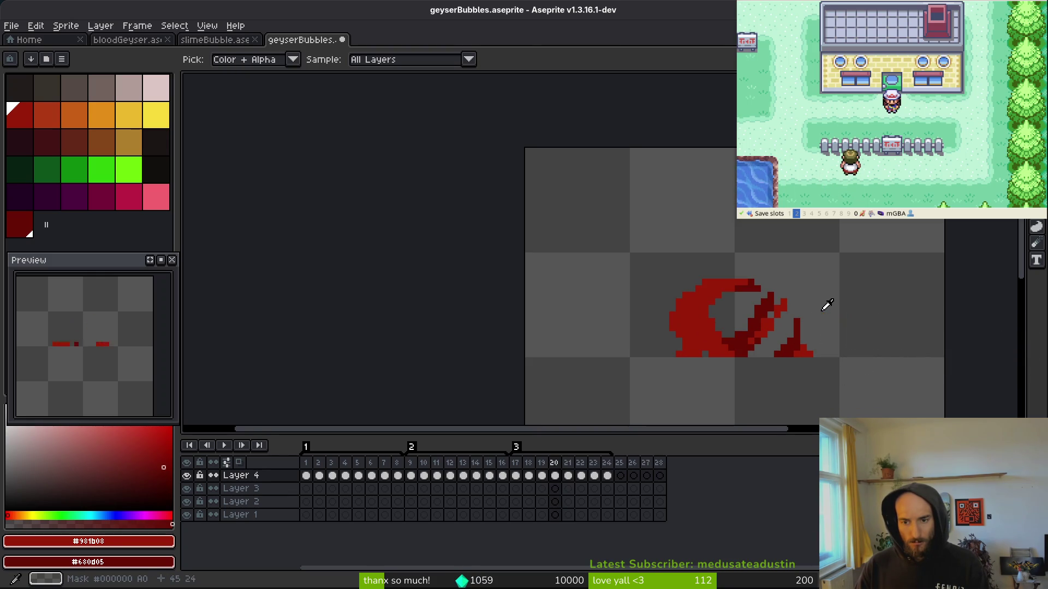
pyautogui.press('Right')
pyautogui.press('Left')
pyautogui.press('Right')
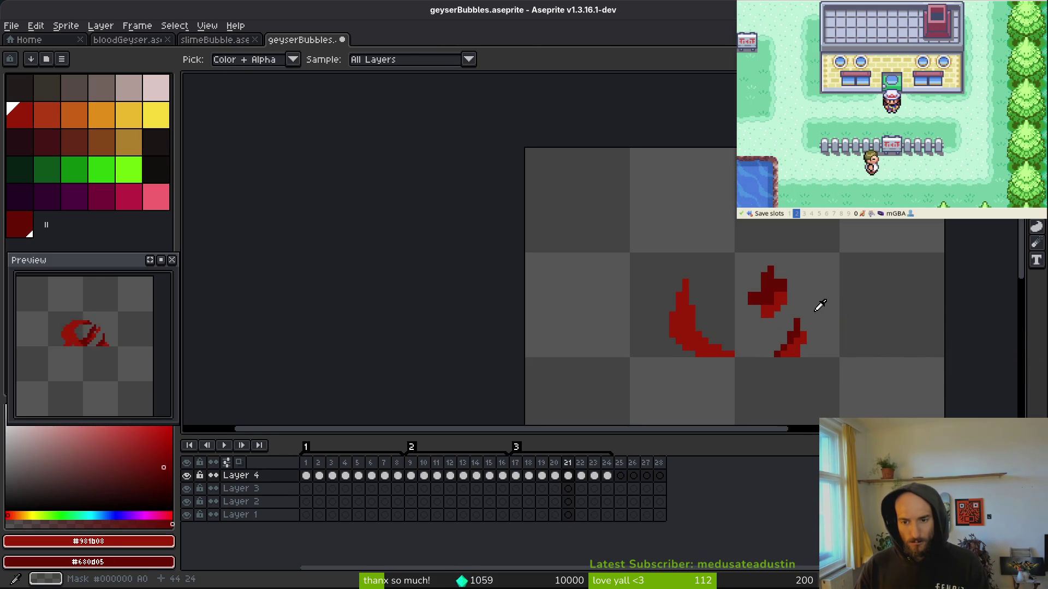
pyautogui.press('b')
# Erase stray pixels from the right-hand splash.
pyautogui.scroll(4, 784, 297)
pyautogui.scroll(1, 784, 298)
pyautogui.press('e')
pyautogui.moveTo(726, 262)
pyautogui.mouseDown()
pyautogui.moveTo(586, 262)
pyautogui.moveTo(693, 367)
pyautogui.mouseUp()
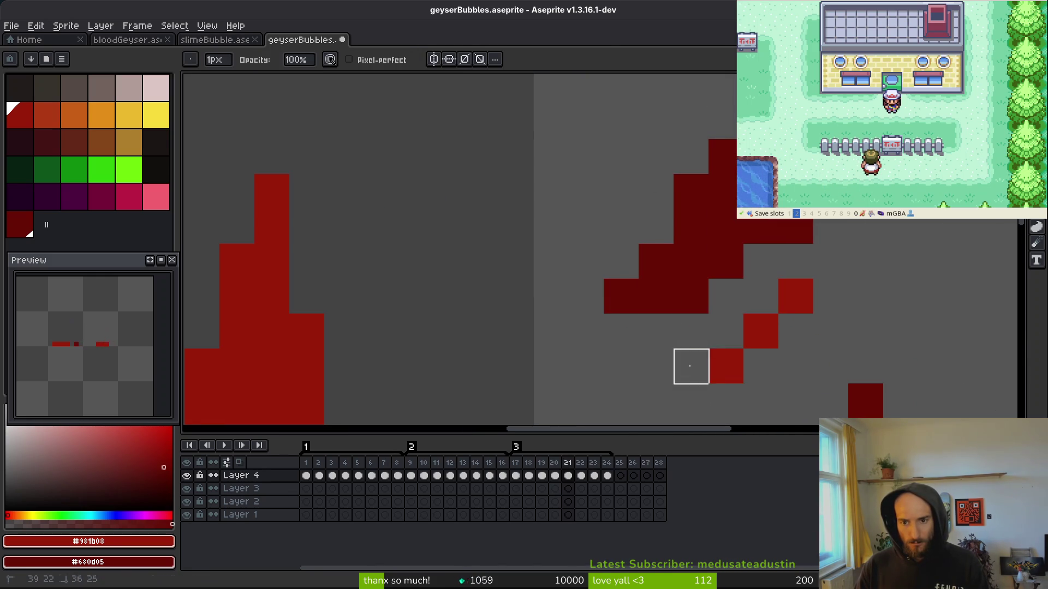
pyautogui.scroll(-2, 801, 240)
# Move the upper-right red cluster down and to the right with a rectangular selection.
pyautogui.press('m')
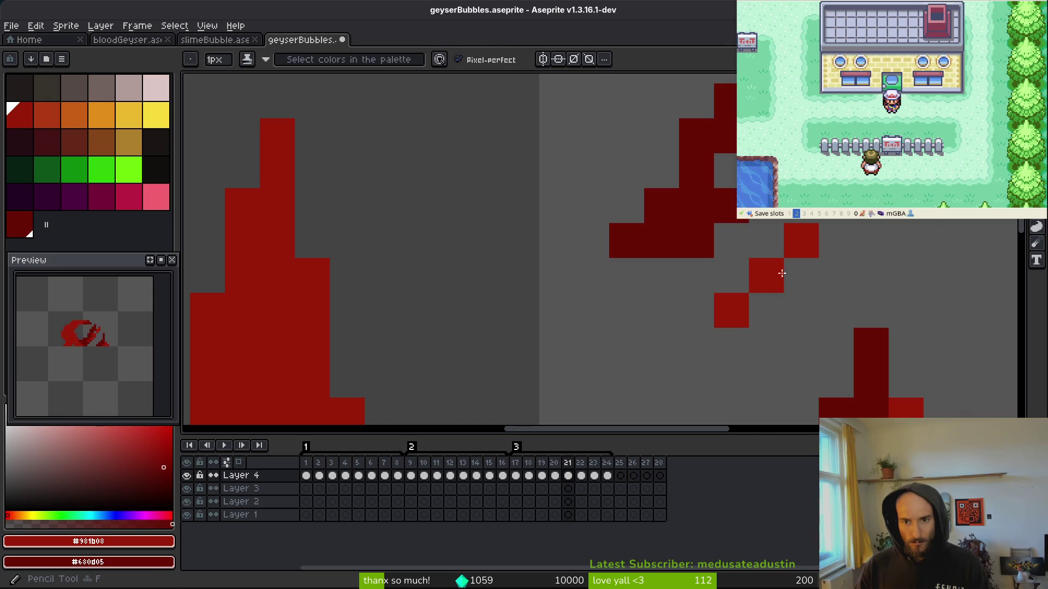
pyautogui.scroll(-2, 699, 177)
pyautogui.moveTo(689, 169)
pyautogui.mouseDown()
pyautogui.moveTo(808, 298)
pyautogui.moveTo(821, 296)
pyautogui.mouseUp()
pyautogui.press('f')
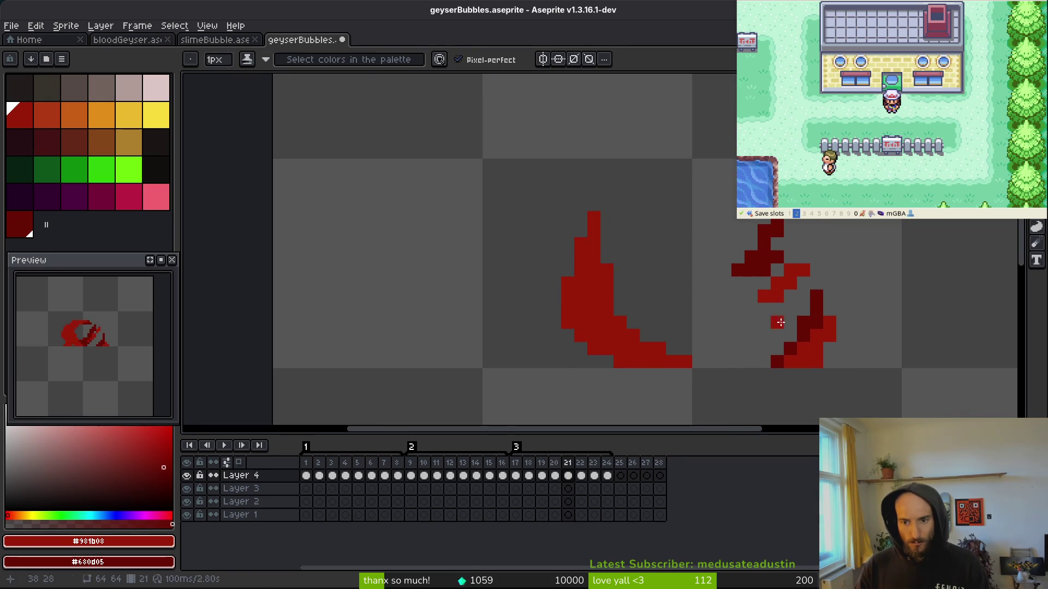
# Select the bright-red pixel cluster and move it down and to the left.
pyautogui.press('m')
pyautogui.scroll(3, 795, 300)
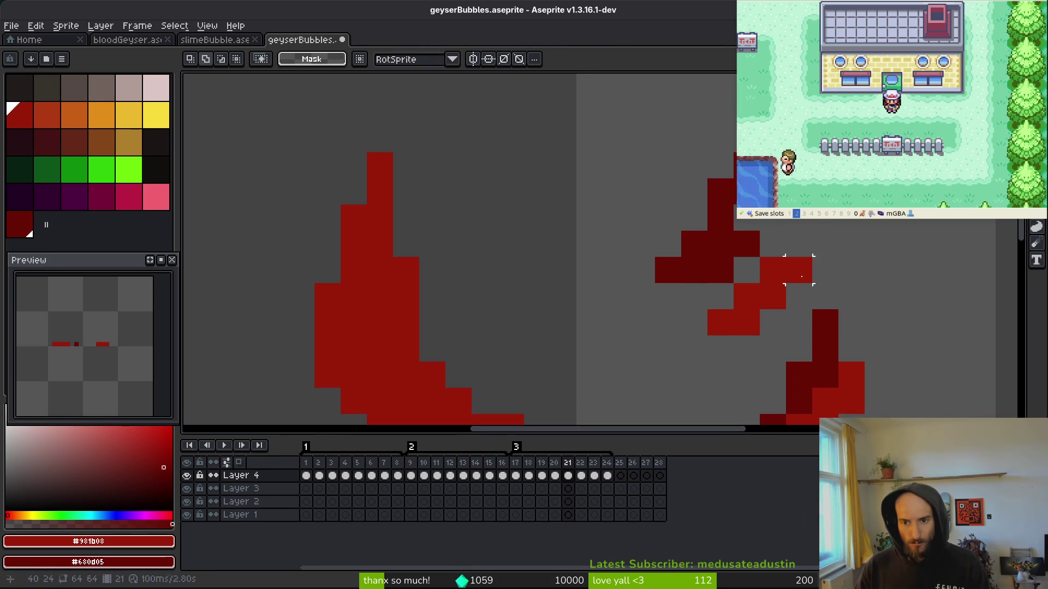
pyautogui.moveTo(802, 276); pyautogui.dragTo(708, 333)
pyautogui.moveTo(766, 297); pyautogui.dragTo(739, 349)
pyautogui.click(743, 341)
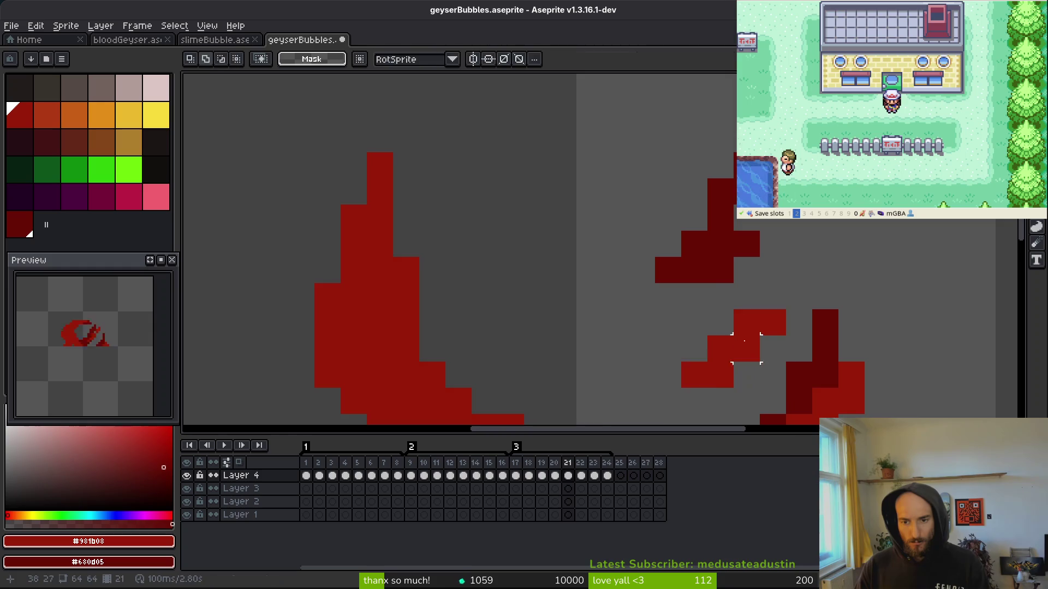
pyautogui.scroll(-3, 746, 348)
# Redraw the upper splash: add dark-red pixels, fill a gap, trim the top, and extend the row.
pyautogui.press('.')
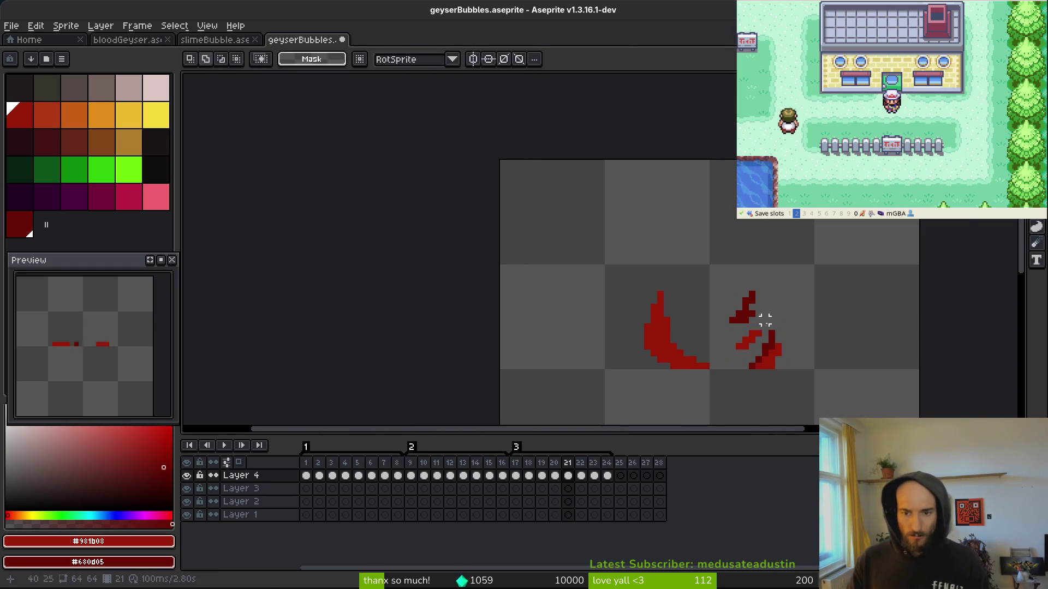
pyautogui.scroll(4, 764, 305)
pyautogui.moveTo(737, 286); pyautogui.dragTo(754, 277)
pyautogui.click(710, 287)
pyautogui.press('e')
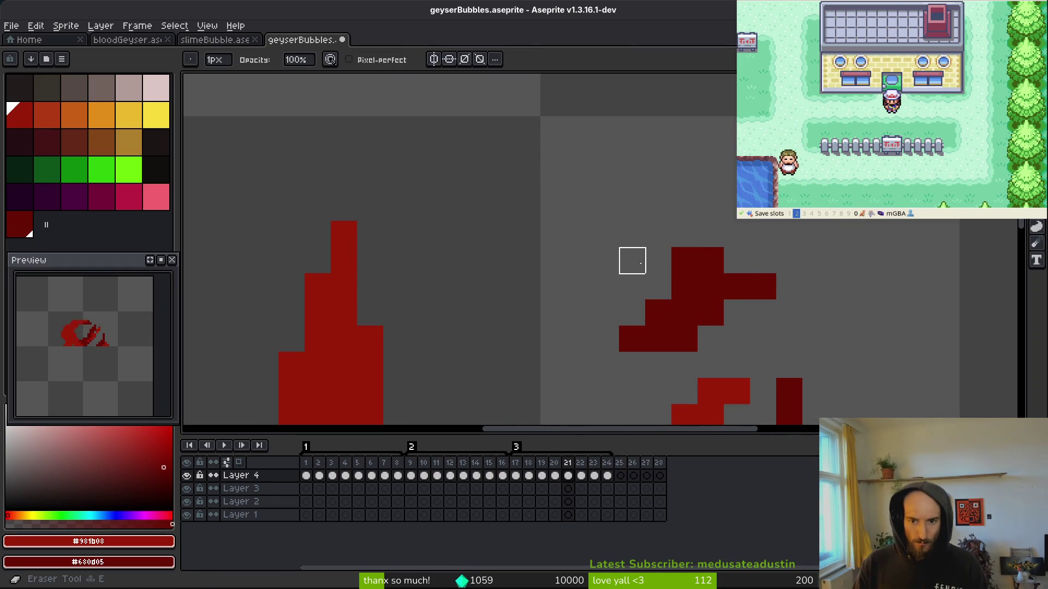
pyautogui.moveTo(644, 259)
pyautogui.mouseDown()
pyautogui.moveTo(686, 257)
pyautogui.moveTo(710, 235)
pyautogui.mouseUp()
pyautogui.press('b')
pyautogui.moveTo(737, 313)
pyautogui.mouseDown()
pyautogui.moveTo(783, 283)
pyautogui.moveTo(682, 341)
pyautogui.moveTo(639, 382)
pyautogui.mouseUp()
# Glance back at frame 20, then return to frame 21.
pyautogui.press(',')
pyautogui.press('i')
pyautogui.scroll(-3, 717, 282)
pyautogui.press('Return')
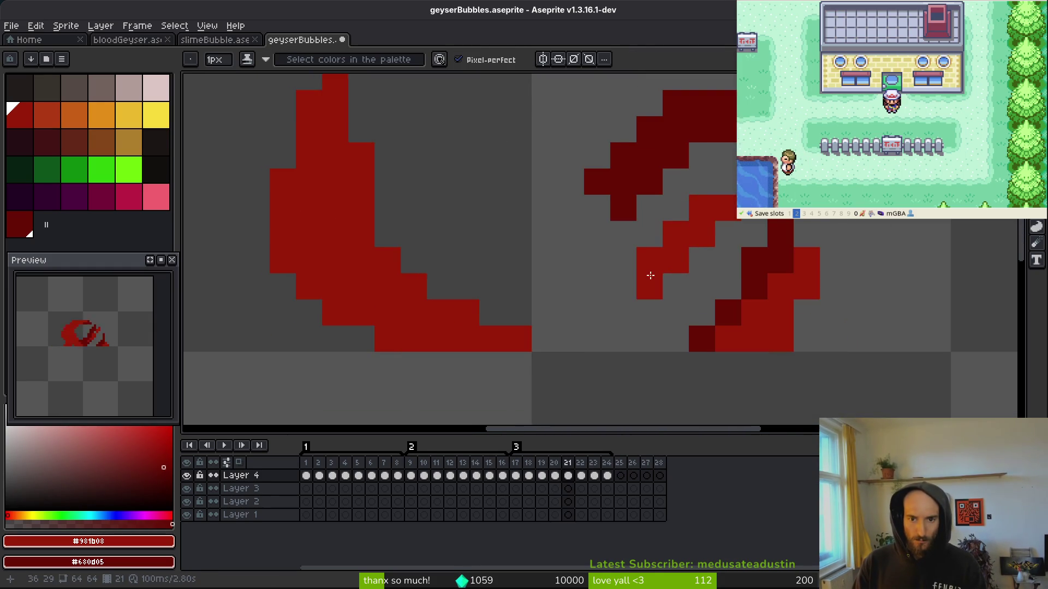
pyautogui.scroll(2, 650, 262)
pyautogui.press('Return')
pyautogui.press('e')
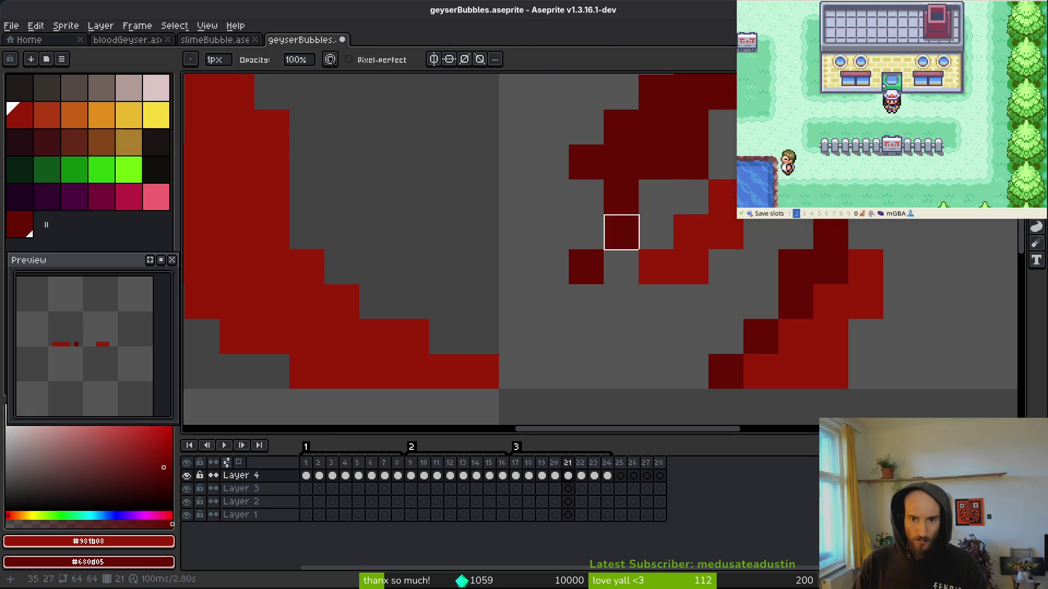
pyautogui.press('i')
pyautogui.press('e')
# Rework the dark-red diagonal of the curl, painting three pixels and erasing two.
pyautogui.click(657, 162)
pyautogui.press('b')
pyautogui.click(691, 197)
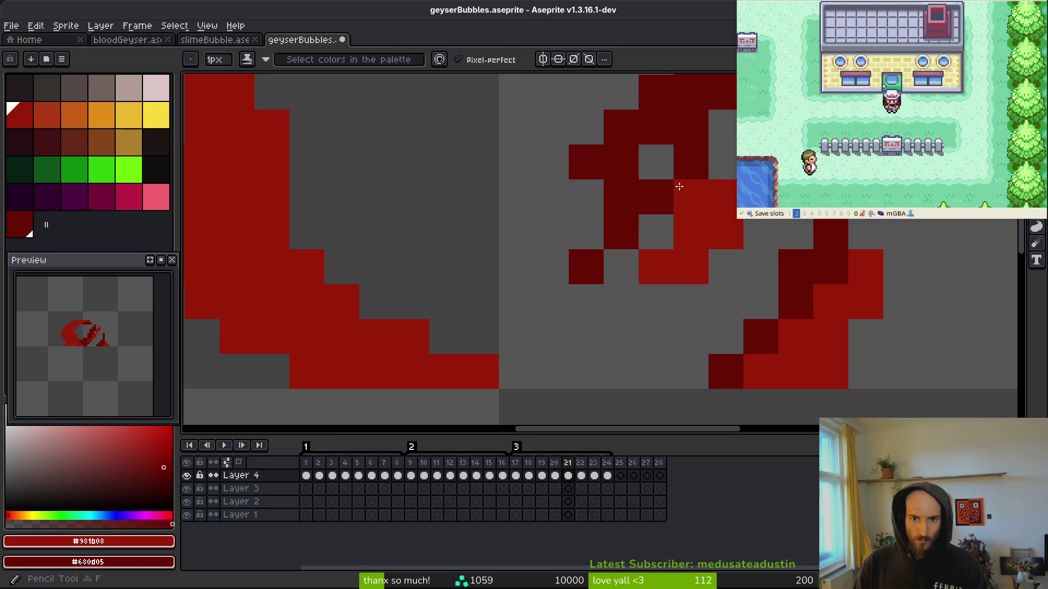
pyautogui.click(656, 232)
pyautogui.click(621, 267)
pyautogui.press('e')
pyautogui.click(656, 197)
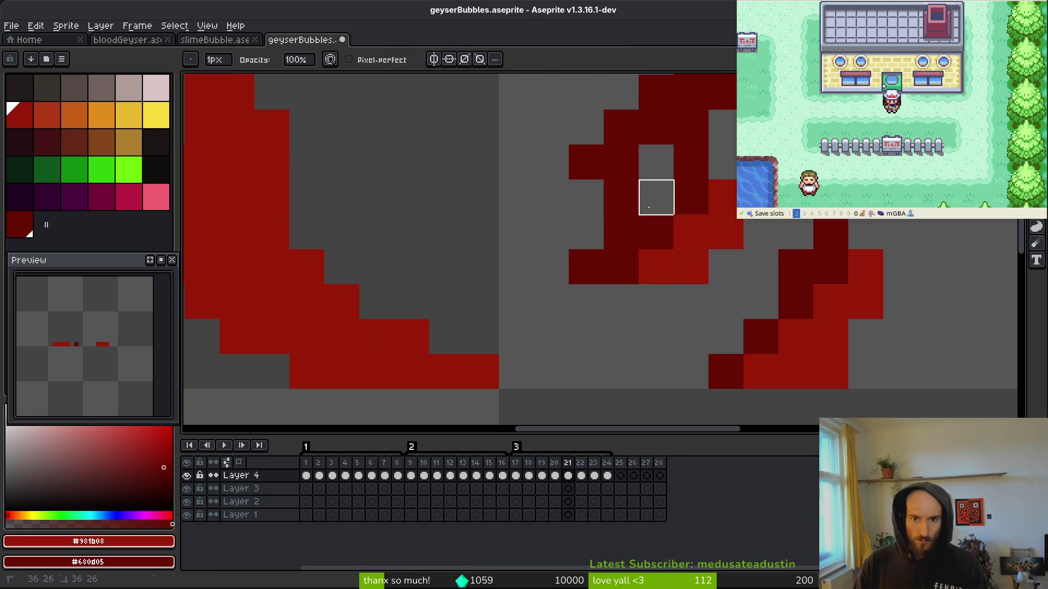
pyautogui.click(621, 232)
# Fill a dark-red pixel inside the curl and add a two-pixel lower-left tail.
pyautogui.press('b')
pyautogui.click(656, 162)
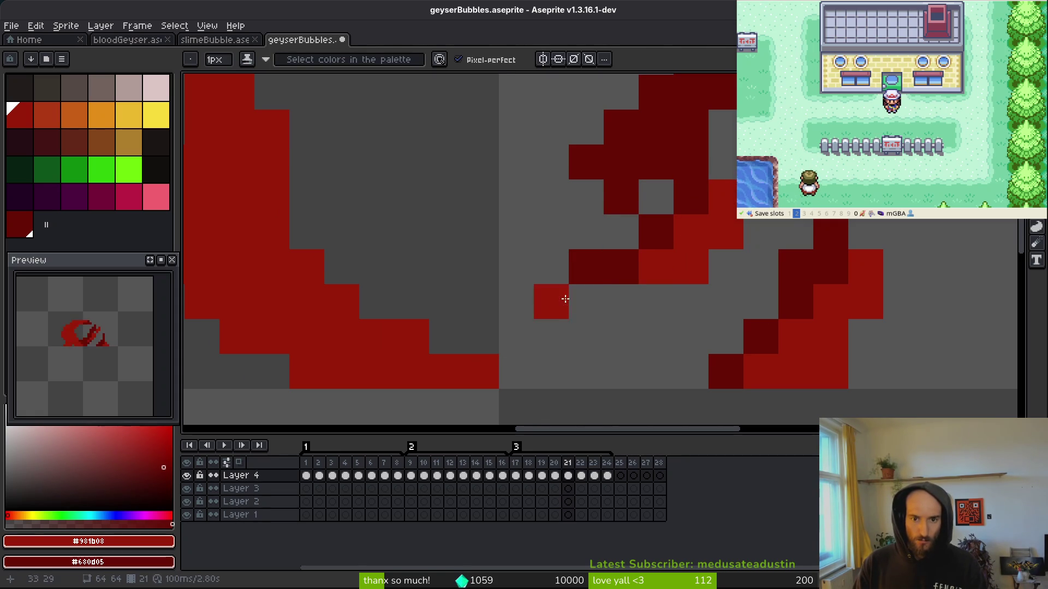
pyautogui.rightClick(586, 302)
pyautogui.rightClick(551, 301)
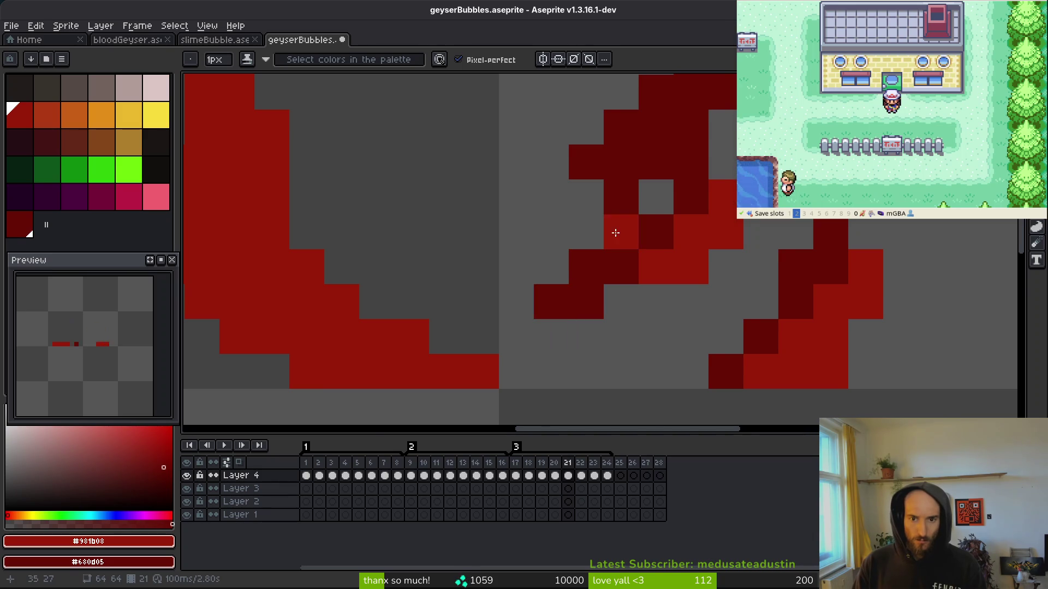
# Compare frame 21 against frame 20, then step ahead to frame 22 and flip back.
pyautogui.scroll(-5, 692, 319)
pyautogui.scroll(5, 728, 367)
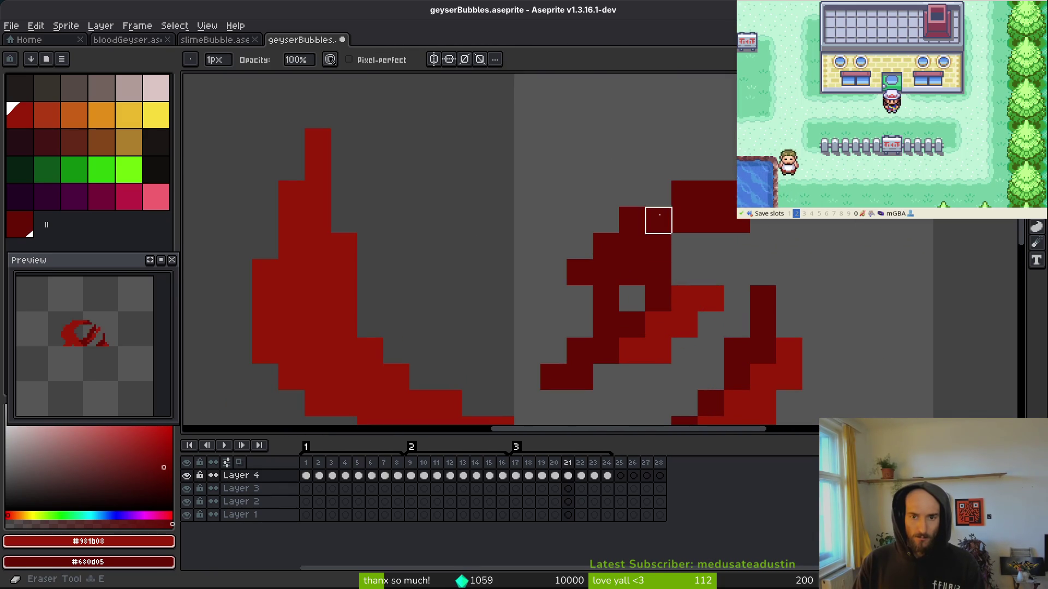
pyautogui.scroll(-6, 754, 323)
pyautogui.press(',')
pyautogui.press('.')
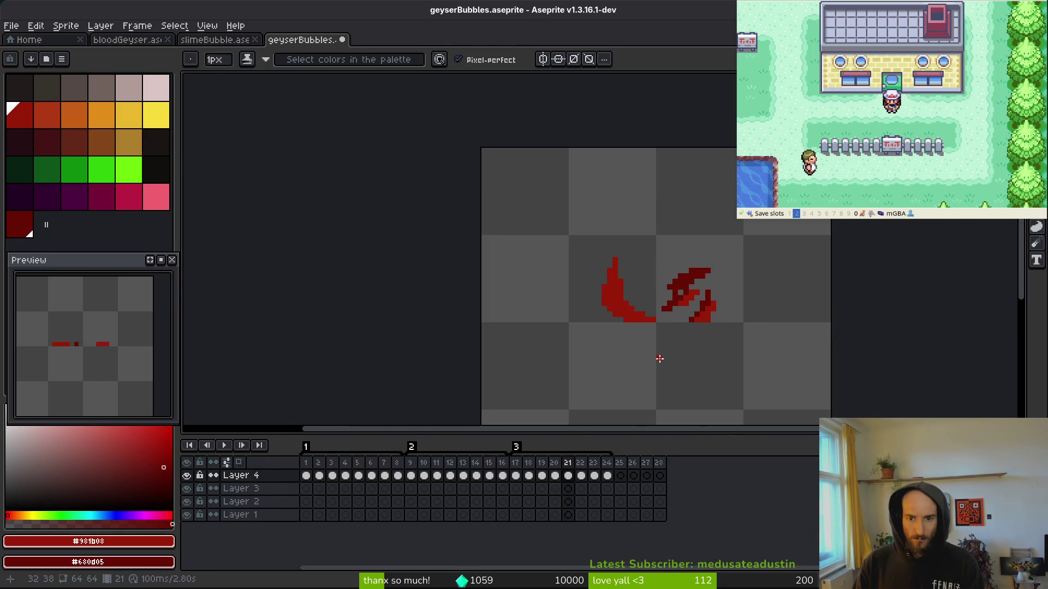
pyautogui.press(',')
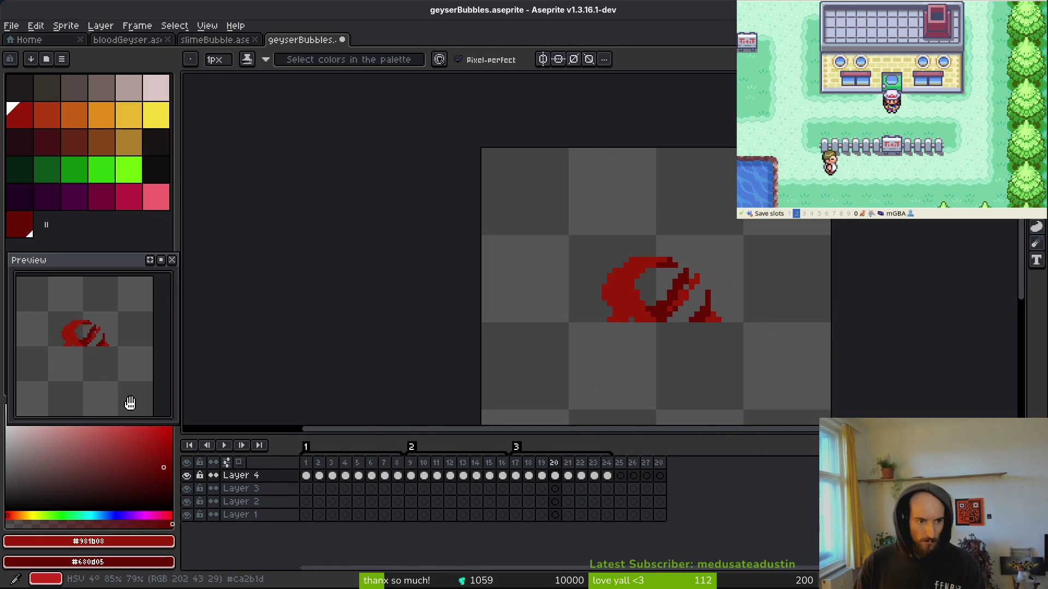
pyautogui.press('.')
pyautogui.press('i')
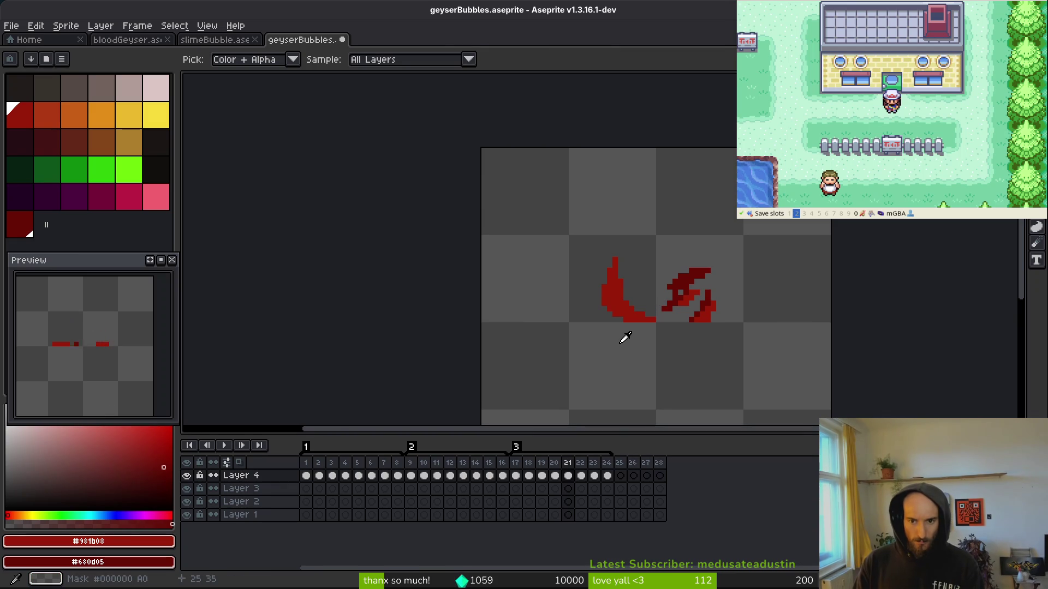
pyautogui.press('.')
pyautogui.scroll(4, 664, 327)
pyautogui.press(',')
# On frame 22, draw and reshade short red strokes across the splash.
pyautogui.press('.')
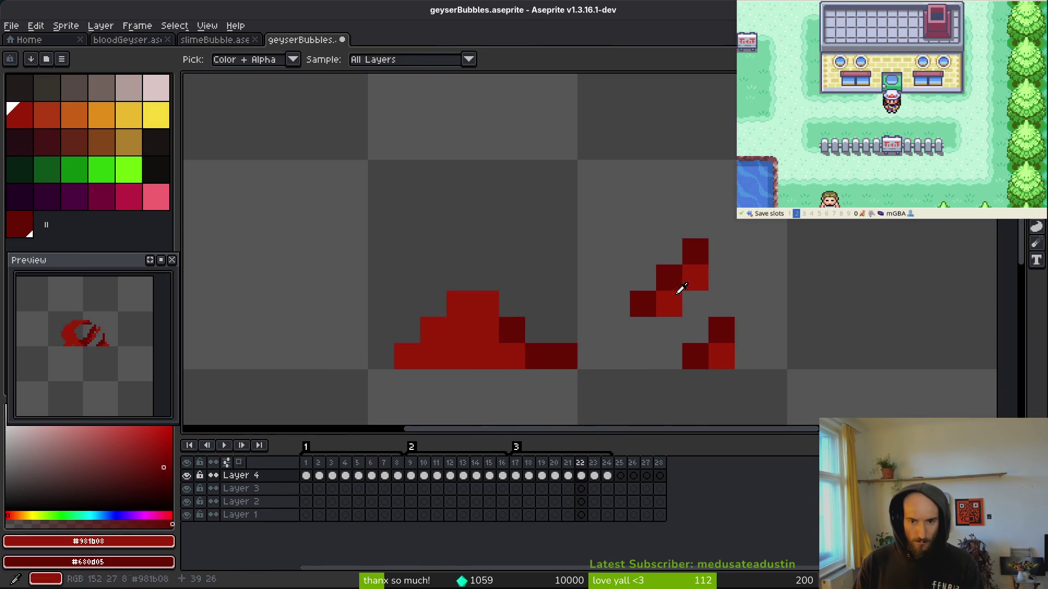
pyautogui.scroll(3, 681, 289)
pyautogui.press('b')
pyautogui.moveTo(635, 313)
pyautogui.mouseDown()
pyautogui.moveTo(688, 318)
pyautogui.moveTo(659, 327)
pyautogui.mouseUp()
pyautogui.scroll(-3, 699, 219)
pyautogui.scroll(3, 699, 228)
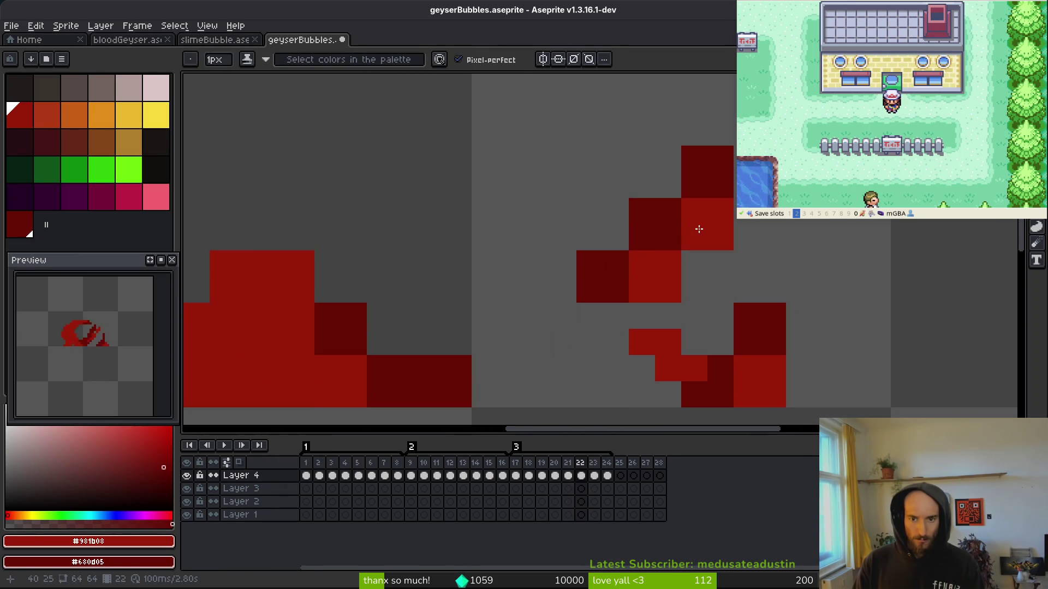
pyautogui.moveTo(681, 237); pyautogui.dragTo(653, 251)
pyautogui.moveTo(590, 316); pyautogui.dragTo(697, 222)
# Erase the splash's top pixels and add light and dark red pixels on its right.
pyautogui.press('e')
pyautogui.moveTo(708, 172); pyautogui.dragTo(615, 211)
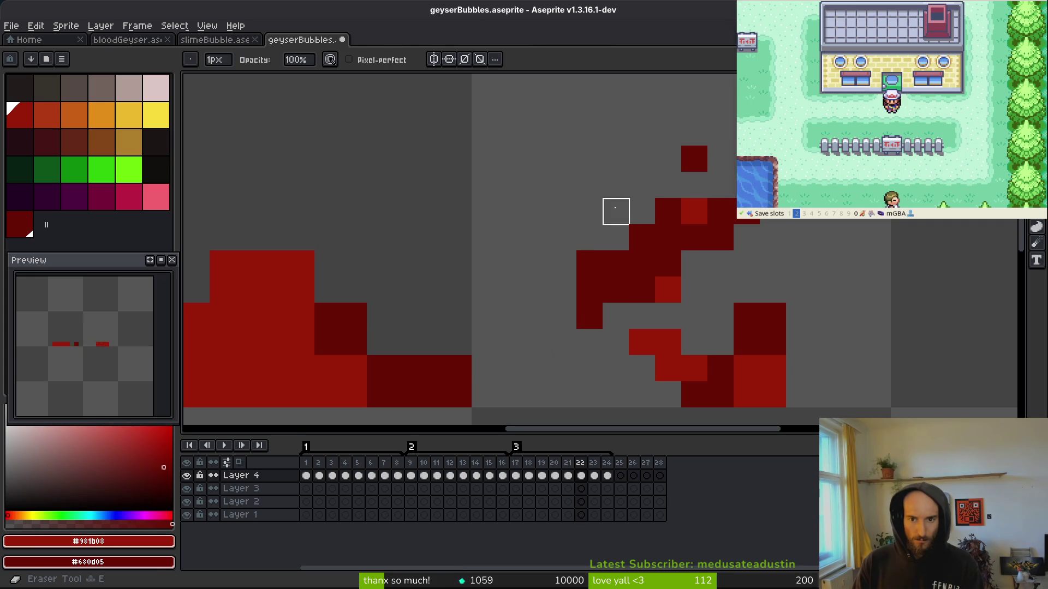
pyautogui.click(589, 264)
pyautogui.press('f')
pyautogui.click(748, 253)
pyautogui.rightClick(773, 238)
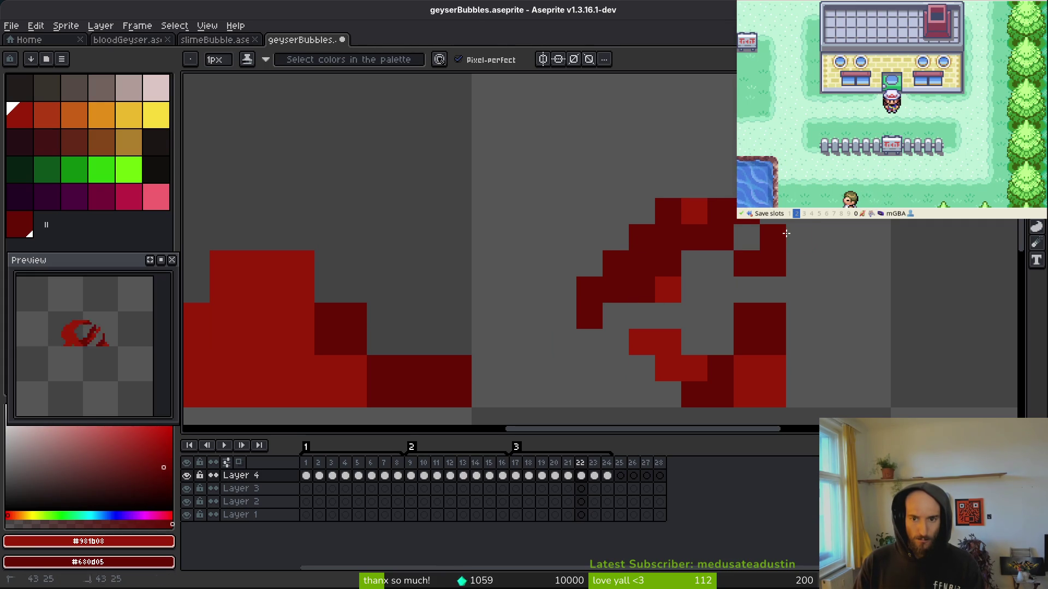
pyautogui.rightClick(799, 237)
pyautogui.press('e')
pyautogui.click(747, 264)
pyautogui.press('f')
pyautogui.press('e')
pyautogui.click(674, 214)
# Darken pixels beside the erased top and remove misplaced light red splash pixels.
pyautogui.press('f')
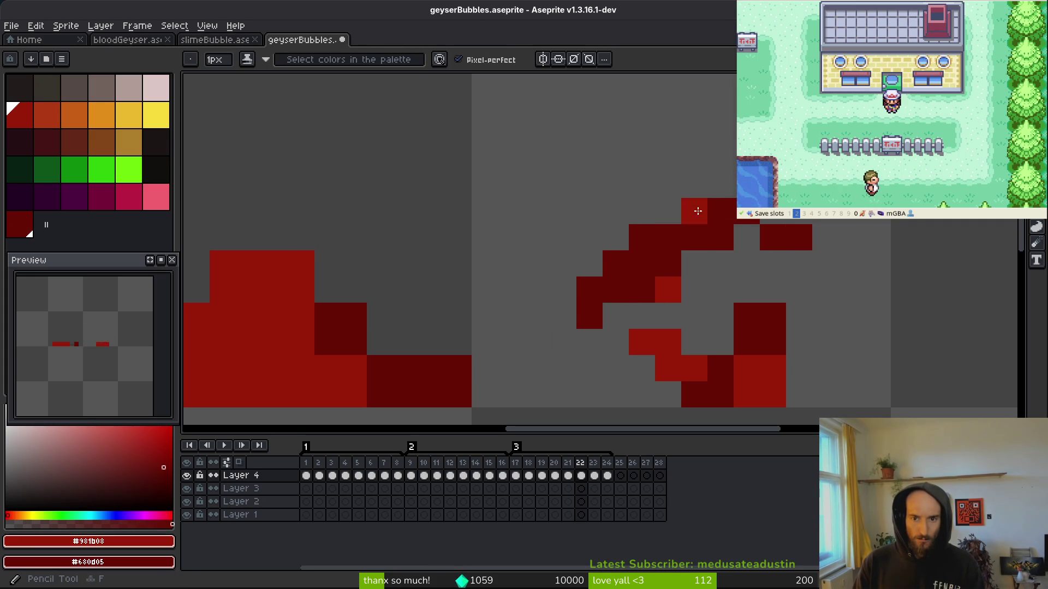
pyautogui.rightClick(695, 211)
pyautogui.rightClick(668, 316)
pyautogui.press('e')
pyautogui.click(668, 316)
pyautogui.press('f')
pyautogui.press('e')
pyautogui.click(665, 288)
pyautogui.press('f')
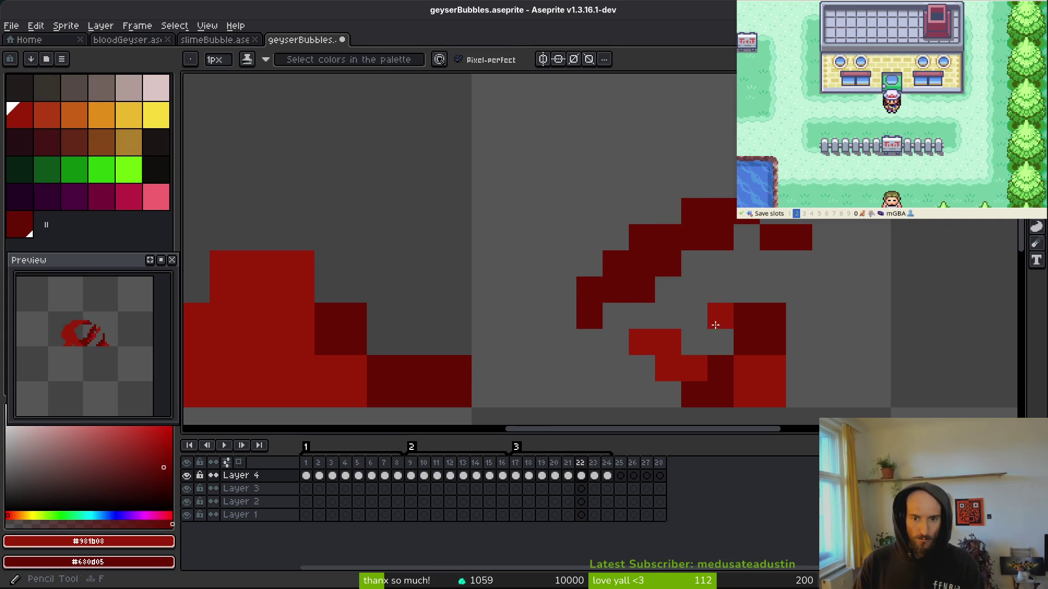
# Move the lower light red splash pixel down one cell and shade it dark red.
pyautogui.scroll(-3, 664, 288)
pyautogui.scroll(2, 630, 353)
pyautogui.click(631, 353)
pyautogui.press('e')
pyautogui.click(633, 347)
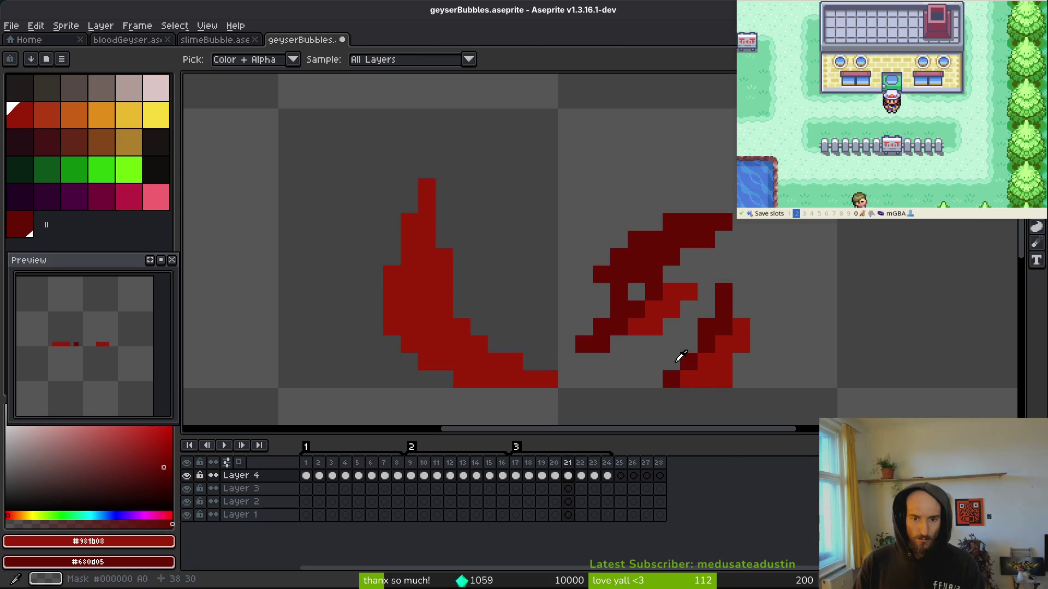
pyautogui.press('f')
pyautogui.click(628, 355)
pyautogui.rightClick(643, 350)
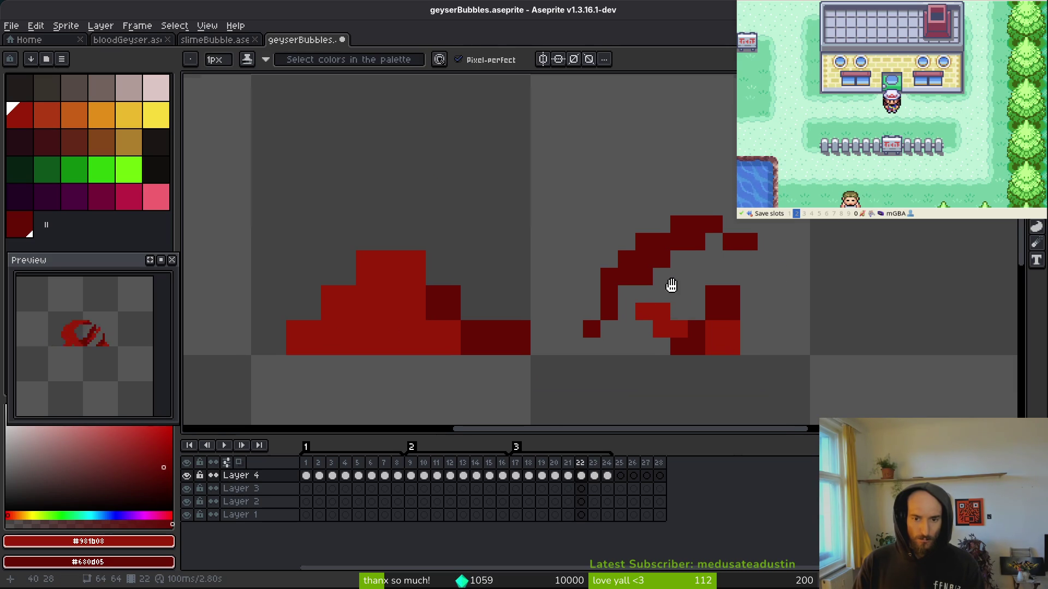
pyautogui.scroll(1, 671, 361)
pyautogui.scroll(-1, 615, 295)
# Clean up the splash arm: erase stray dark pixels, darken arm pixels, mark the top.
pyautogui.press('e')
pyautogui.click(626, 276)
pyautogui.press('f')
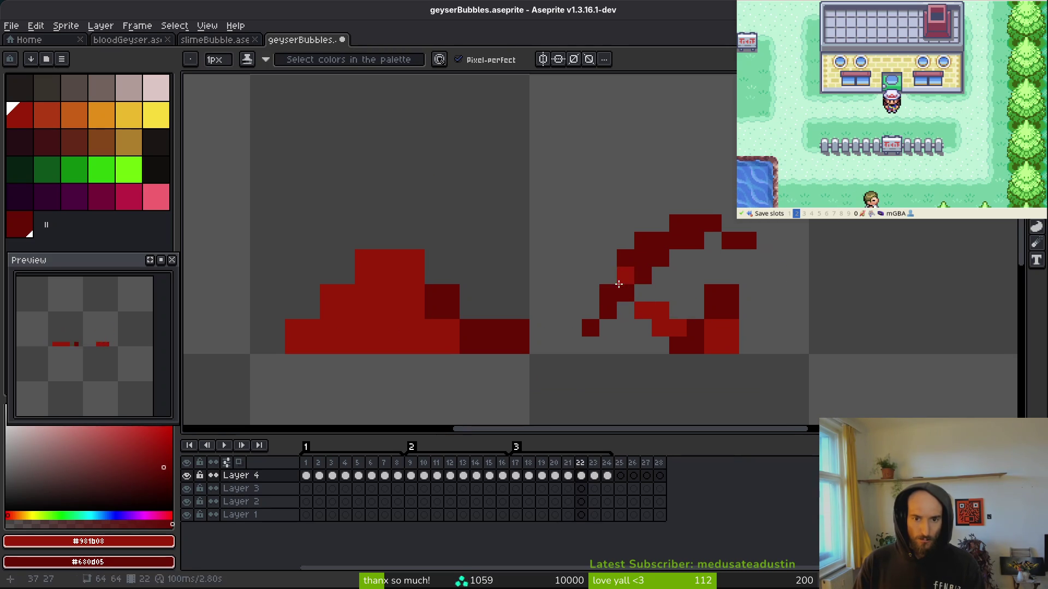
pyautogui.rightClick(618, 284)
pyautogui.press('e')
pyautogui.click(626, 258)
pyautogui.press('f')
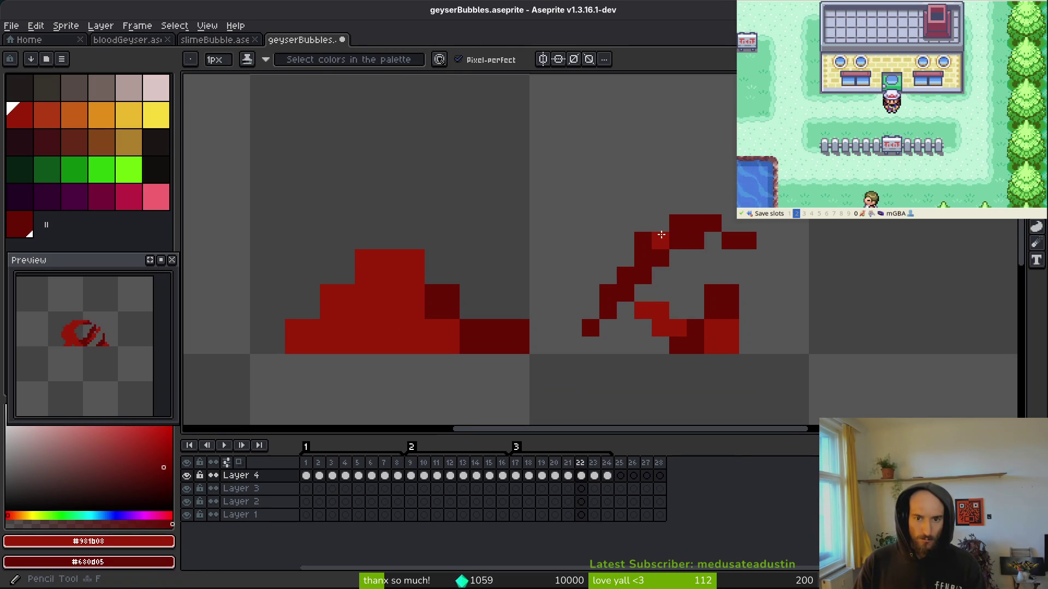
pyautogui.rightClick(661, 223)
pyautogui.press('e')
pyautogui.click(695, 240)
# Recolour the mound's pixels, mixing dark red and bright red cells.
pyautogui.scroll(-4, 730, 276)
pyautogui.press('i')
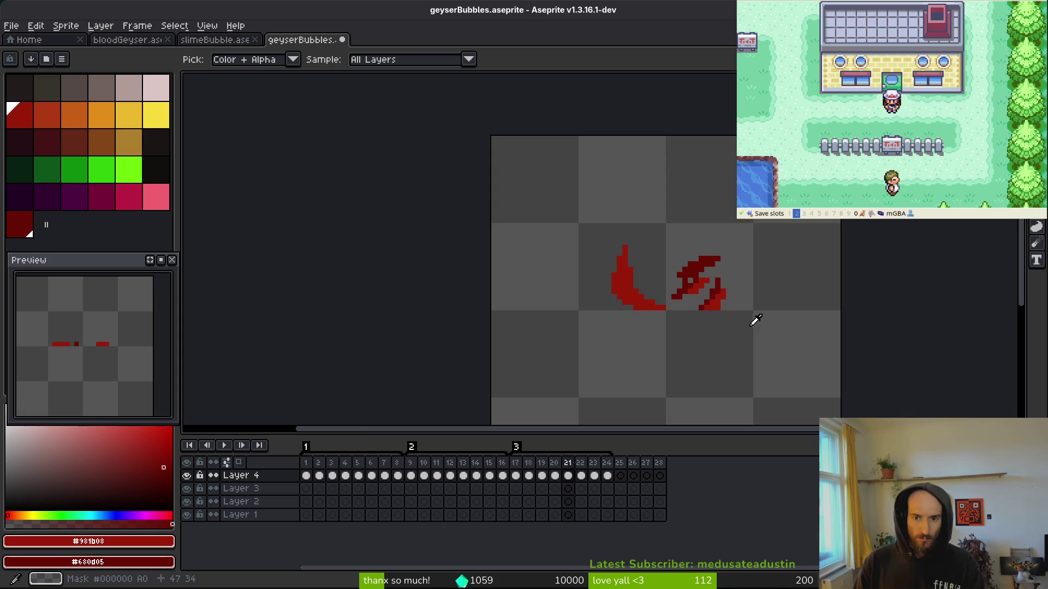
pyautogui.scroll(3, 737, 311)
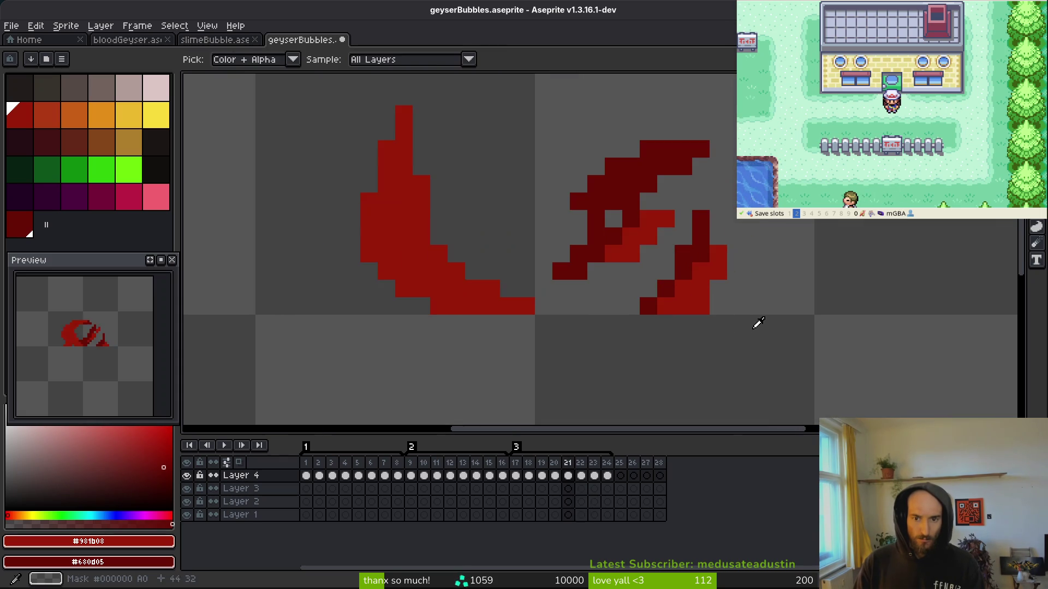
pyautogui.scroll(3, 754, 311)
pyautogui.press('b')
pyautogui.click(709, 126)
pyautogui.click(582, 264)
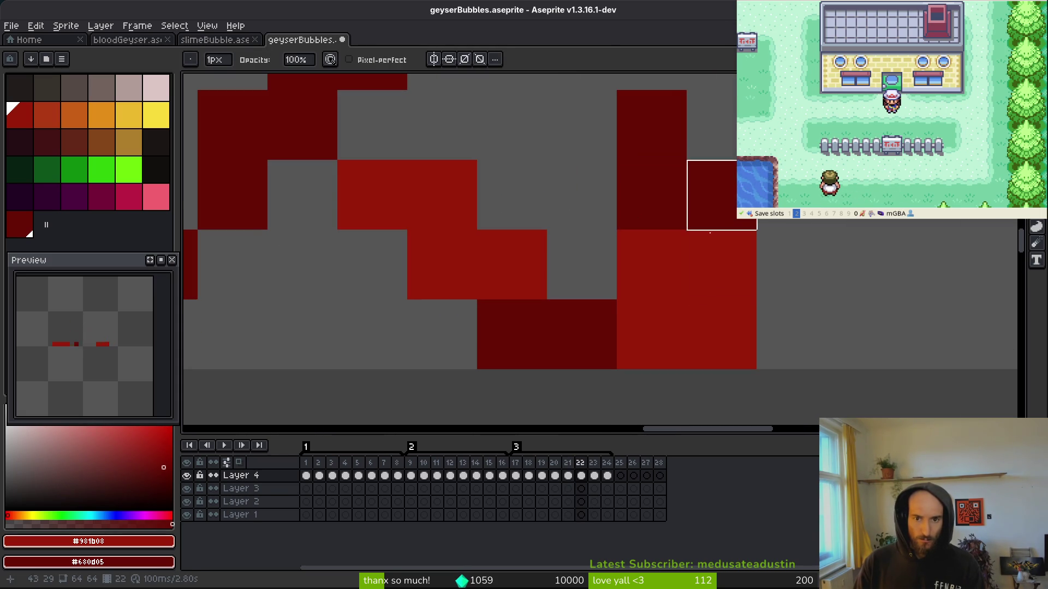
pyautogui.press('b')
pyautogui.rightClick(622, 276)
pyautogui.click(770, 350)
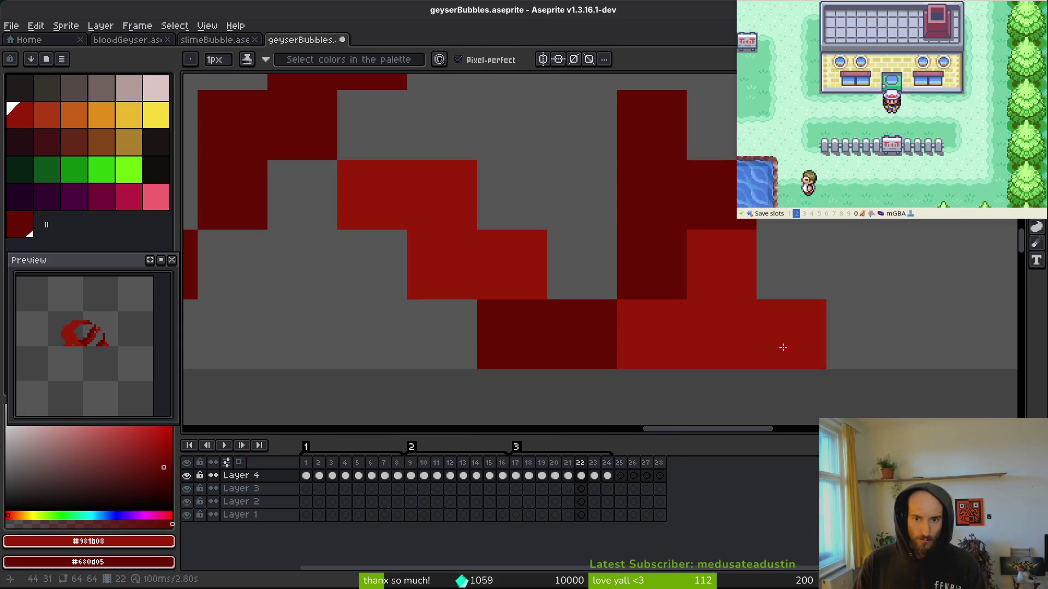
pyautogui.rightClick(783, 347)
# Compare against the previous frame, brighten a mound pixel, and erase dark pixels along its right edge.
pyautogui.scroll(-3, 831, 309)
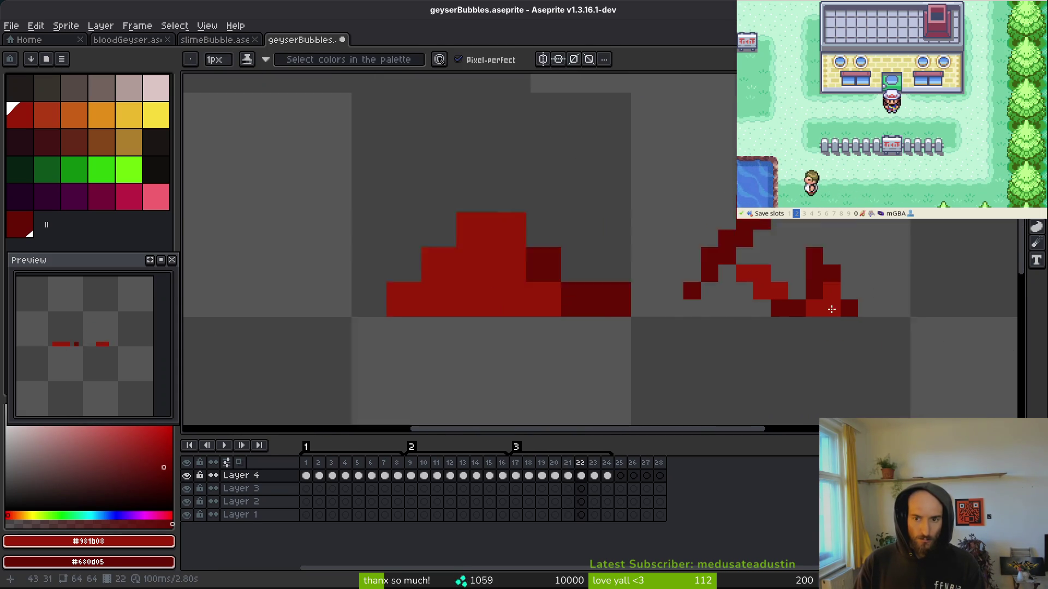
pyautogui.scroll(-3, 832, 308)
pyautogui.press('i')
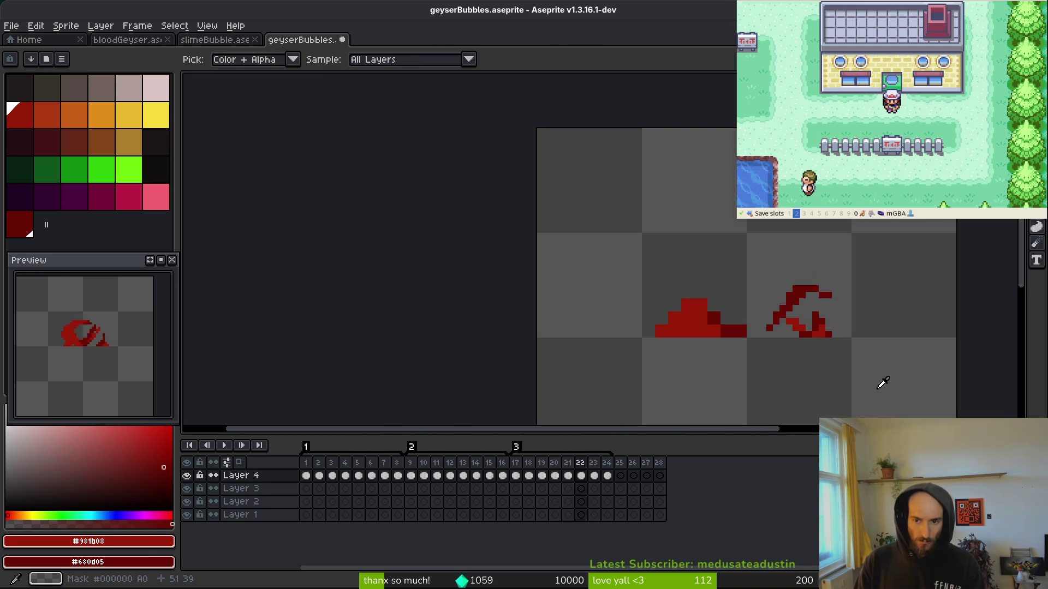
pyautogui.scroll(1, 851, 349)
pyautogui.press('Left')
pyautogui.press('Right')
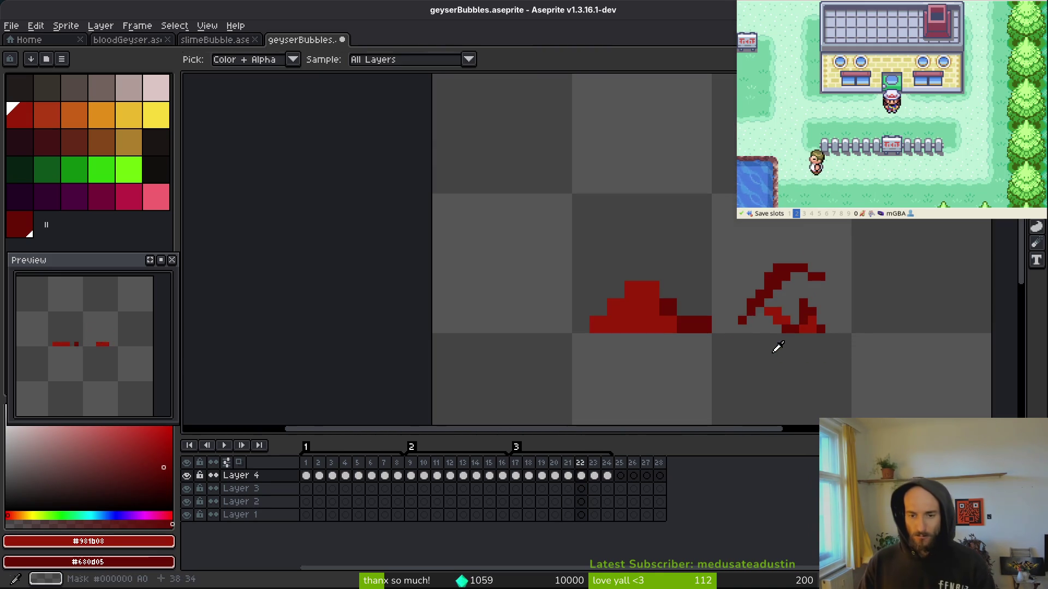
pyautogui.press('b')
pyautogui.scroll(1, 688, 296)
pyautogui.click(642, 301)
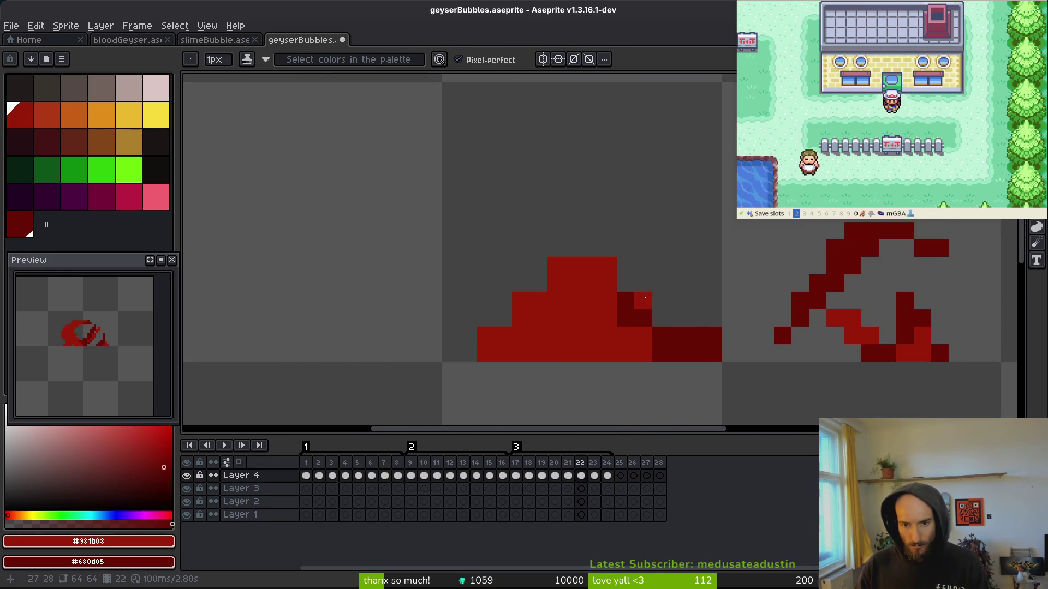
pyautogui.press('e')
pyautogui.moveTo(695, 336); pyautogui.dragTo(713, 335)
pyautogui.press('b')
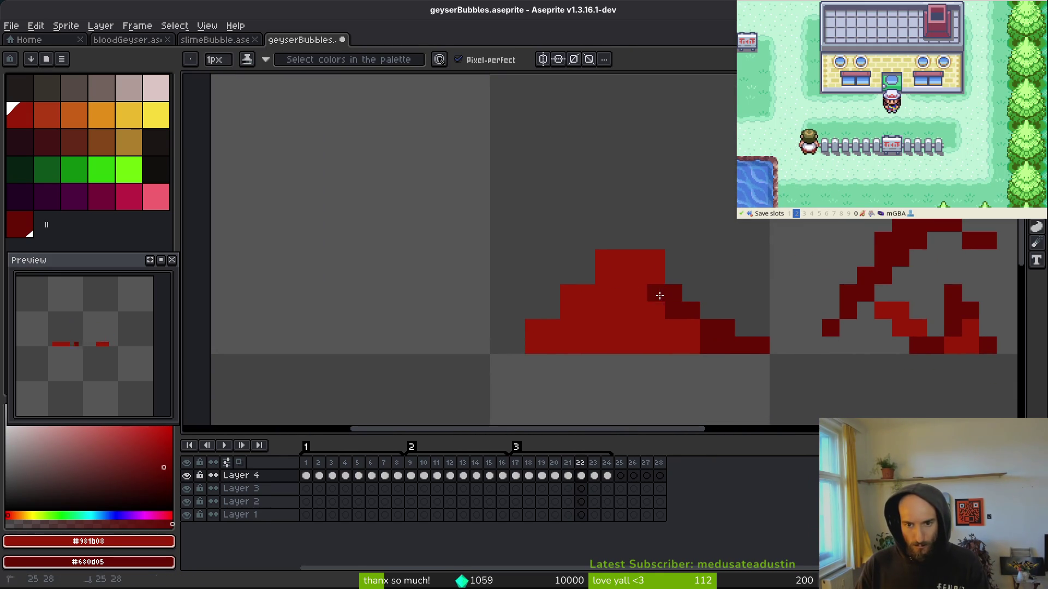
# Shade the mound's right slope dark red and trim a pixel from its top.
pyautogui.rightClick(654, 288)
pyautogui.press('e')
pyautogui.click(657, 258)
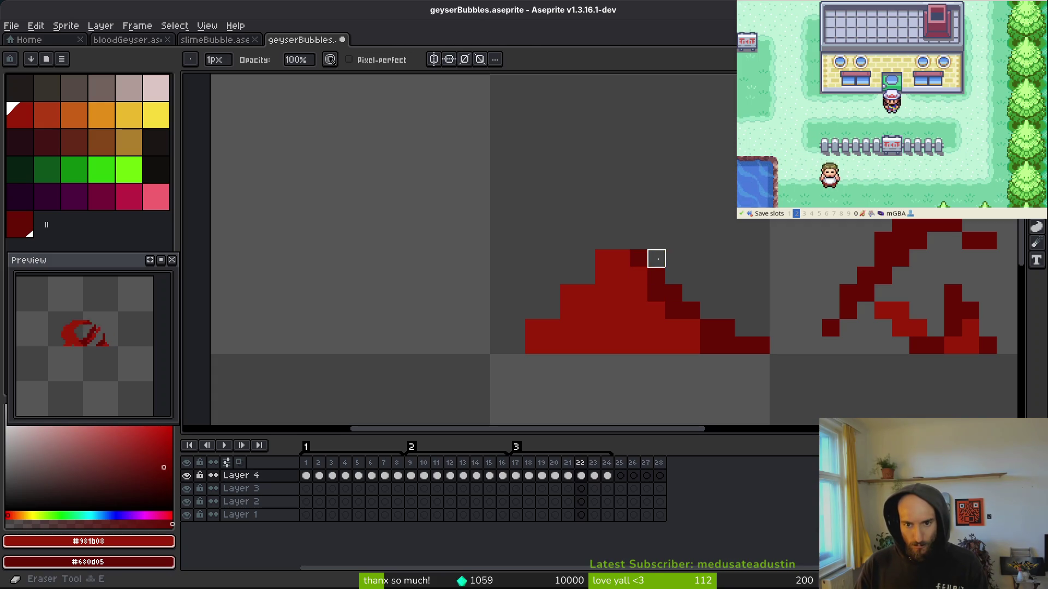
pyautogui.rightClick(657, 294)
pyautogui.click(638, 259)
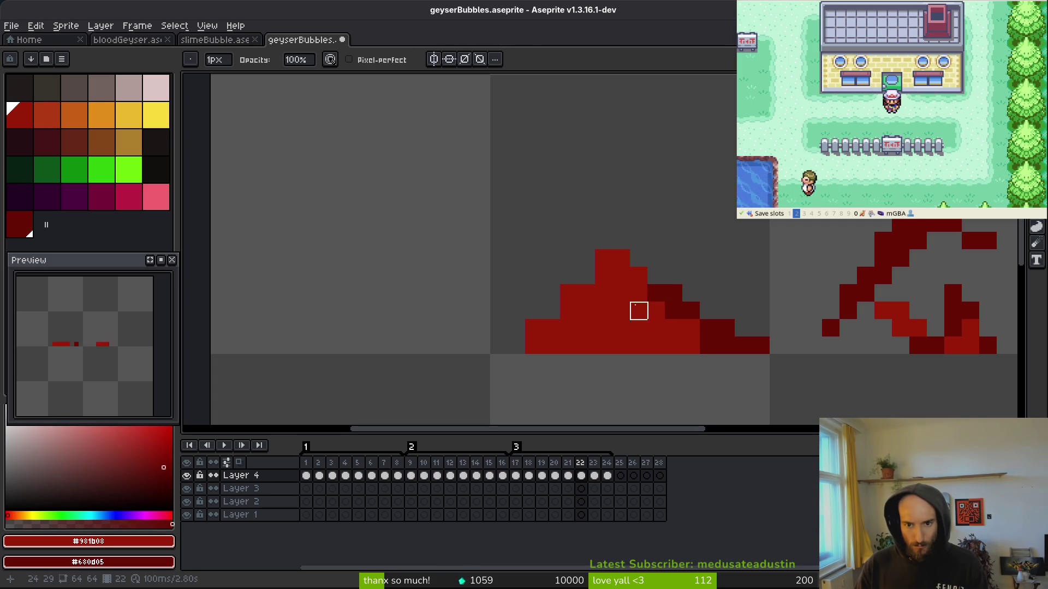
pyautogui.press('b')
pyautogui.press('e')
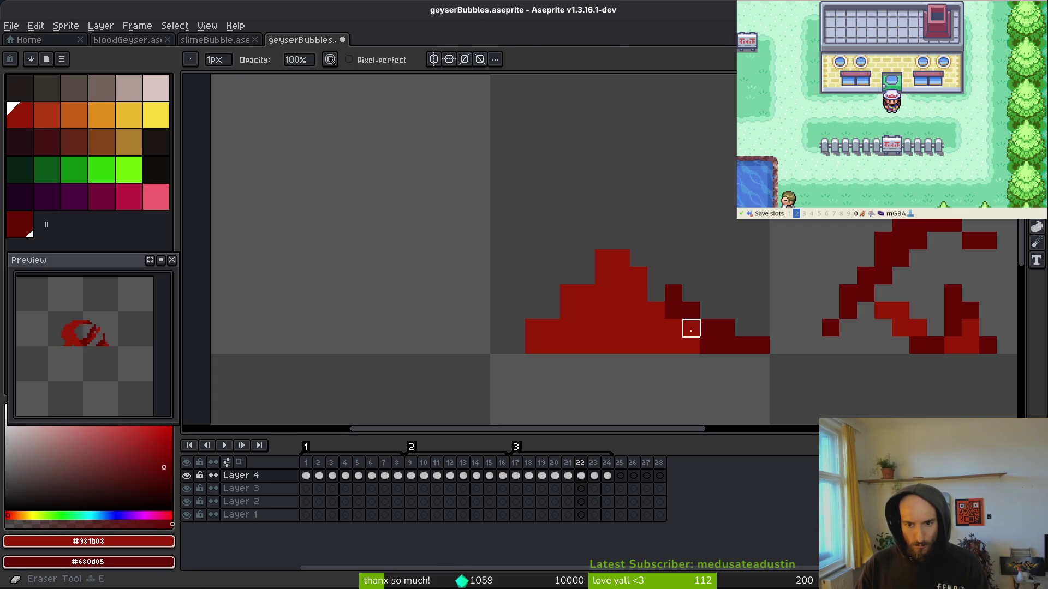
pyautogui.press('b')
# Finish the slope shading and erase a diagonal to taper the mound's left side into a peak.
pyautogui.rightClick(691, 328)
pyautogui.click(710, 345)
pyautogui.press('e')
pyautogui.moveTo(603, 258); pyautogui.dragTo(534, 329)
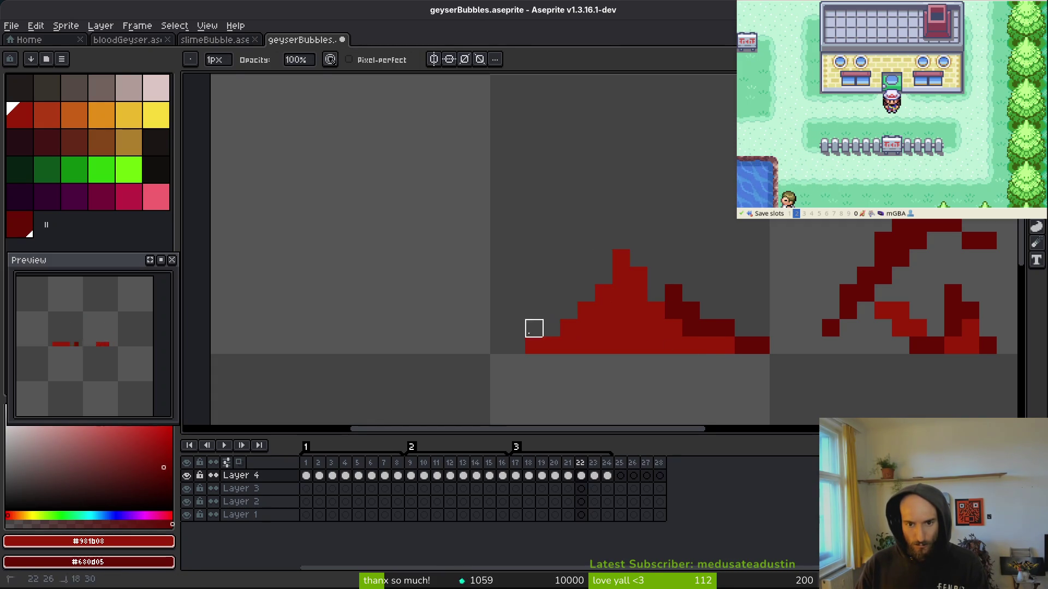
pyautogui.scroll(-4, 691, 317)
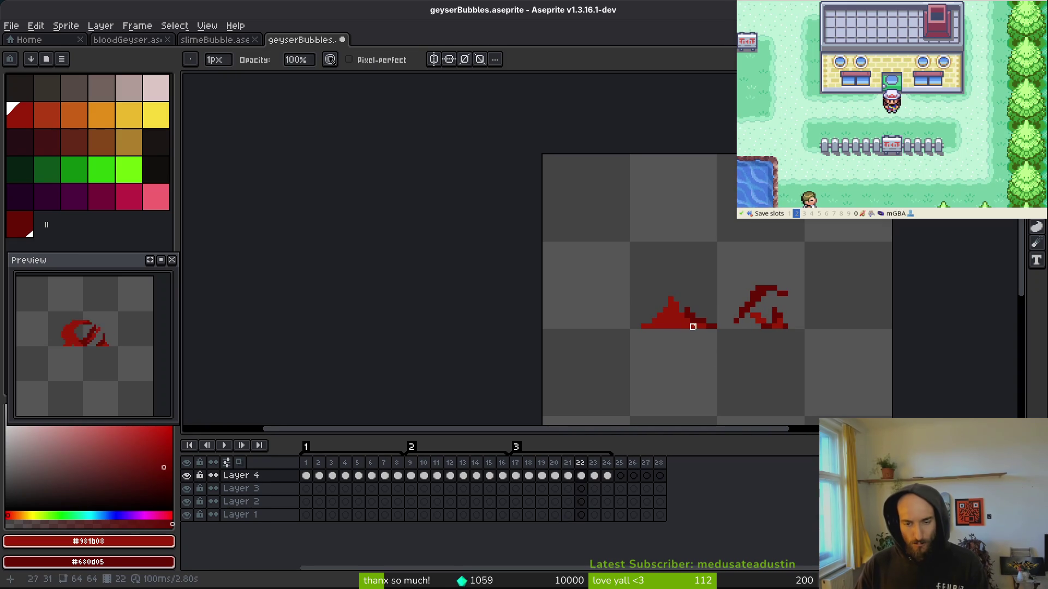
# On frame 23, flatten the left puddle and trim the right mound to a single-pixel tip.
pyautogui.scroll(4, 714, 326)
pyautogui.press('.')
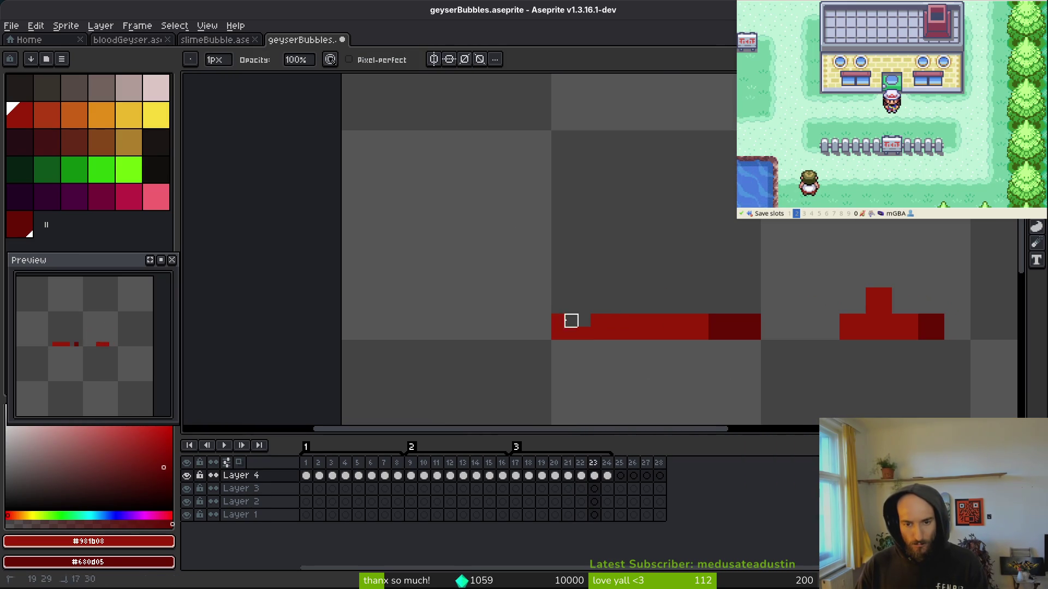
pyautogui.moveTo(688, 320); pyautogui.dragTo(689, 320)
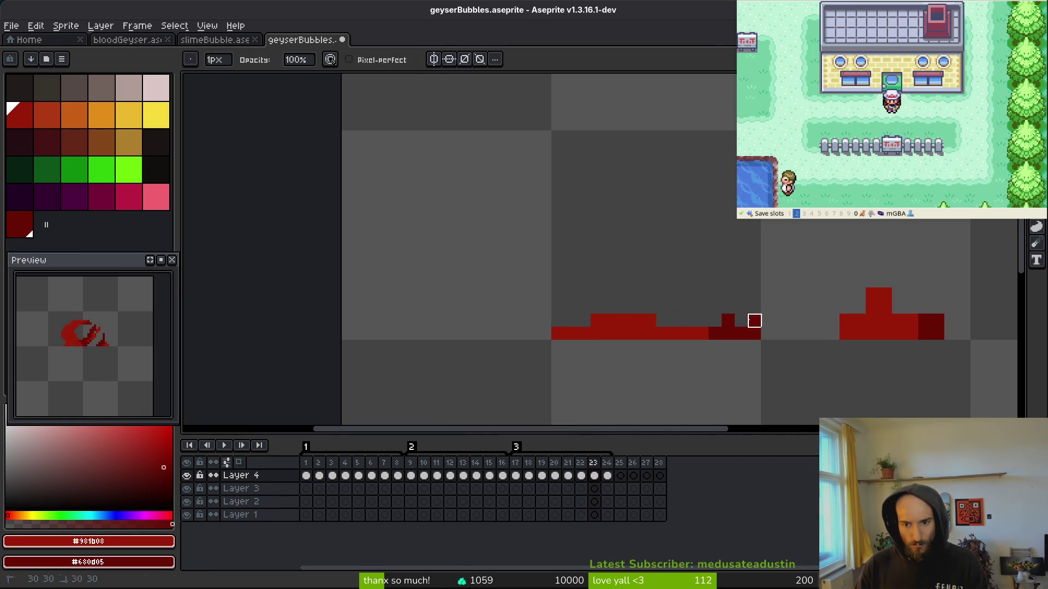
pyautogui.moveTo(754, 321); pyautogui.dragTo(700, 293)
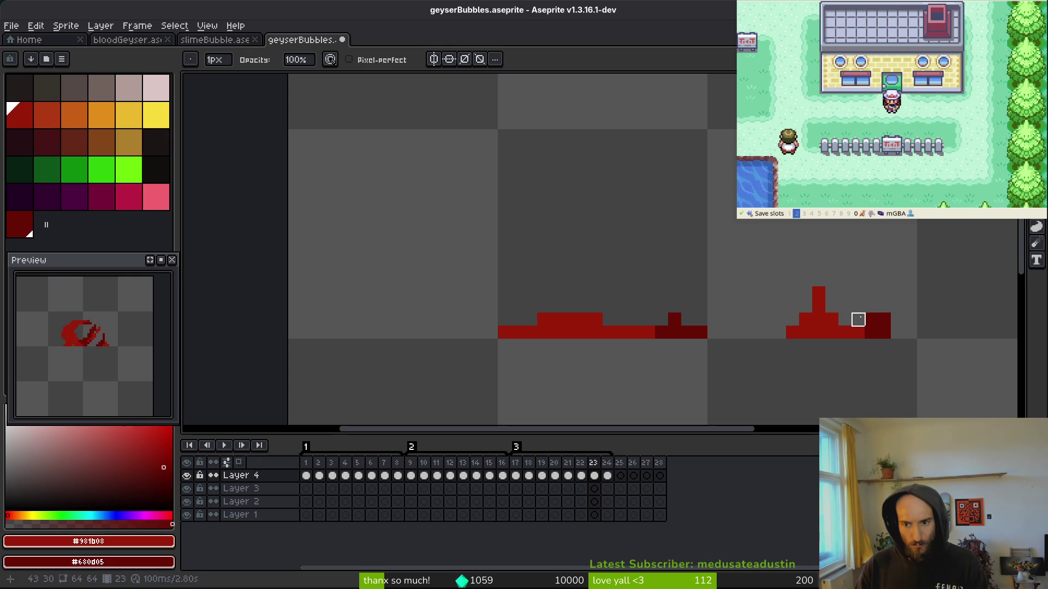
pyautogui.scroll(-4, 935, 361)
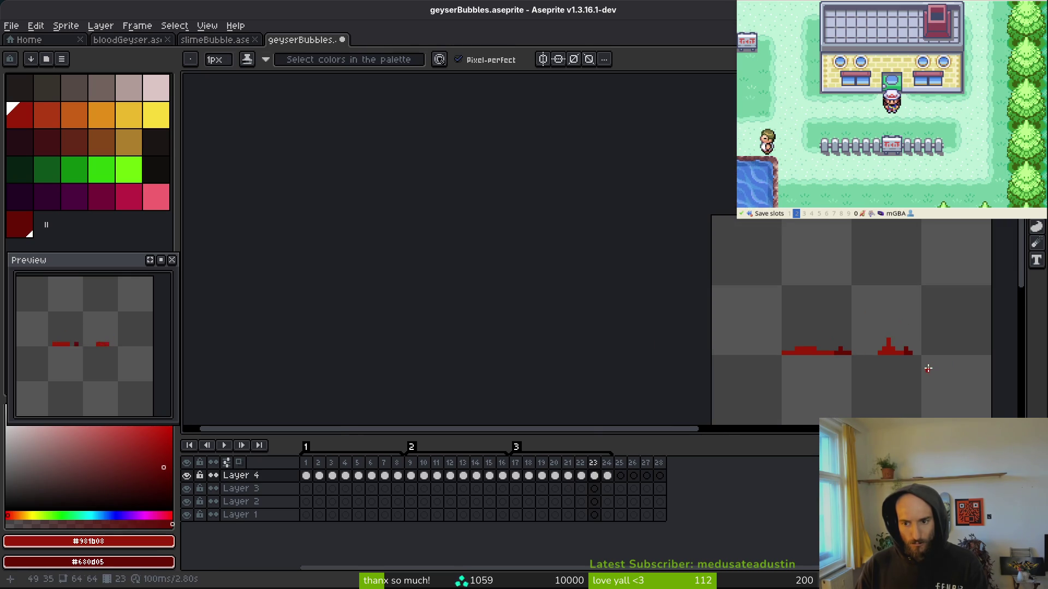
pyautogui.press('i')
# On frame 24, erase the top rows of the red blocks into thin puddle strips.
pyautogui.press('Right')
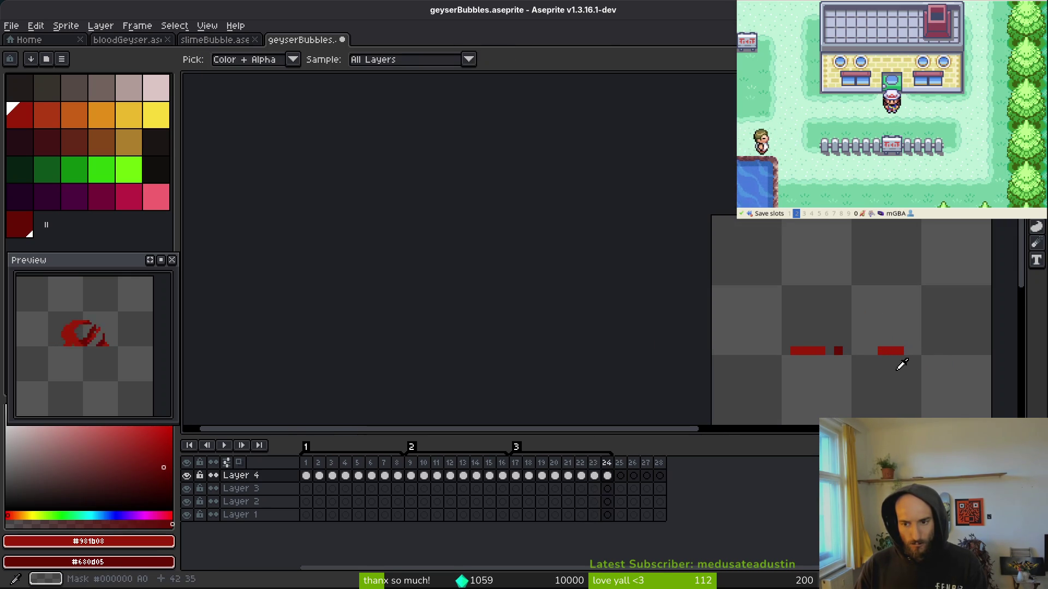
pyautogui.scroll(3, 833, 339)
pyautogui.press('e')
pyautogui.moveTo(833, 339)
pyautogui.mouseDown()
pyautogui.moveTo(779, 337)
pyautogui.moveTo(987, 339)
pyautogui.mouseUp()
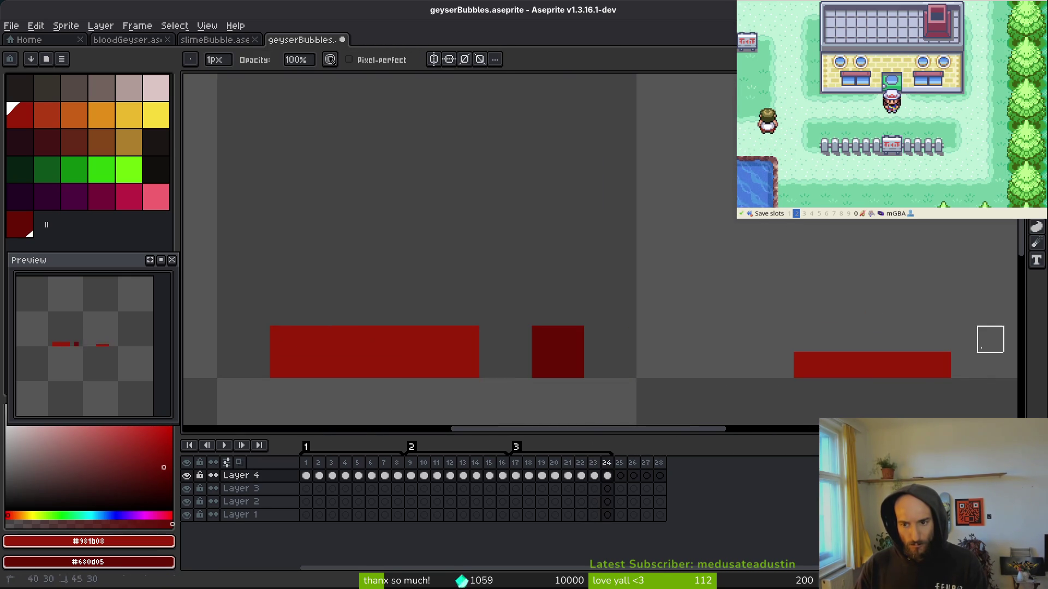
pyautogui.hscroll(-2, 936, 332)
pyautogui.click(676, 334)
pyautogui.moveTo(675, 334); pyautogui.dragTo(335, 335)
pyautogui.press('Left')
pyautogui.scroll(-3, 591, 295)
pyautogui.press('i')
pyautogui.press('Right')
# Save the animation as geyserBubbles.aseprite.
pyautogui.press('e')
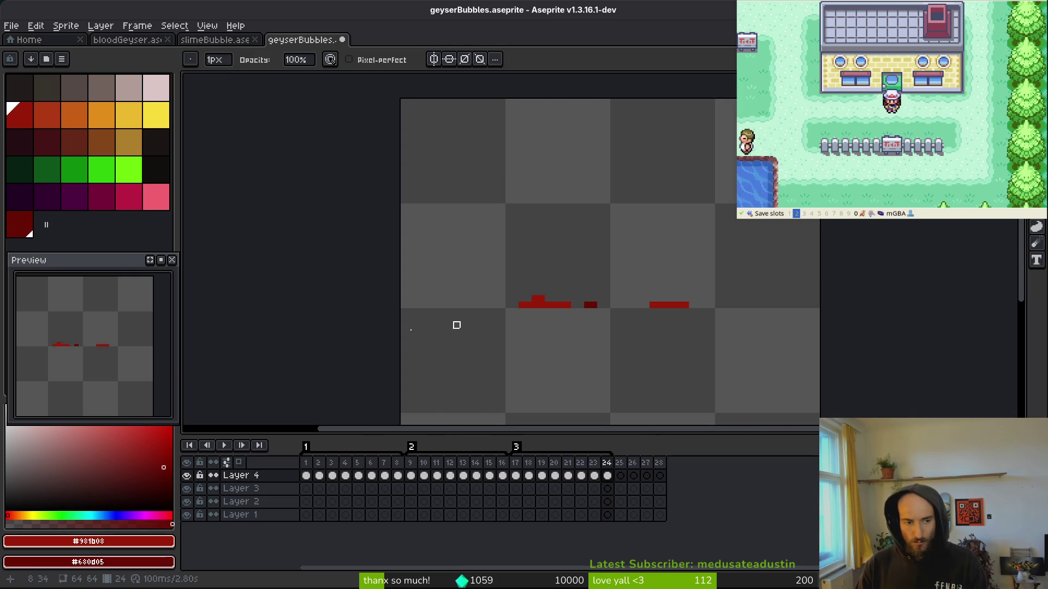
pyautogui.hotkey('ctrl', 's')
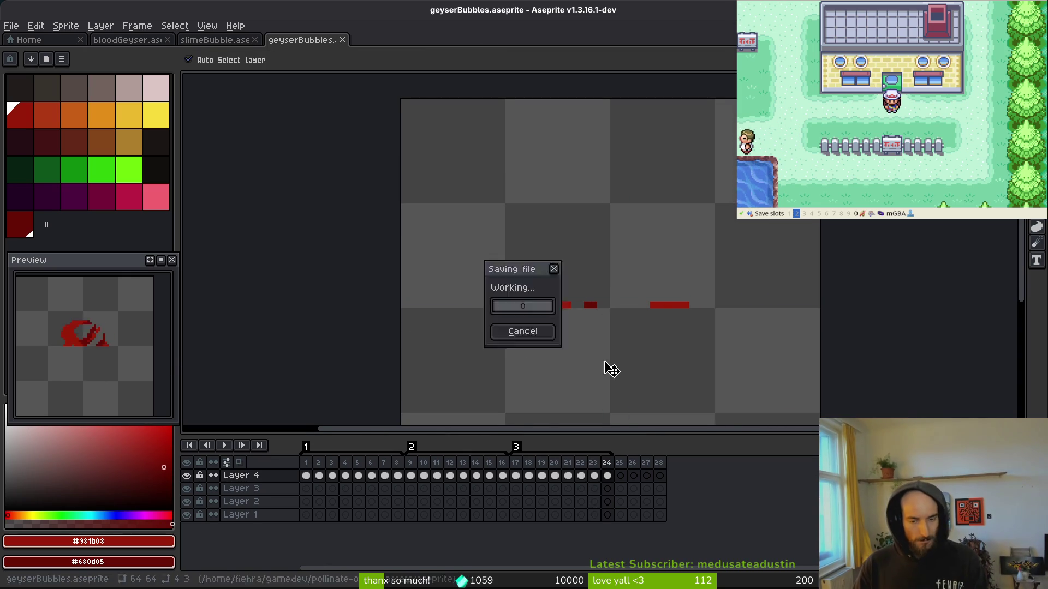
pyautogui.scroll(-1, 599, 286)
# Play back the animation, then enter 16 as the new canvas height in Canvas Size.
pyautogui.press('i')
pyautogui.press('Return')
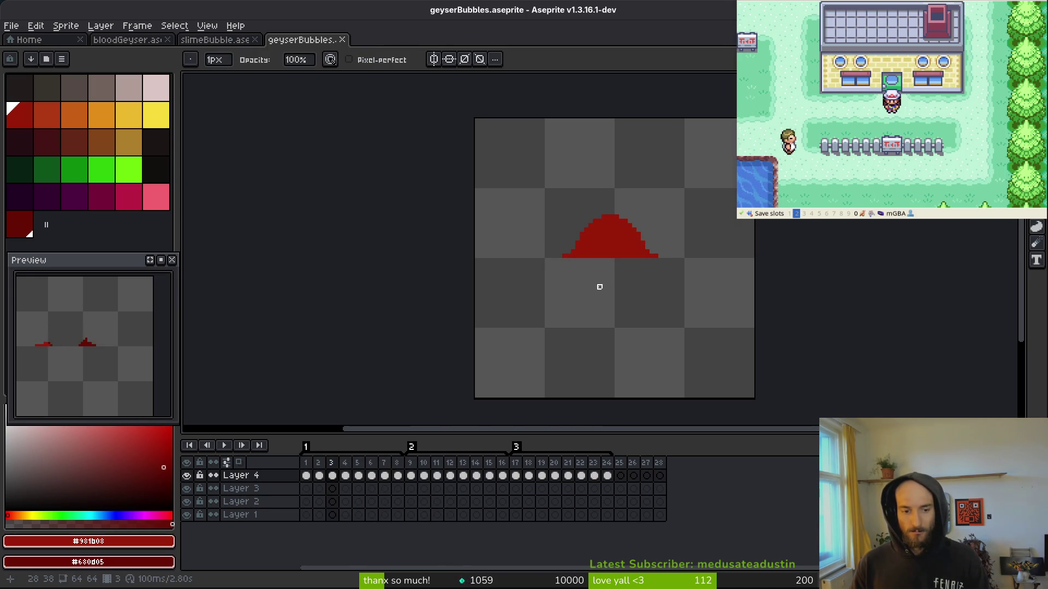
pyautogui.hotkey('ctrl', 'alt', 'c')
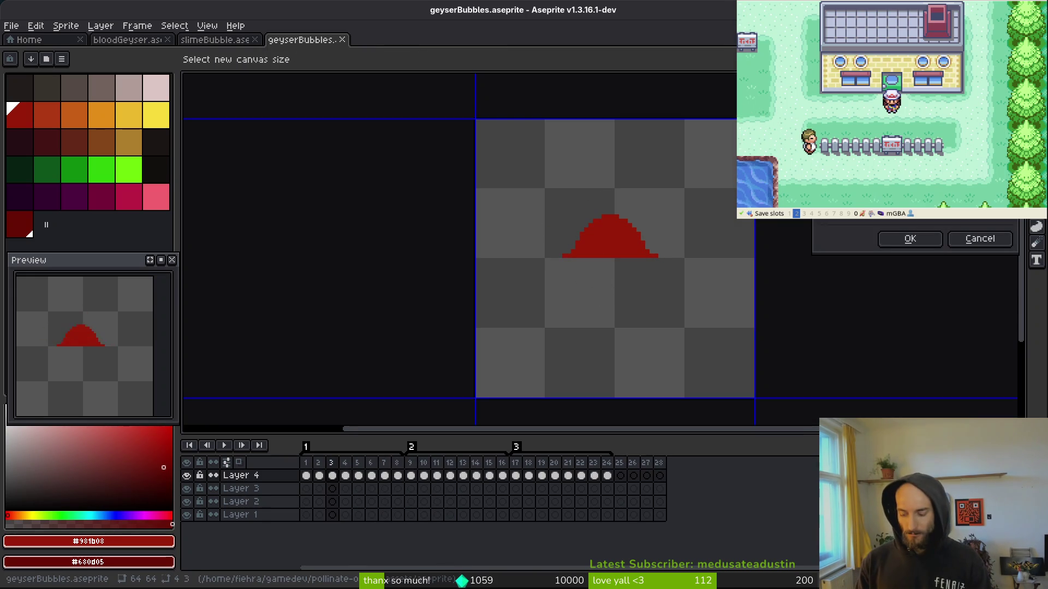
pyautogui.write('16')
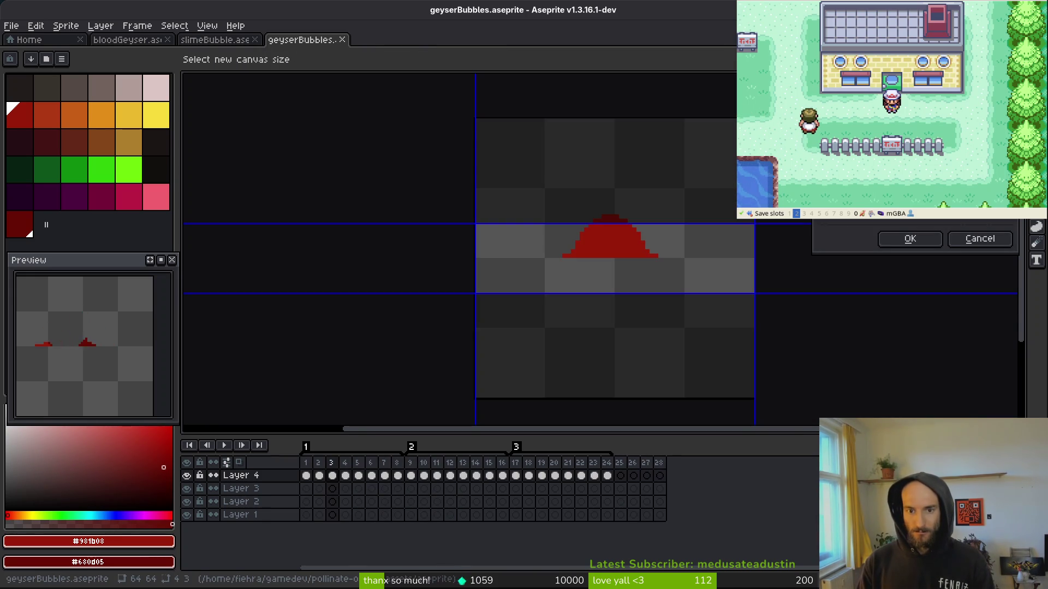